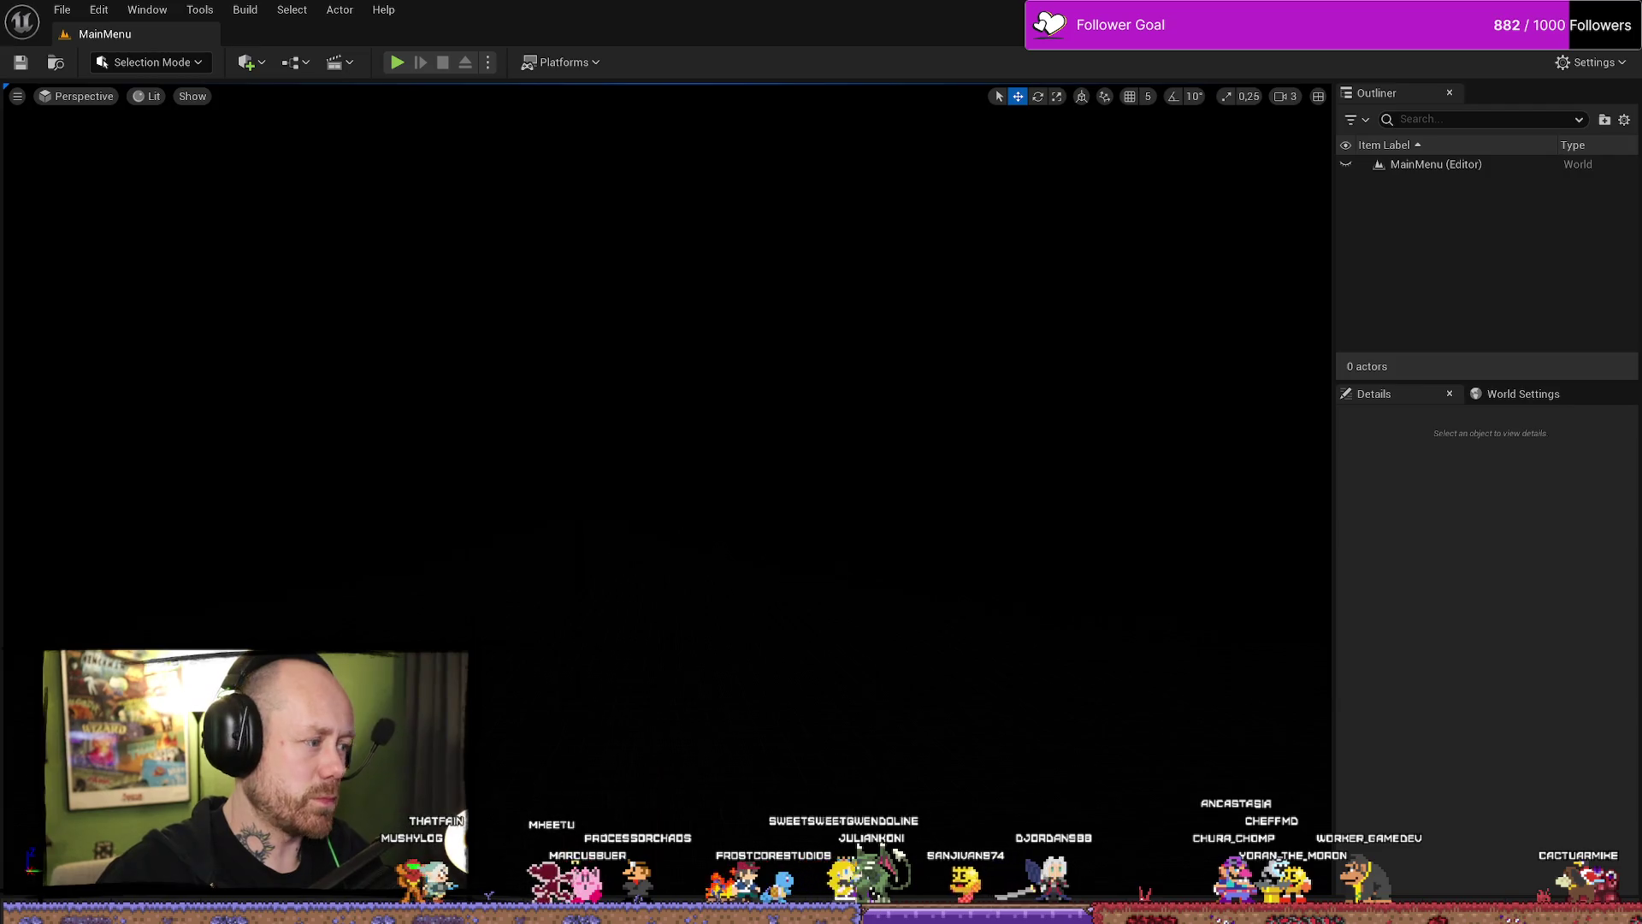
Load the Deathmatch_RuinedVillage level from Content/FPS/Maps/GameModes.
key(ctrl+space)
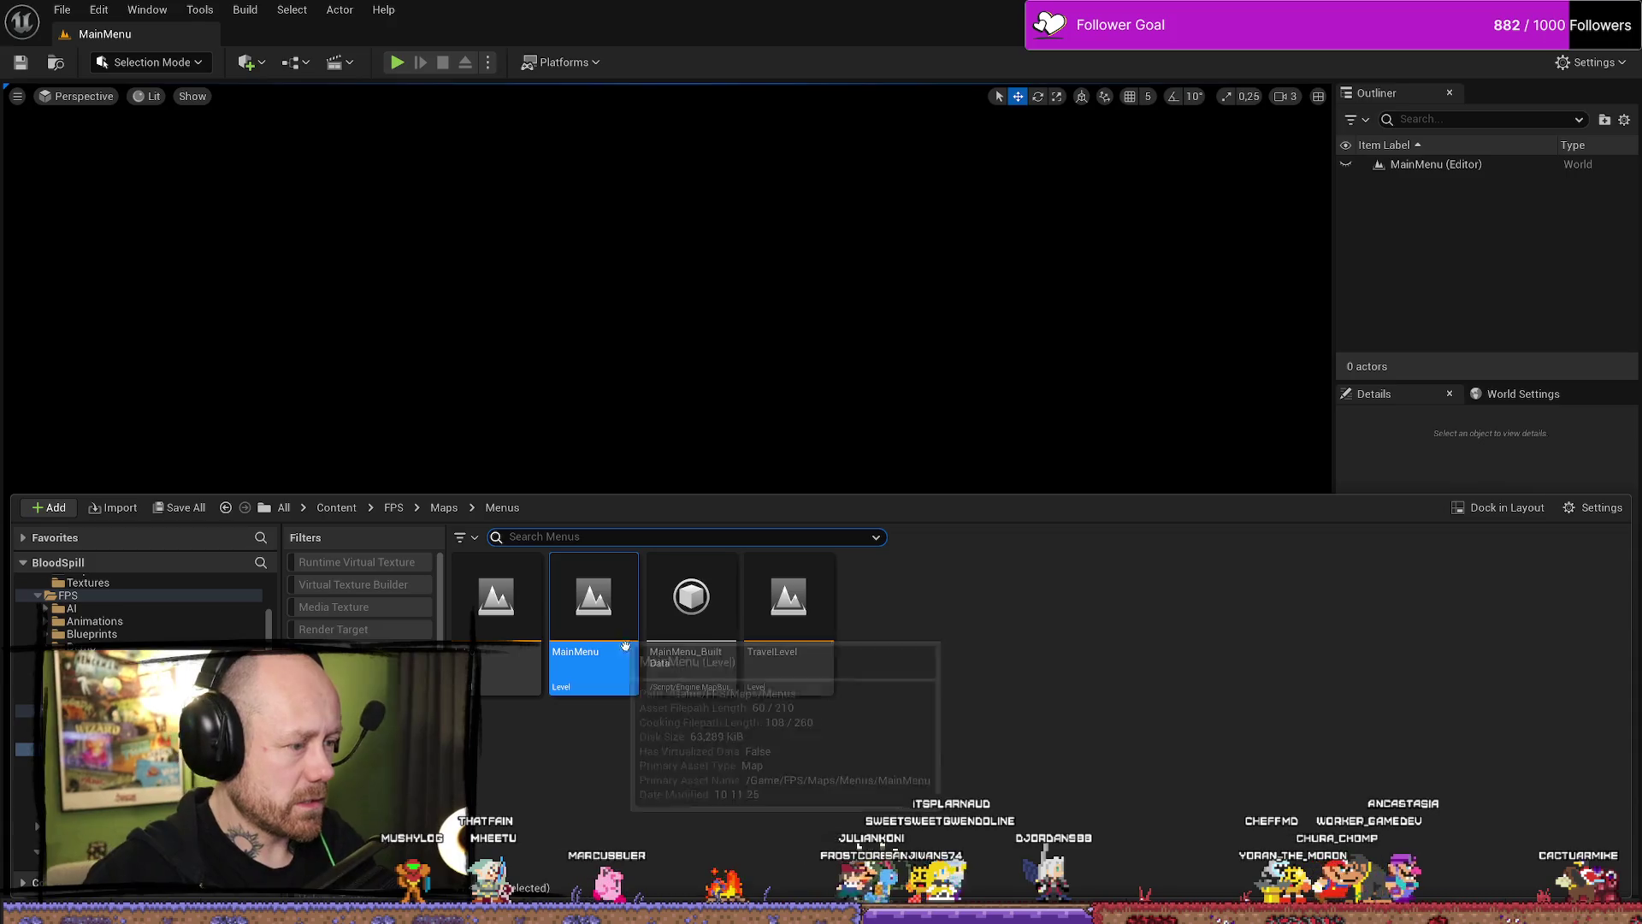
click(85, 736)
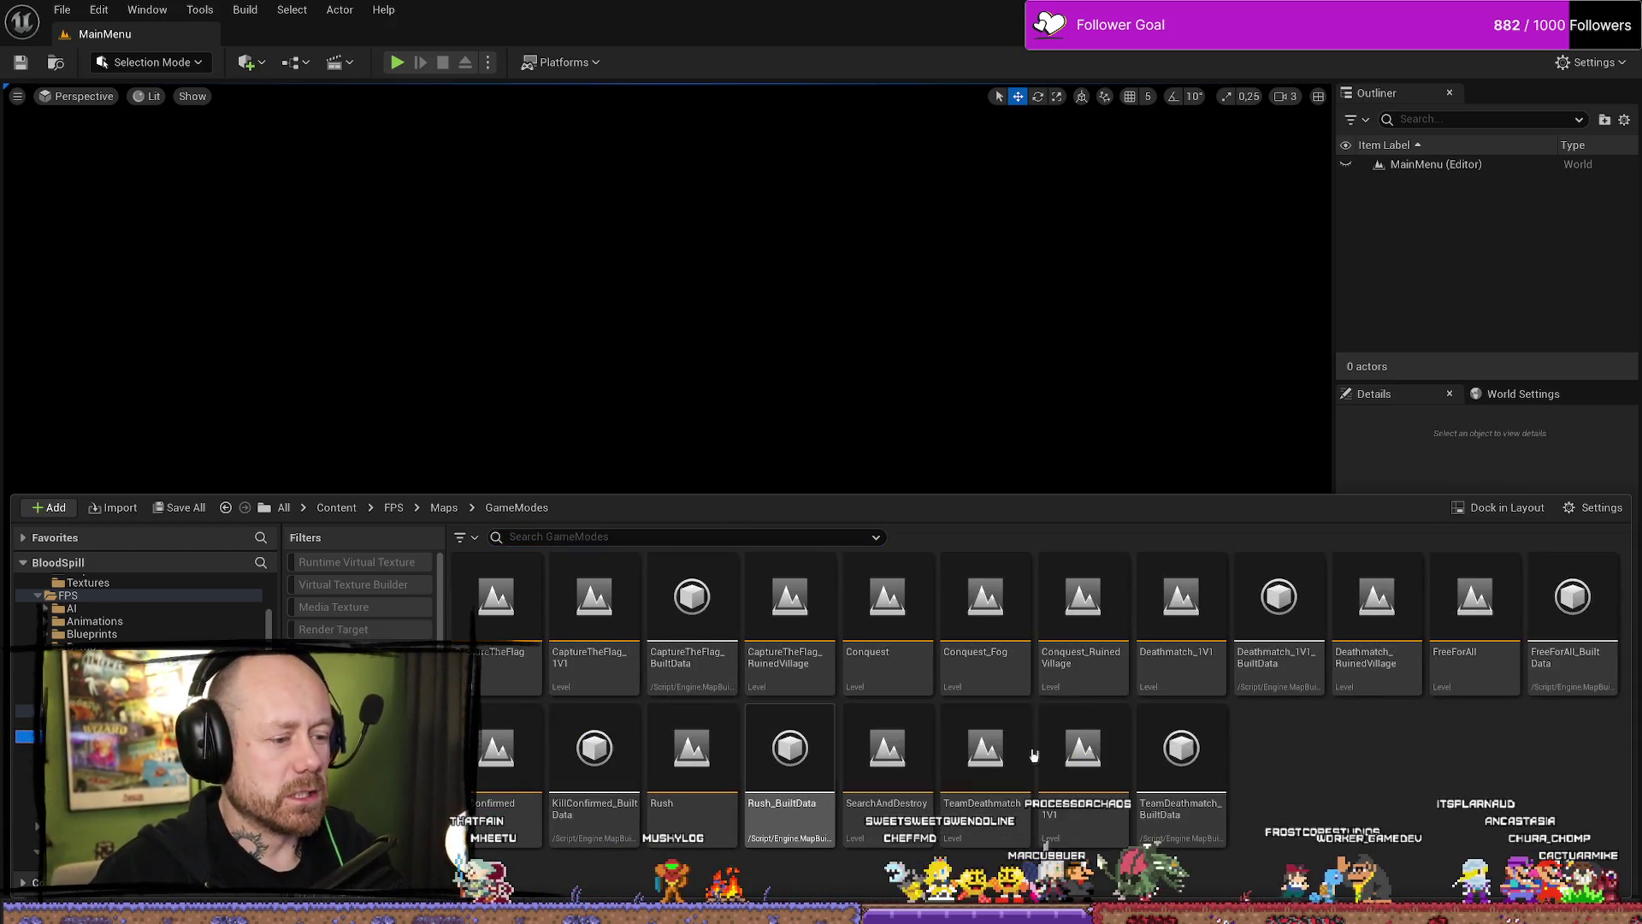
double_click(1399, 638)
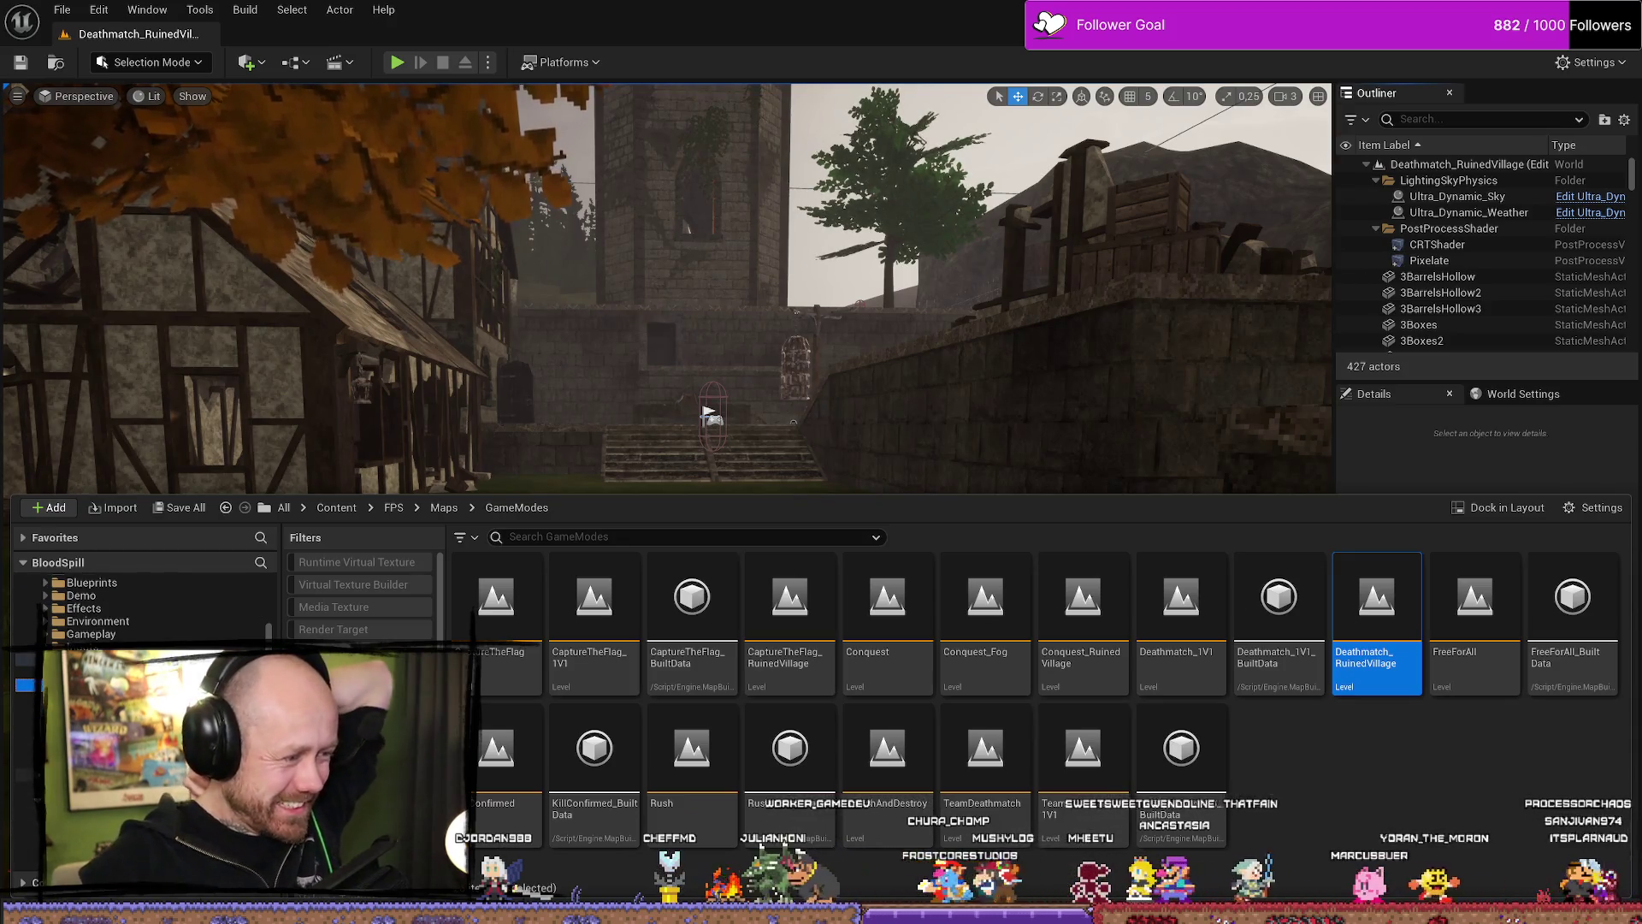
Browse past the MyMeshes folders to MyStuff > Sounds > Annoucements.
key(alt+Left)
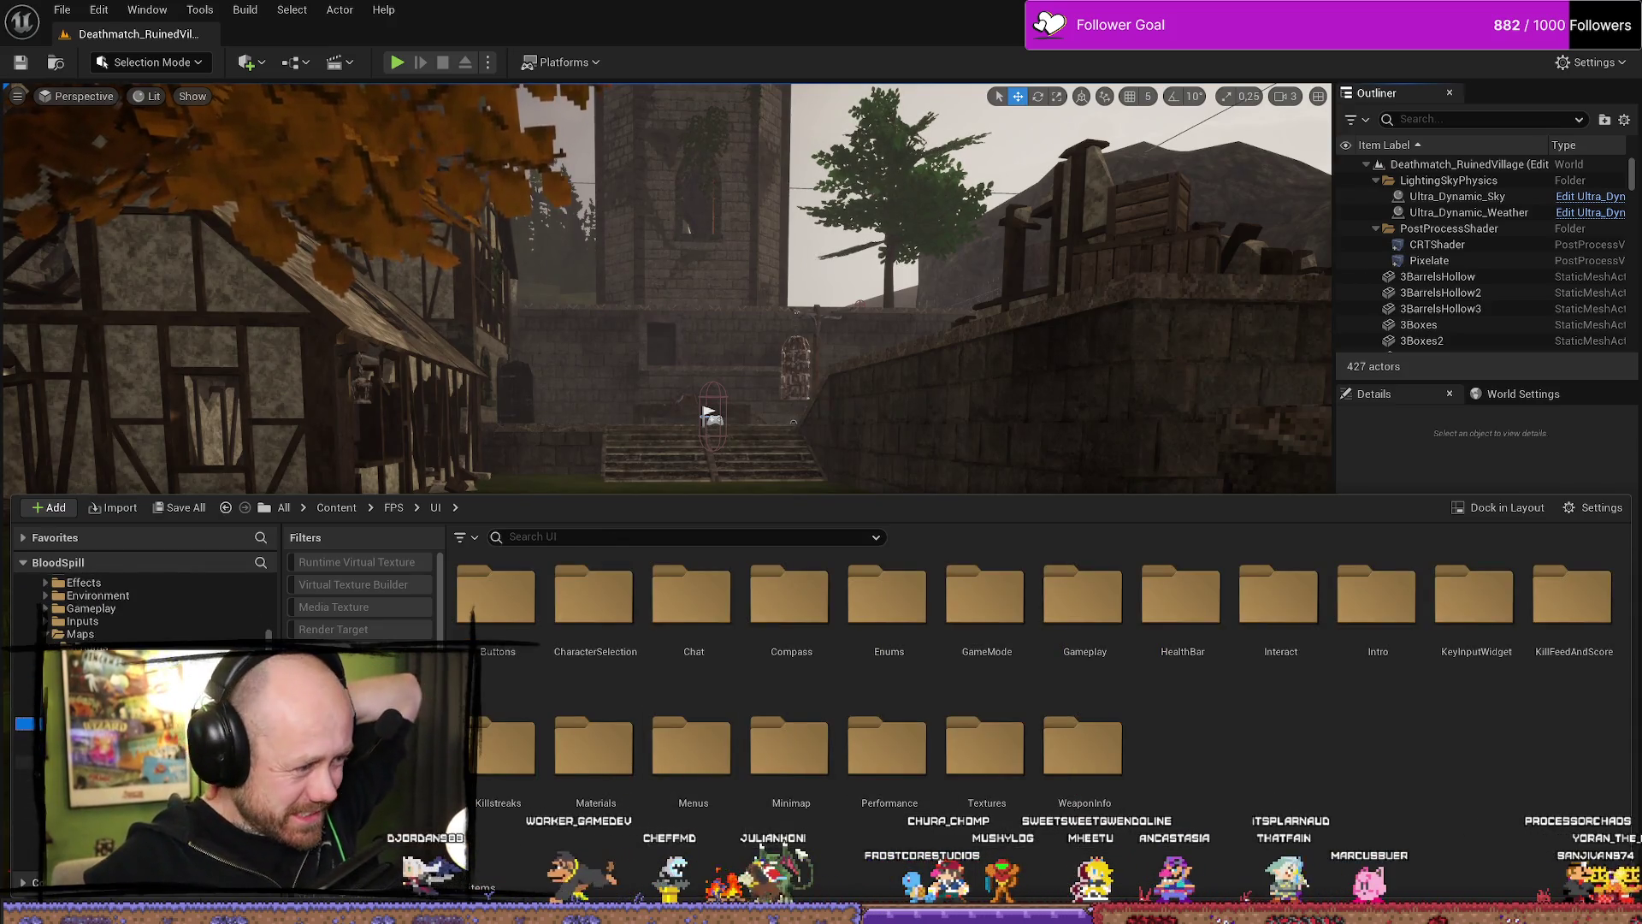
scroll(137, 608, up, 3)
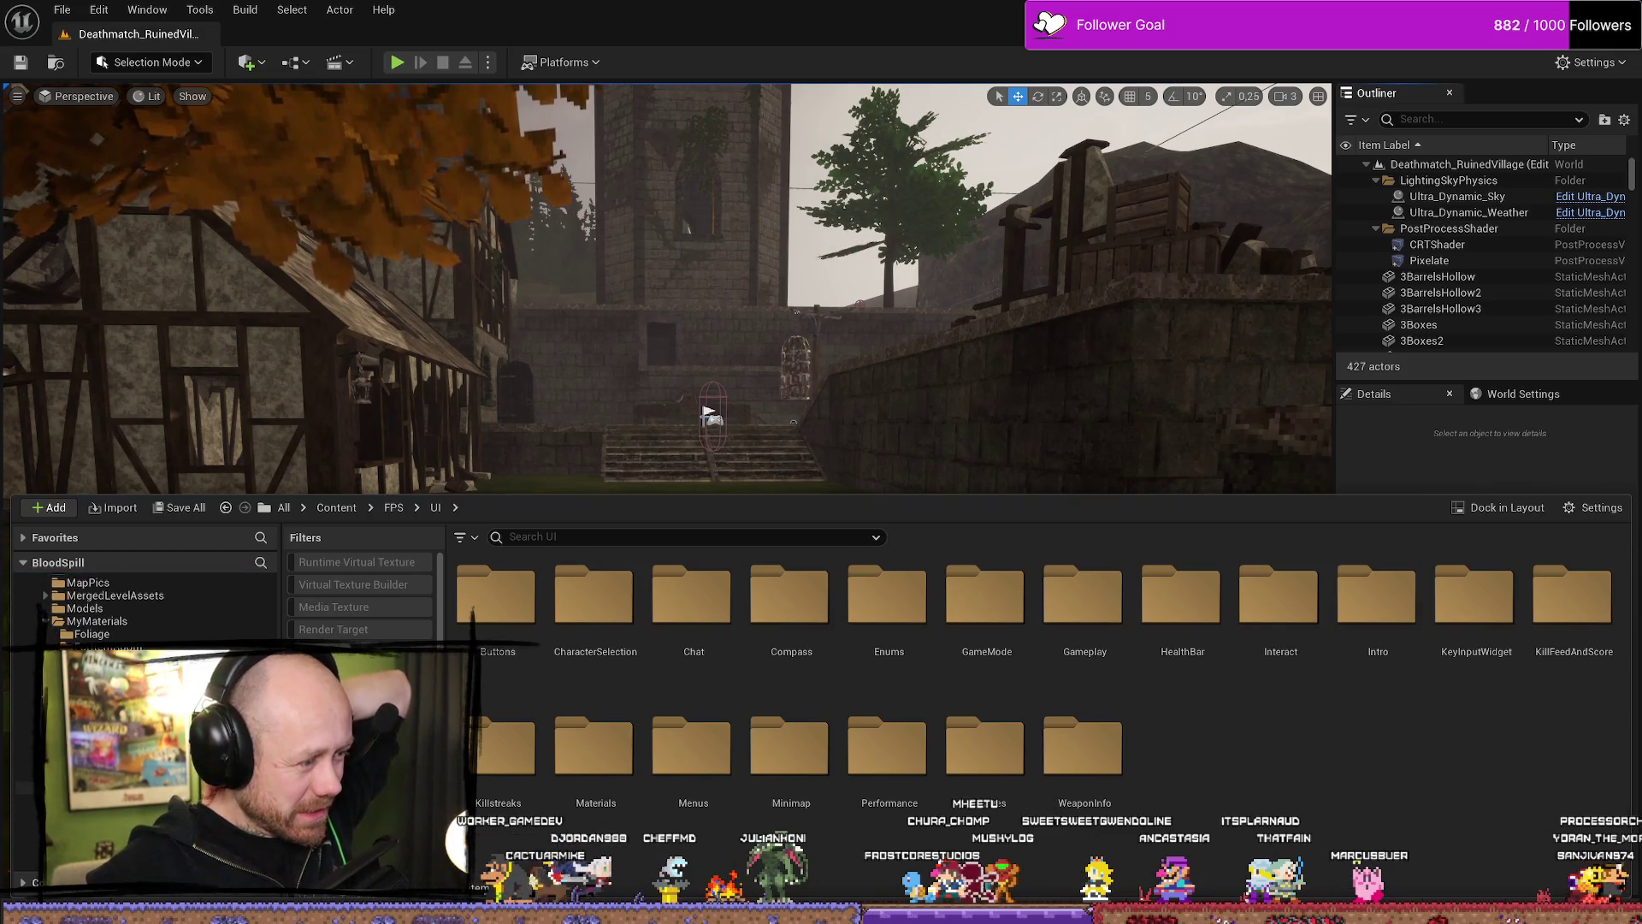
scroll(137, 607, up, 5)
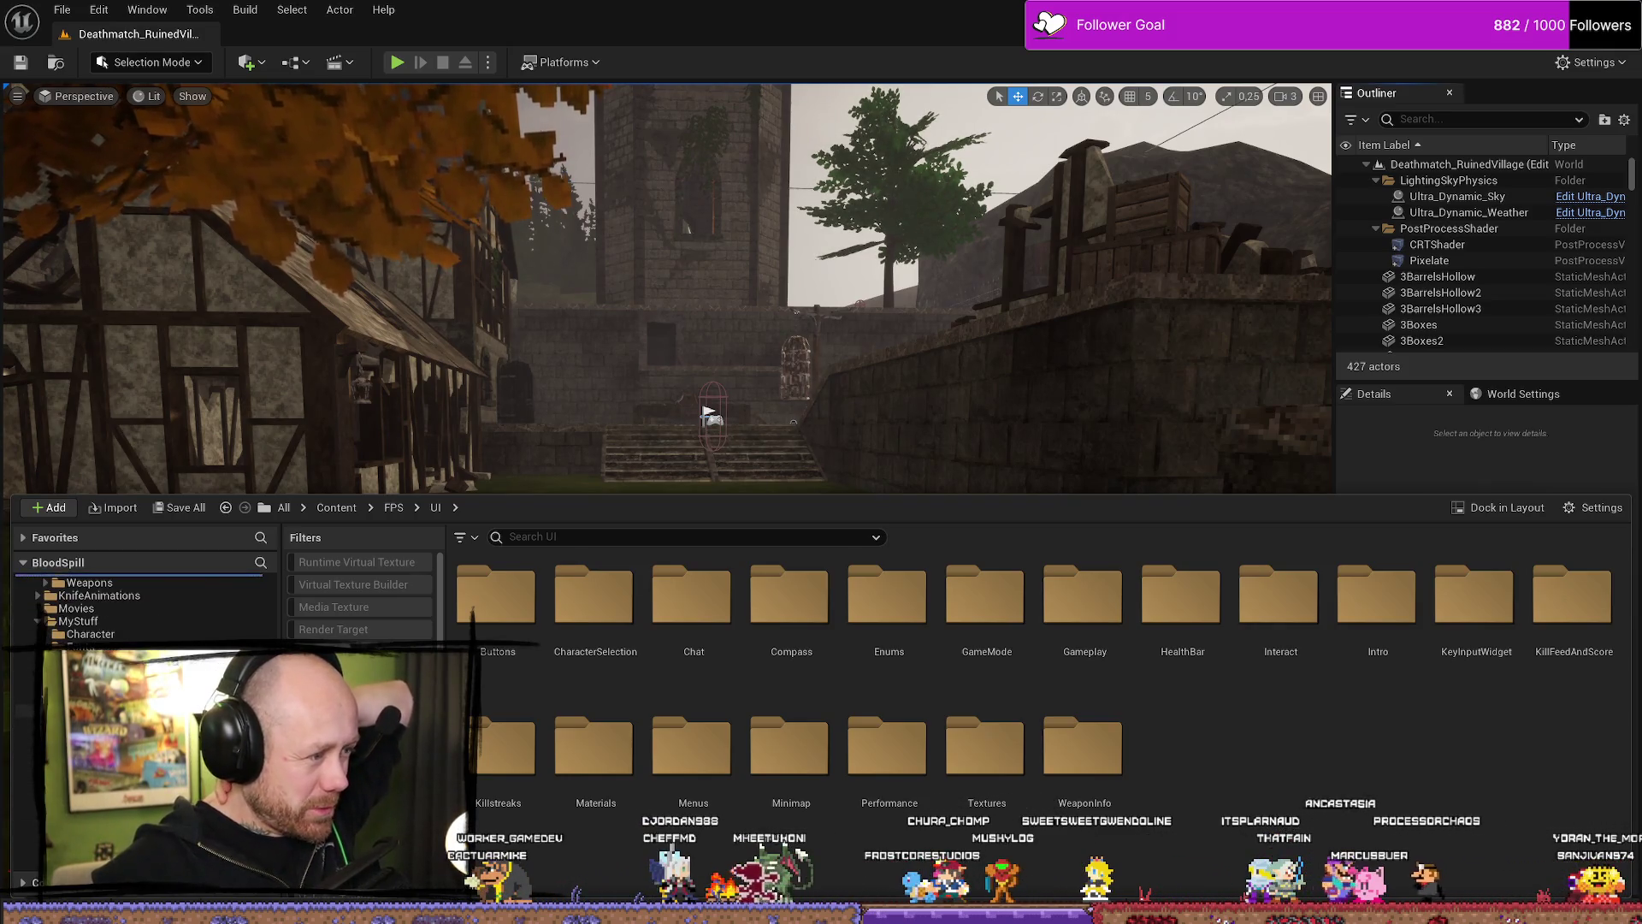
scroll(137, 607, down, 5)
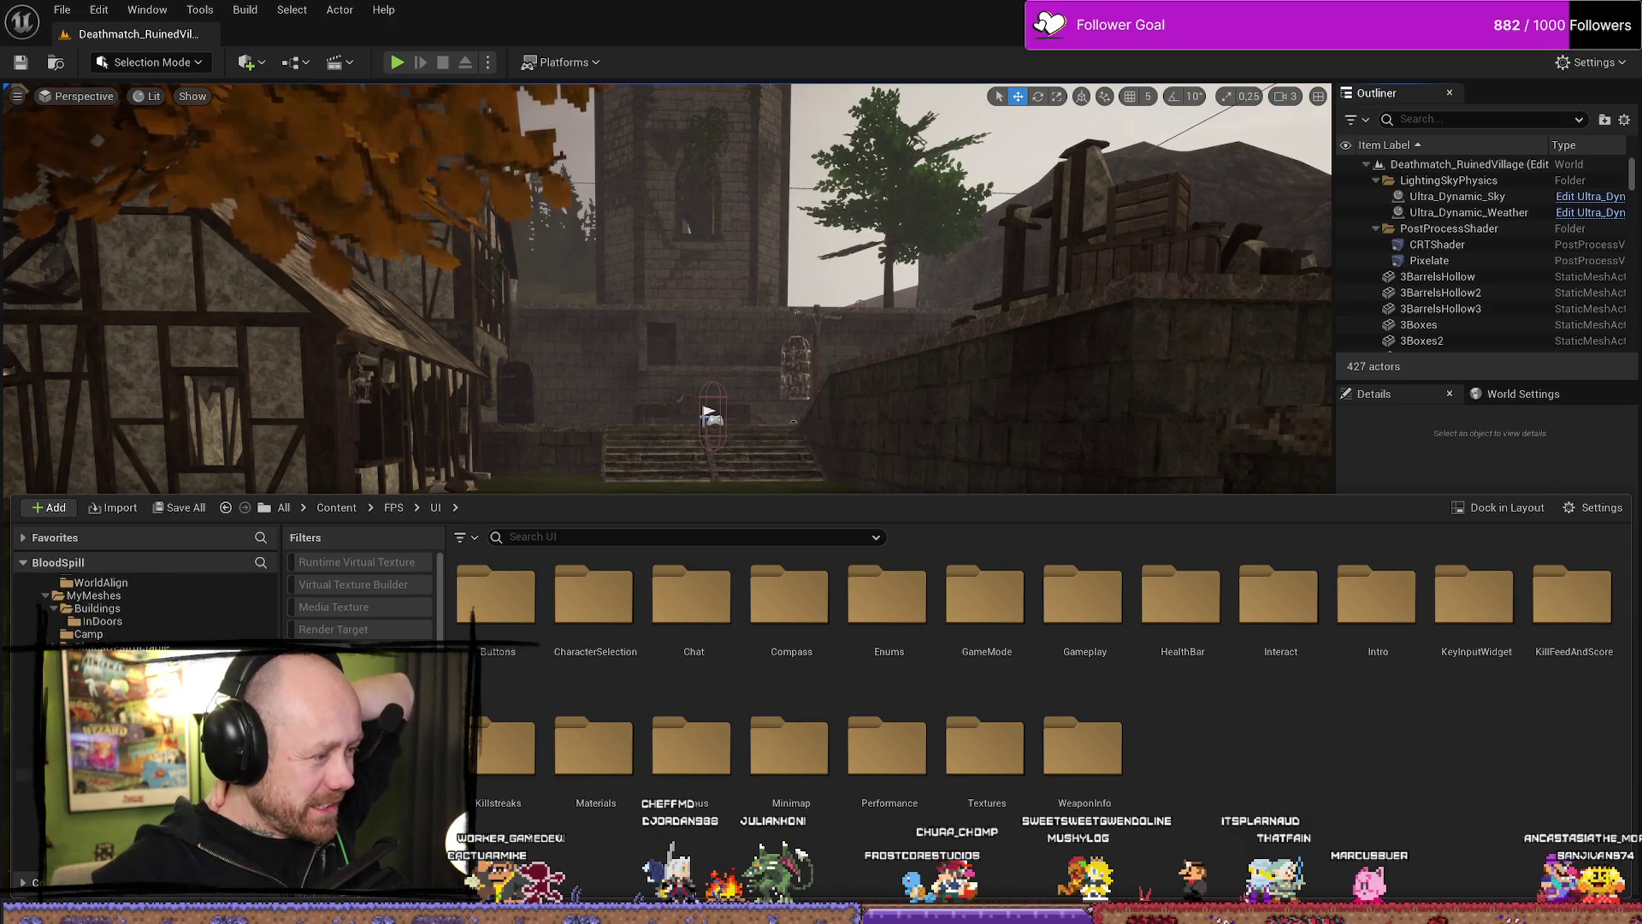
click(94, 595)
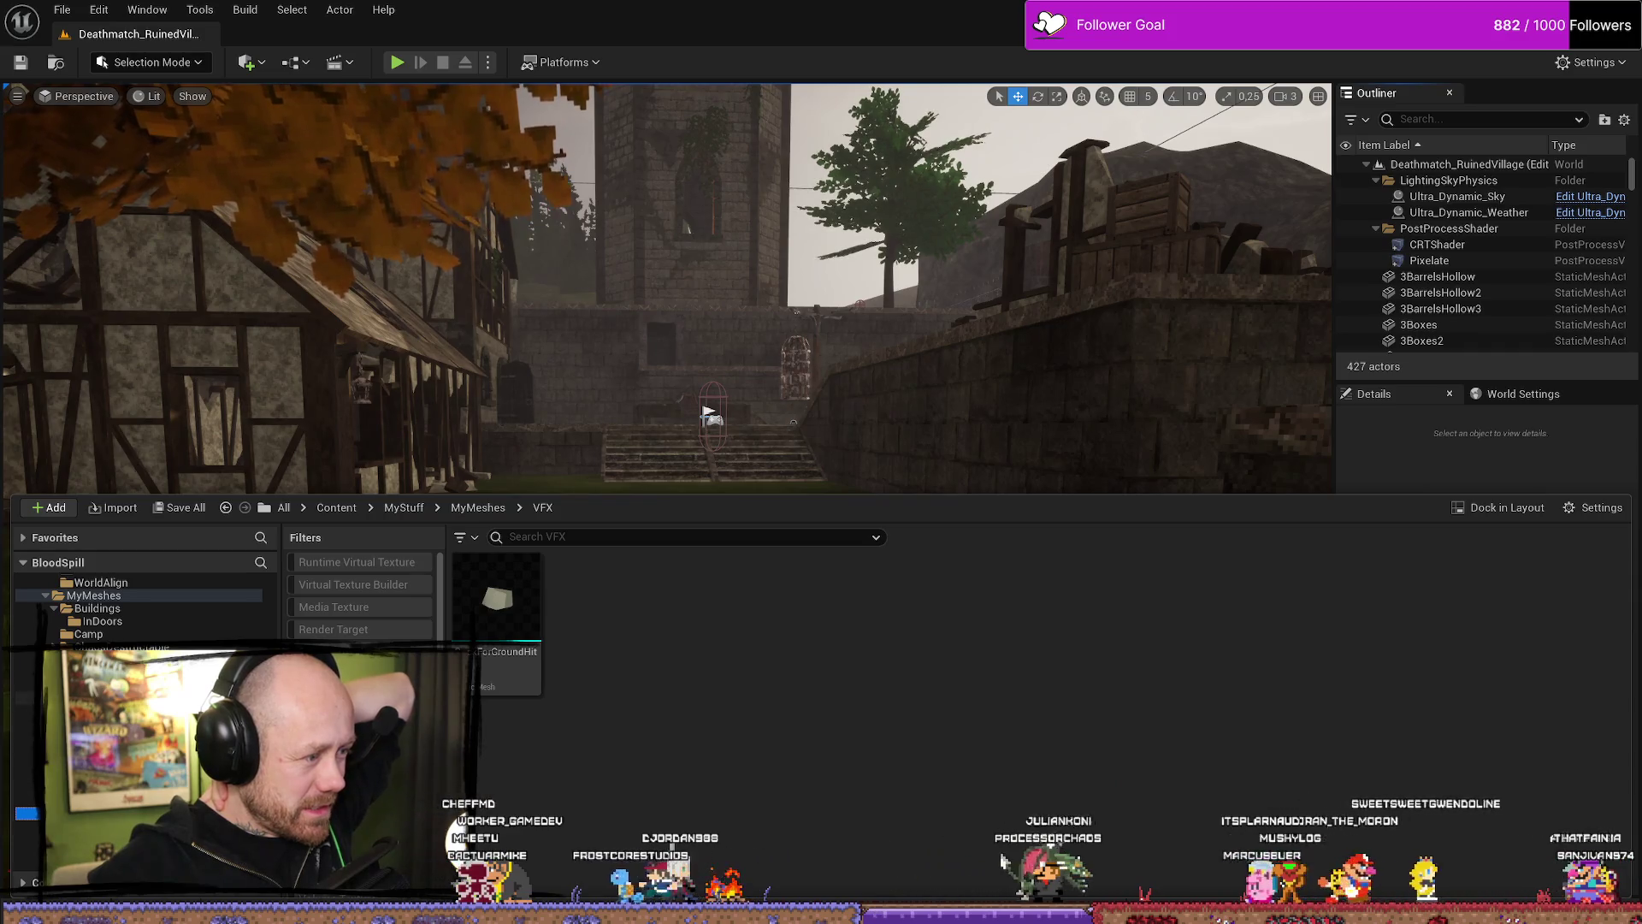
click(94, 684)
scroll(137, 608, up, 1)
scroll(137, 608, up, 3)
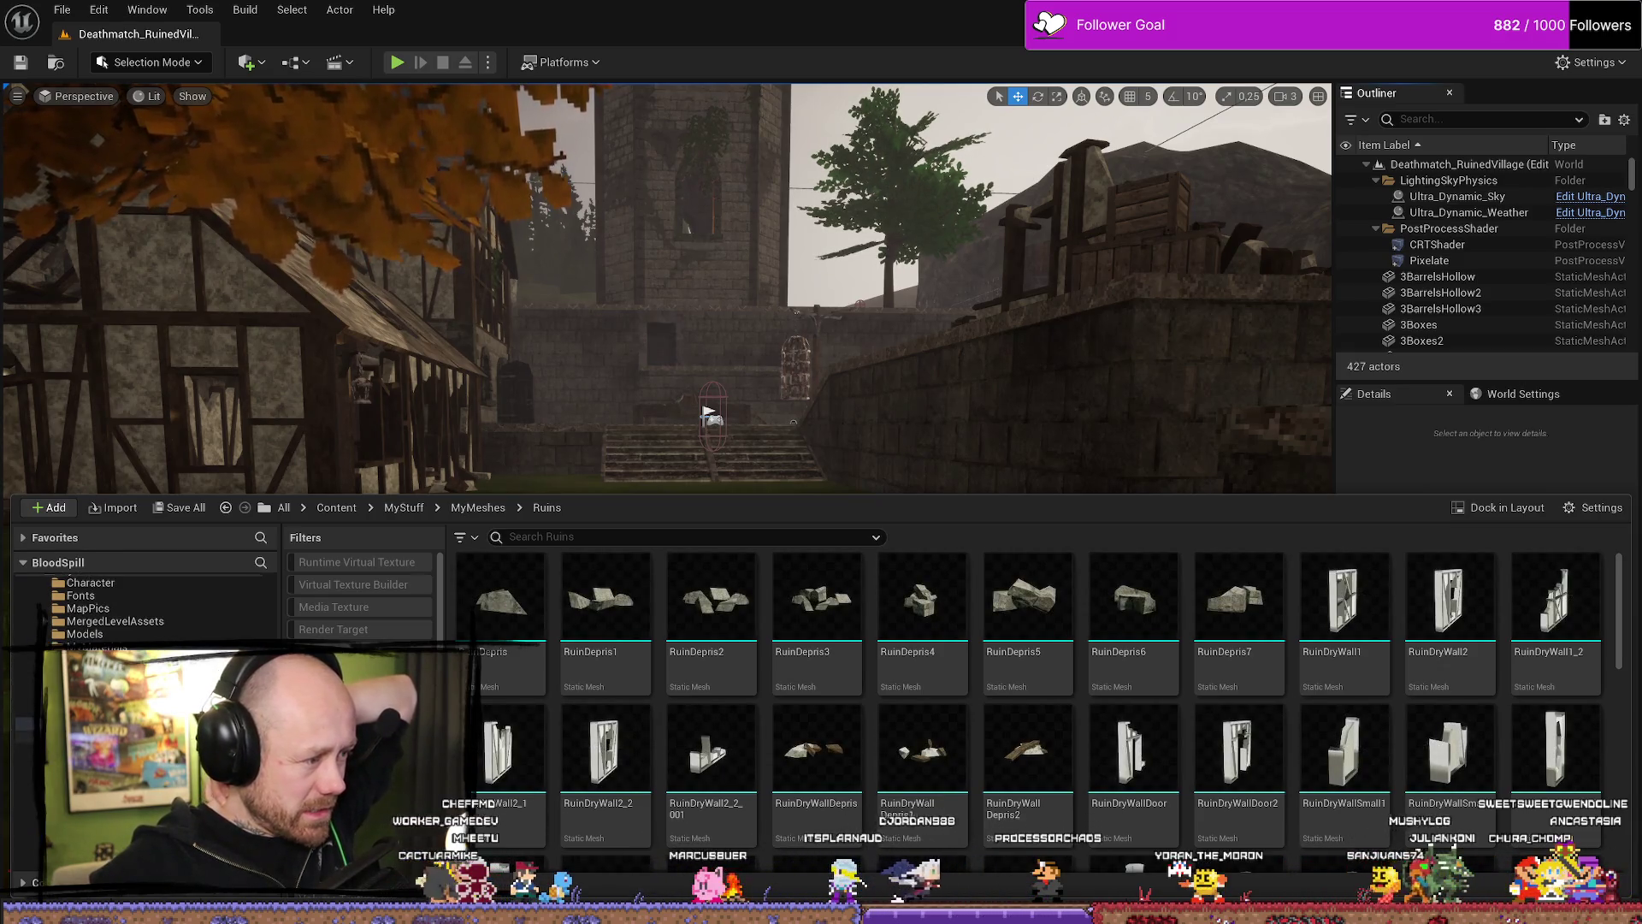
click(86, 800)
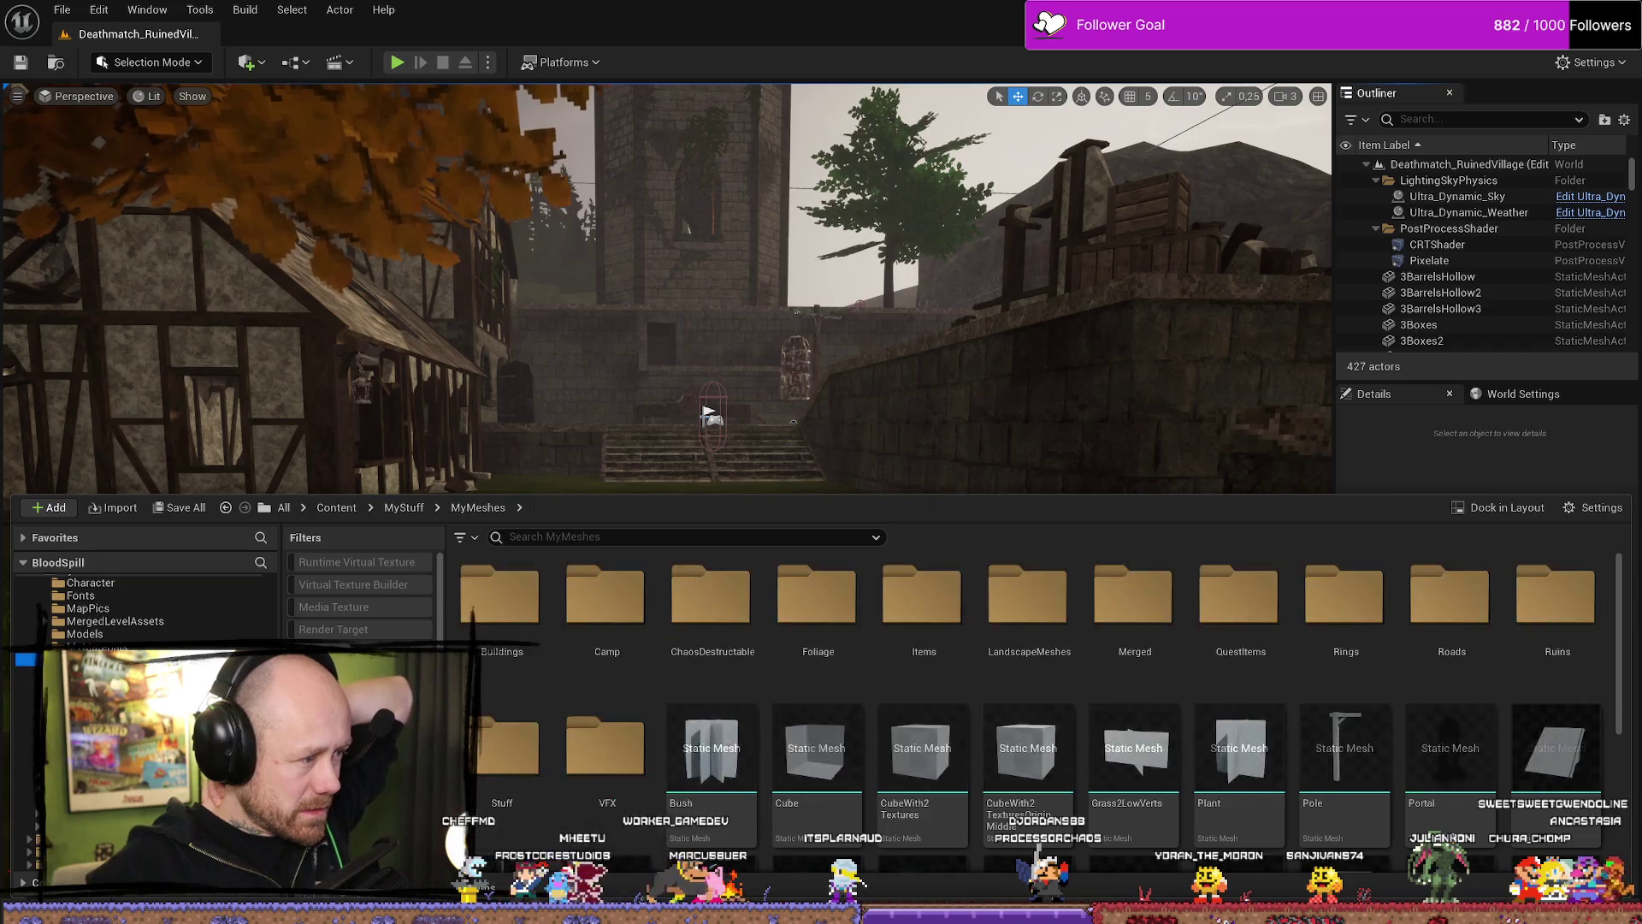
click(85, 749)
click(86, 736)
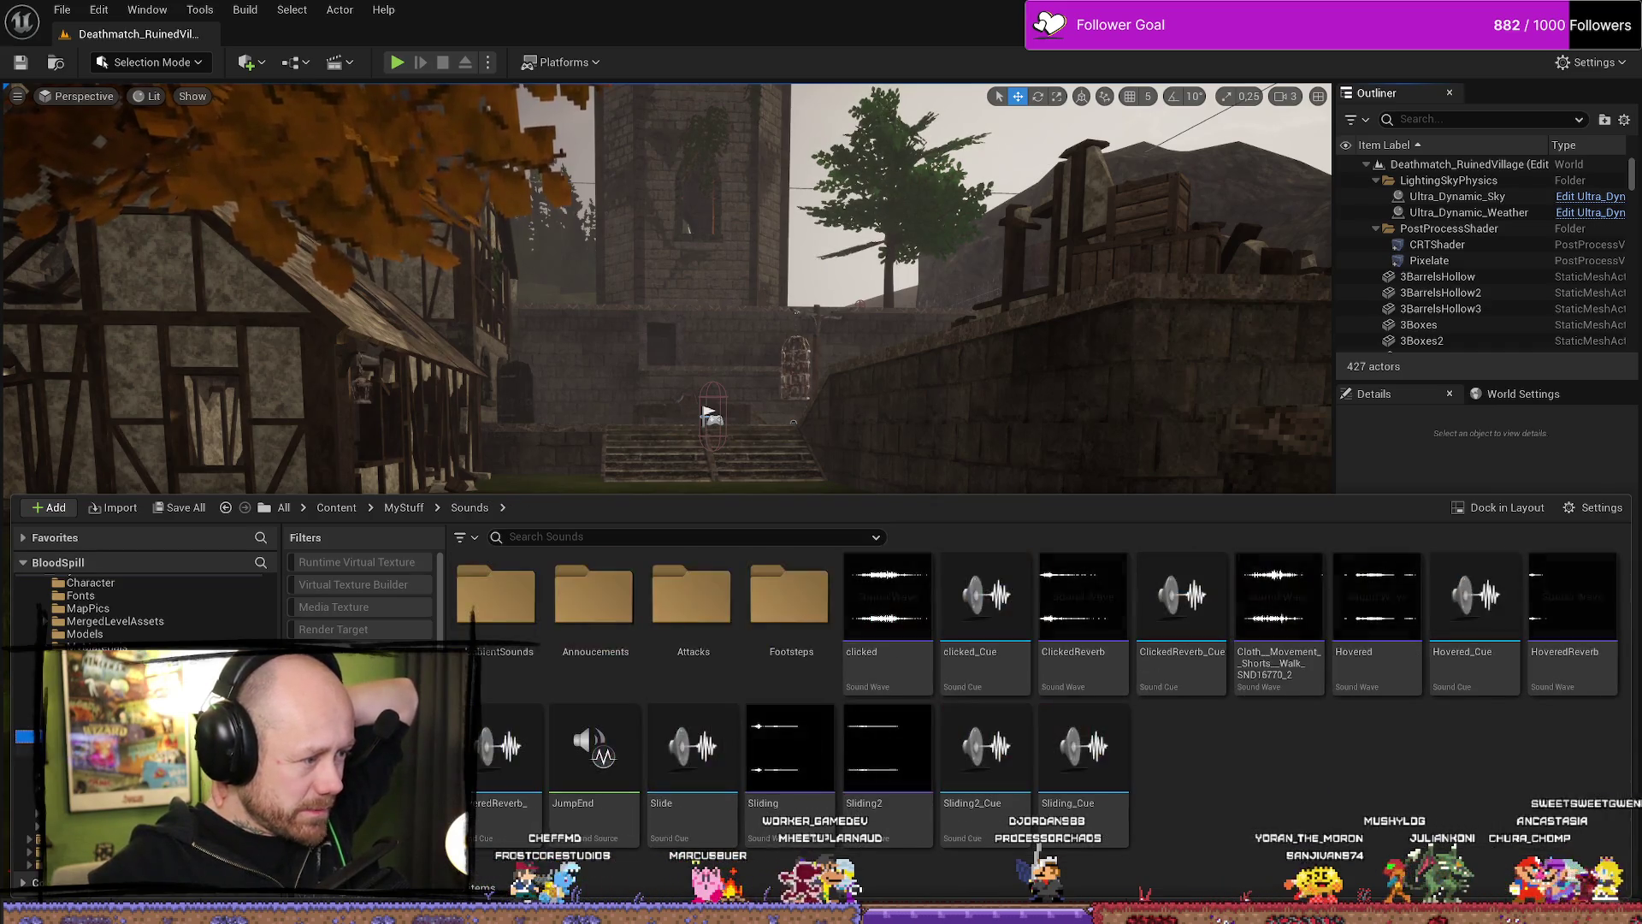
double_click(594, 603)
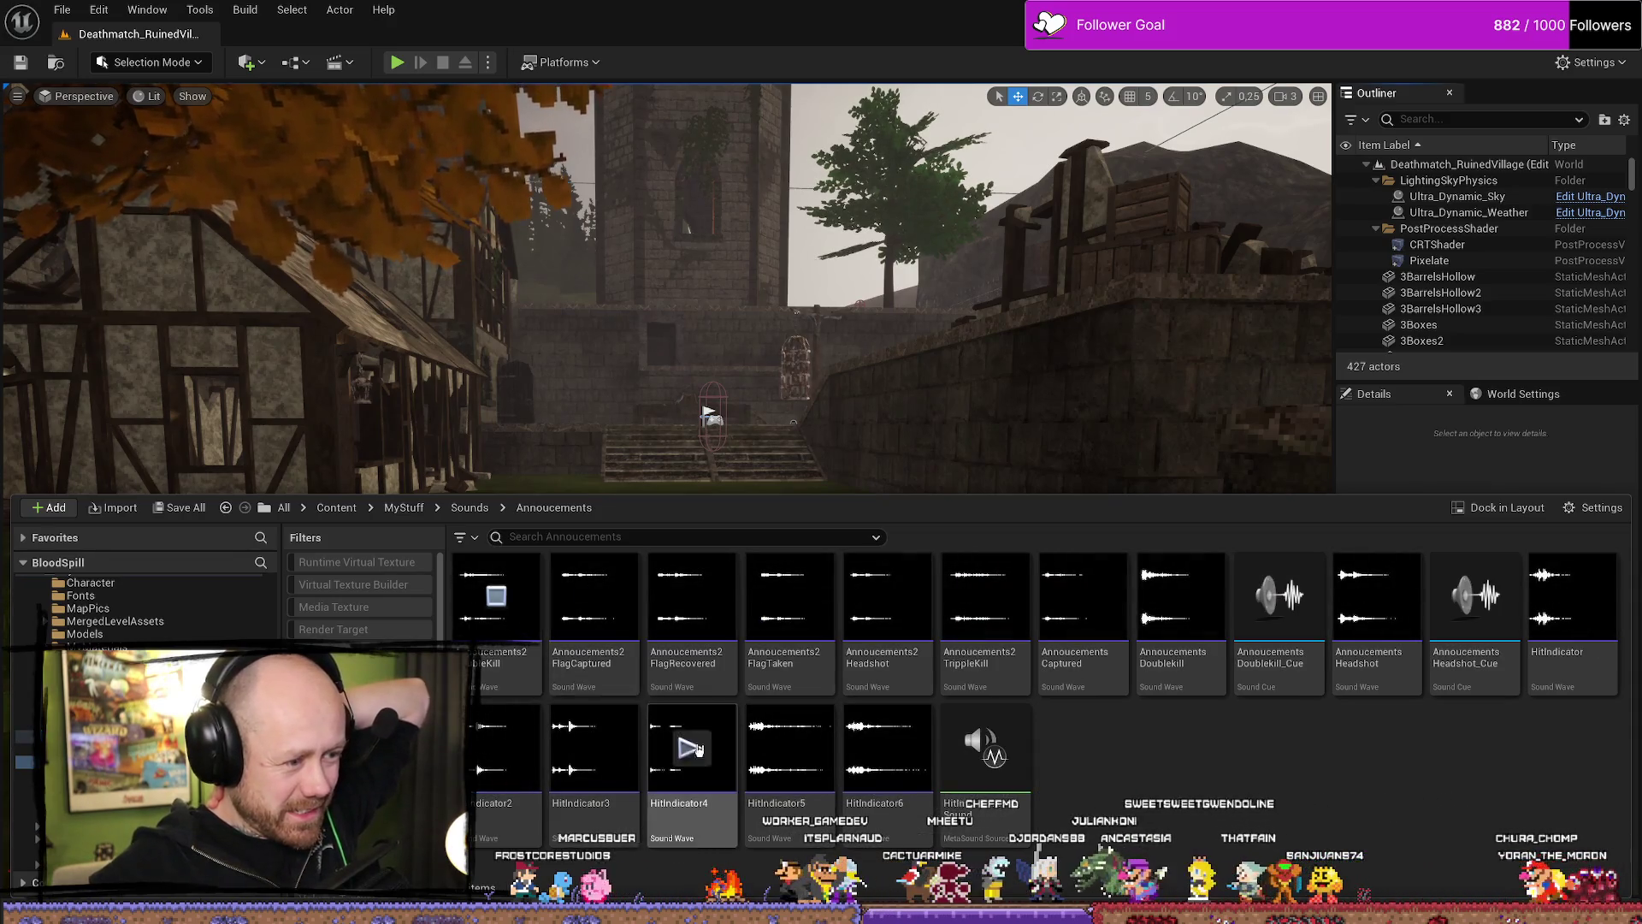
Play the FlagCaptured, FlagRecovered, FlagTaken, Headshot, TrippleKill and Captured announcements.
click(595, 597)
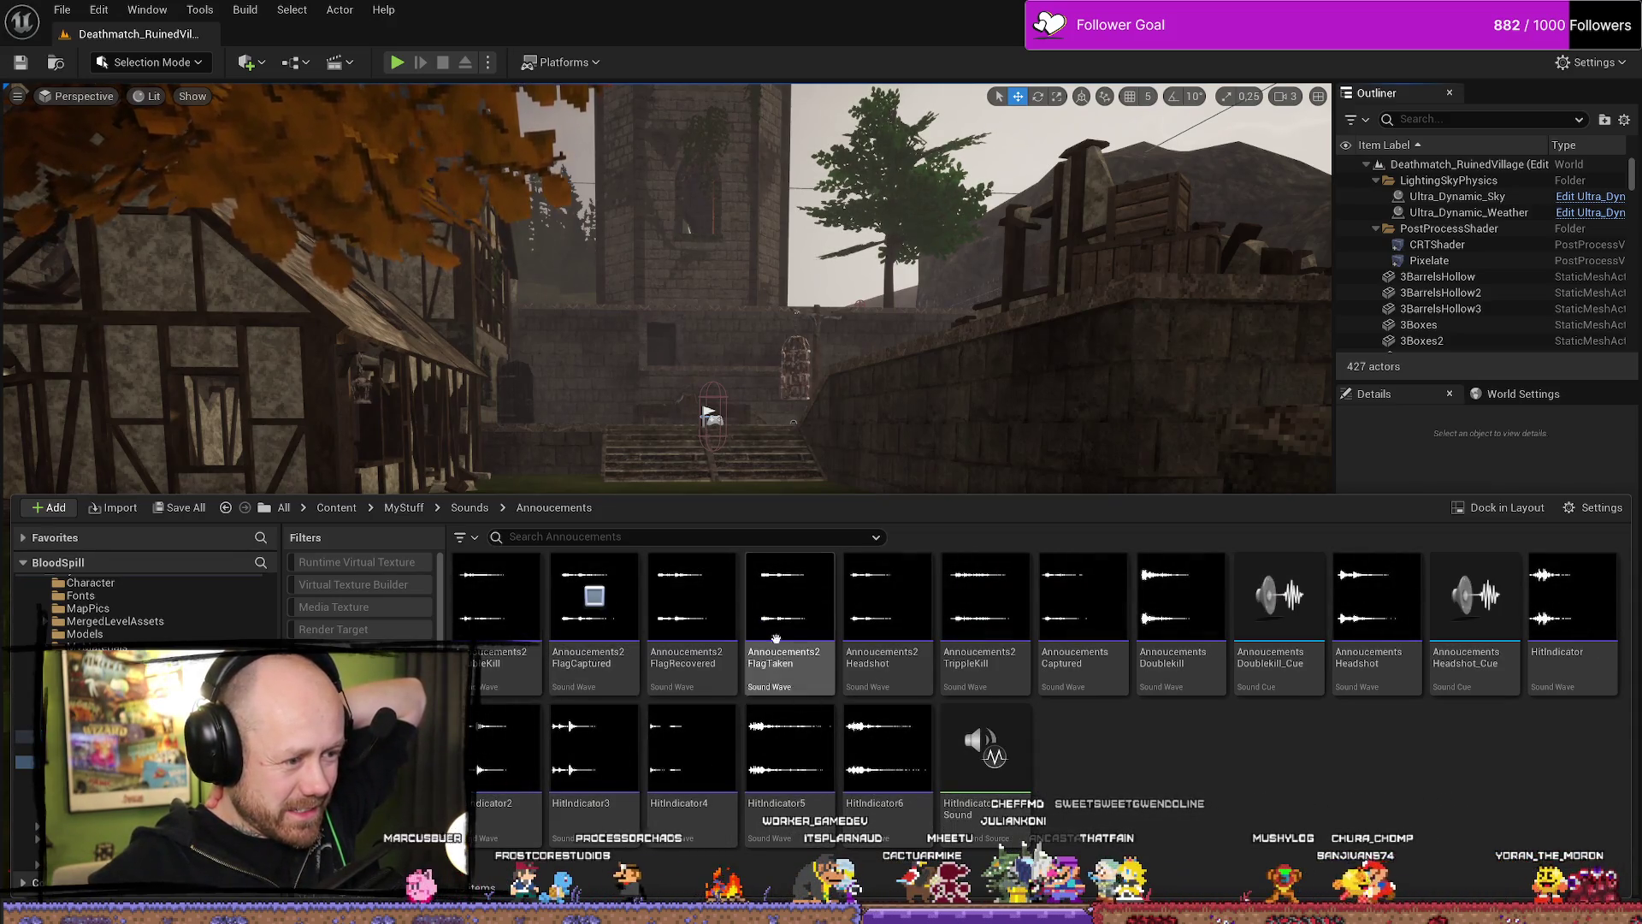
click(692, 596)
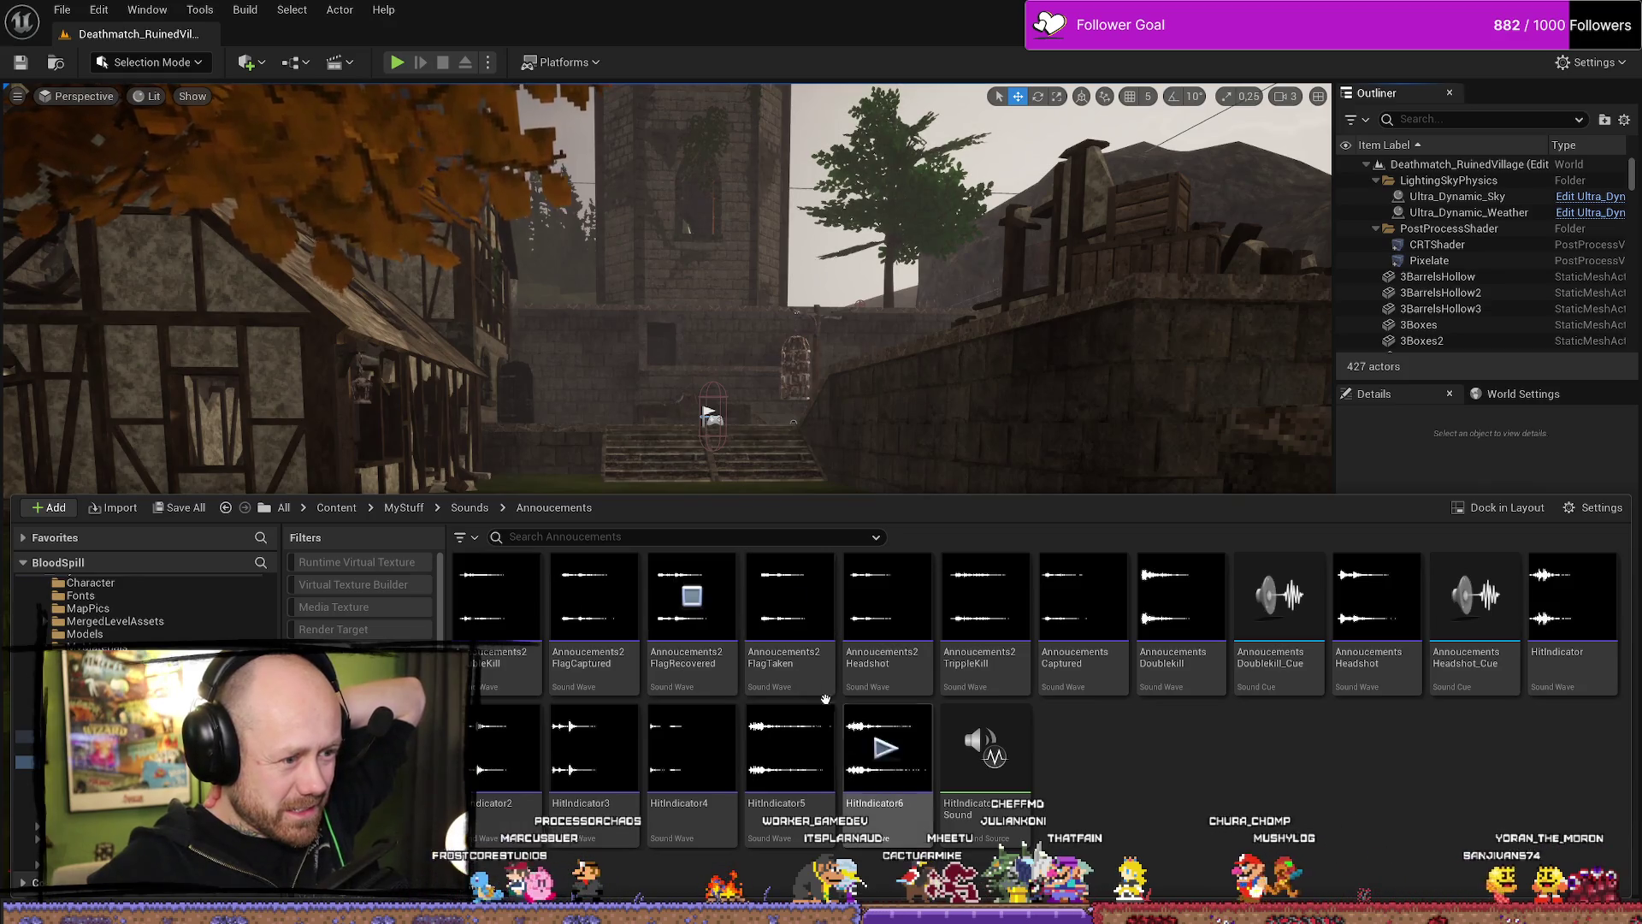
click(785, 616)
click(888, 599)
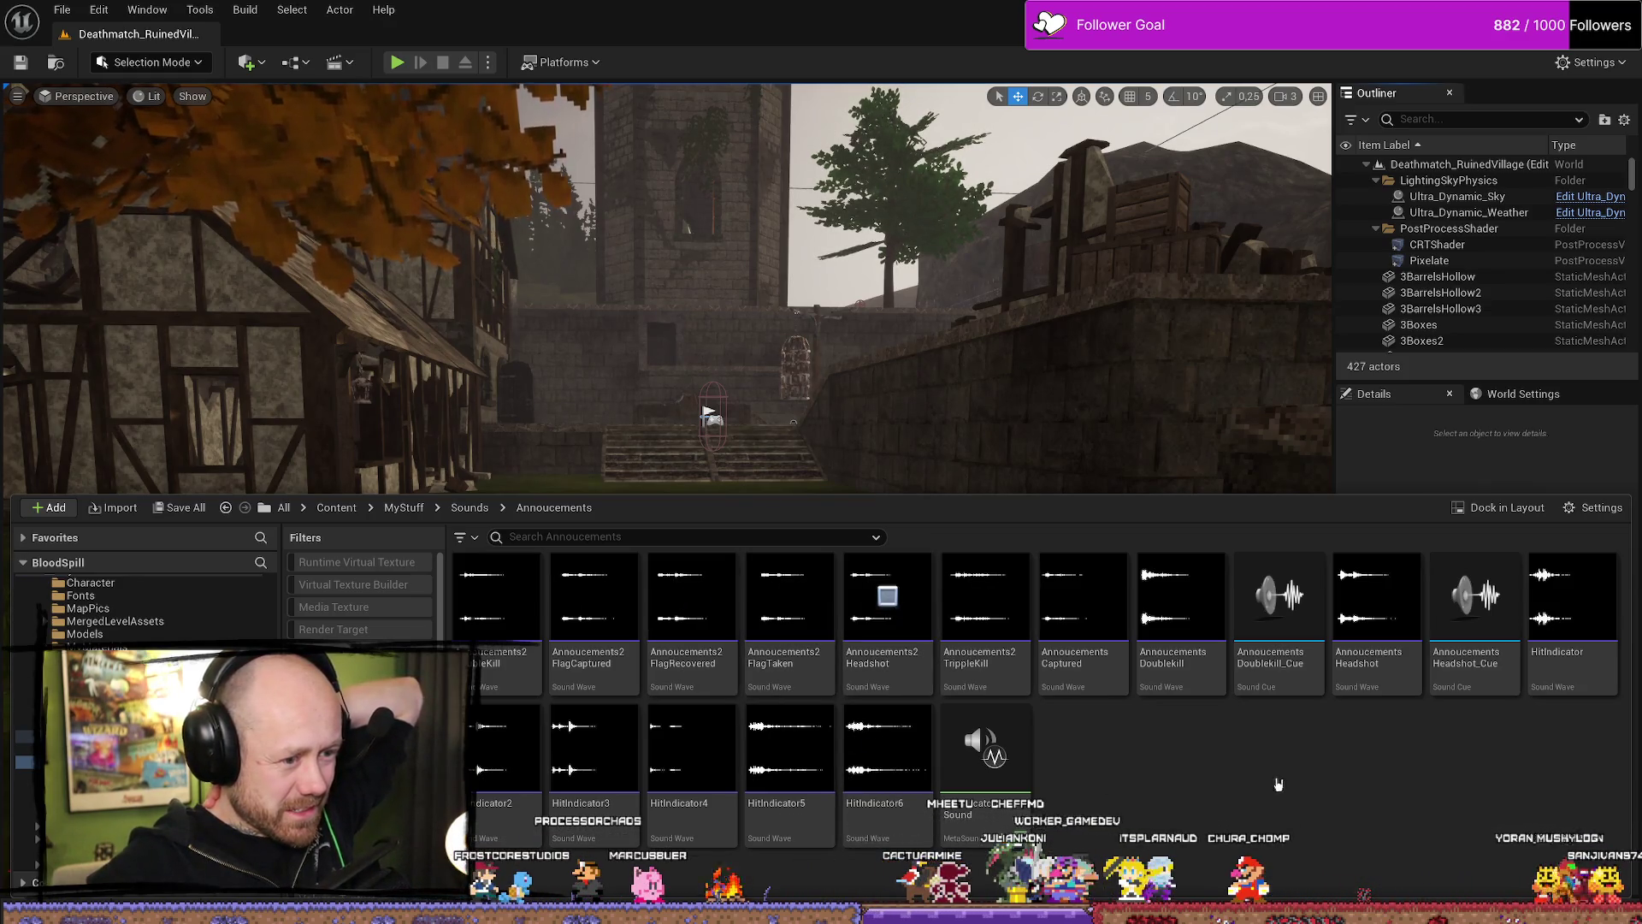
click(985, 596)
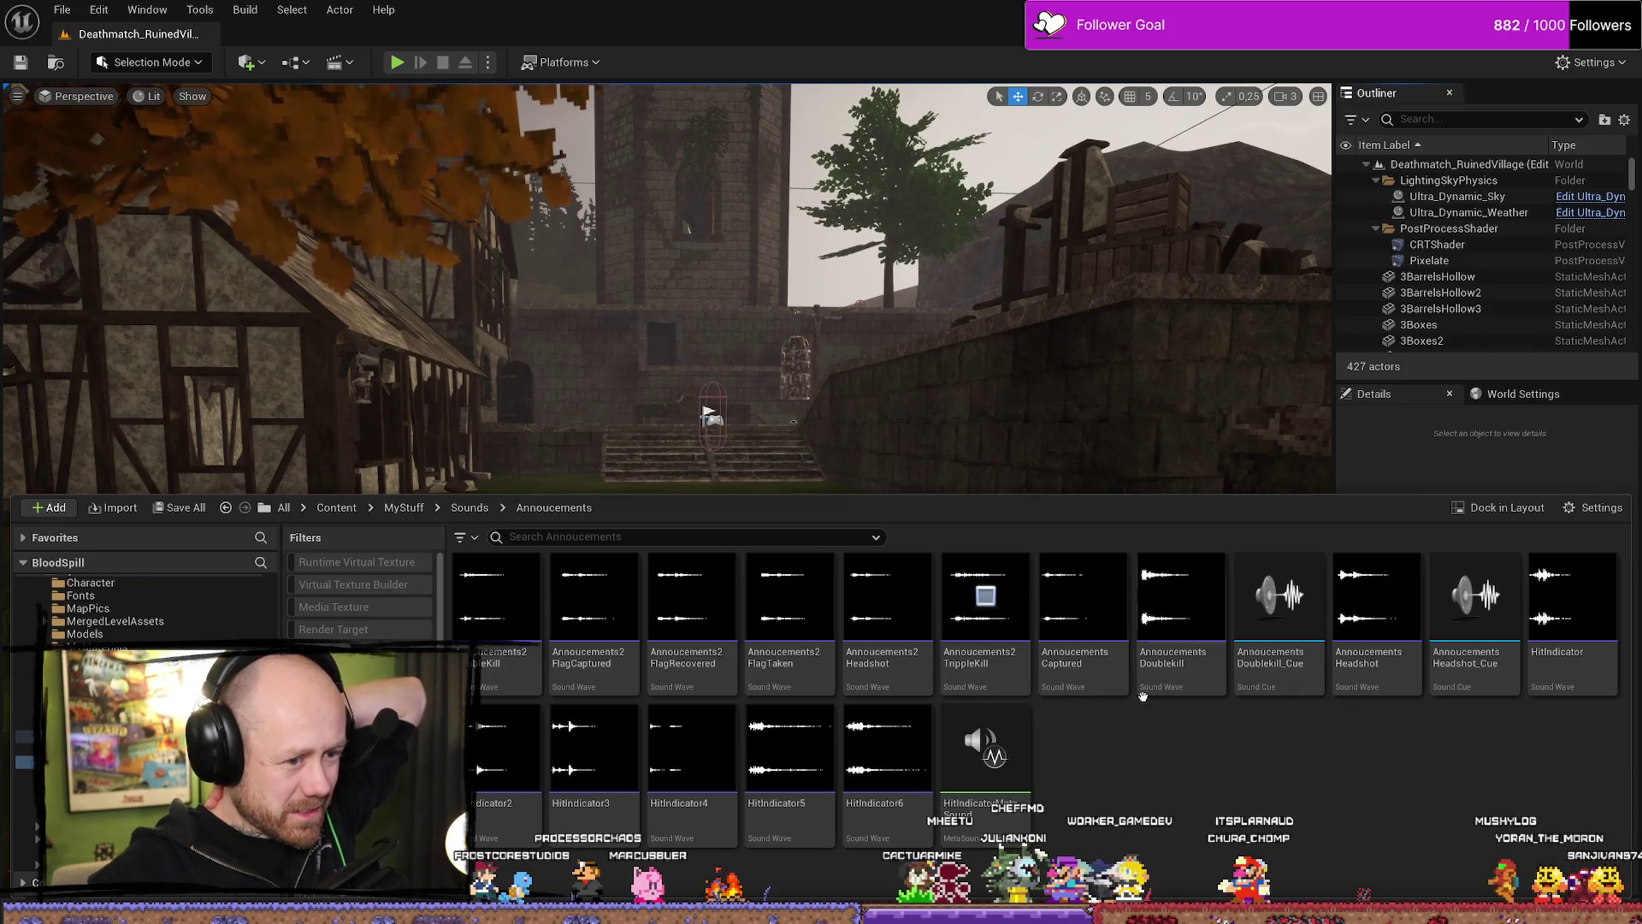
click(1083, 596)
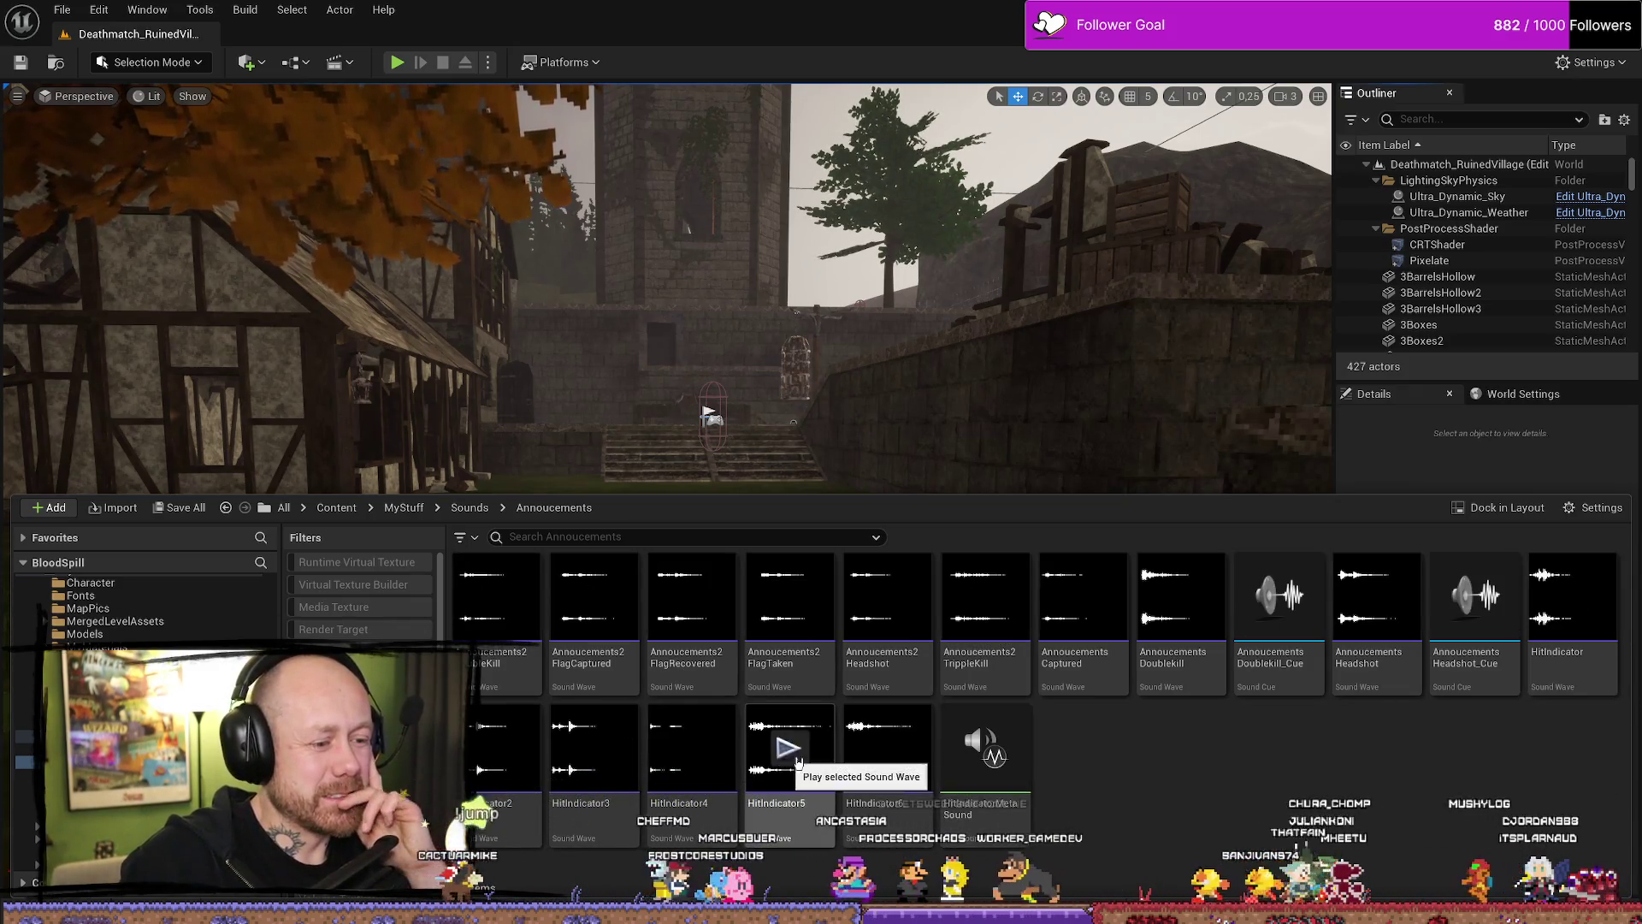
Fly the viewport camera past the stairs and over into the timber house.
drag(1027, 385, 1027, 257)
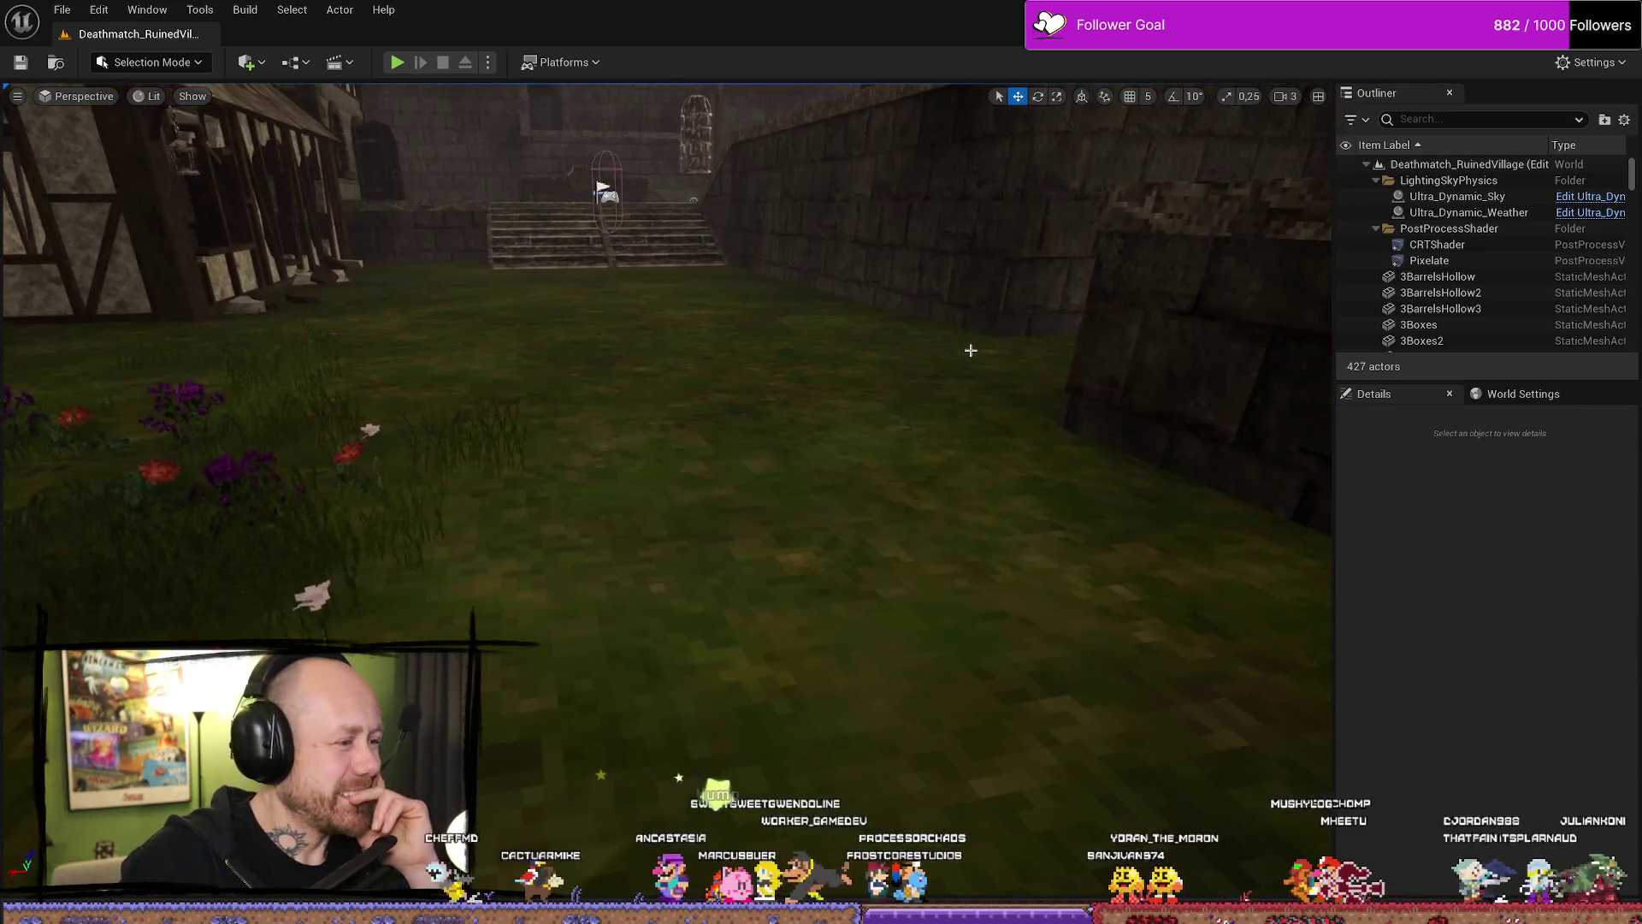
drag(615, 452, 608, 300)
mouse_move(734, 356)
mouse_down()
mouse_move(723, 428)
mouse_move(734, 357)
mouse_up()
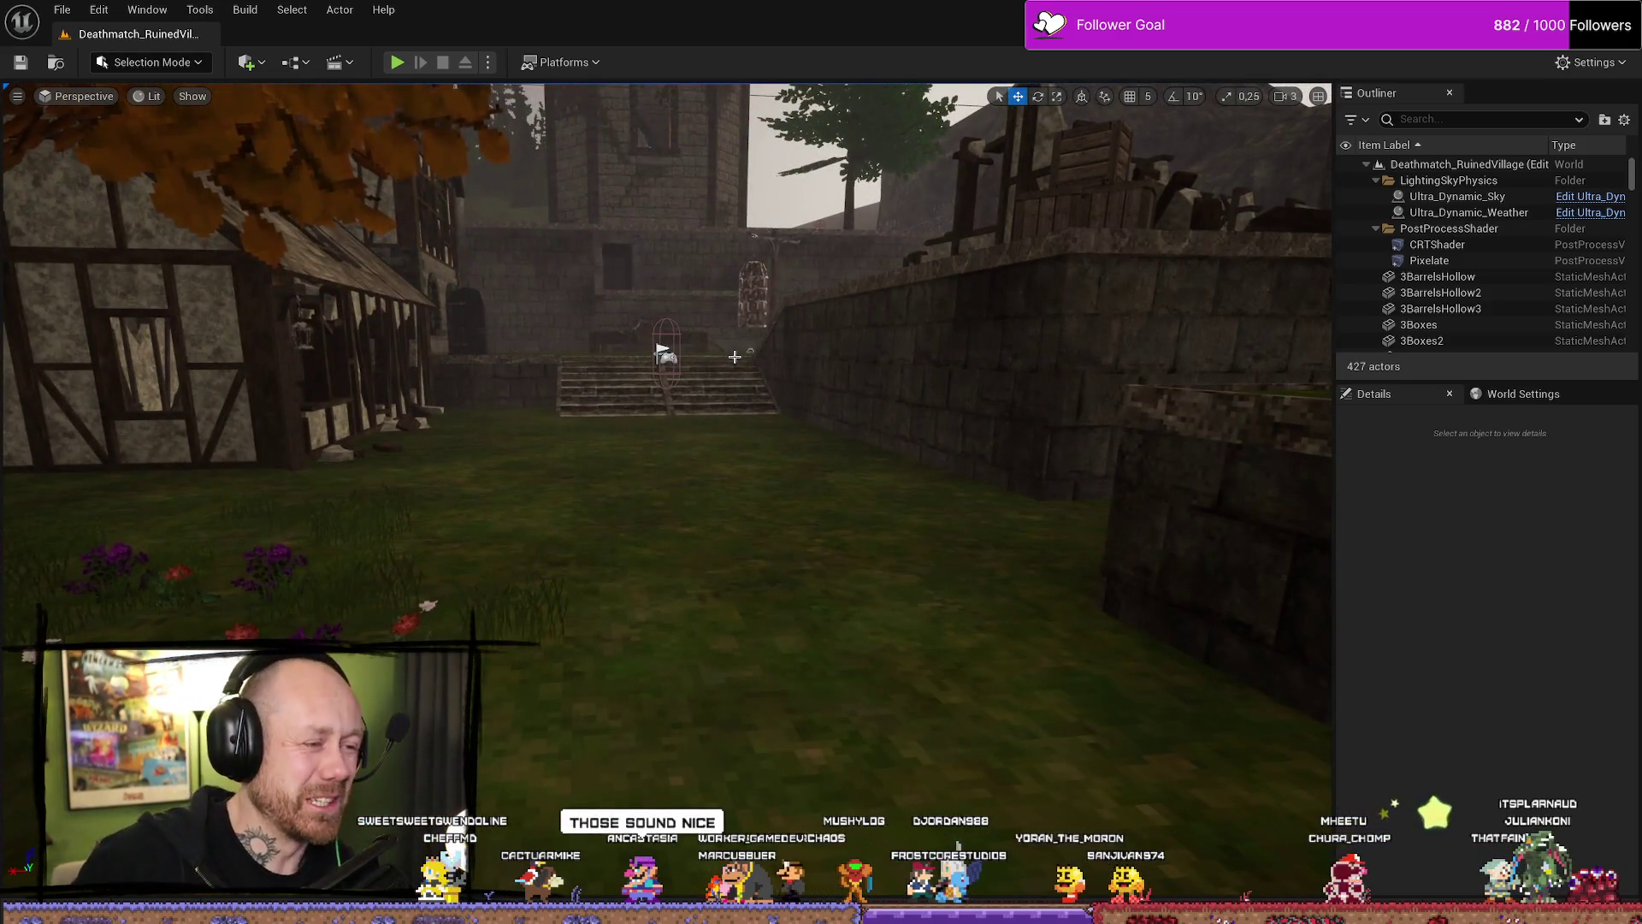
mouse_move(734, 356)
mouse_down()
mouse_move(544, 524)
mouse_move(719, 454)
mouse_move(560, 585)
mouse_up()
scroll(544, 524, down, 2)
Turn Table5 slightly inside the house, then select the Bench.
click(719, 454)
mouse_move(602, 506)
mouse_down()
mouse_move(752, 557)
mouse_move(733, 568)
mouse_move(835, 566)
mouse_move(746, 563)
mouse_move(733, 735)
mouse_up()
click(915, 513)
Rotate the Bench and move it next to Table5.
drag(916, 514, 915, 599)
mouse_move(730, 582)
mouse_down()
mouse_move(730, 506)
mouse_move(634, 506)
mouse_up()
key(e)
key(w)
mouse_move(414, 523)
mouse_down()
mouse_move(774, 469)
mouse_move(694, 477)
mouse_up()
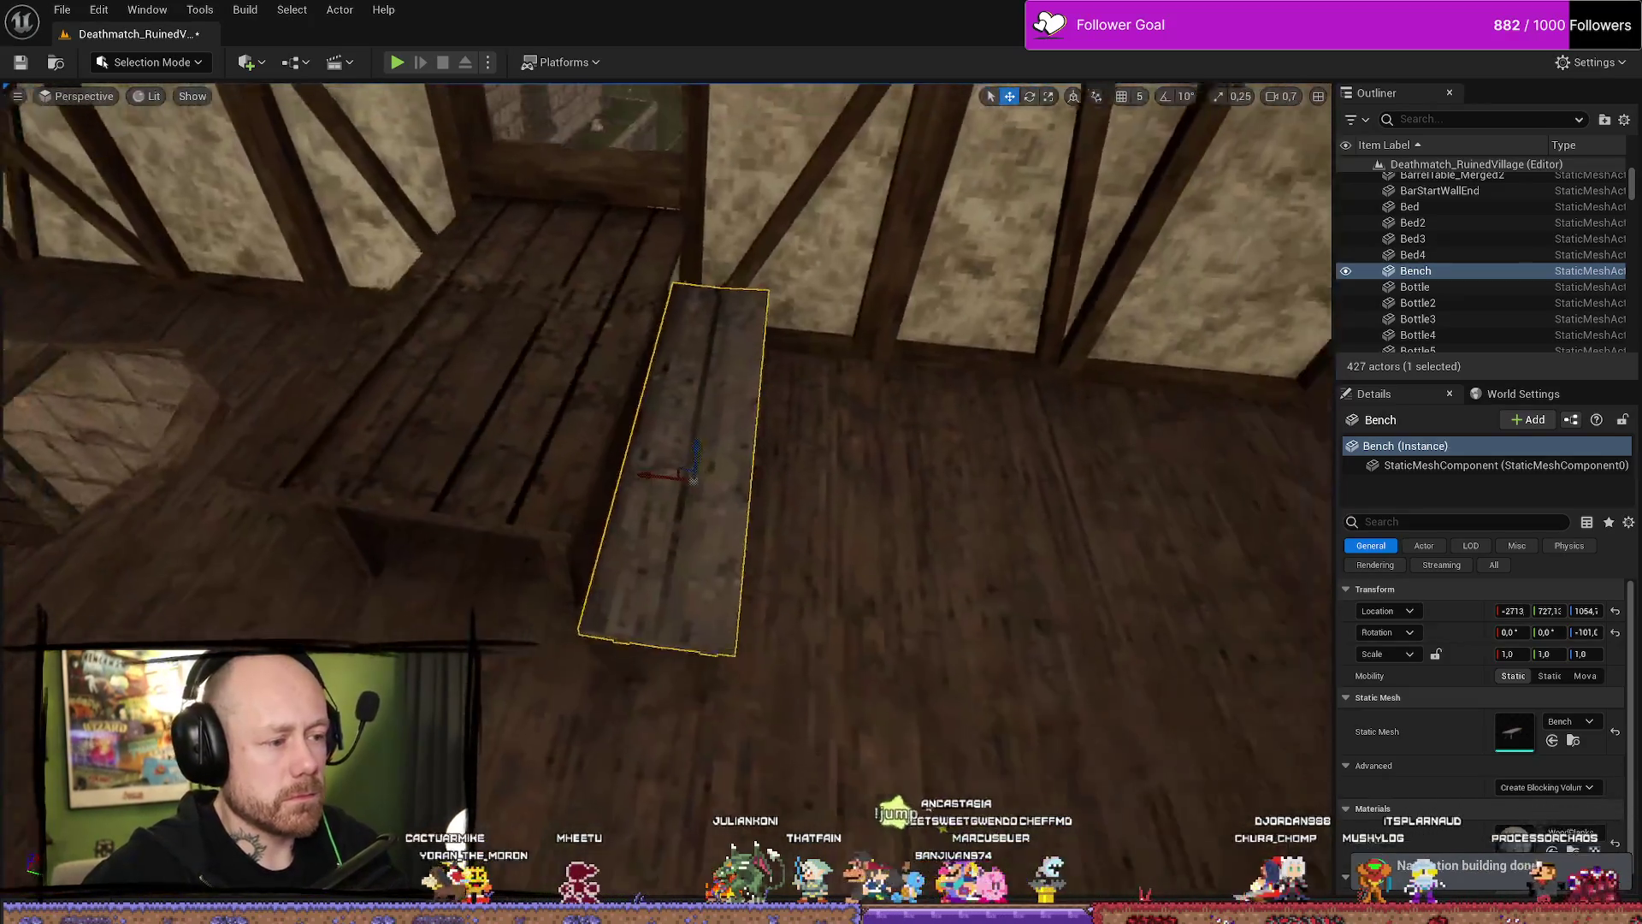
scroll(694, 477, down, 3)
Set Table5's Element 0 material to WoodPlanks4 and nudge the table slightly.
click(625, 472)
key(f)
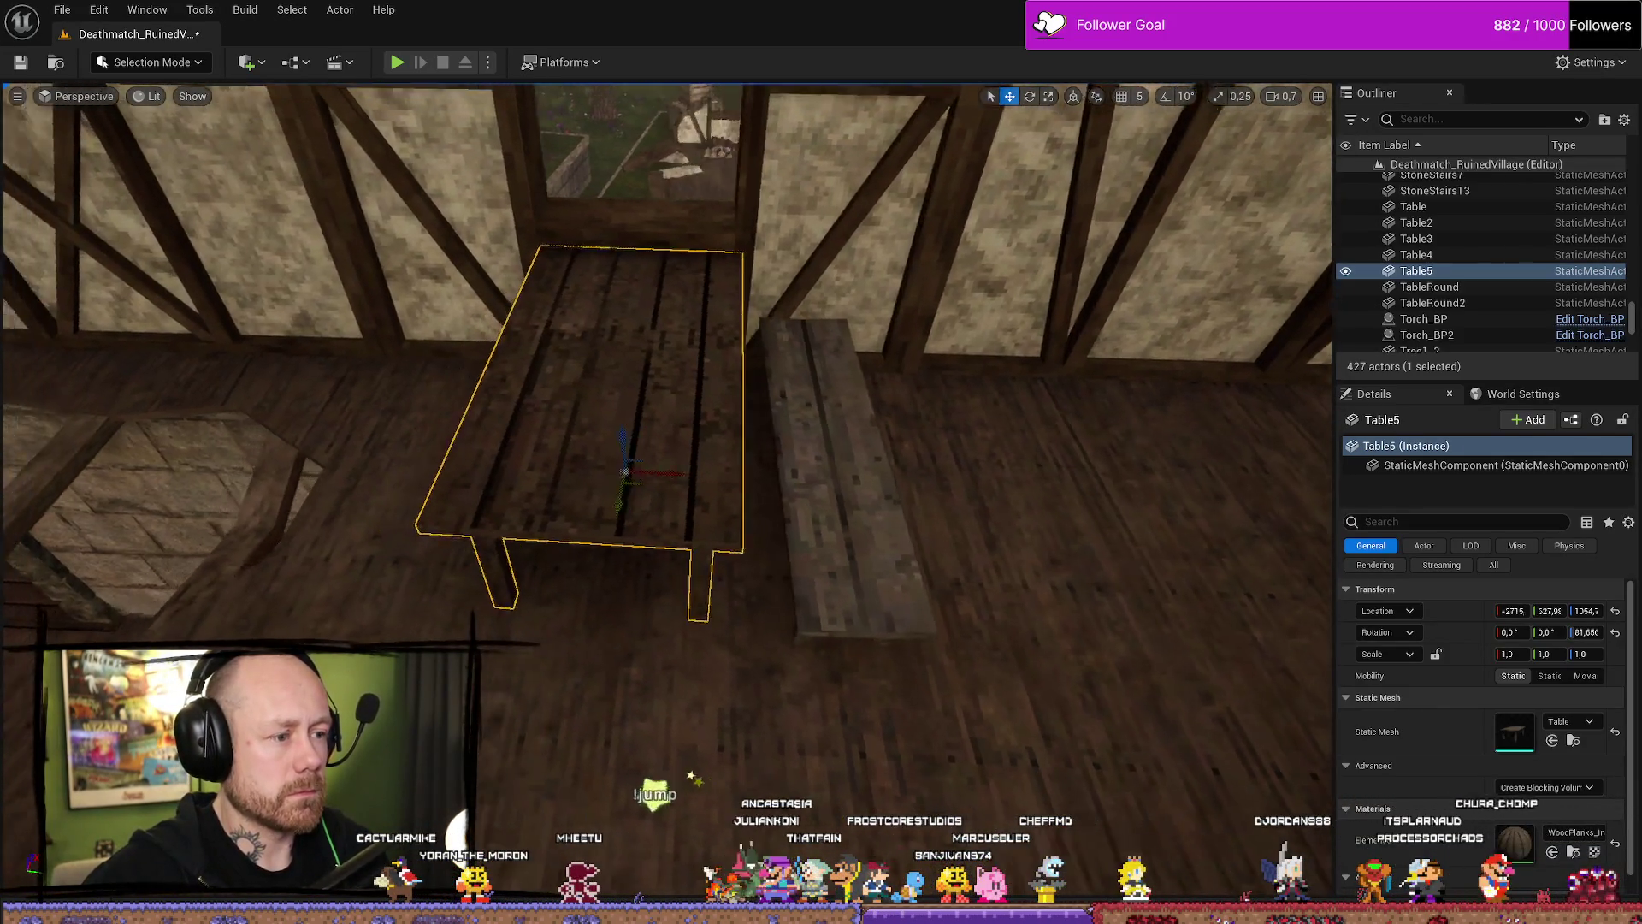
scroll(839, 492, down, 2)
click(841, 496)
key(ctrl+z)
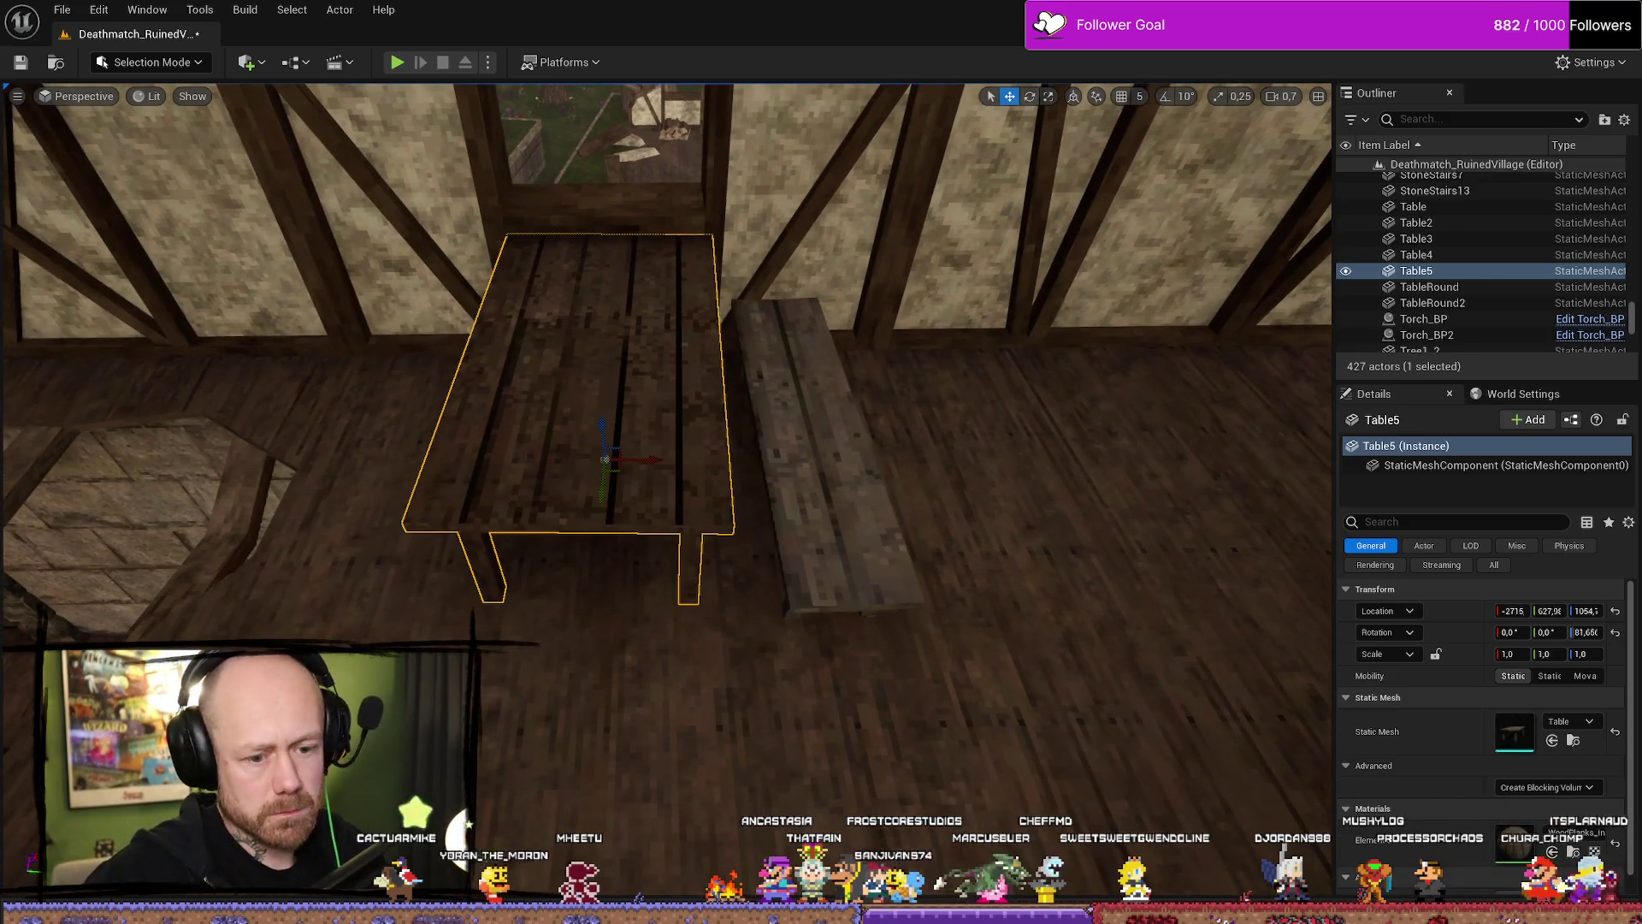
click(1581, 841)
click(1467, 723)
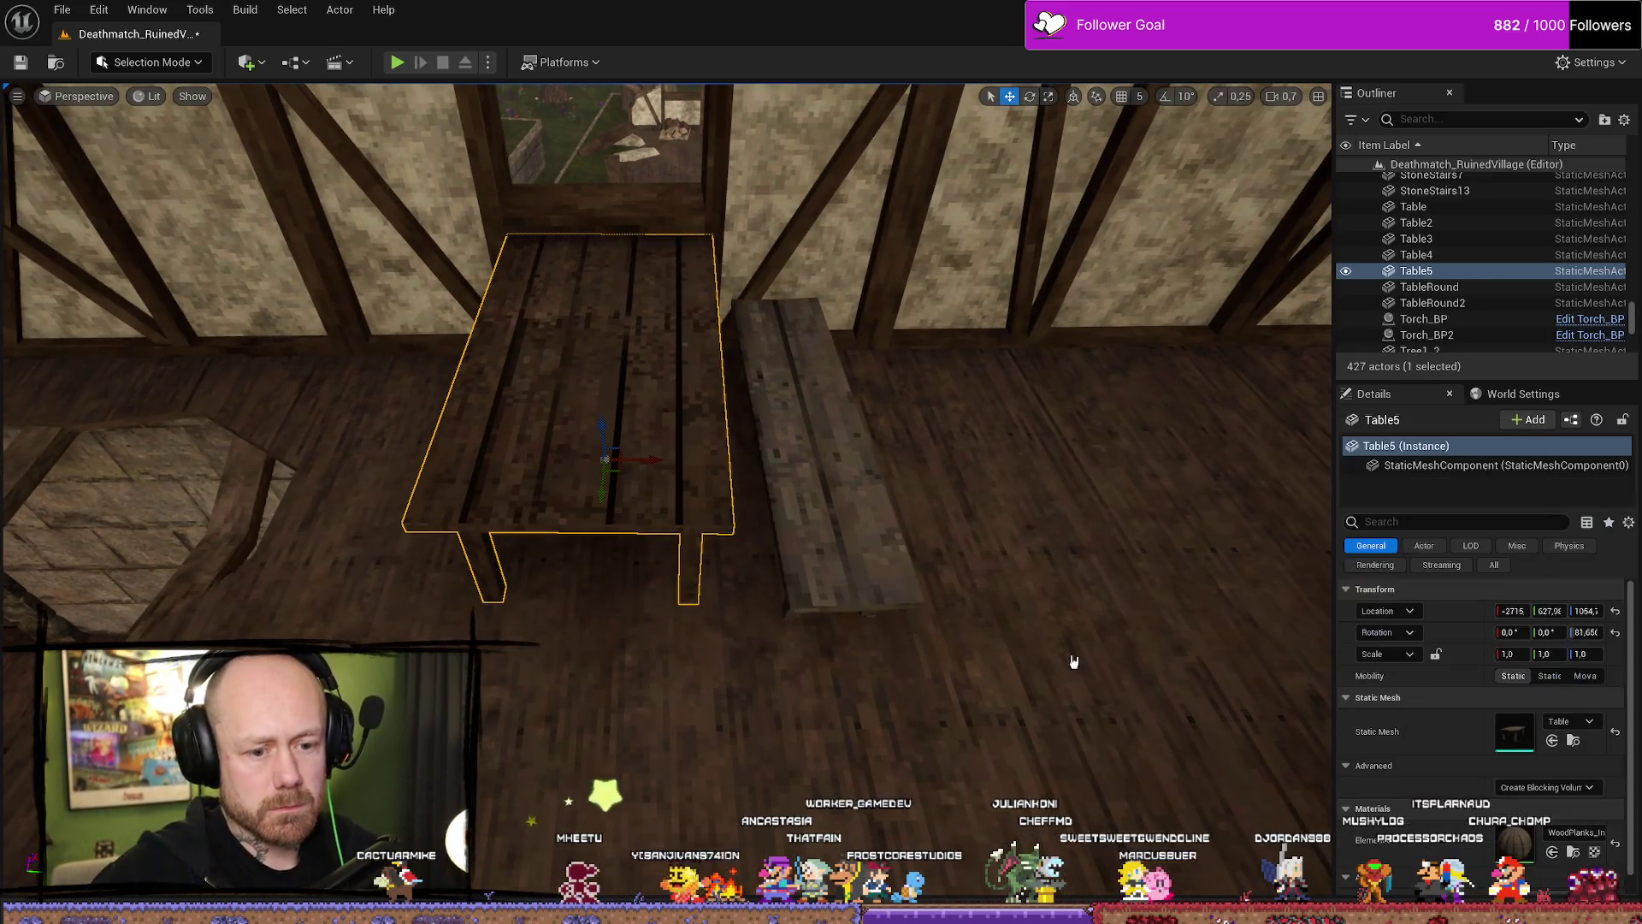
drag(604, 493, 604, 508)
Review the table's wood material options, leaving WoodPlanks4 unchanged.
click(824, 541)
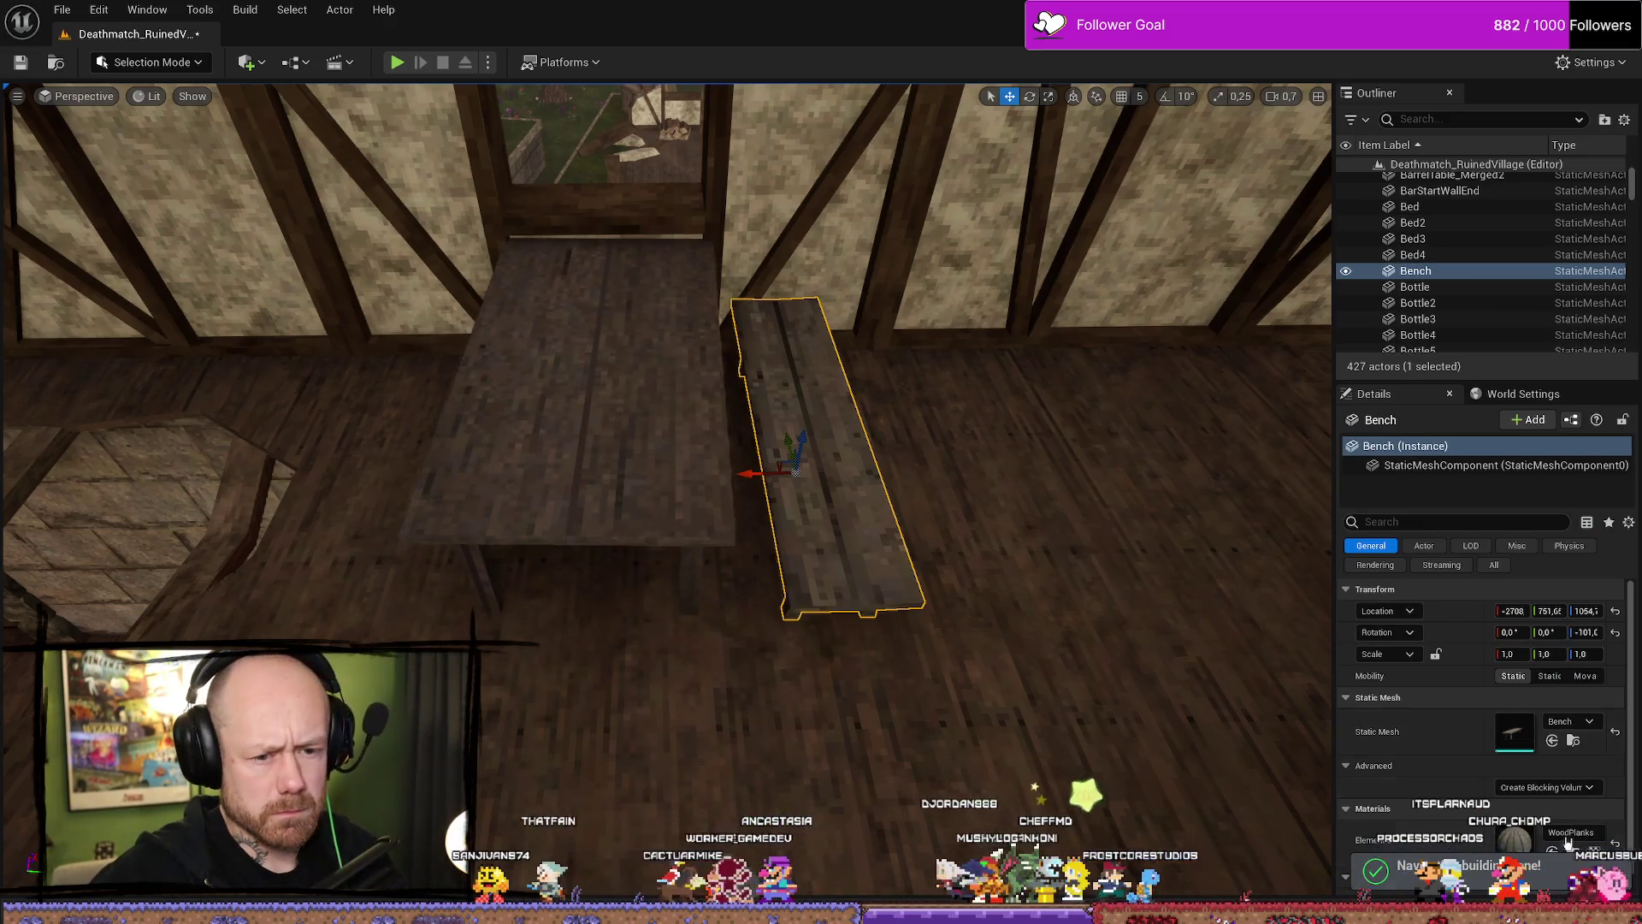
click(581, 411)
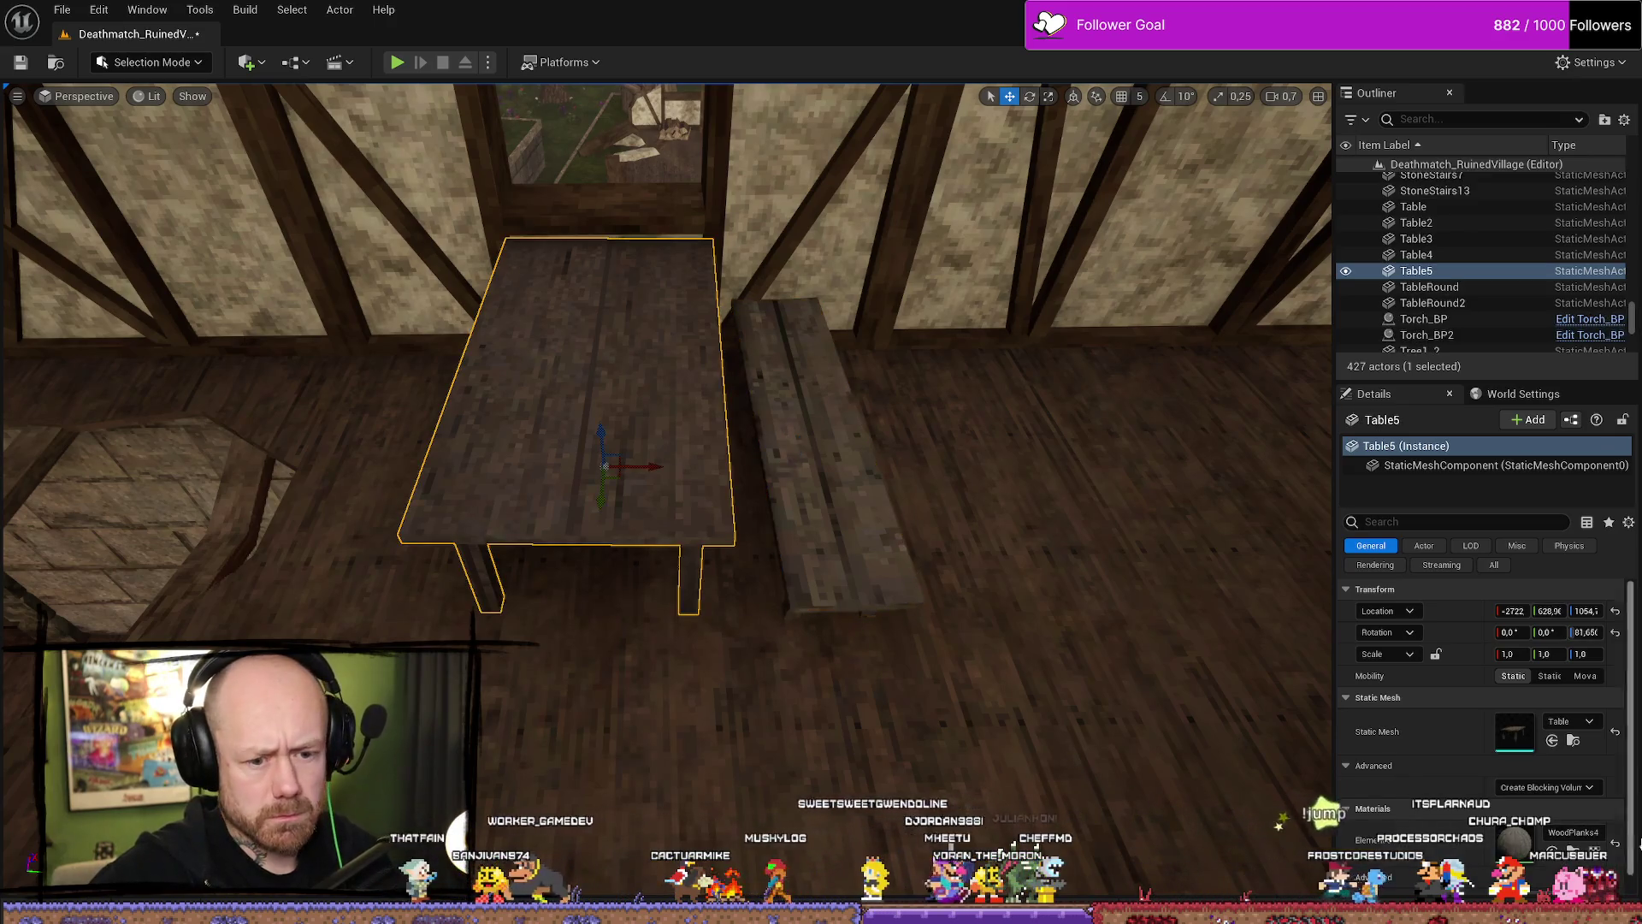
click(1557, 836)
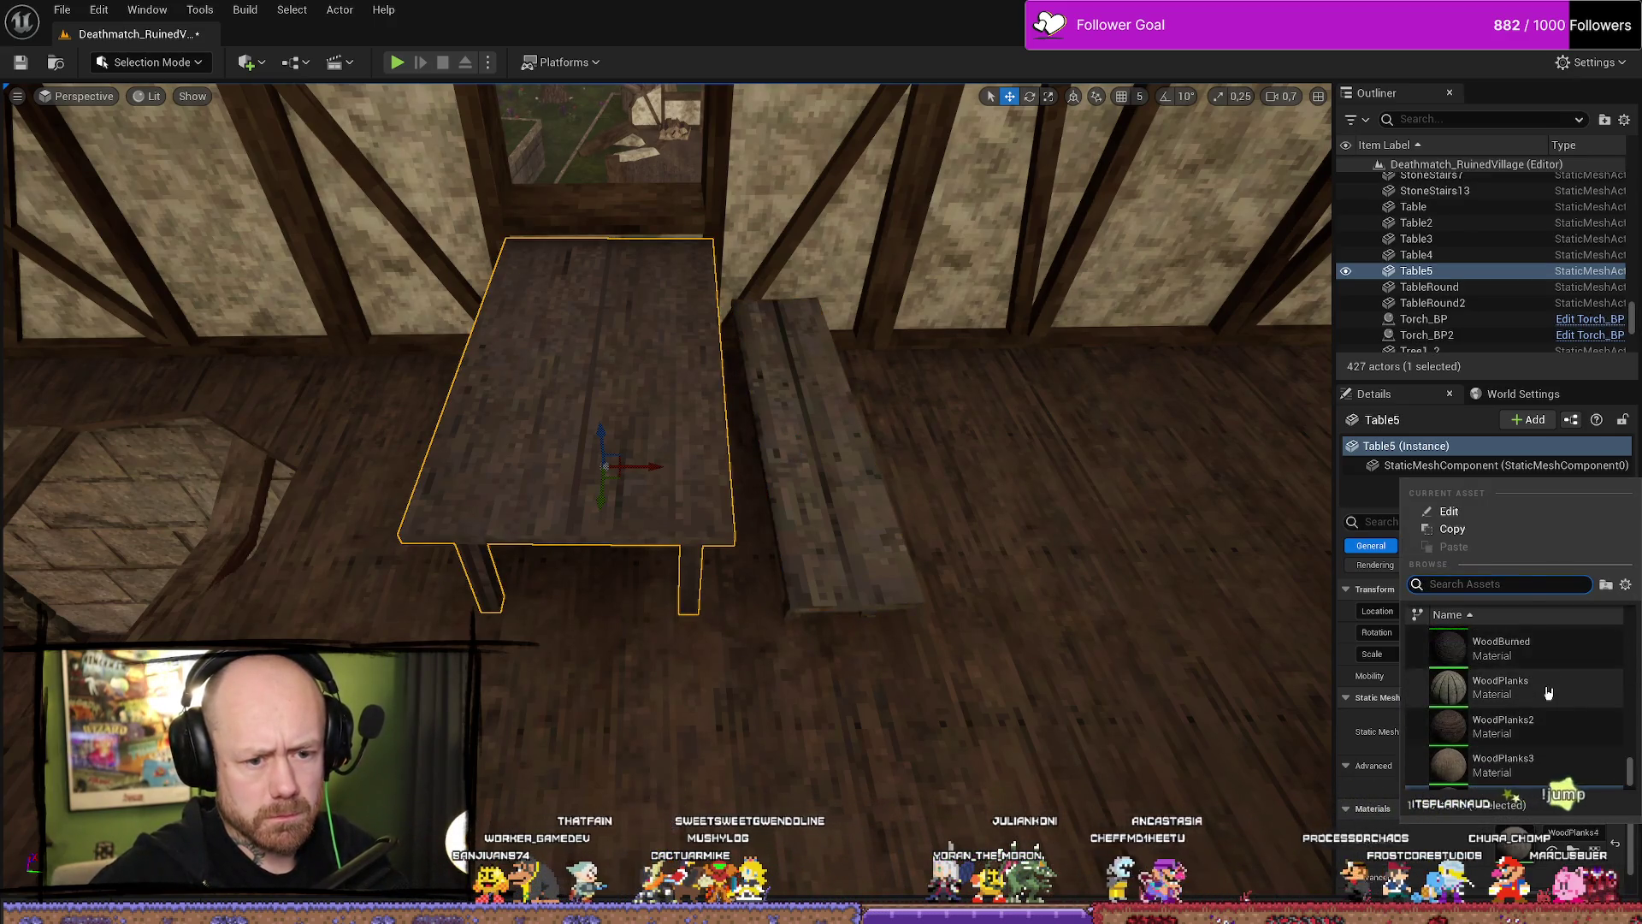
click(1550, 693)
Duplicate the table as Table6 and place it beside Table5.
click(821, 513)
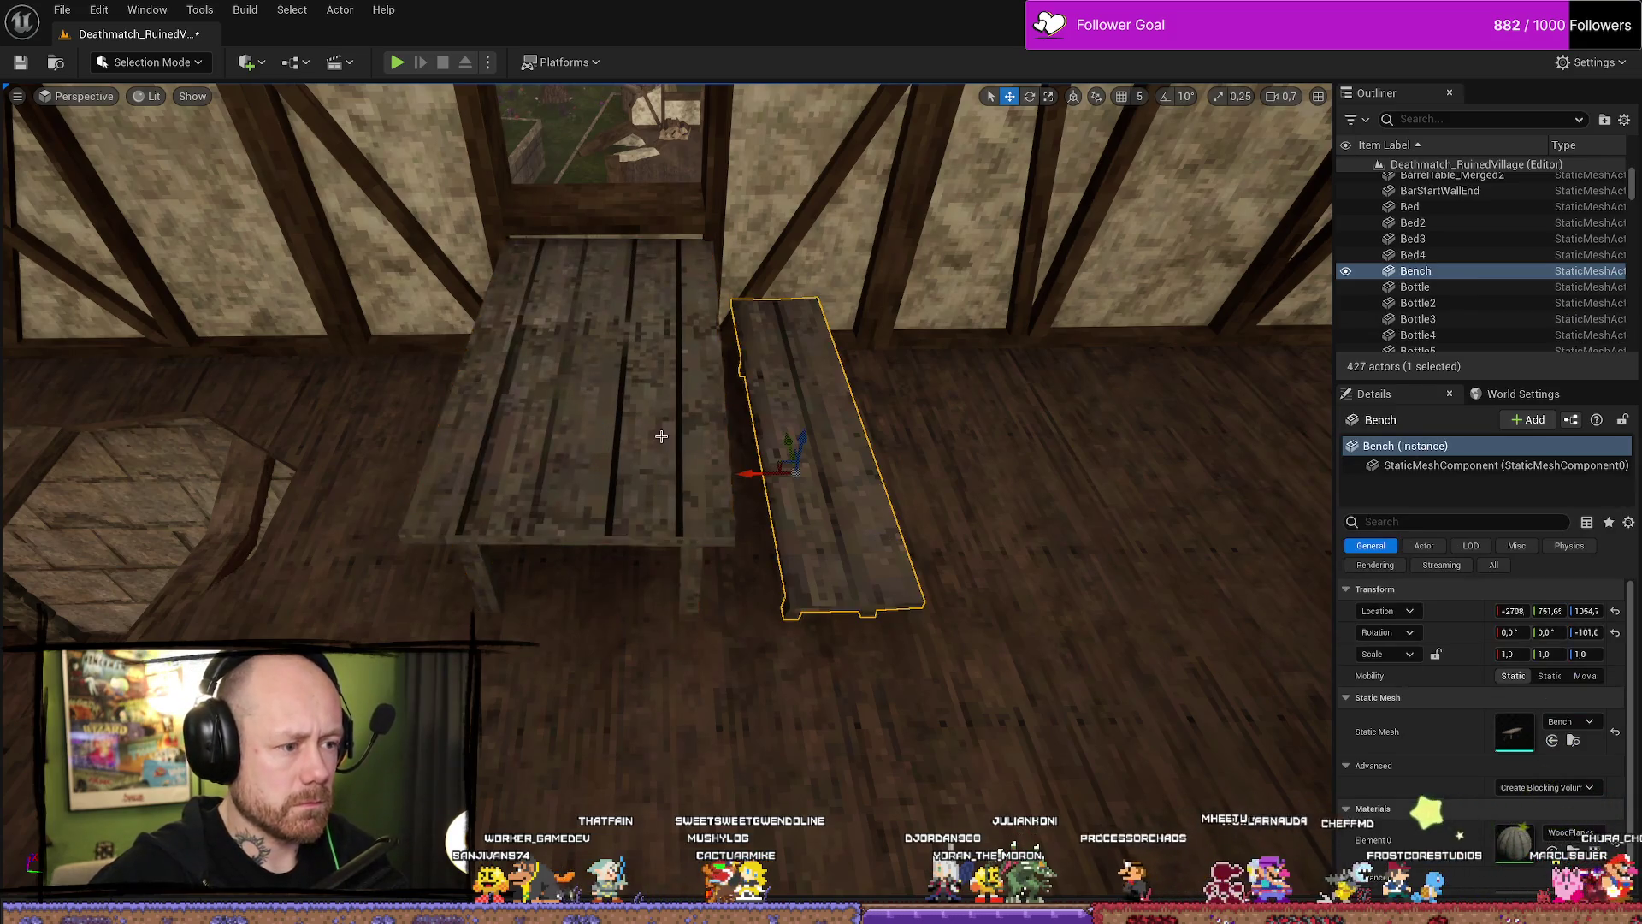
click(598, 427)
mouse_move(599, 428)
mouse_down()
mouse_move(701, 402)
mouse_move(676, 410)
mouse_move(668, 342)
mouse_up()
mouse_move(855, 565)
mouse_down()
mouse_move(869, 550)
mouse_move(348, 542)
mouse_move(402, 534)
mouse_move(368, 539)
mouse_move(360, 513)
mouse_move(937, 457)
mouse_move(633, 530)
mouse_move(565, 518)
mouse_move(599, 548)
mouse_up()
key(ctrl+d)
scroll(402, 534, up, 1)
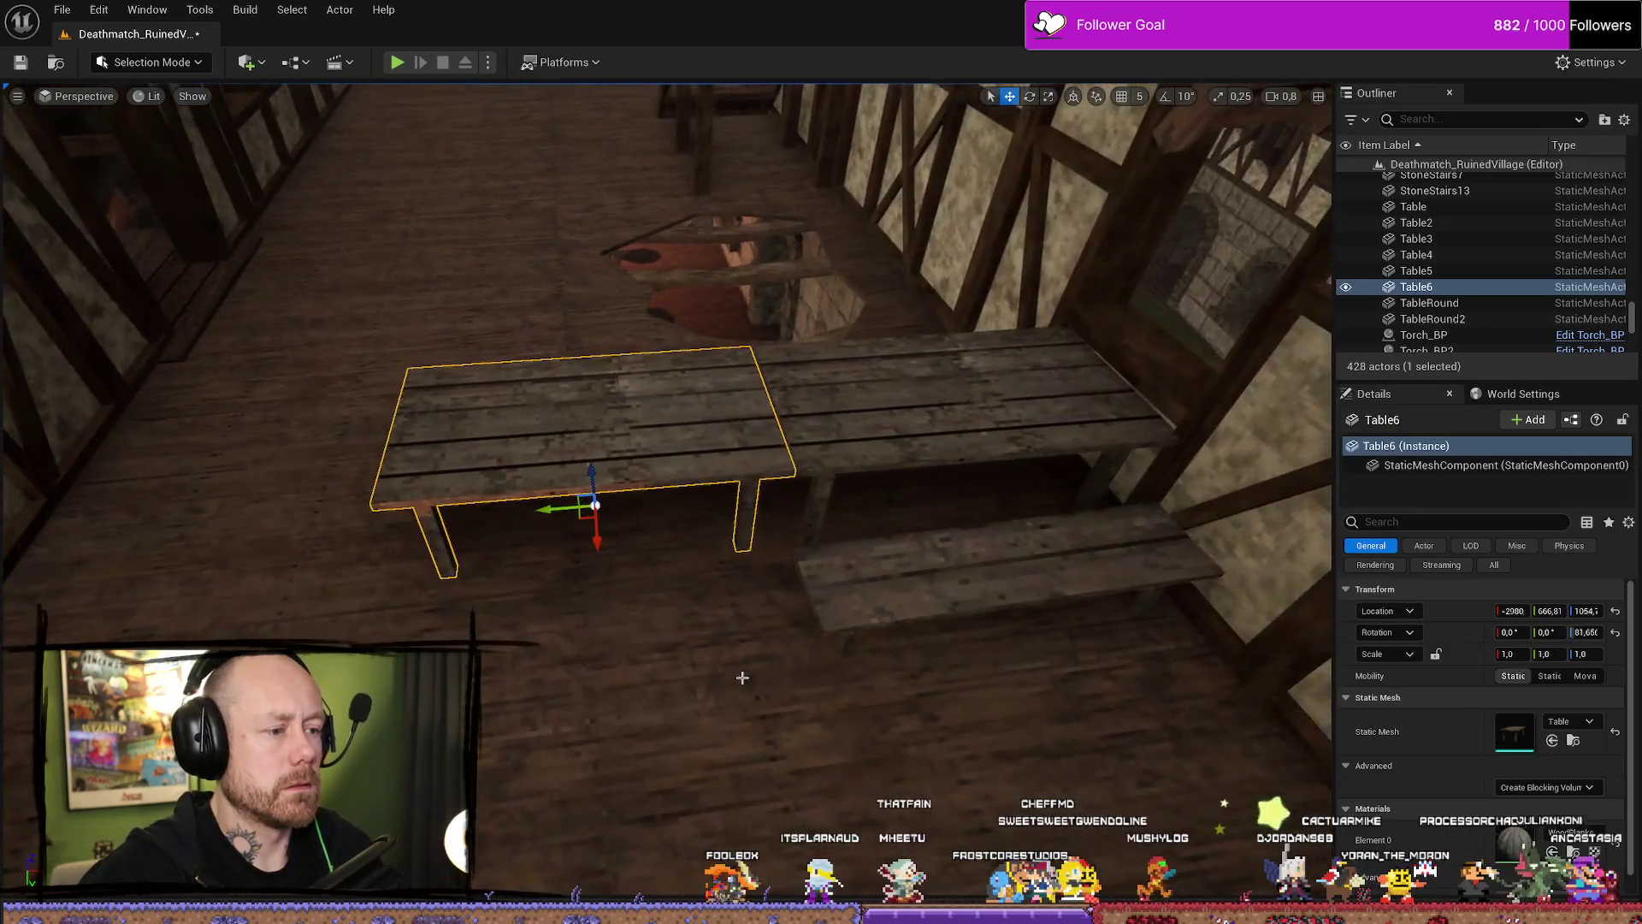
Duplicate the Bench and angle the copy slightly.
click(960, 601)
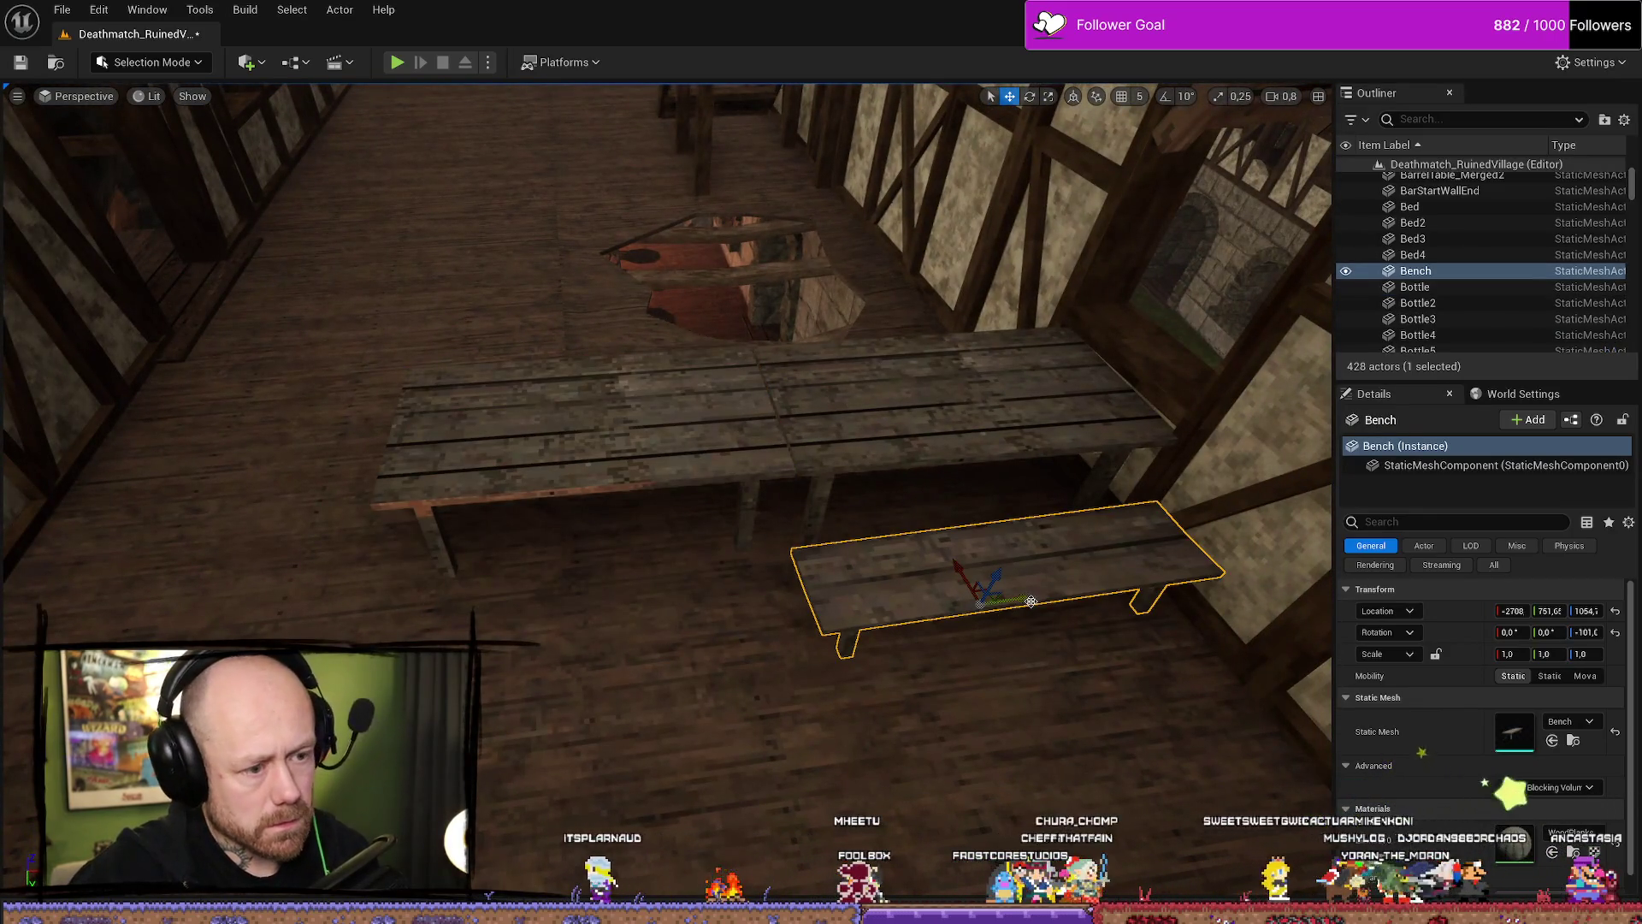
drag(1031, 601, 654, 605)
key(ctrl+z)
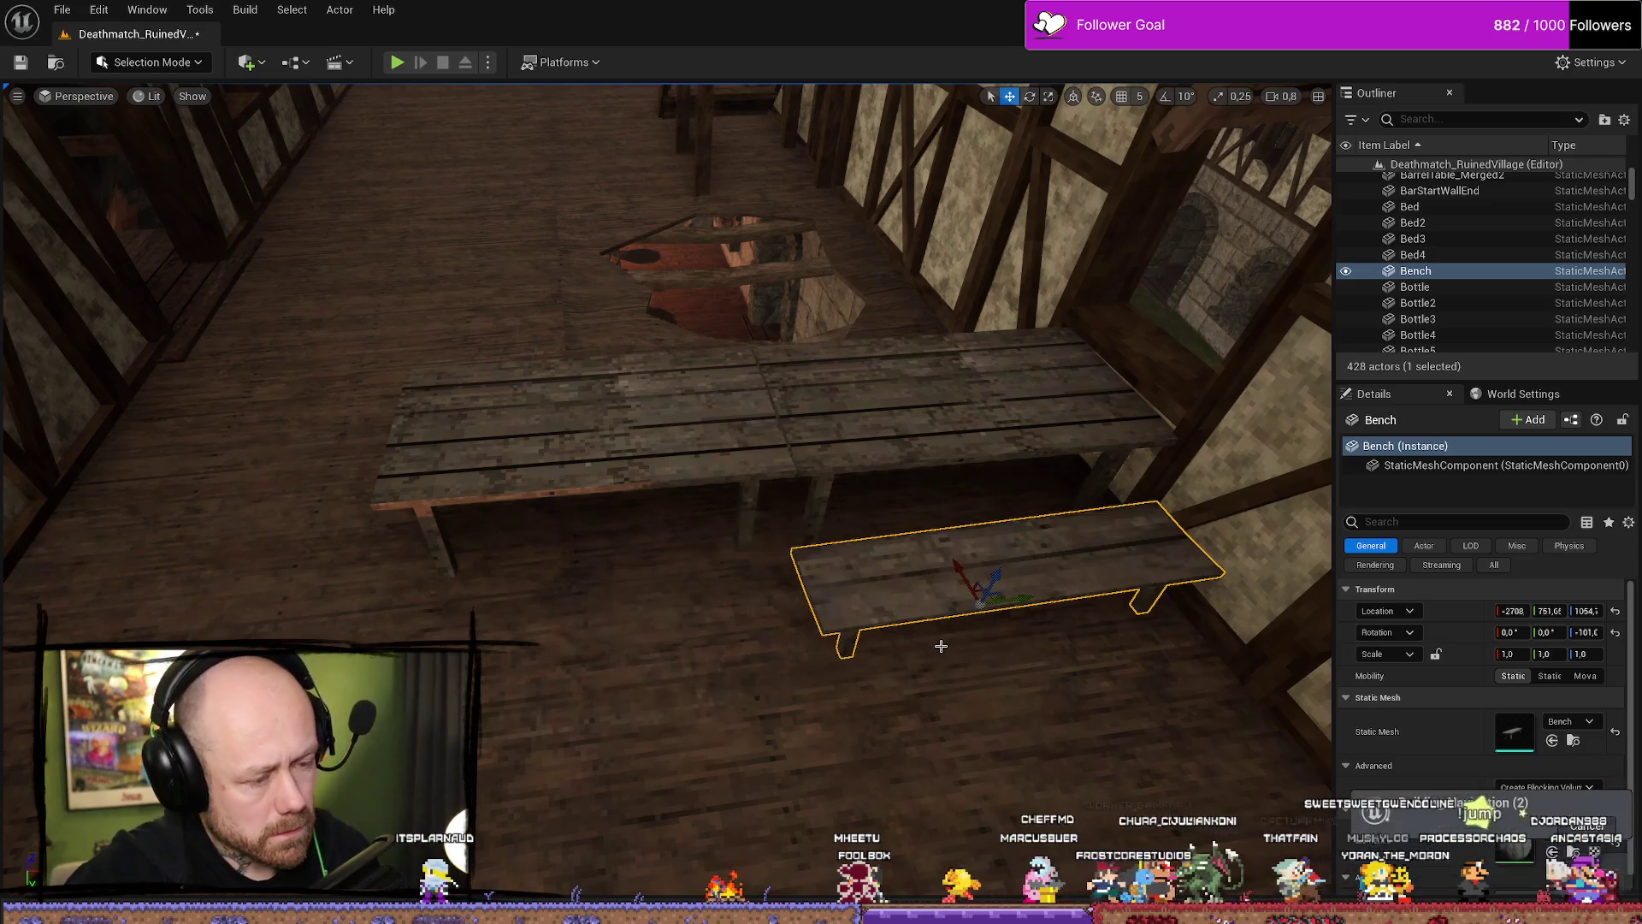
key(ctrl+d)
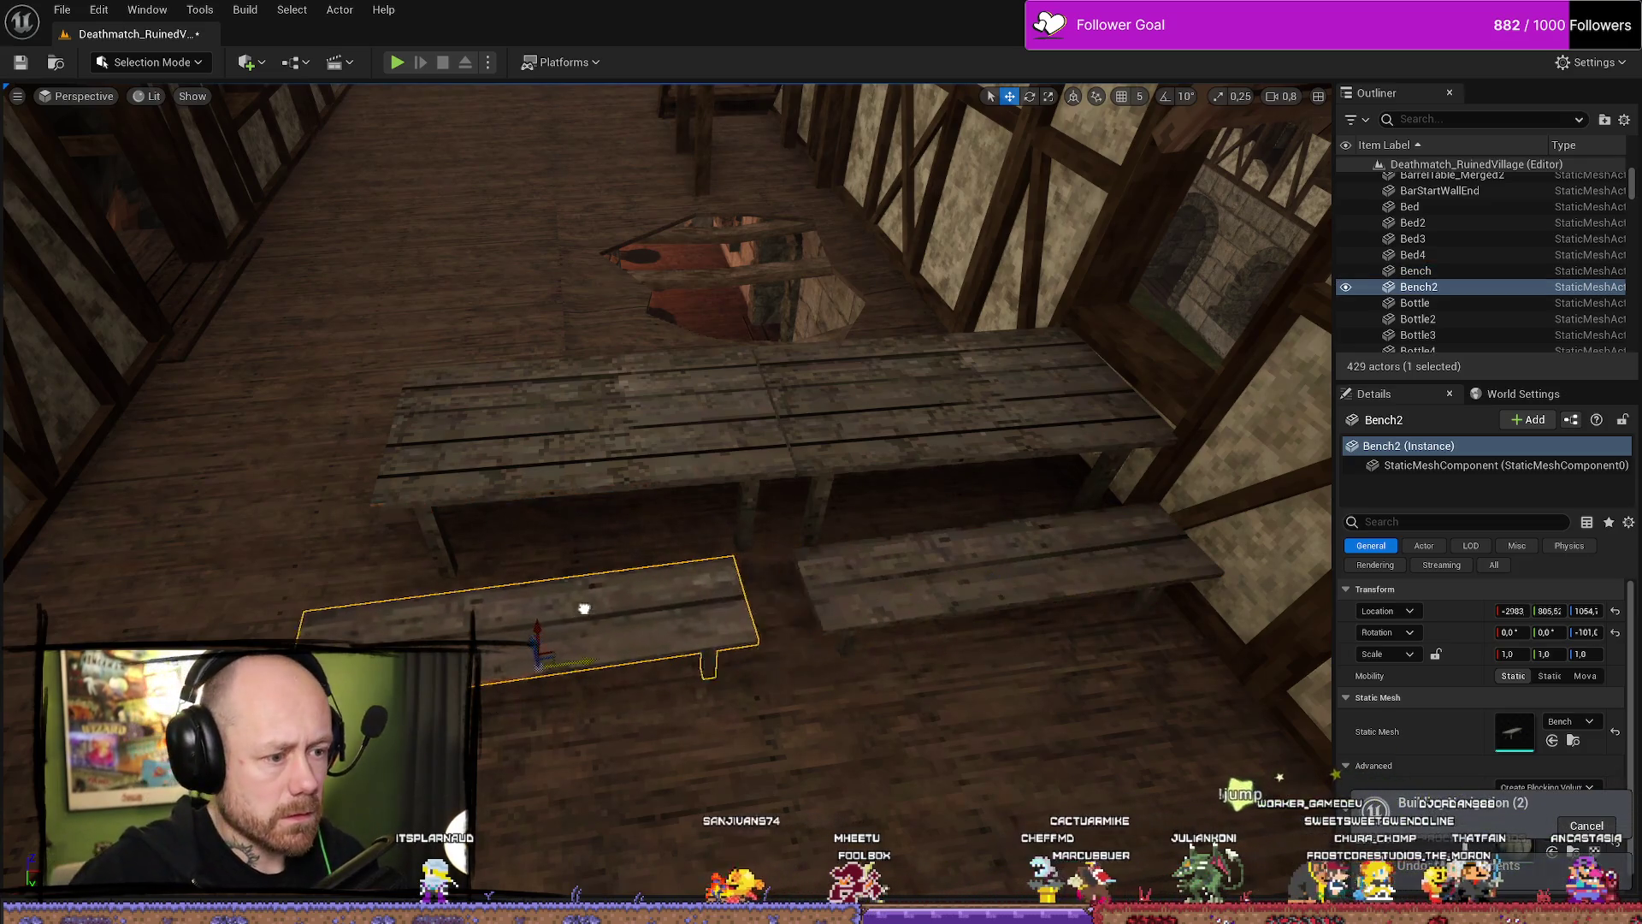
drag(657, 703, 633, 705)
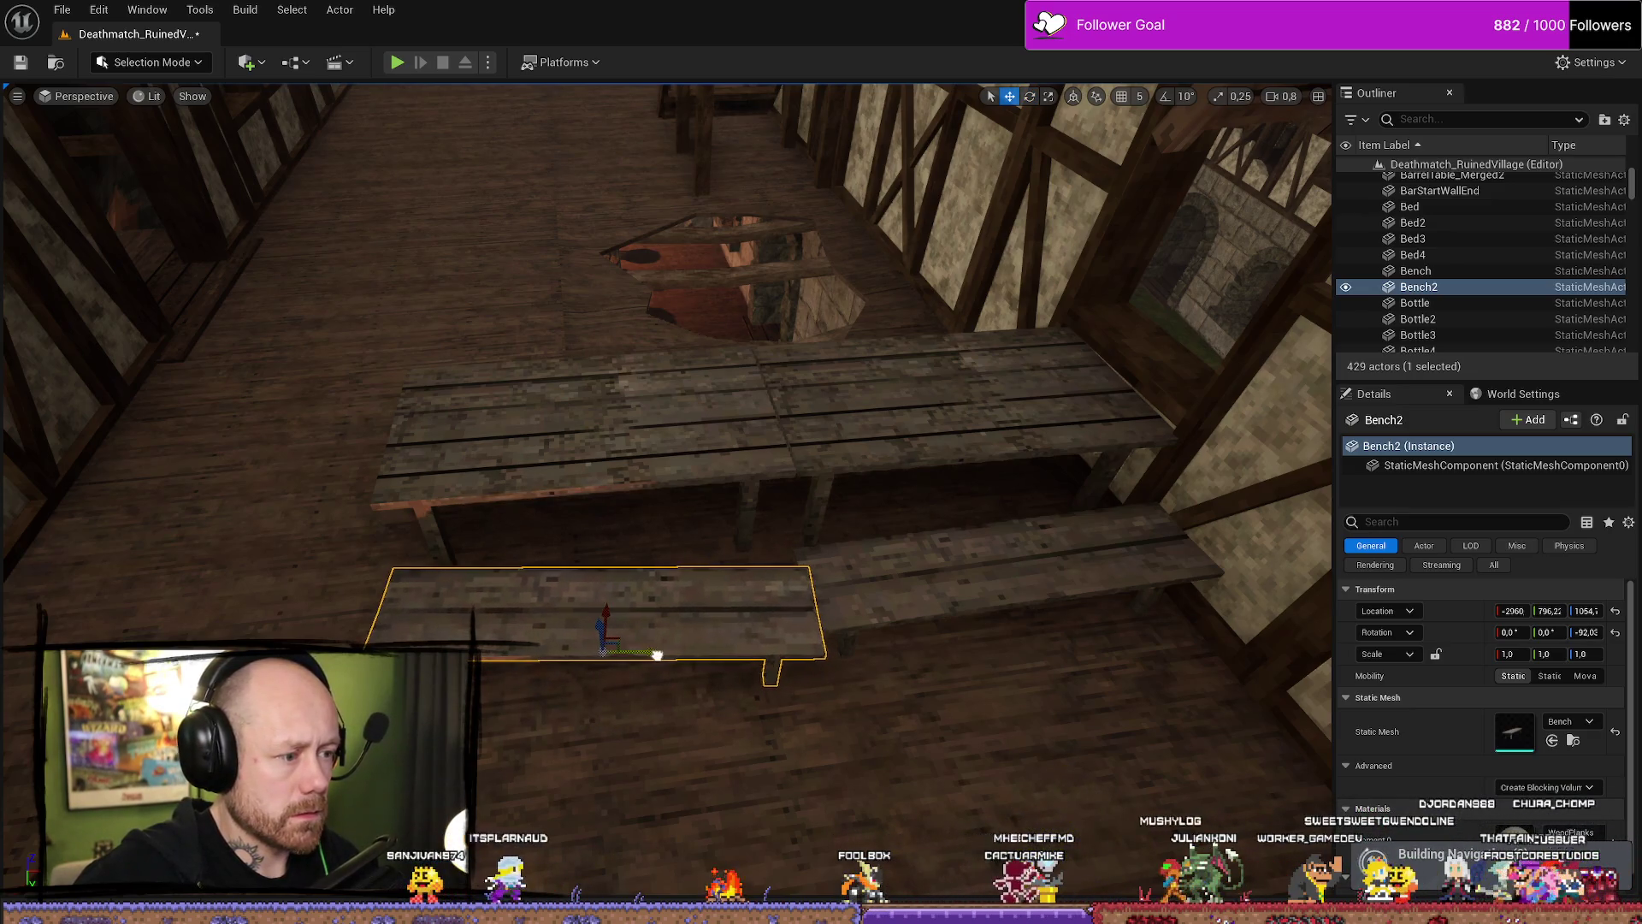
Nudge the other bench sideways and Alt-drag a copy, Bench3, further left.
click(908, 599)
drag(962, 579, 1022, 603)
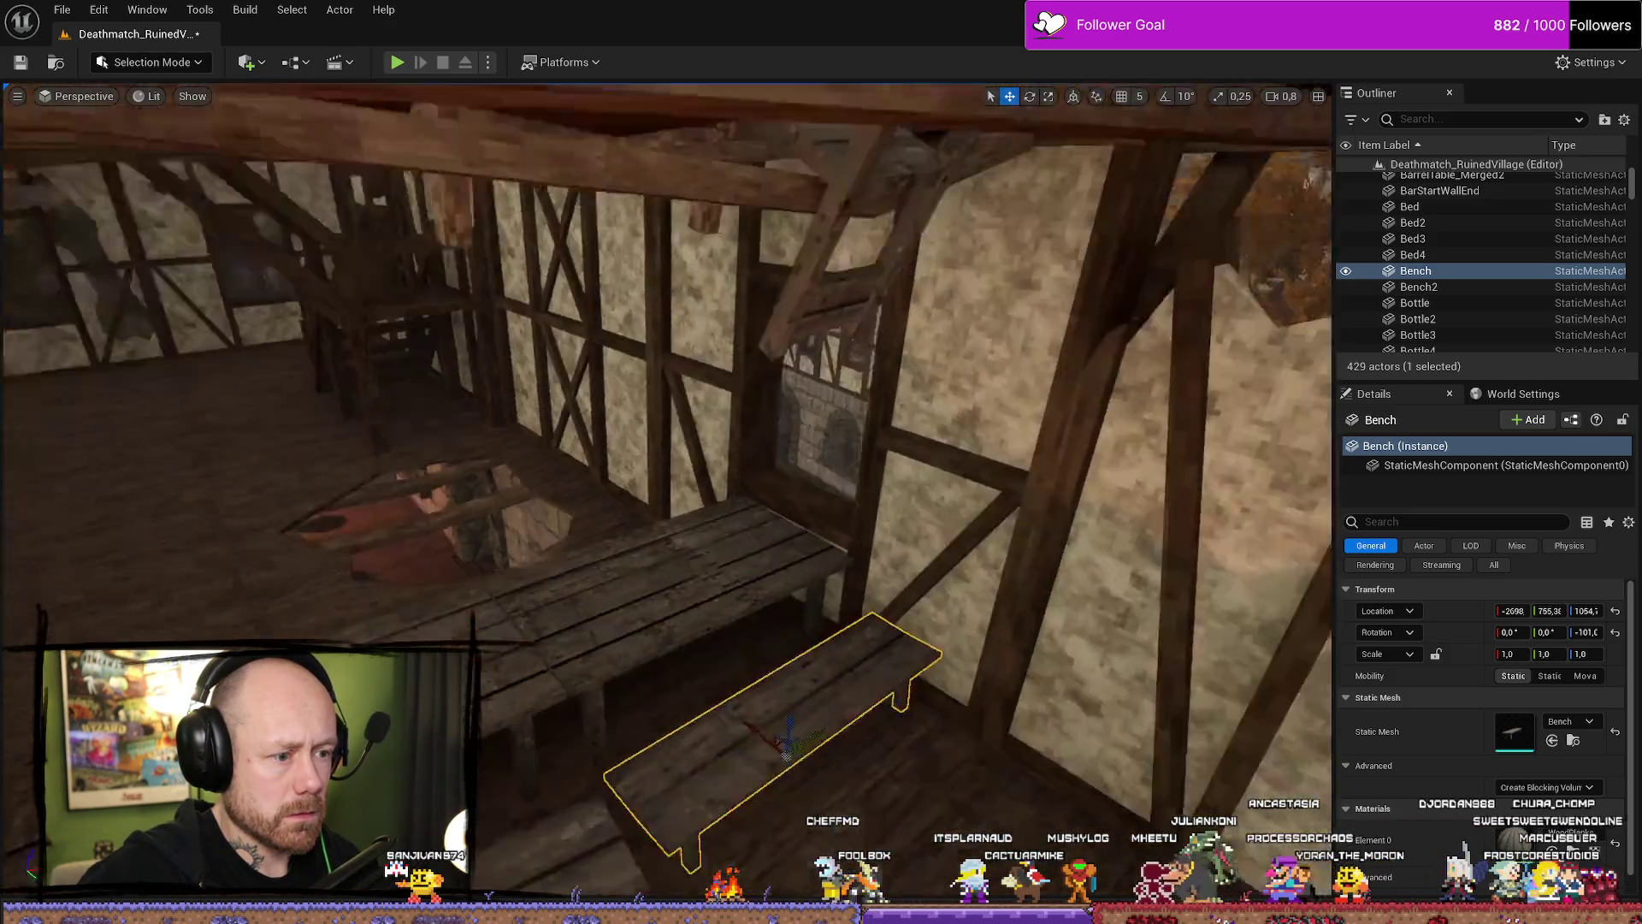
scroll(667, 493, down, 3)
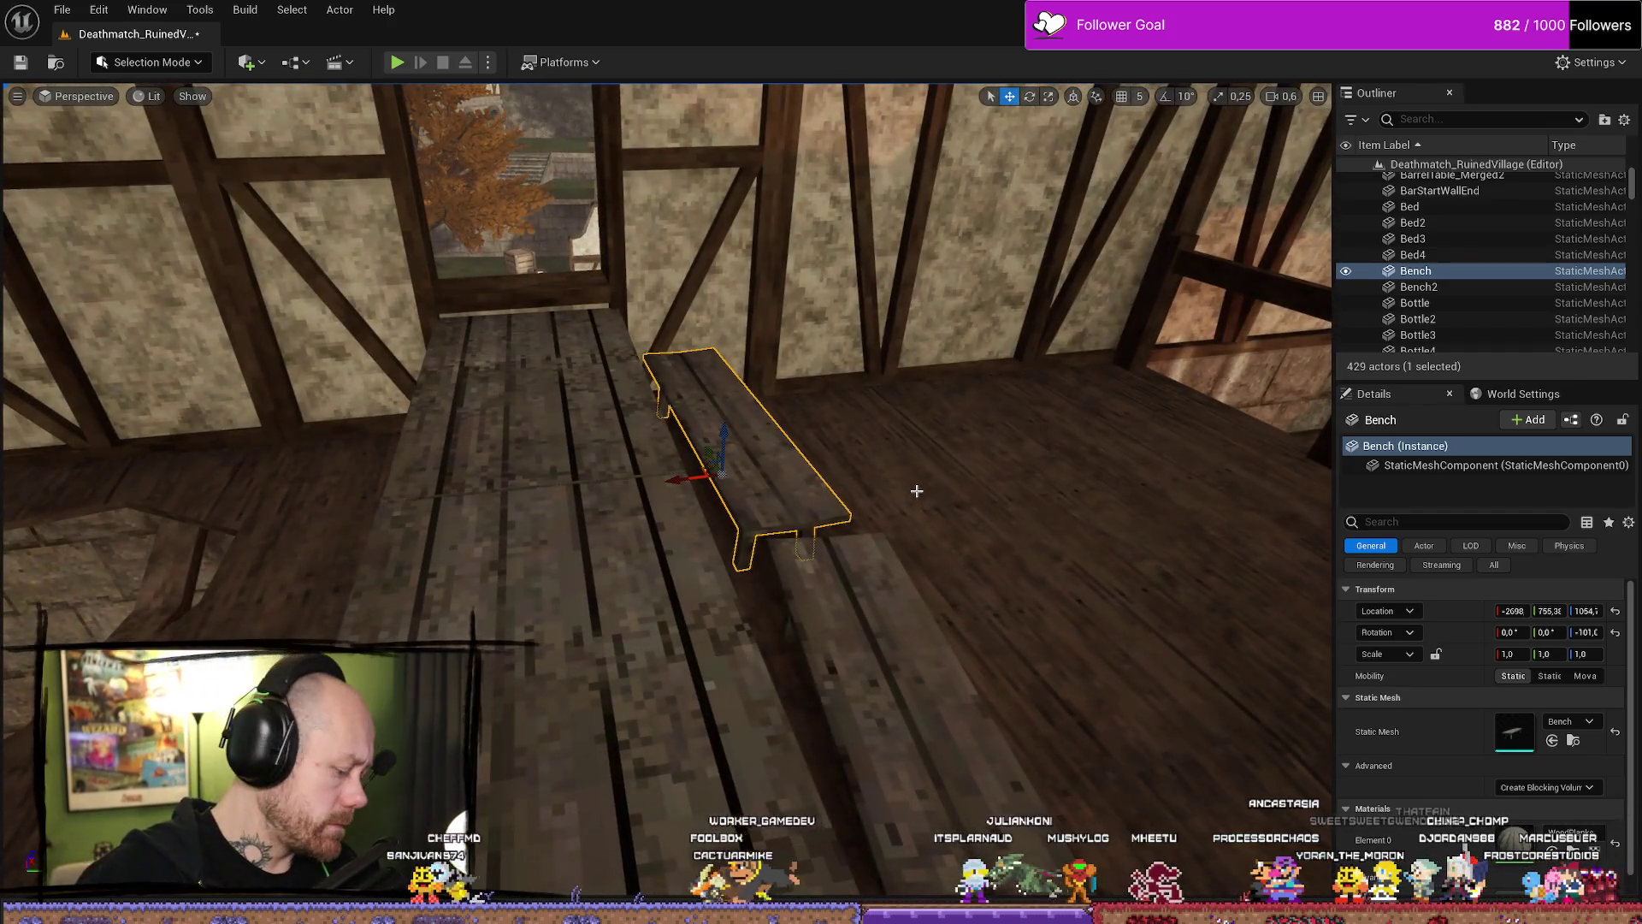
alt+drag(697, 471, 243, 513)
scroll(804, 710, up, 2)
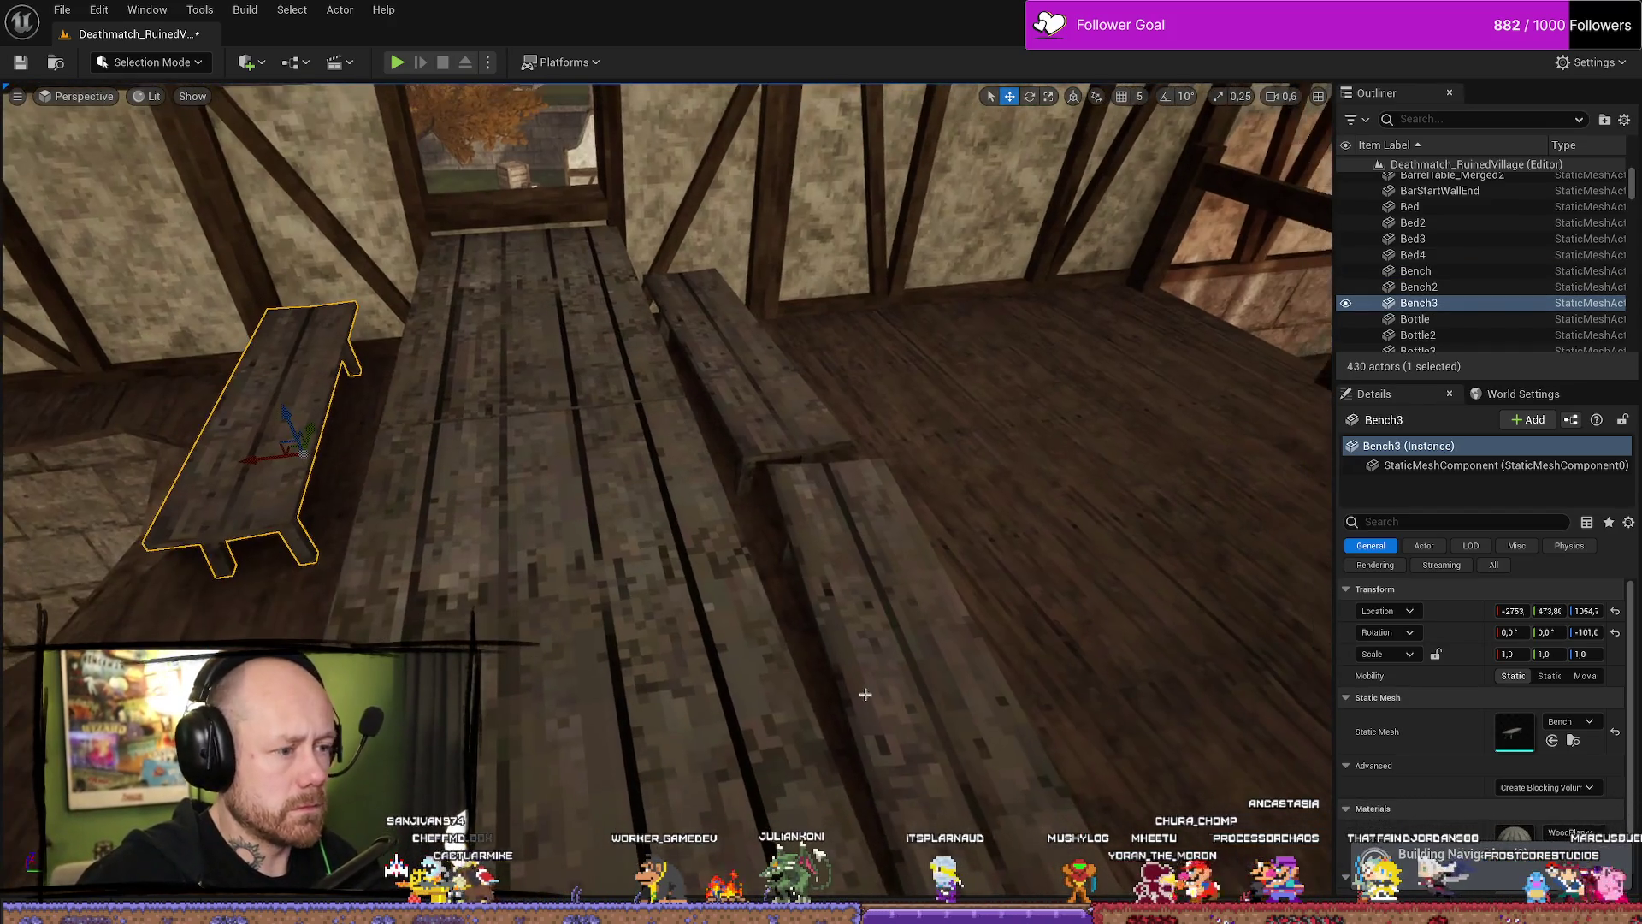
Alt-drag the bench beside the second table into Bench4, turned about -113.4°.
click(872, 697)
mouse_move(940, 696)
alt+mouse_down()
mouse_move(881, 723)
mouse_move(564, 599)
mouse_move(257, 547)
alt+mouse_up()
scroll(734, 654, up, 3)
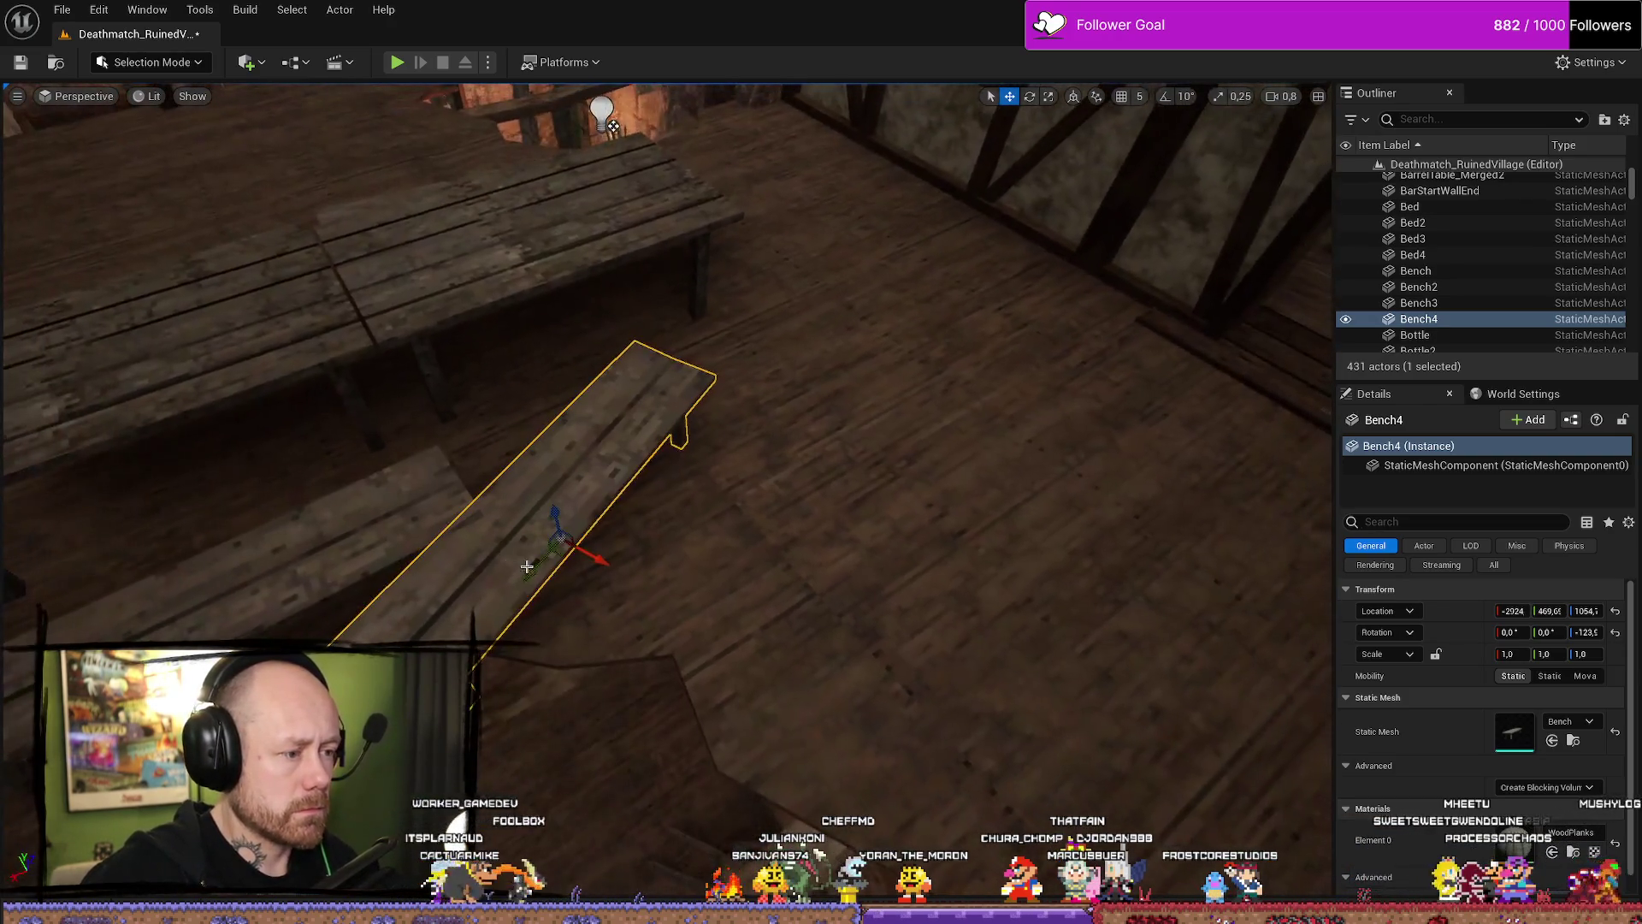
click(576, 364)
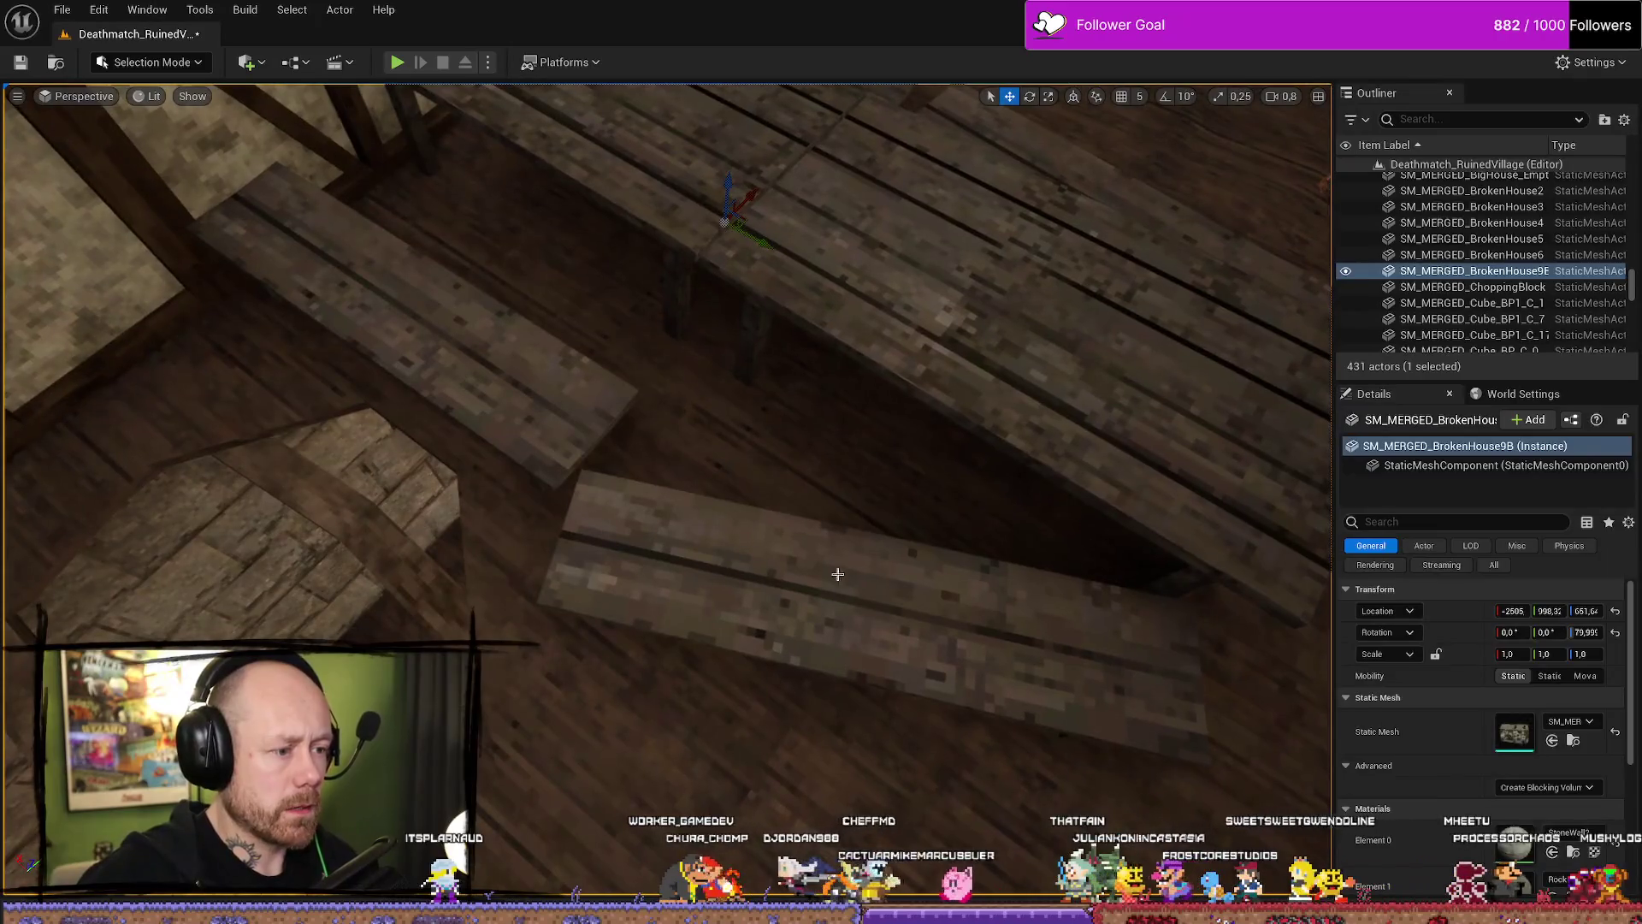
click(838, 574)
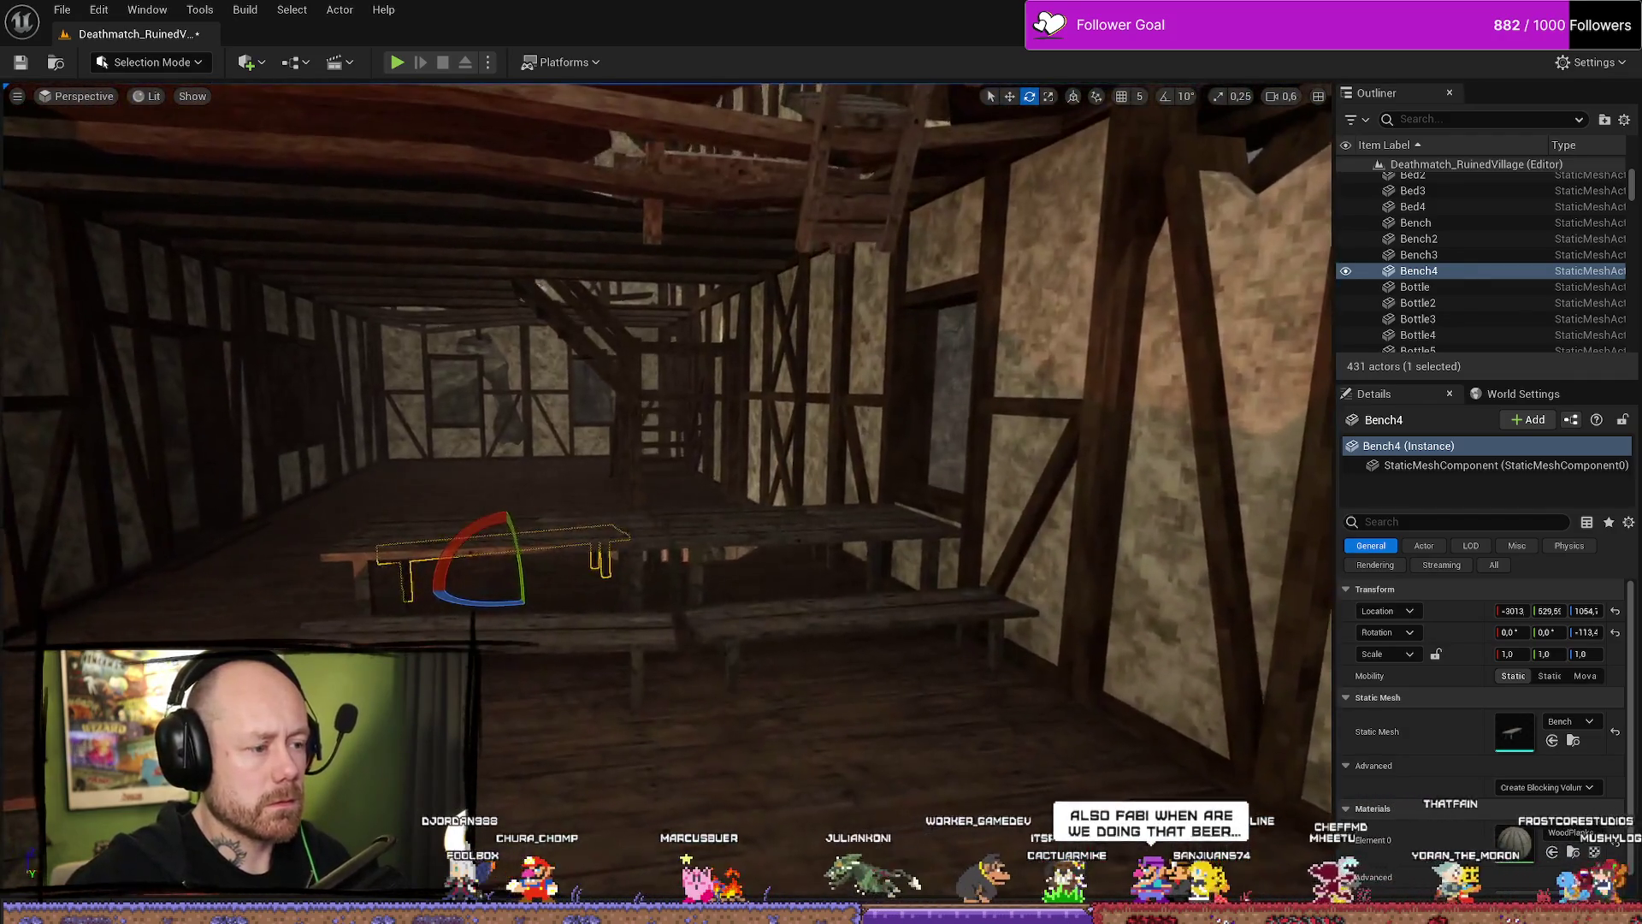
click(950, 393)
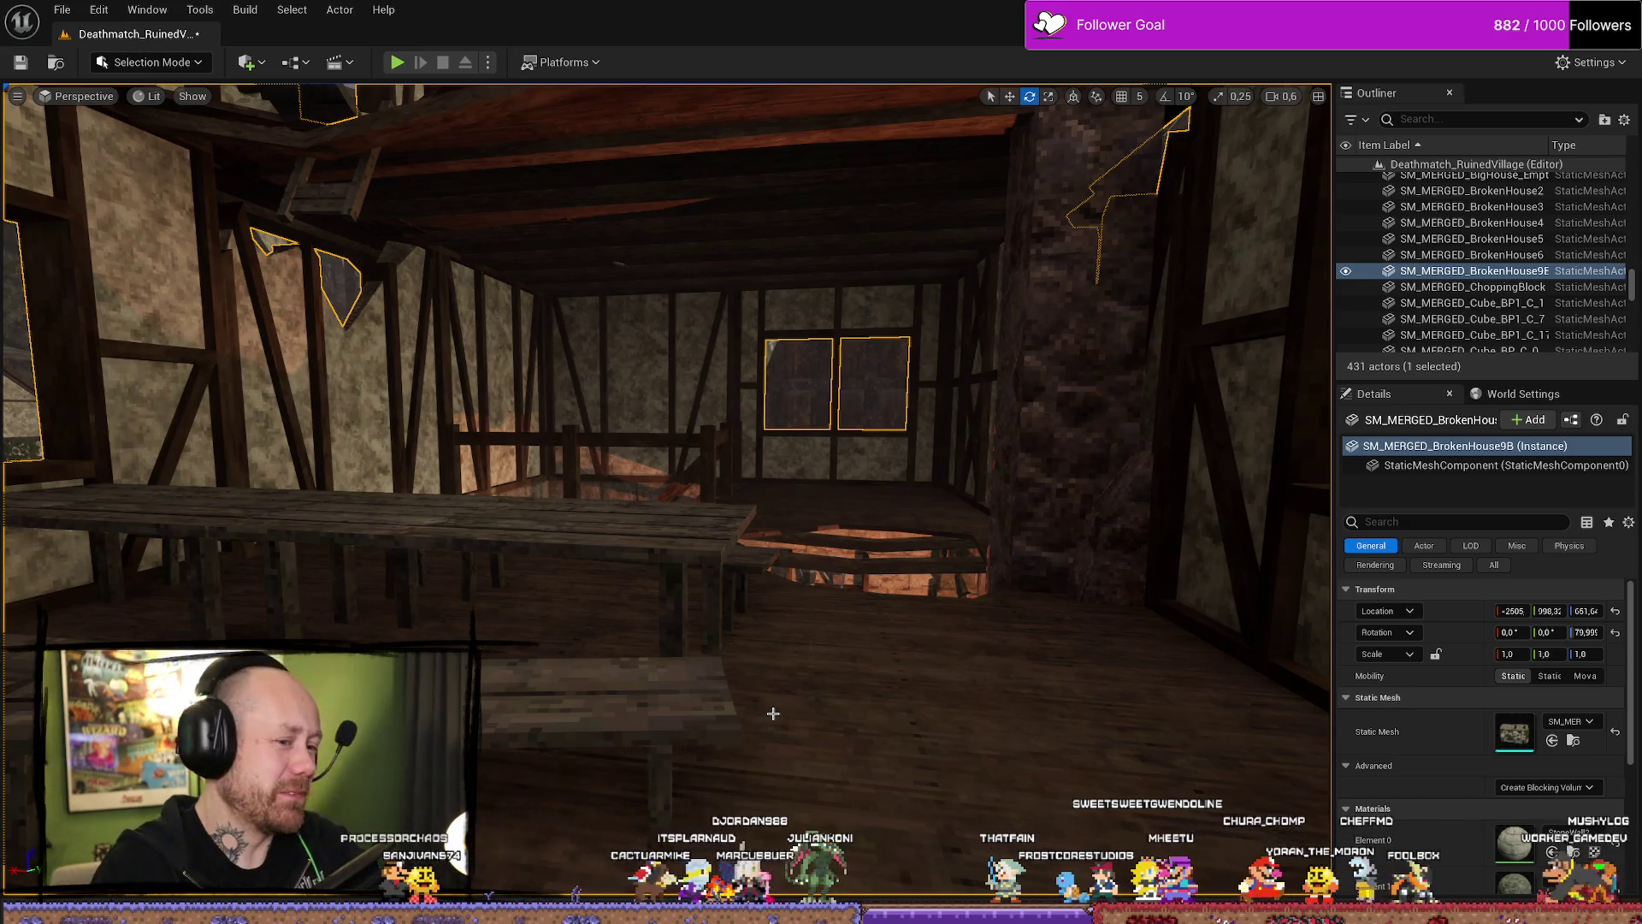
mouse_move(794, 586)
mouse_down()
mouse_move(793, 566)
mouse_move(736, 624)
mouse_move(809, 526)
mouse_up()
click(794, 566)
key(f)
key(w)
click(810, 526)
click(411, 547)
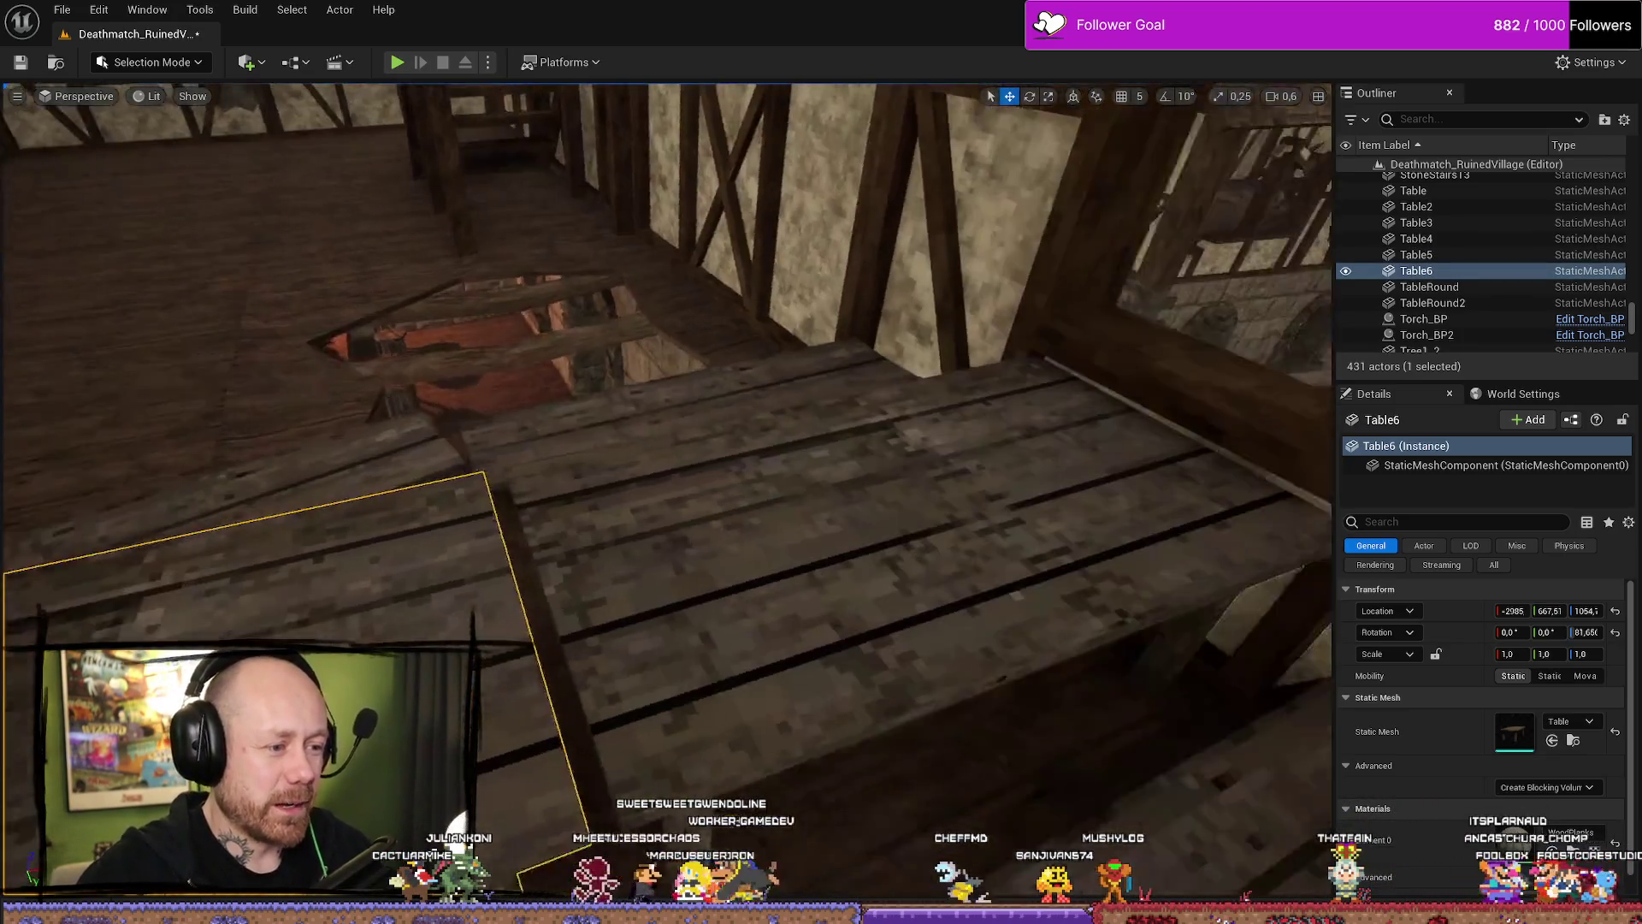
key(ctrl+space)
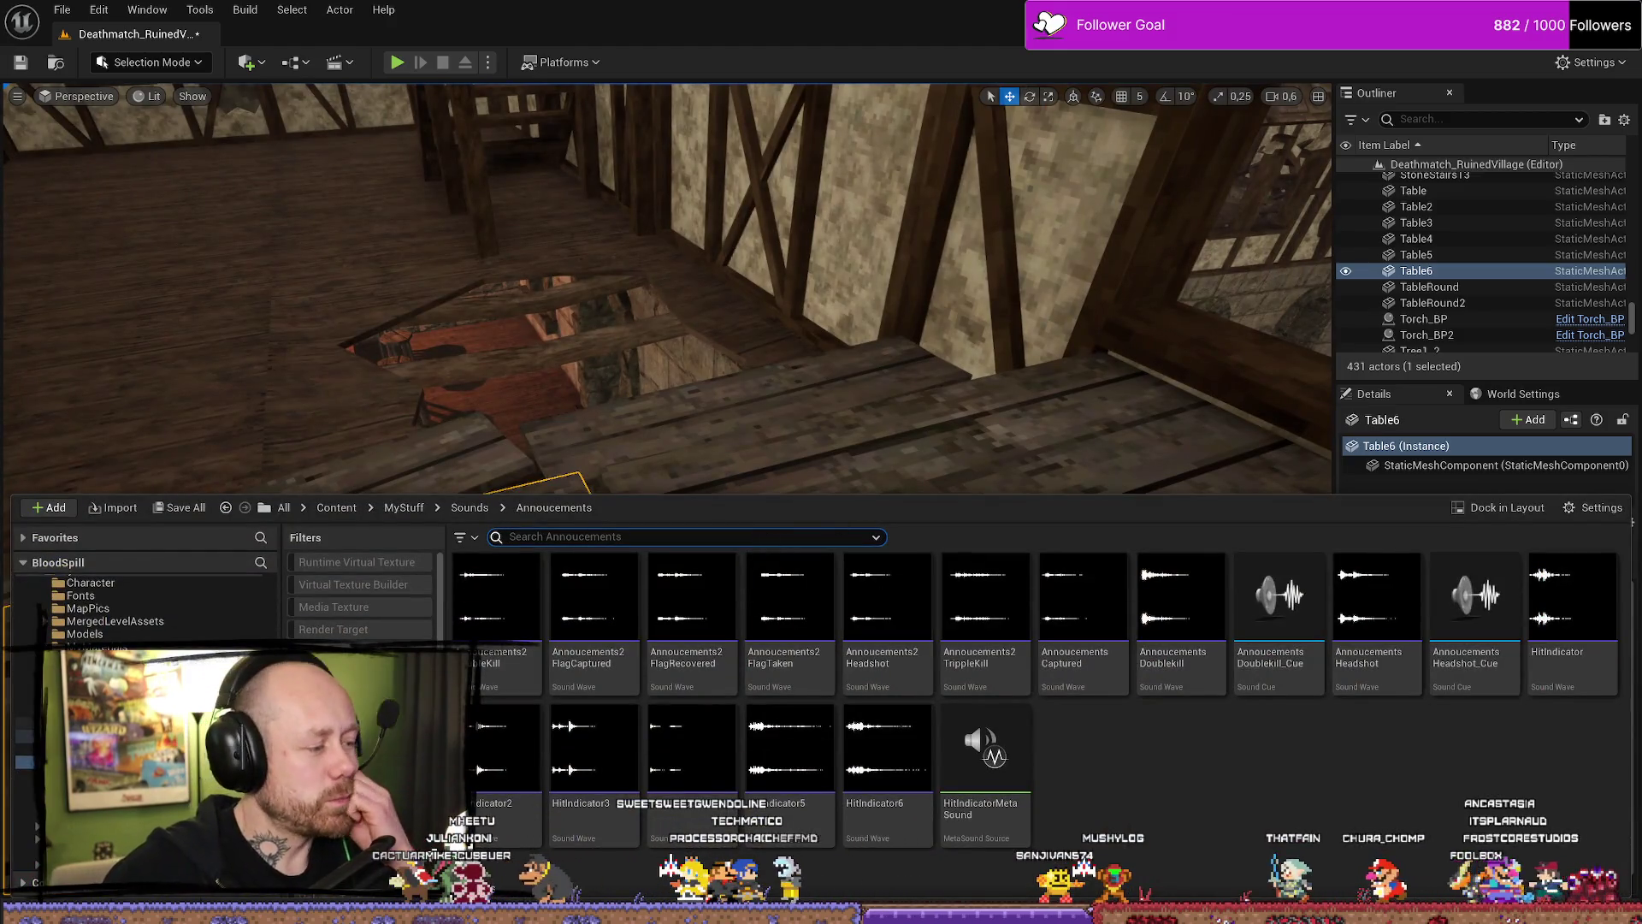
key(alt+Left)
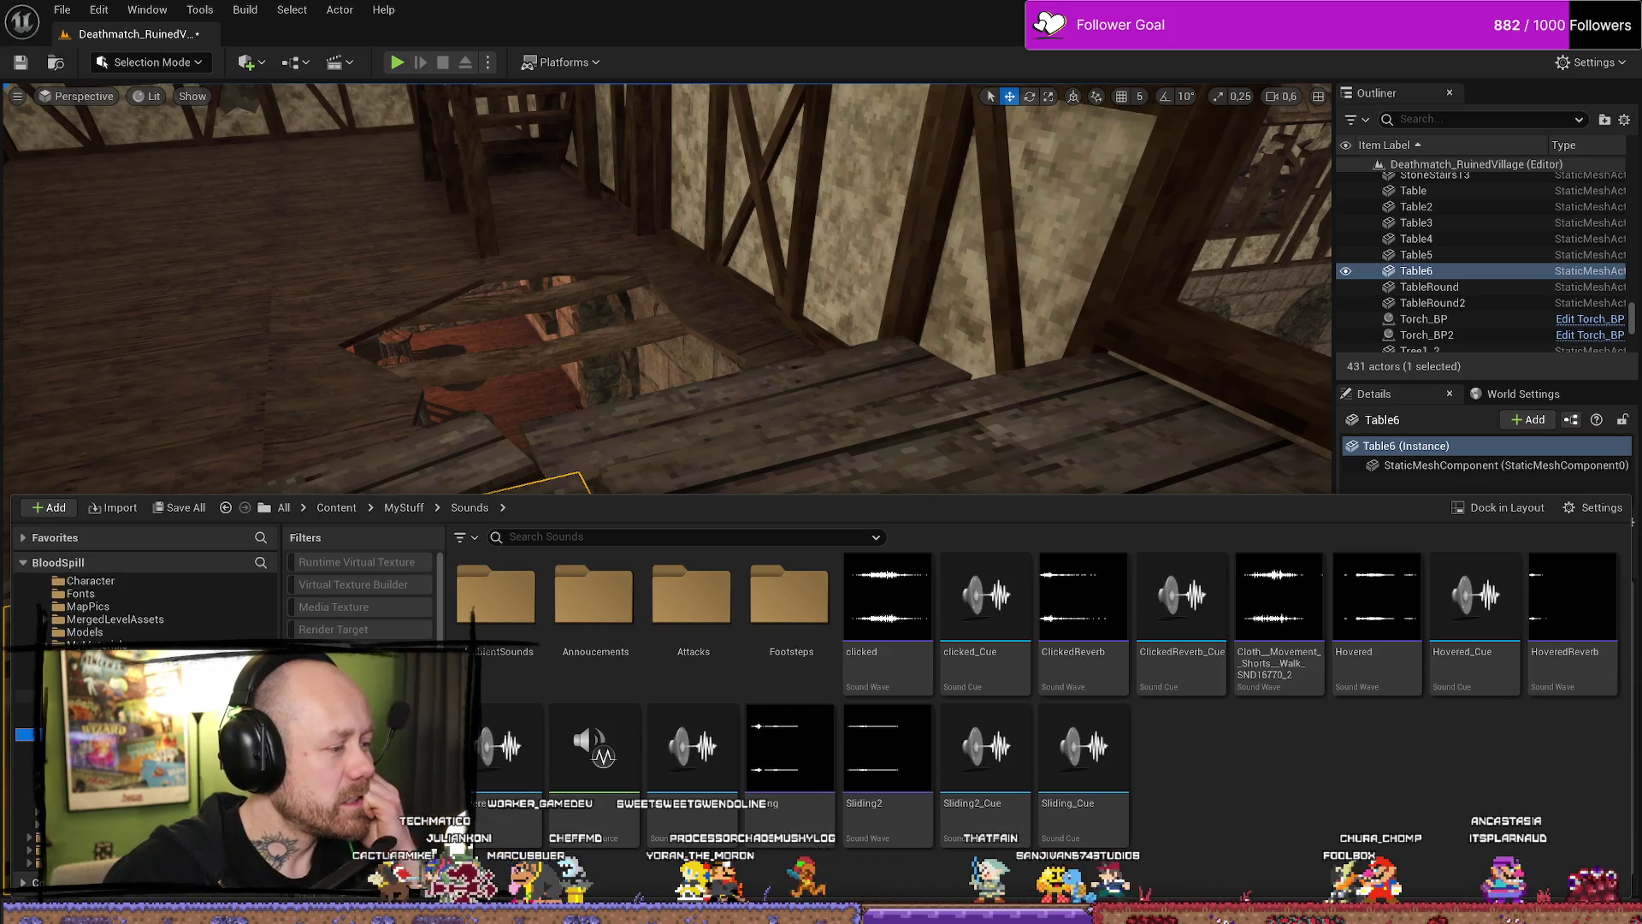
scroll(23, 703, down, 3)
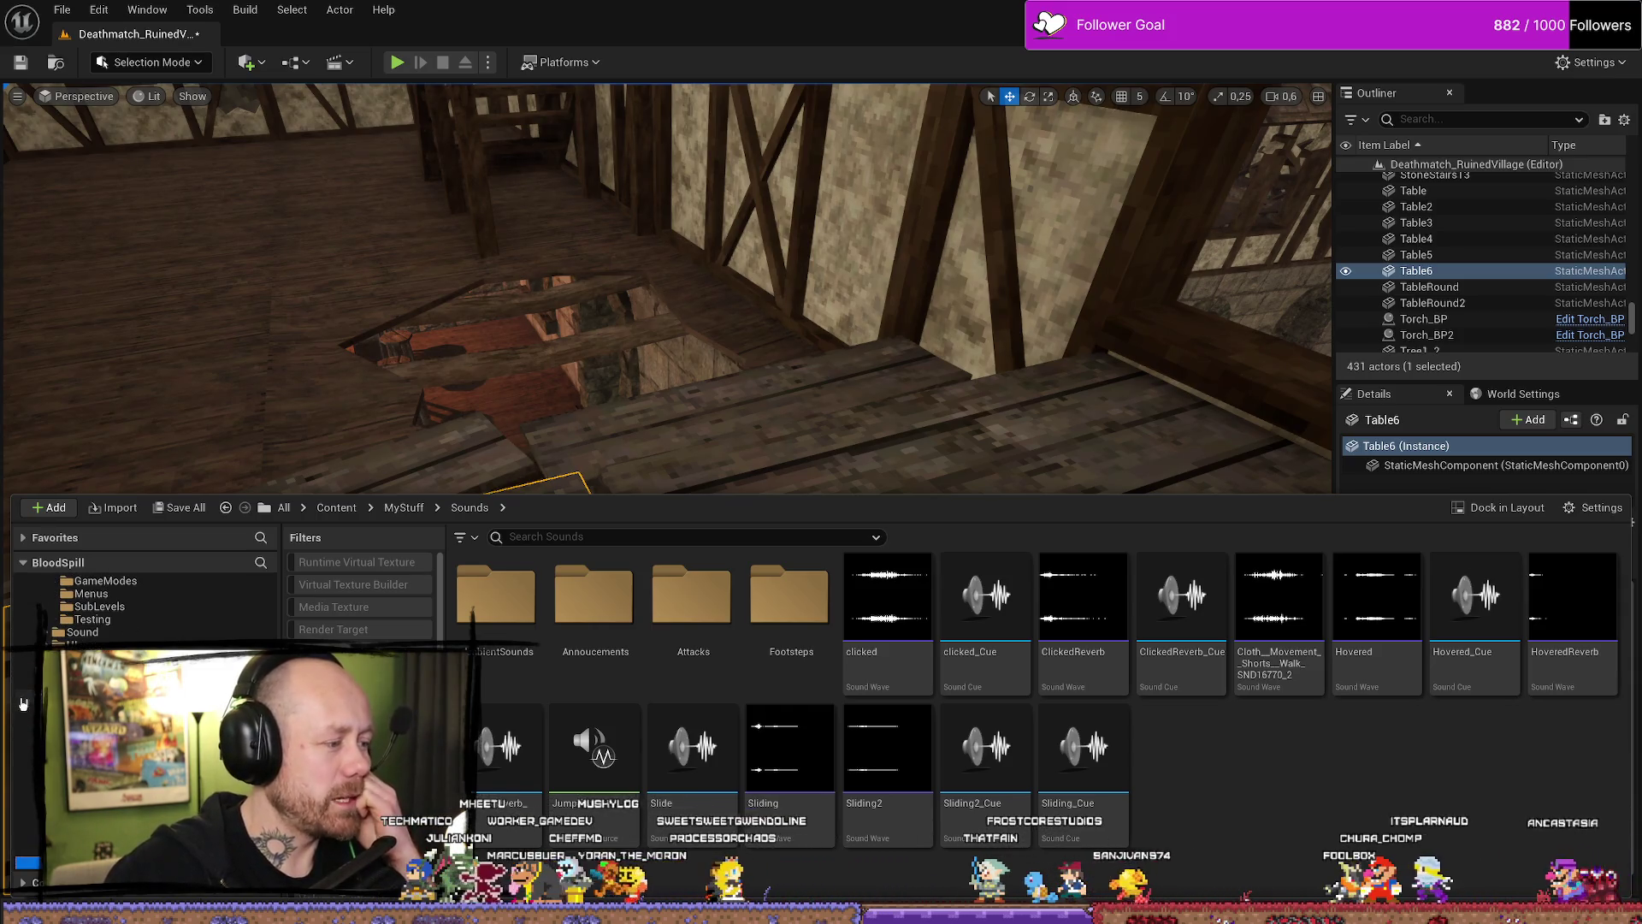
key(alt+Left)
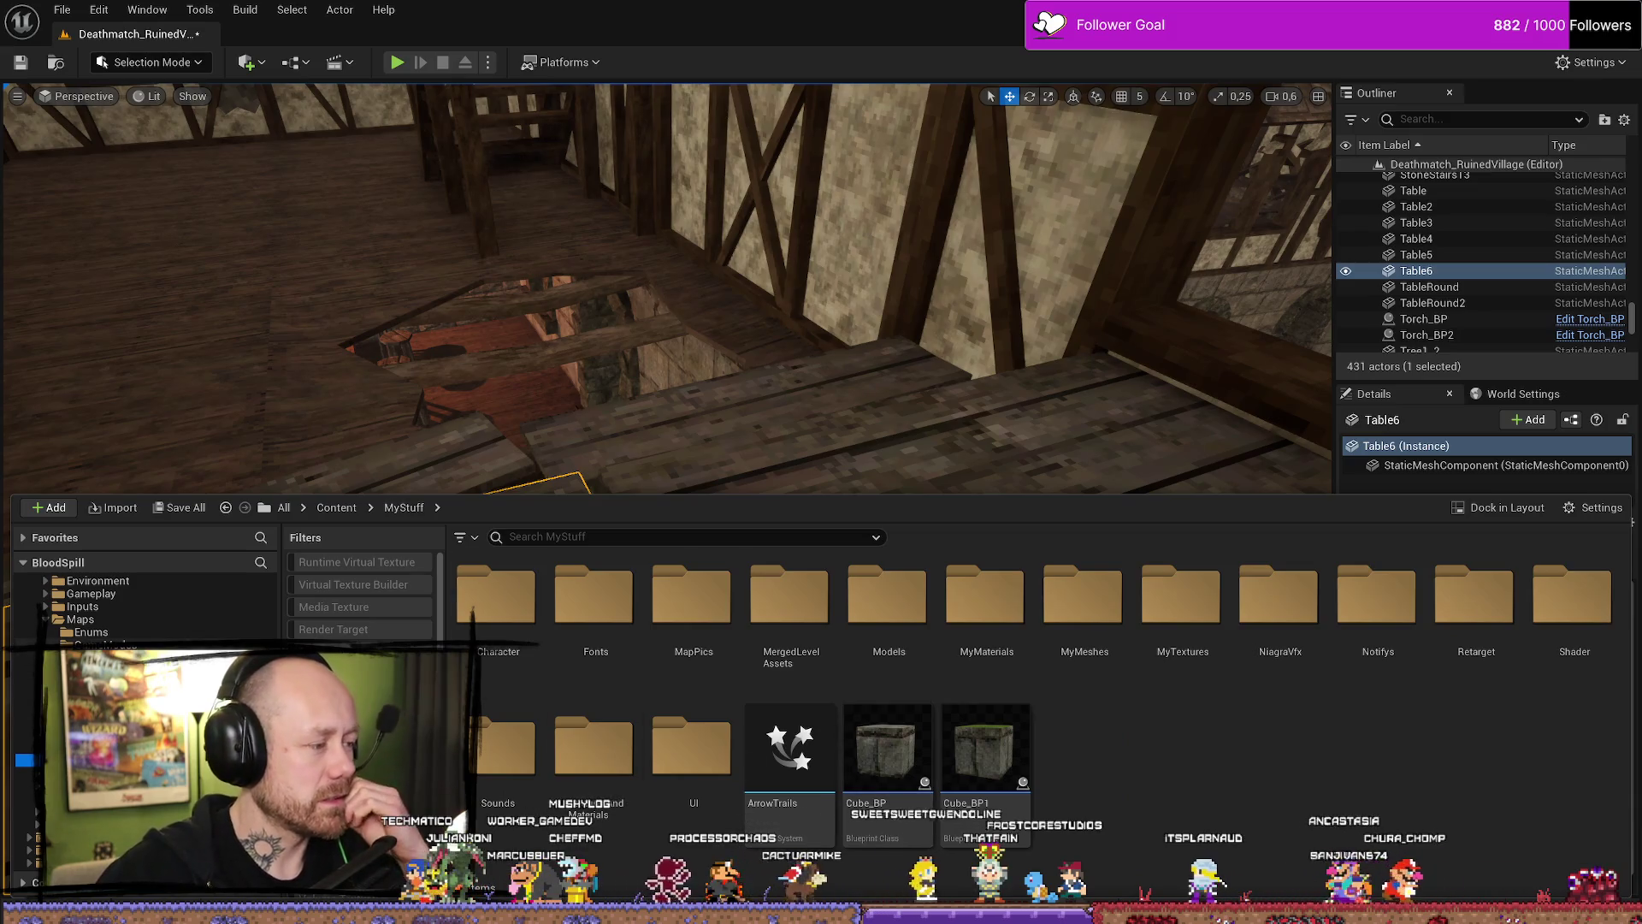
scroll(126, 639, down, 5)
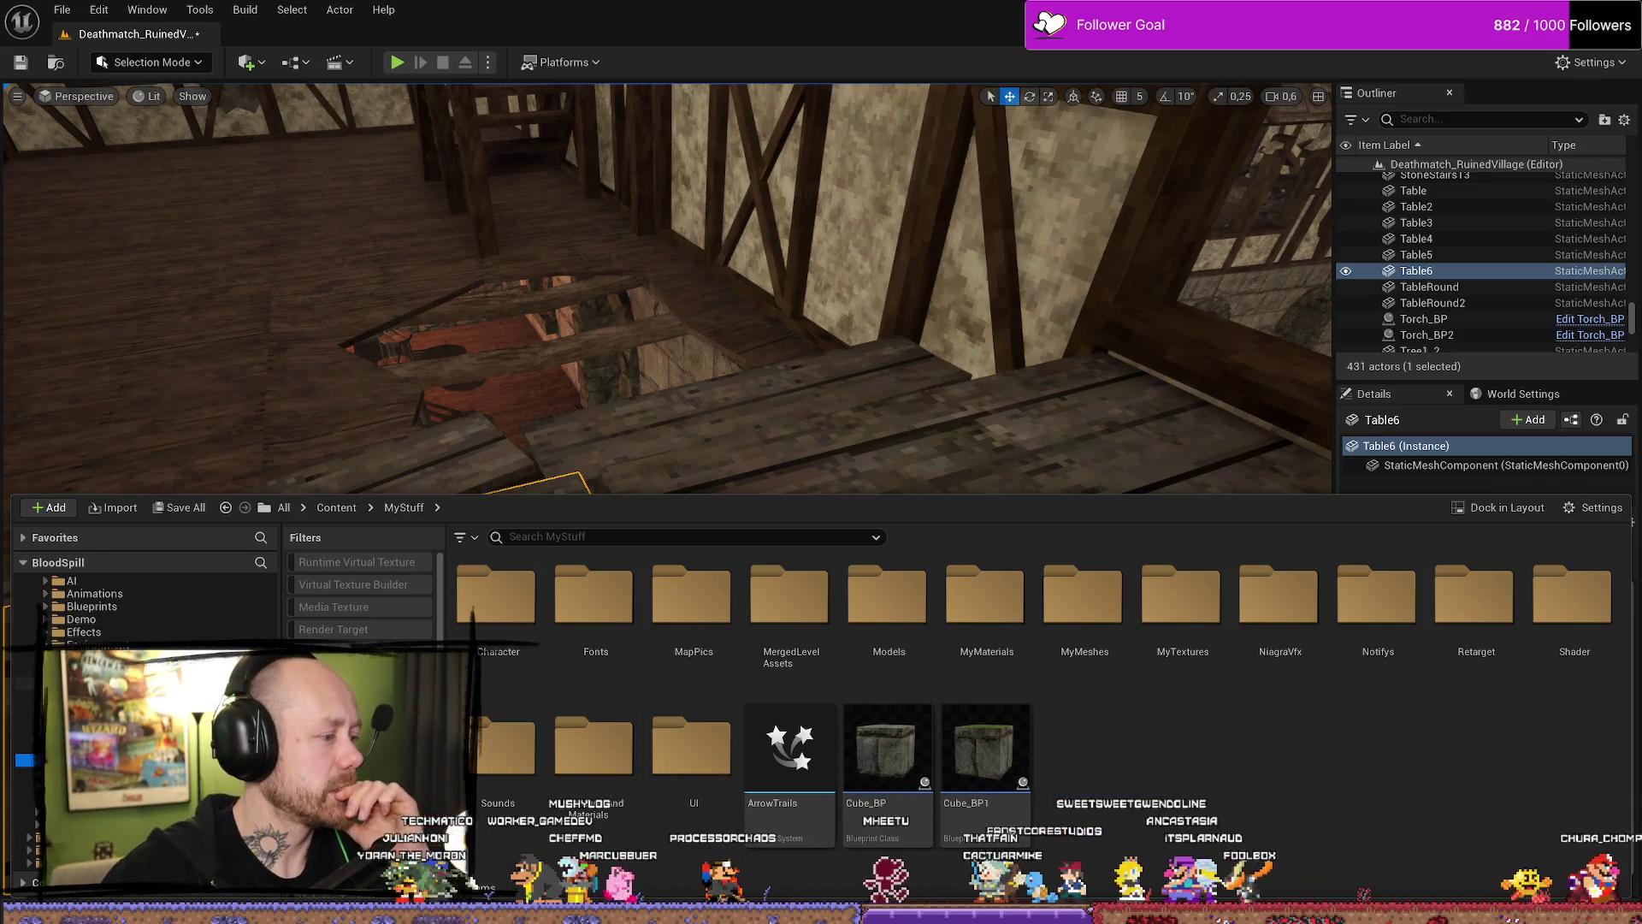
click(126, 643)
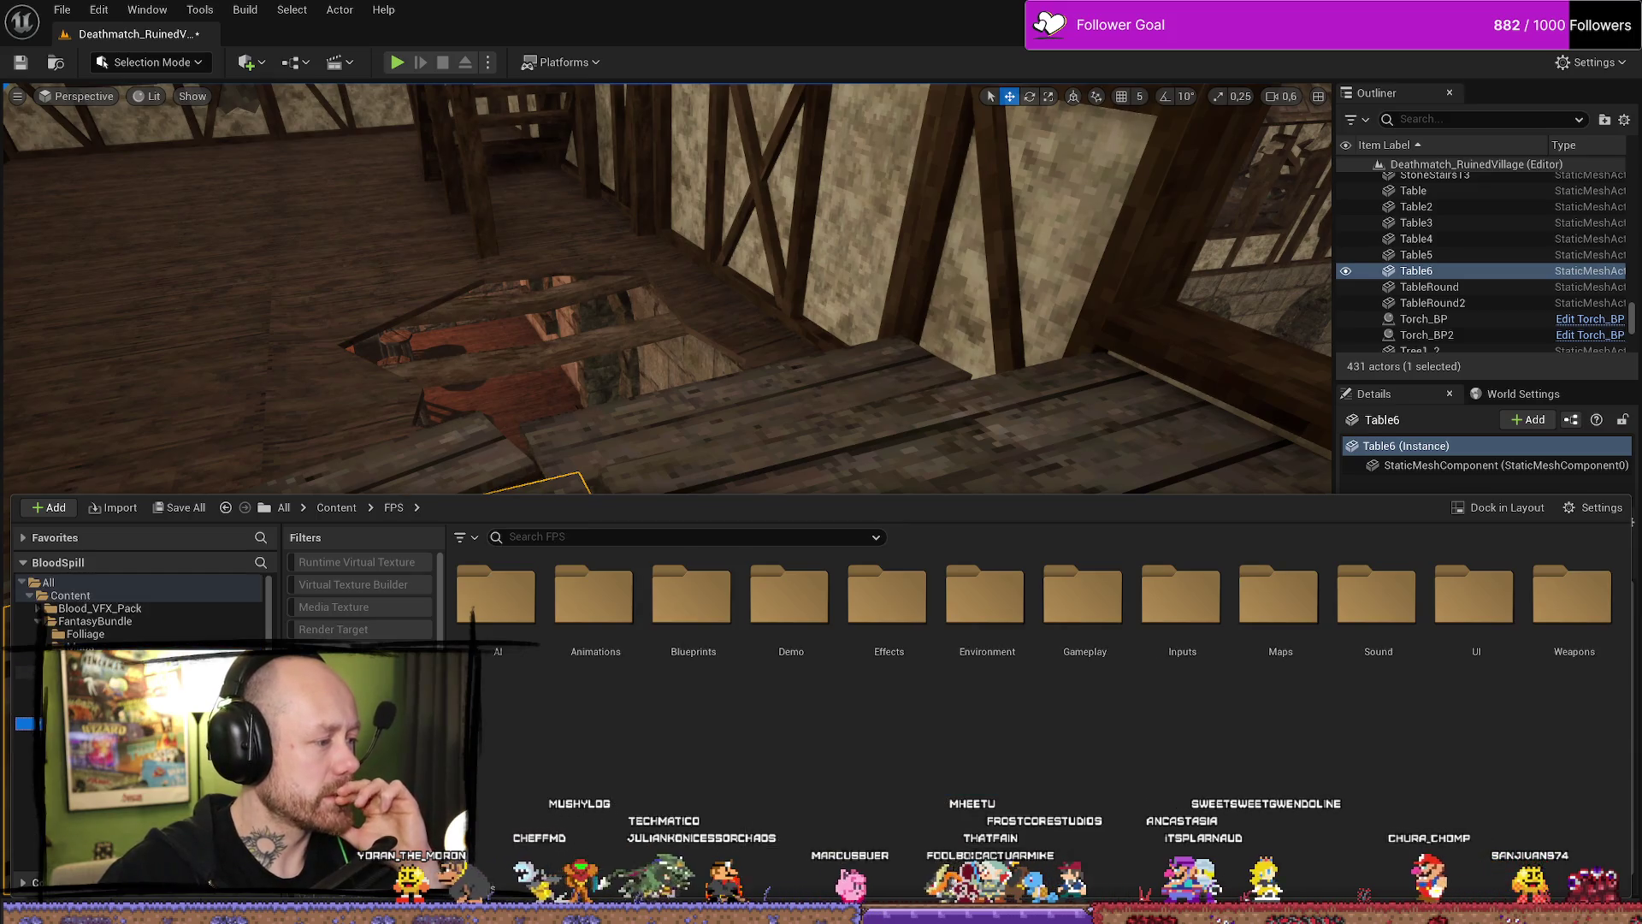
scroll(86, 616, down, 3)
click(77, 708)
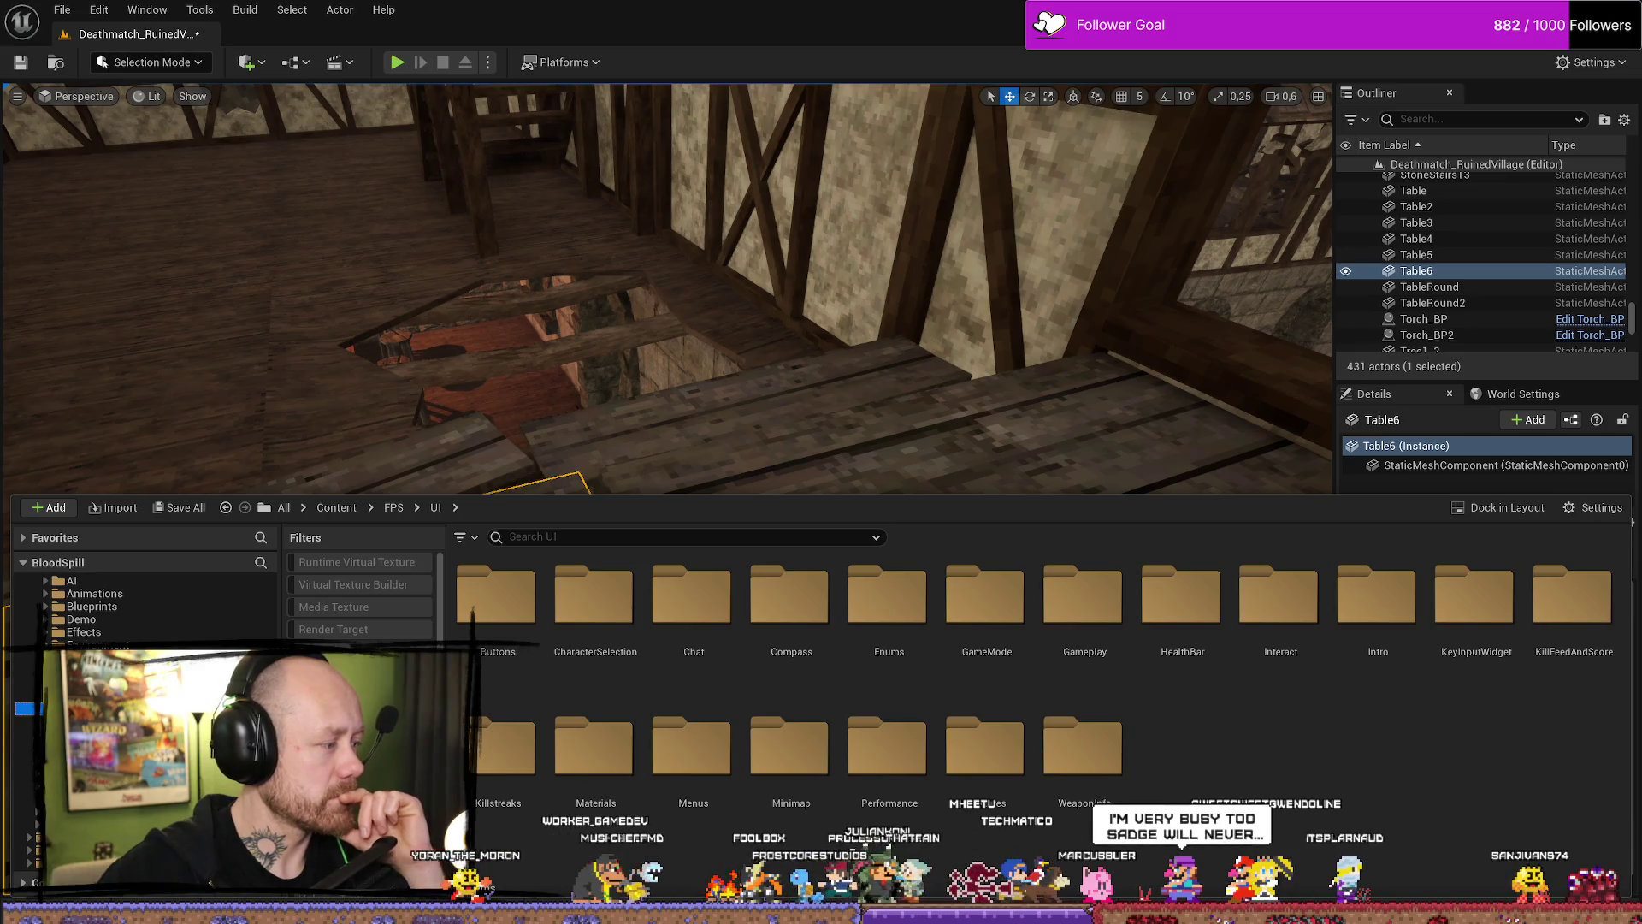
drag(667, 282, 642, 283)
drag(656, 448, 655, 447)
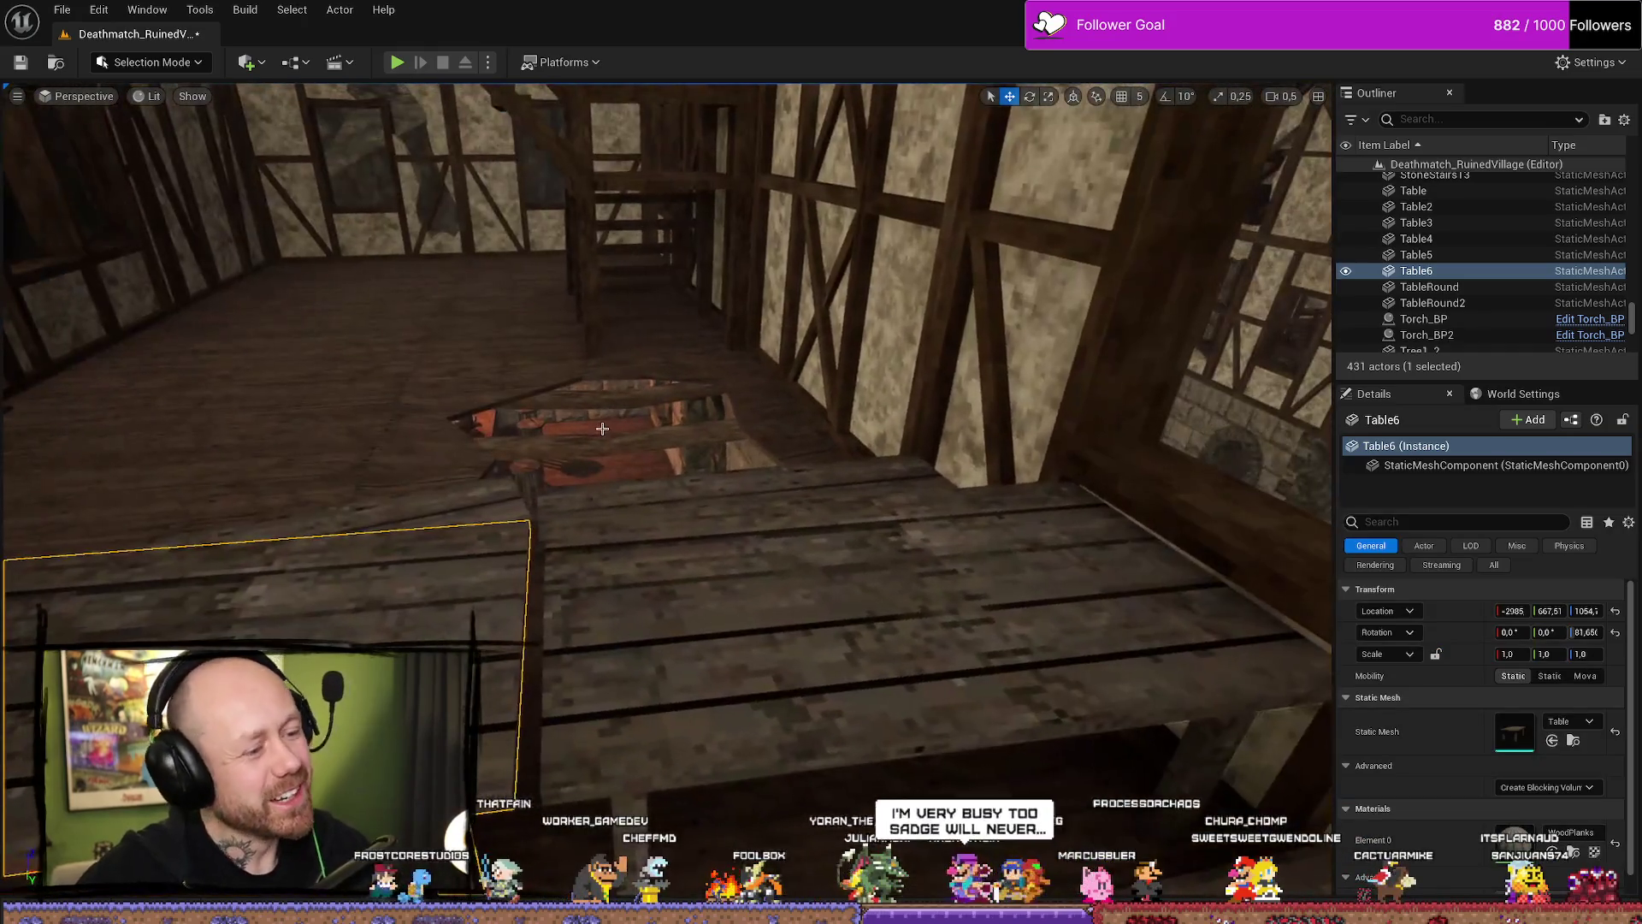
key(ctrl+space)
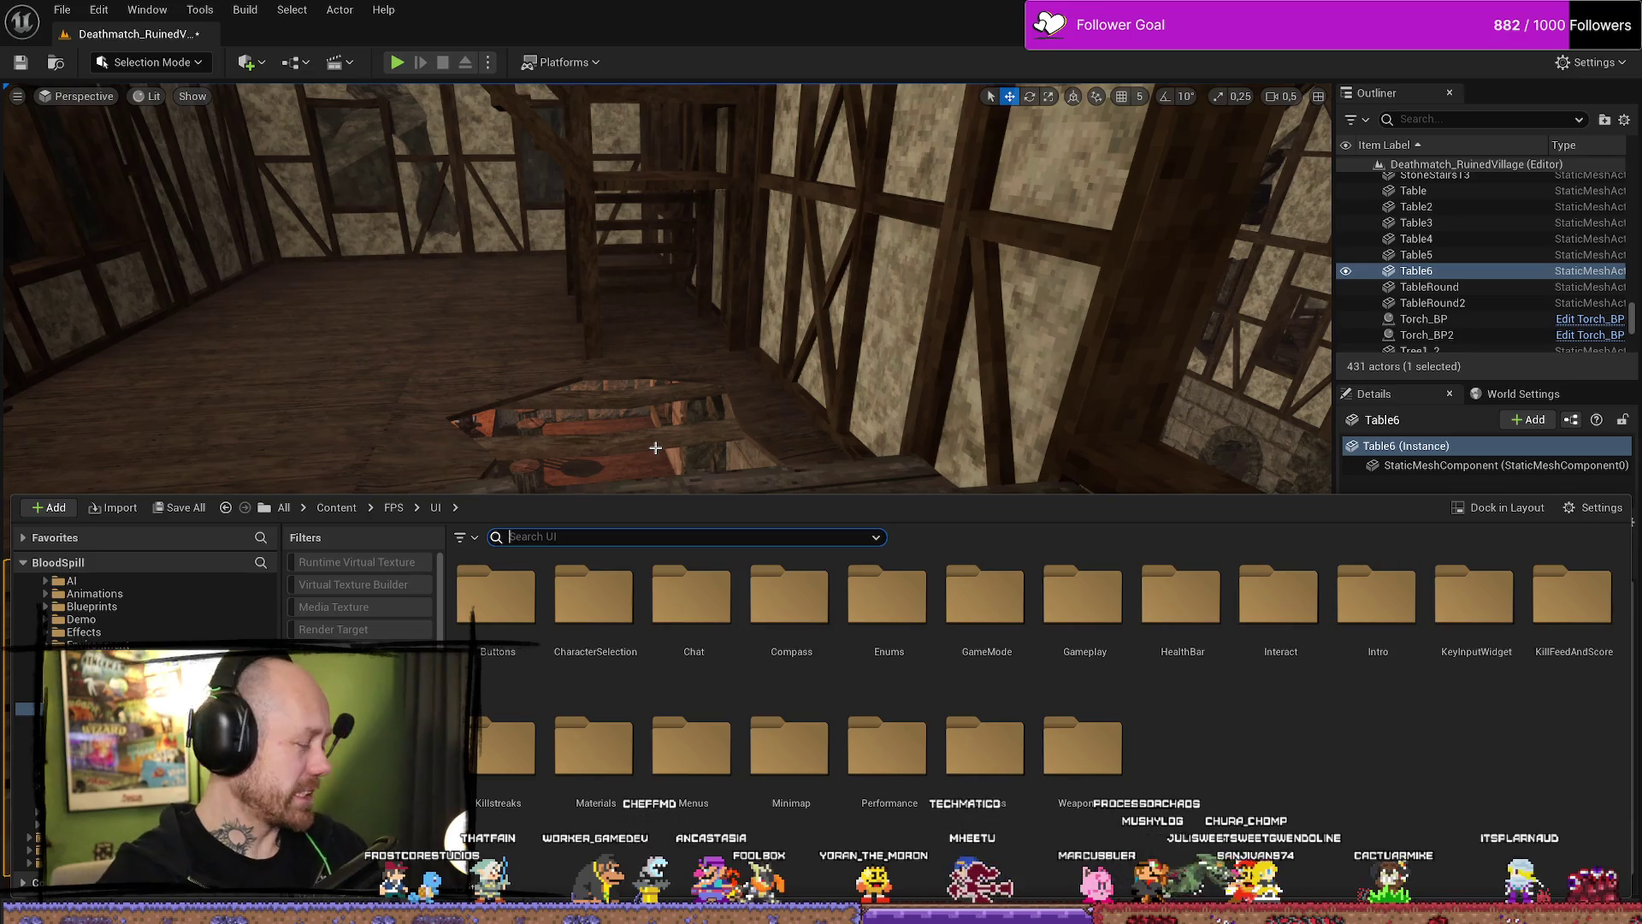
drag(643, 406, 828, 402)
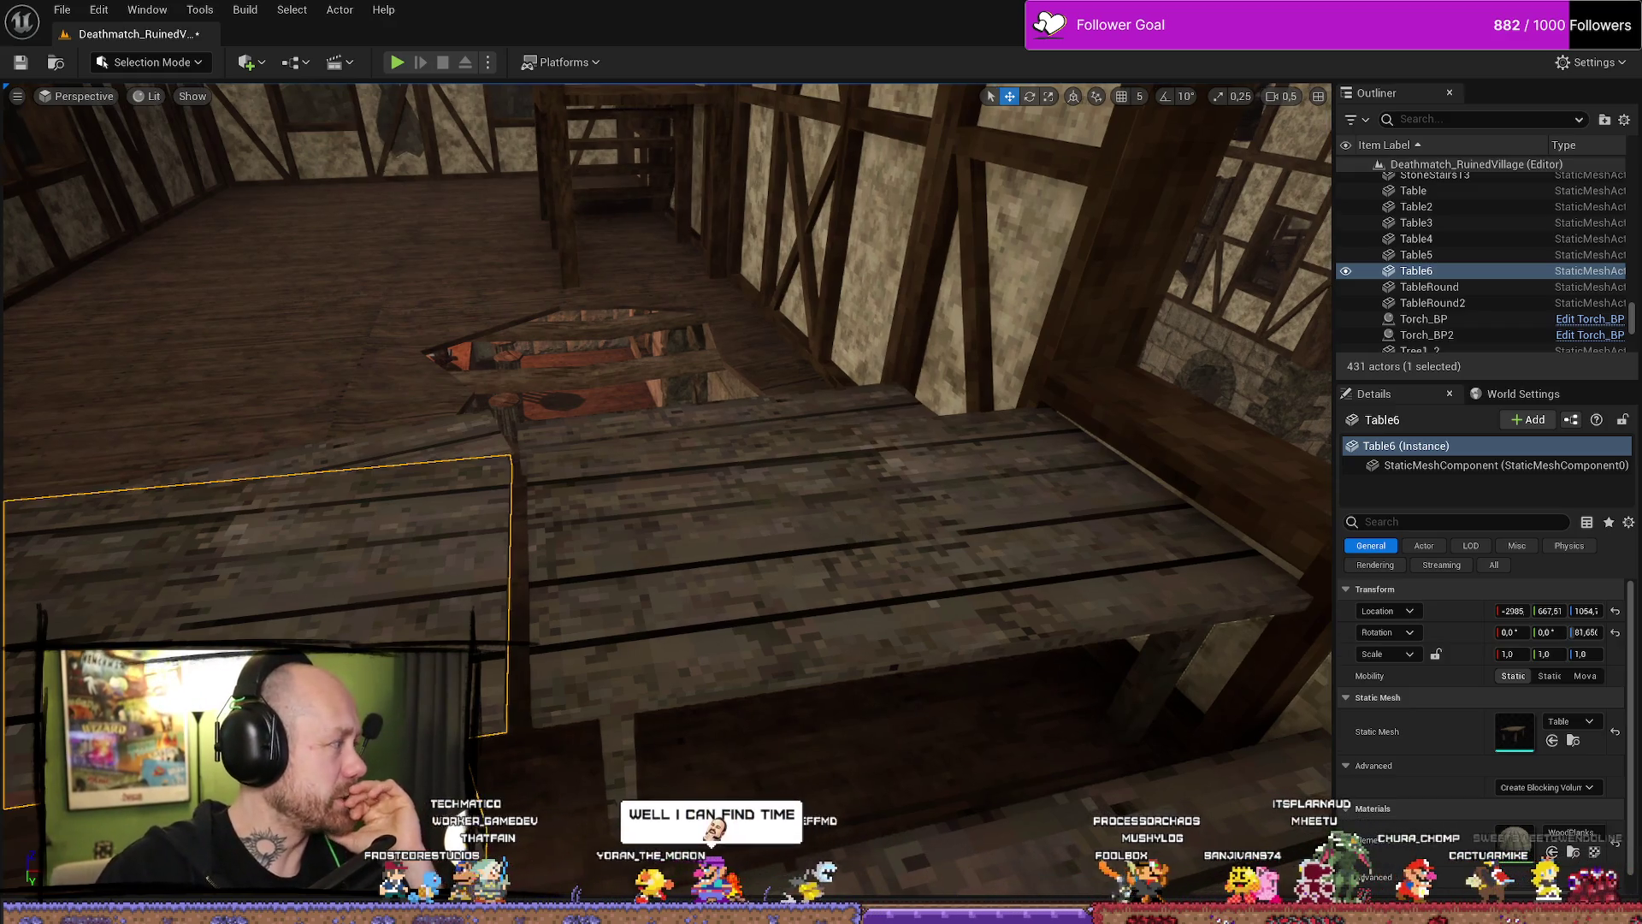
click(787, 578)
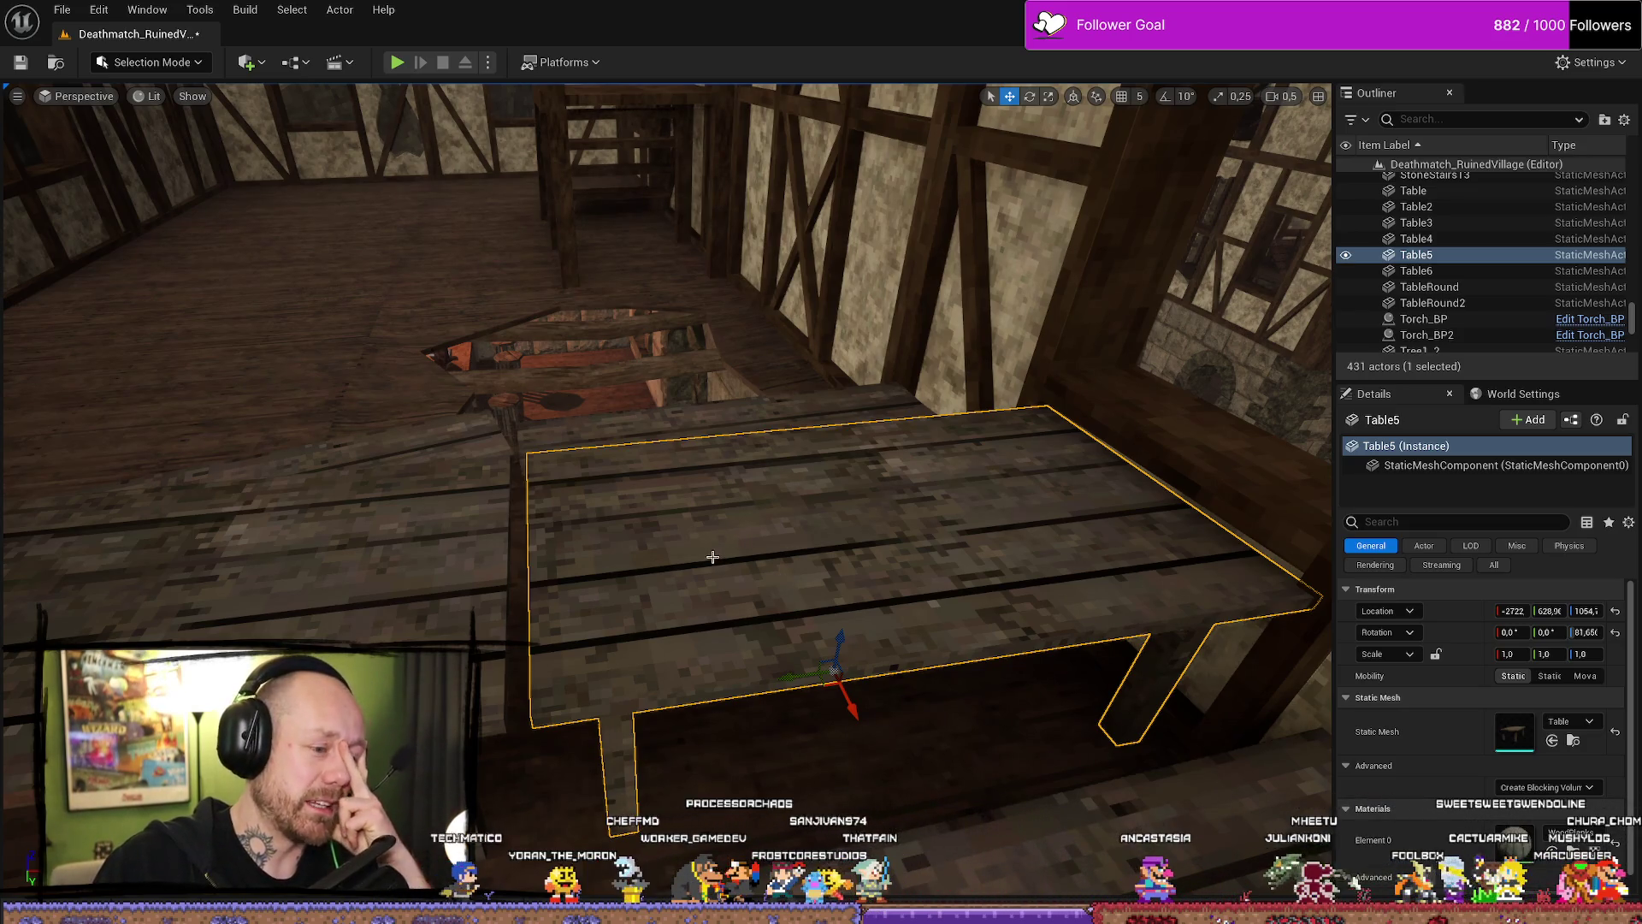
drag(797, 554, 796, 676)
key(ctrl+space)
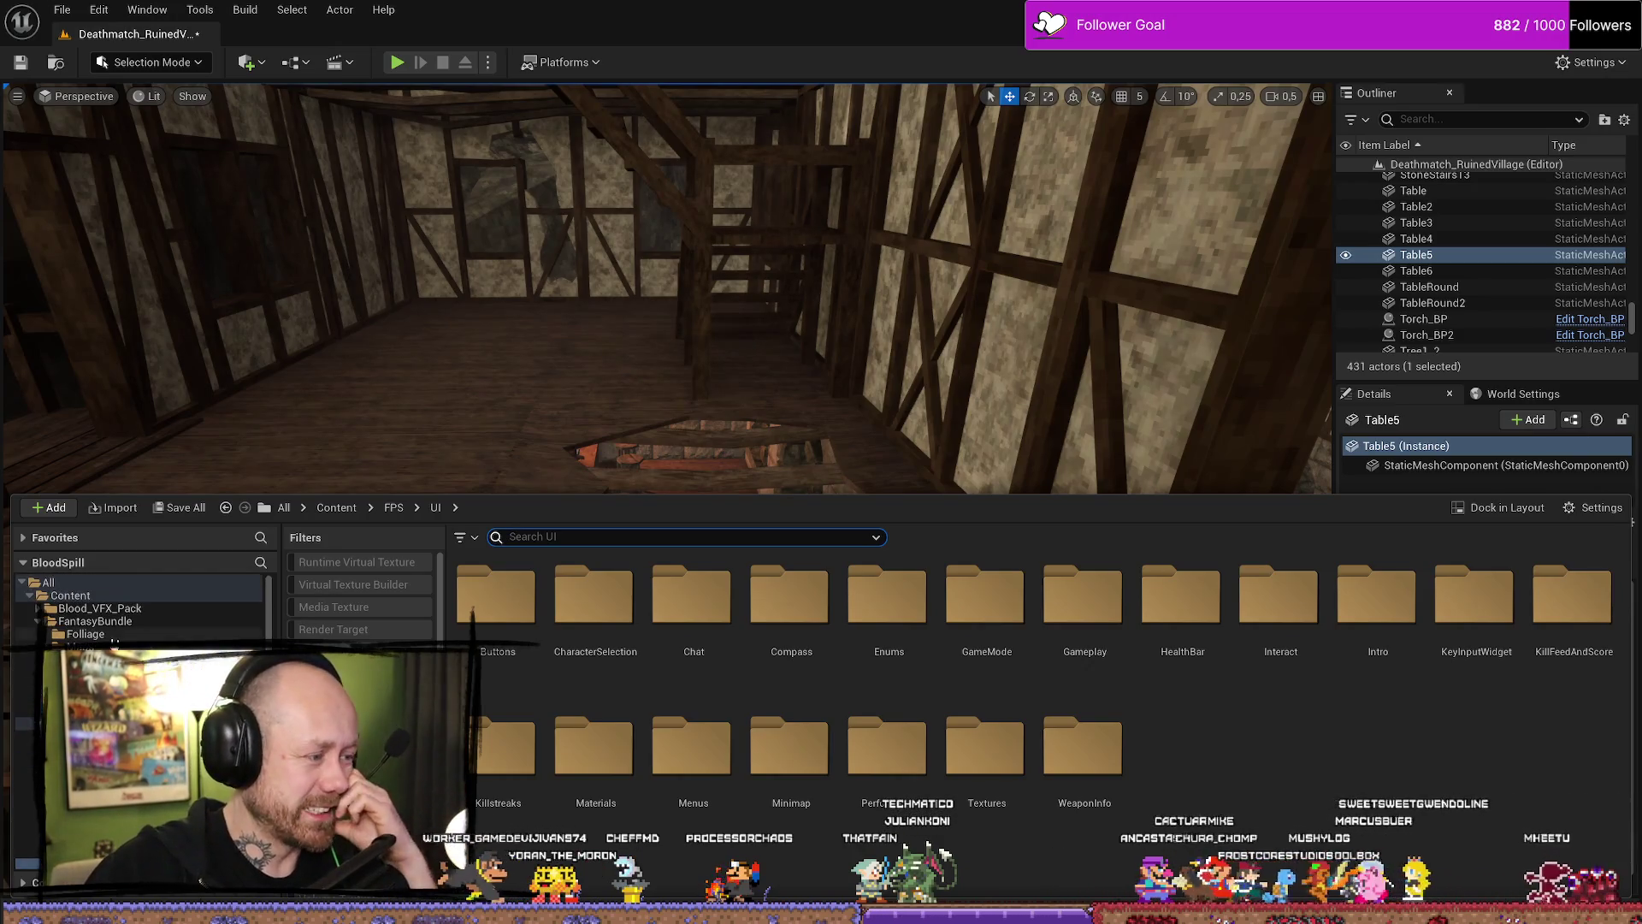
click(100, 608)
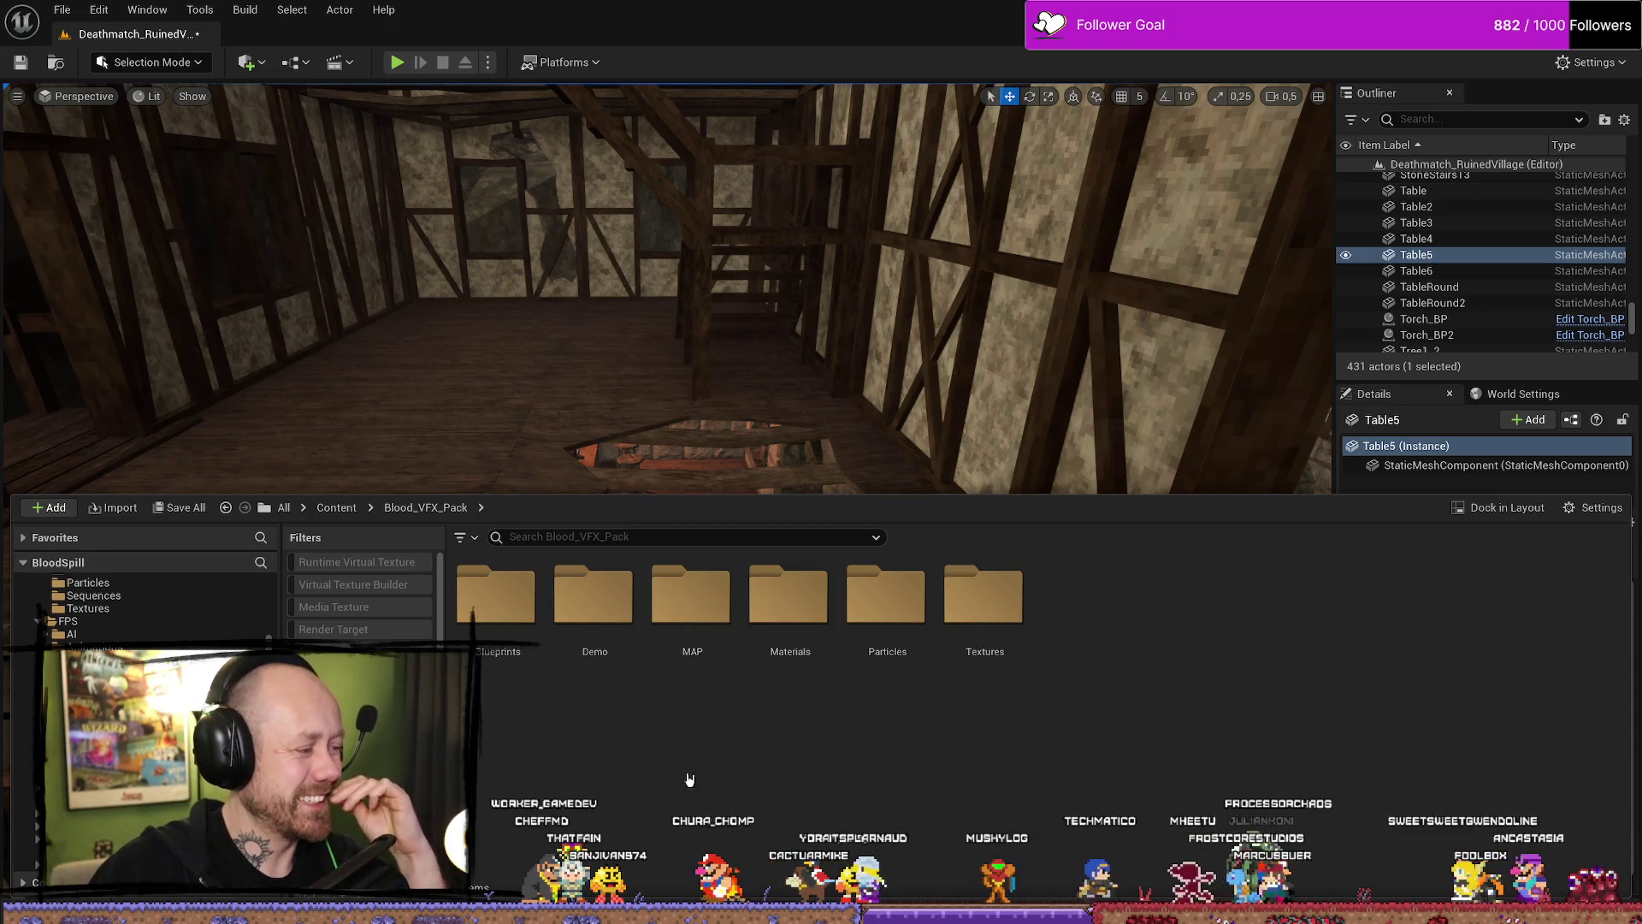
key(f)
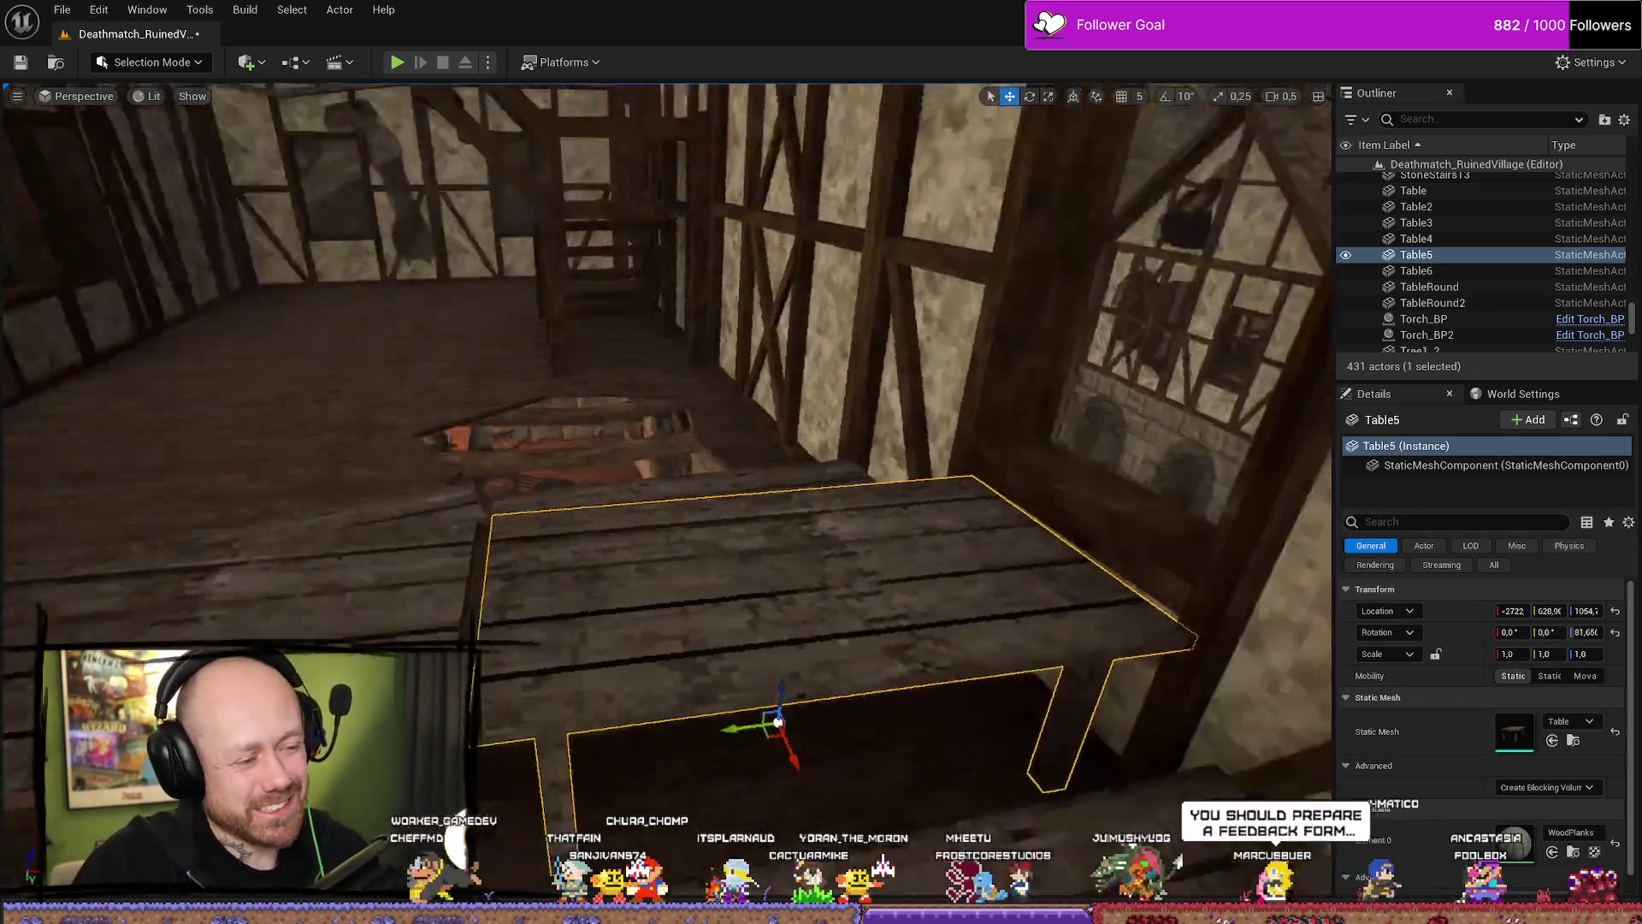
mouse_move(667, 428)
mouse_down()
mouse_move(804, 414)
mouse_move(787, 406)
mouse_move(799, 395)
mouse_up()
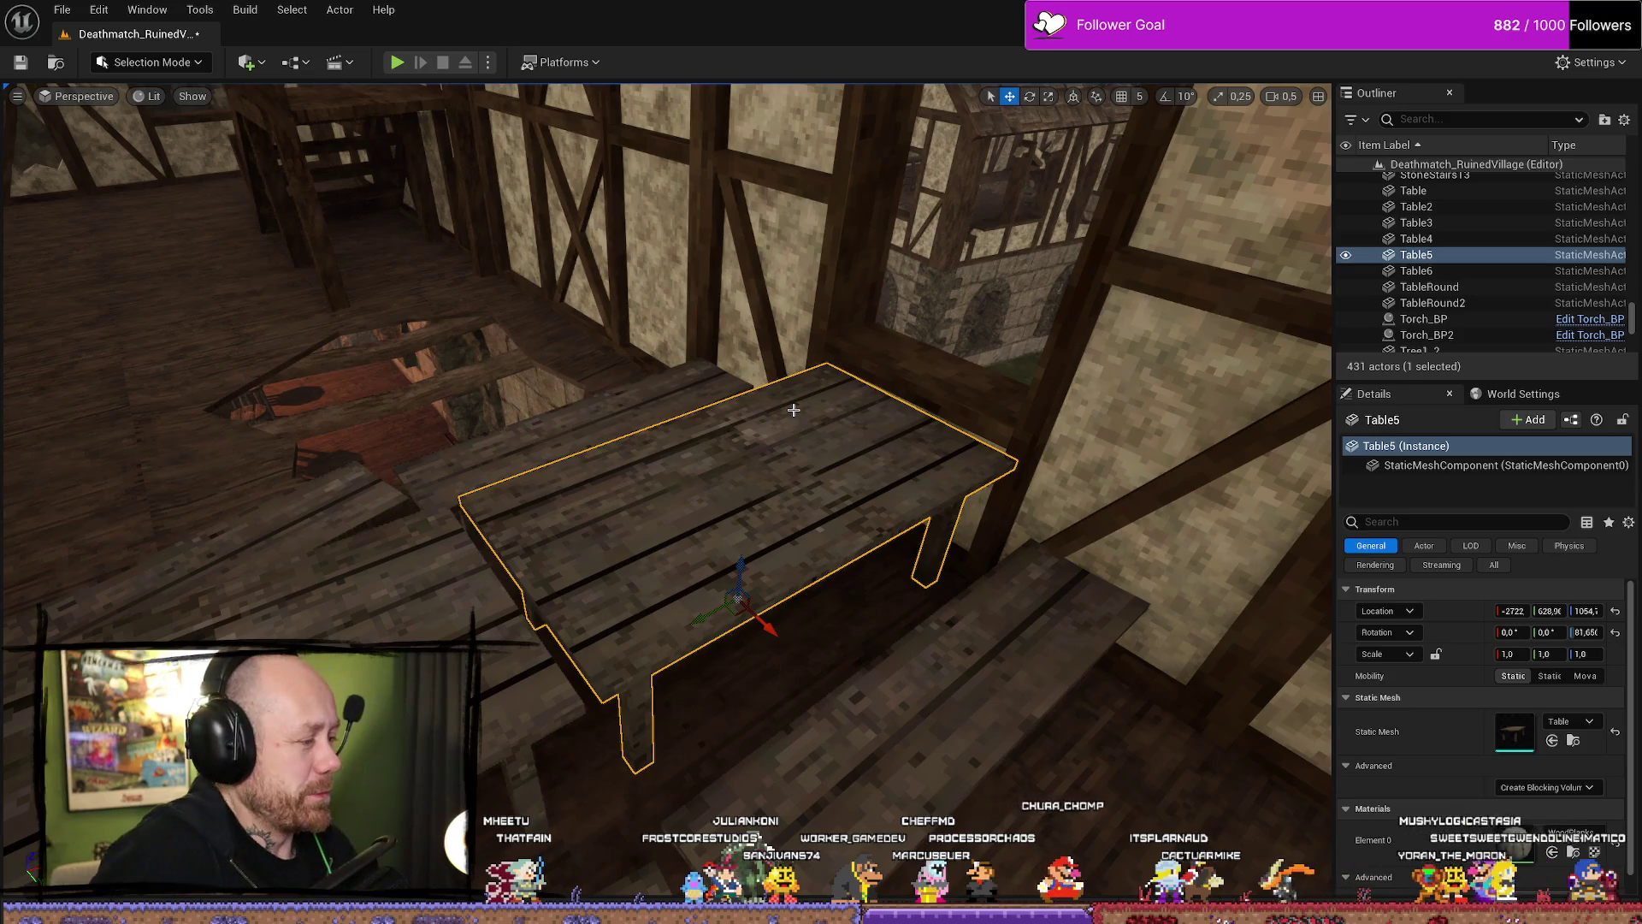
Browse through the FantasyBundle and FPS folders to the MyStuff folder.
key(e)
key(ctrl+space)
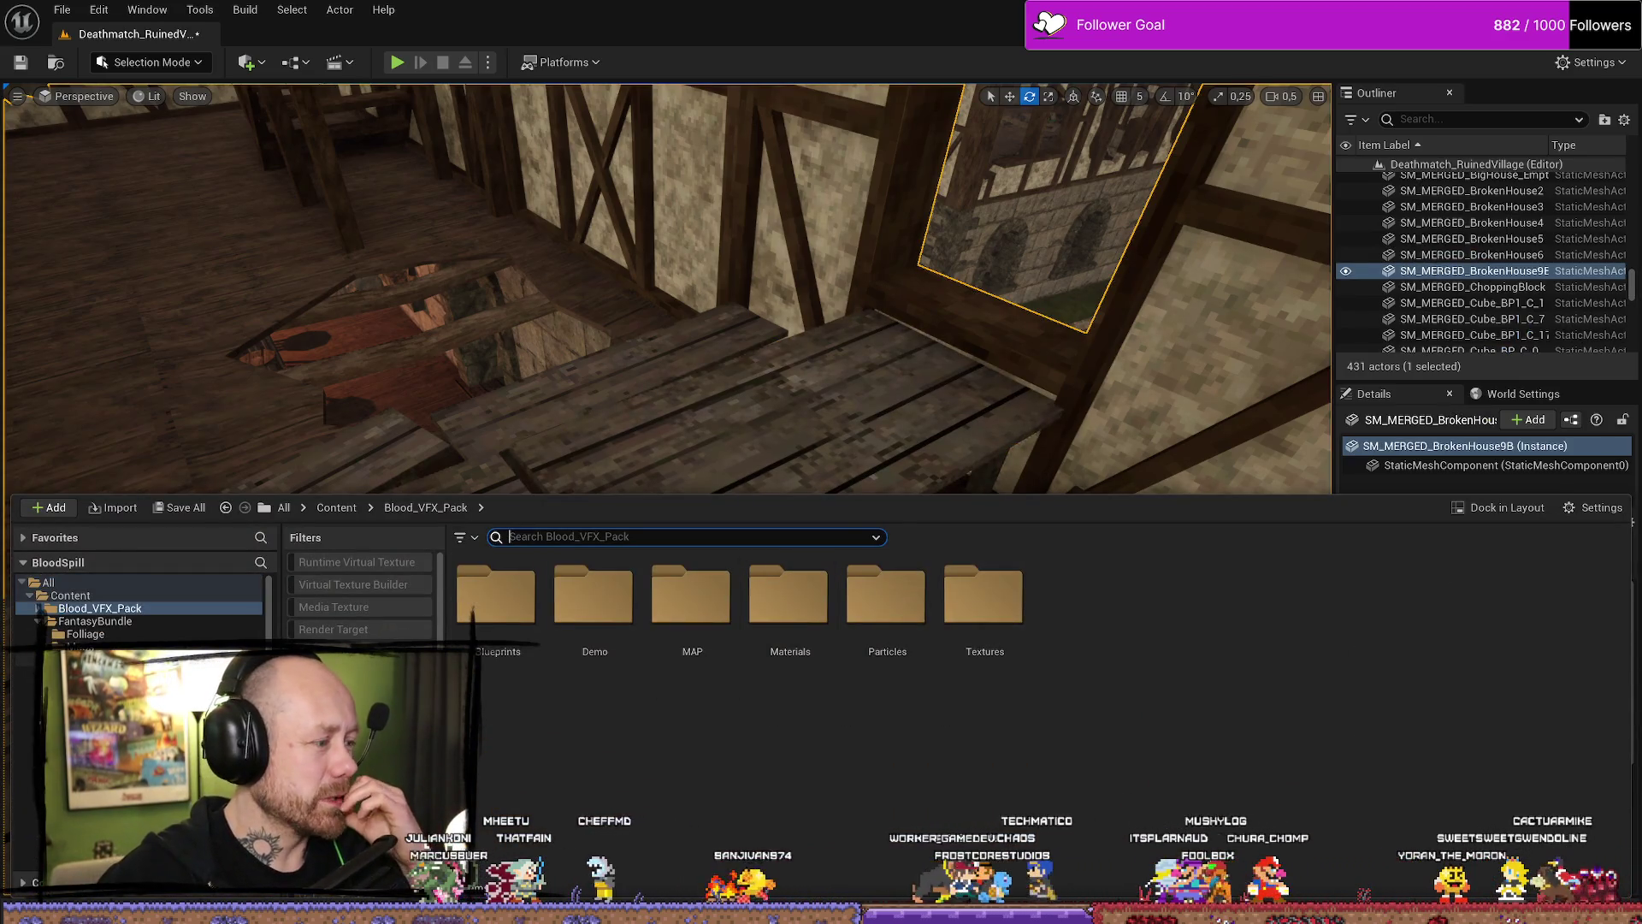
click(86, 660)
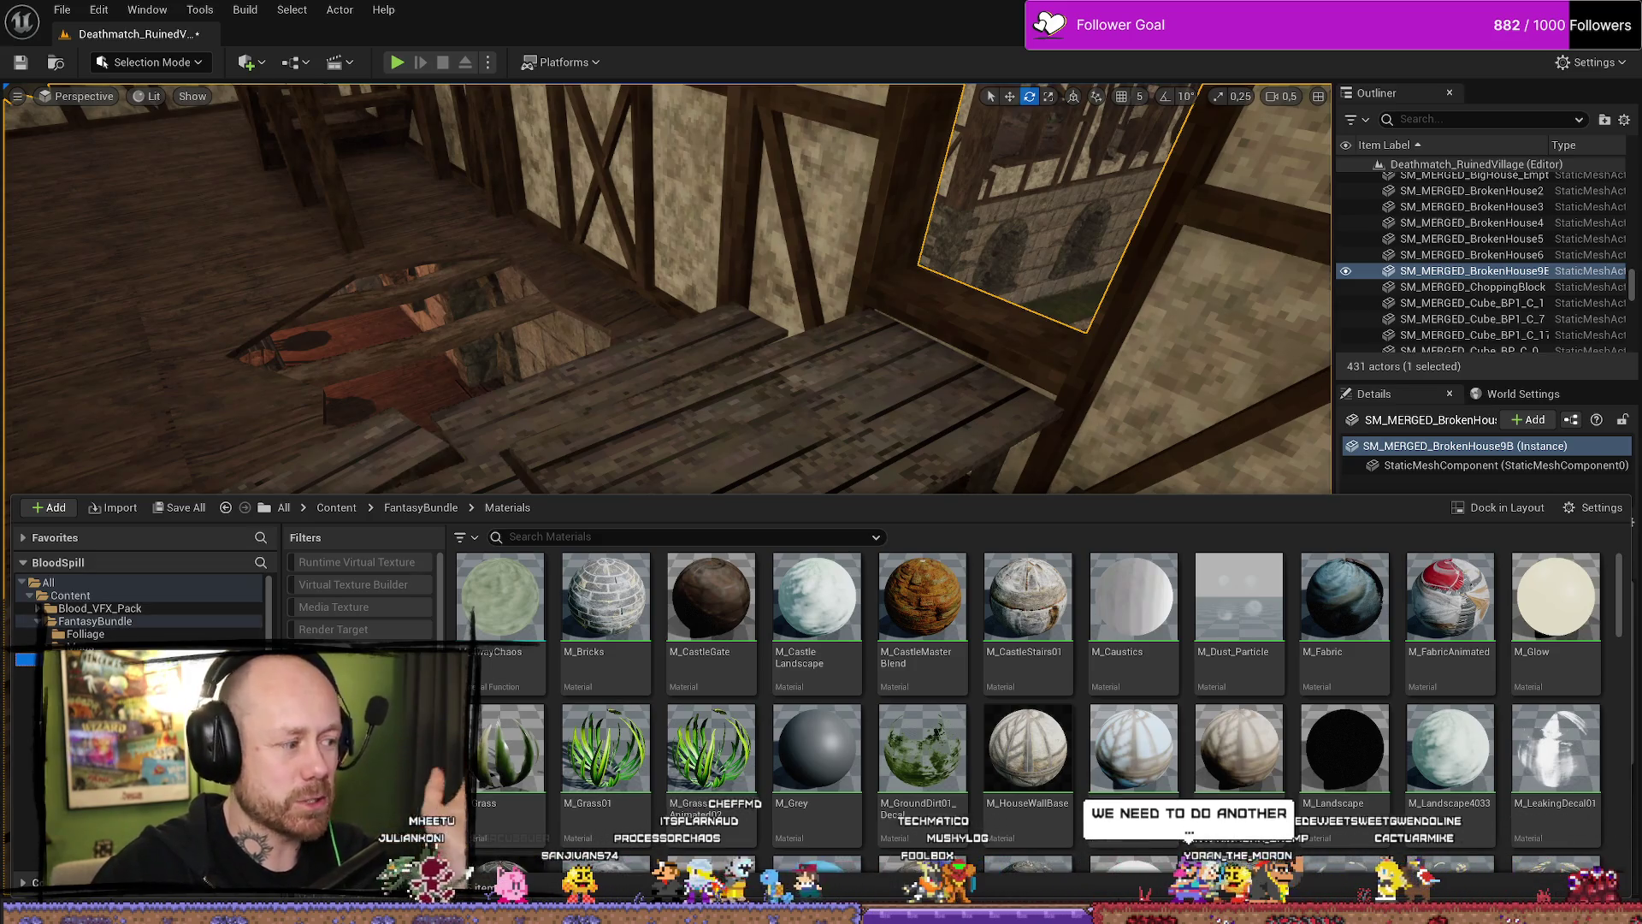
key(Down)
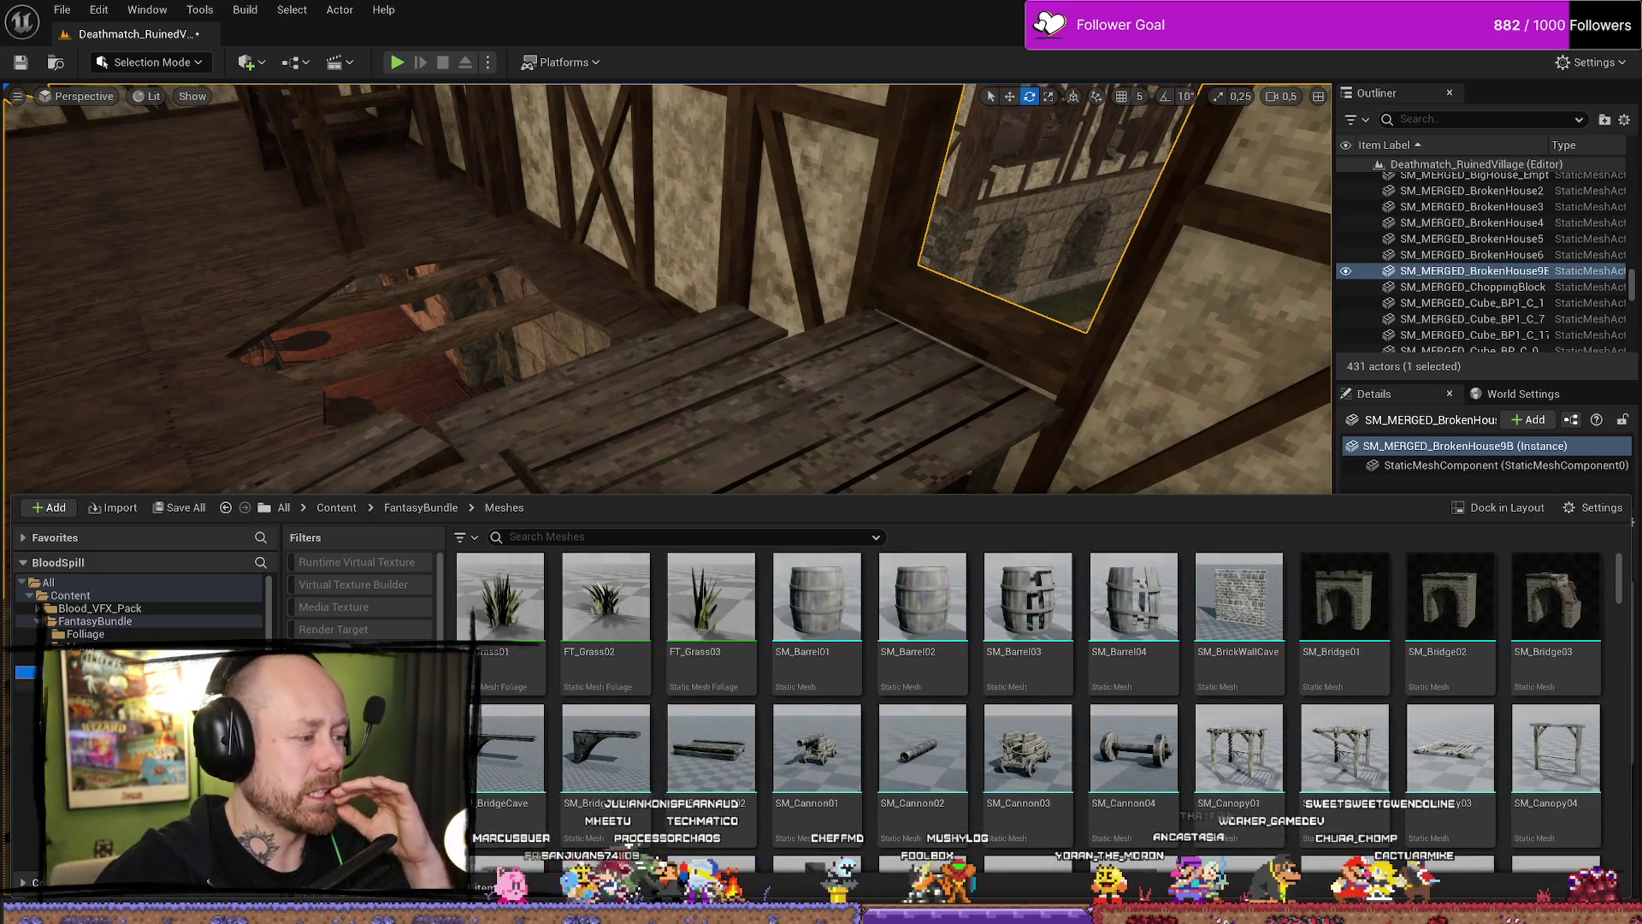
scroll(137, 609, down, 2)
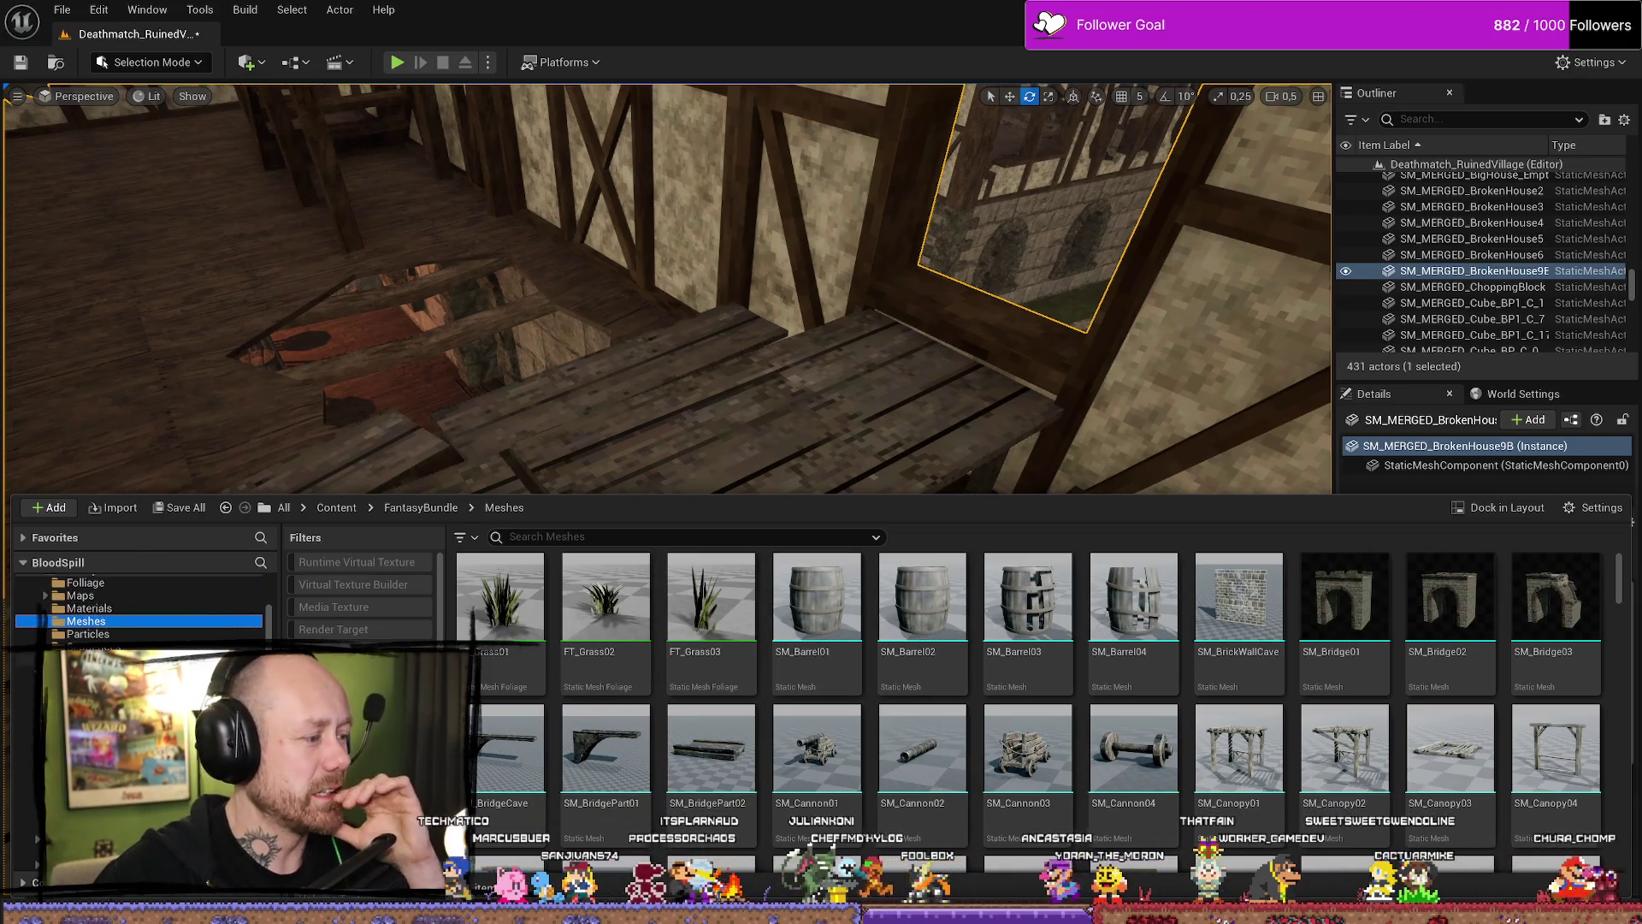
click(85, 672)
scroll(137, 609, down, 3)
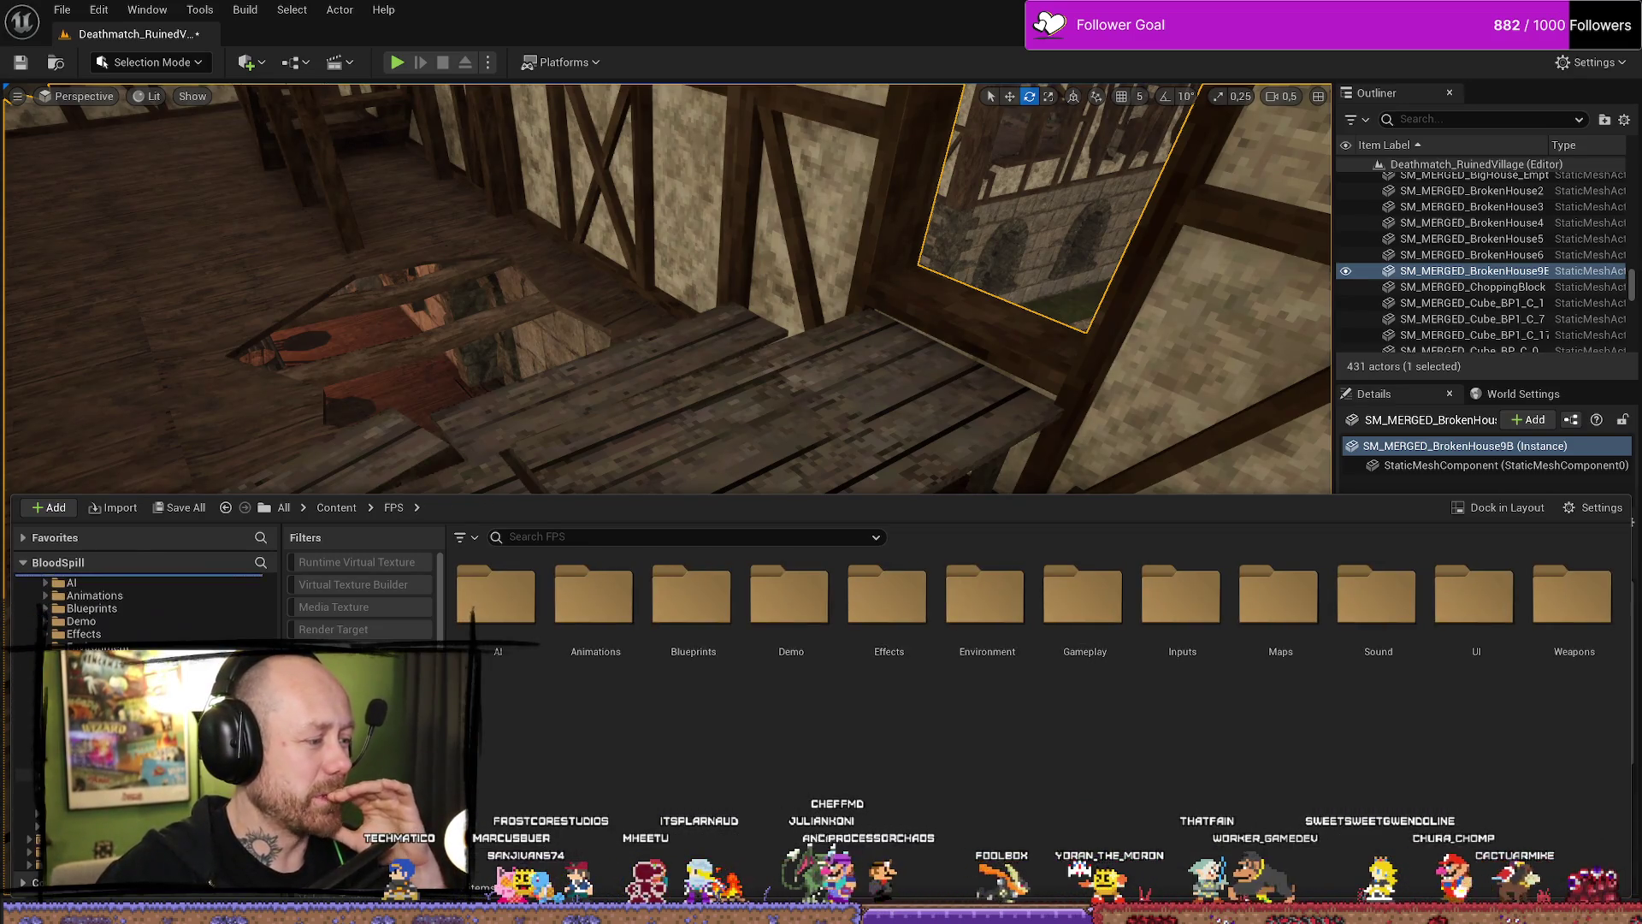
click(85, 761)
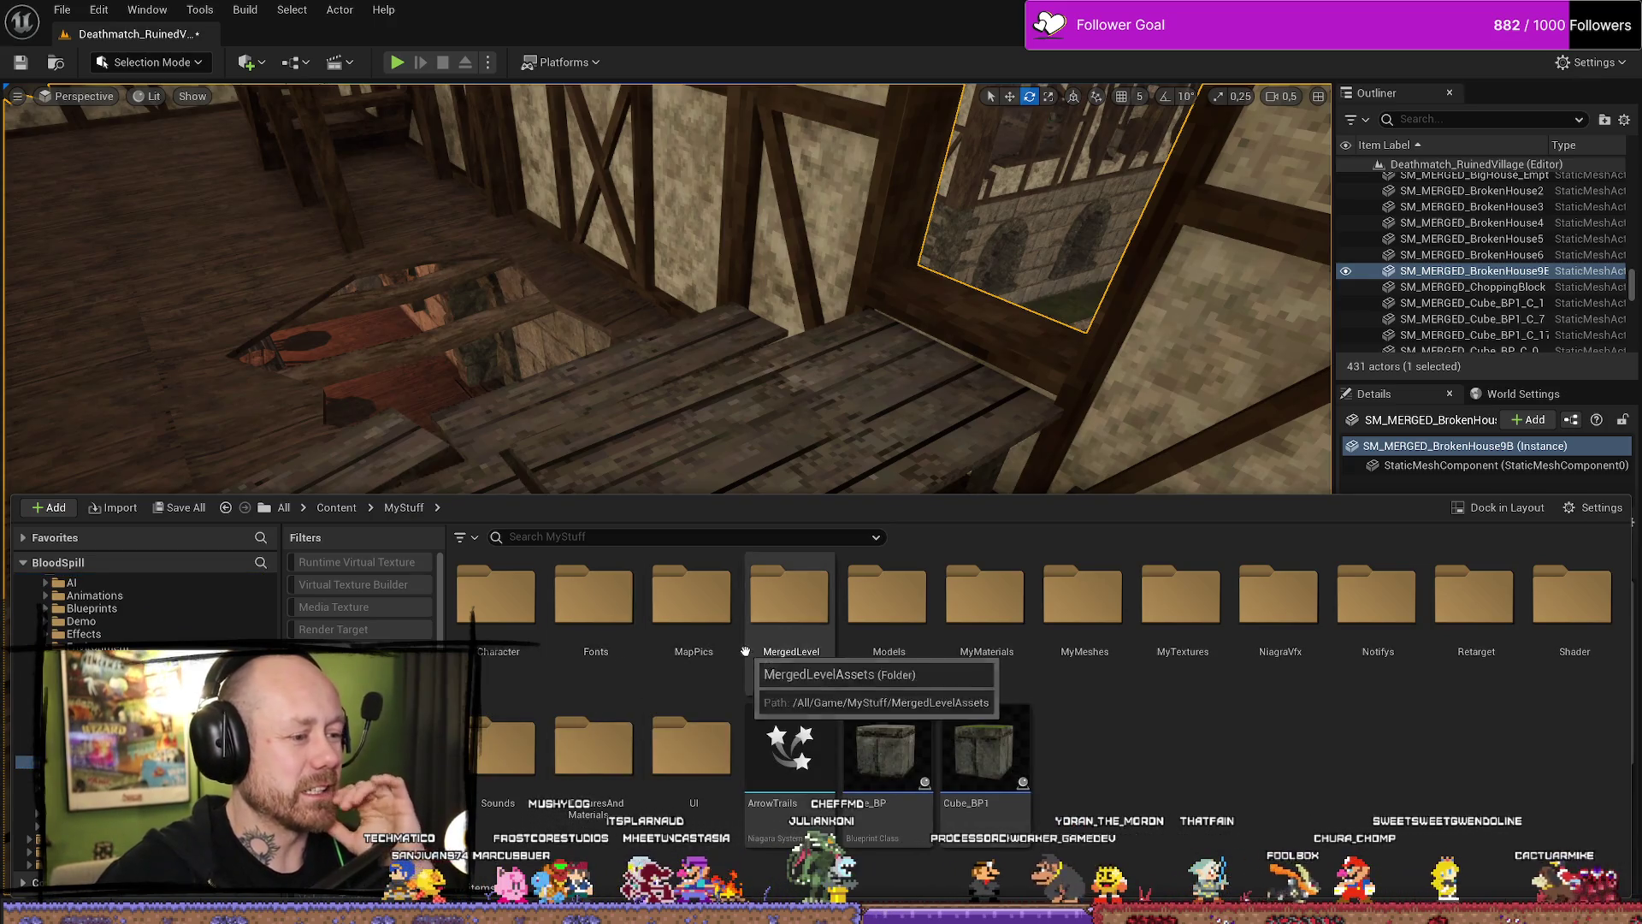
Open MyMeshes > Buildings > InDoors to reach the indoor prop meshes.
double_click(918, 640)
key(alt+Left)
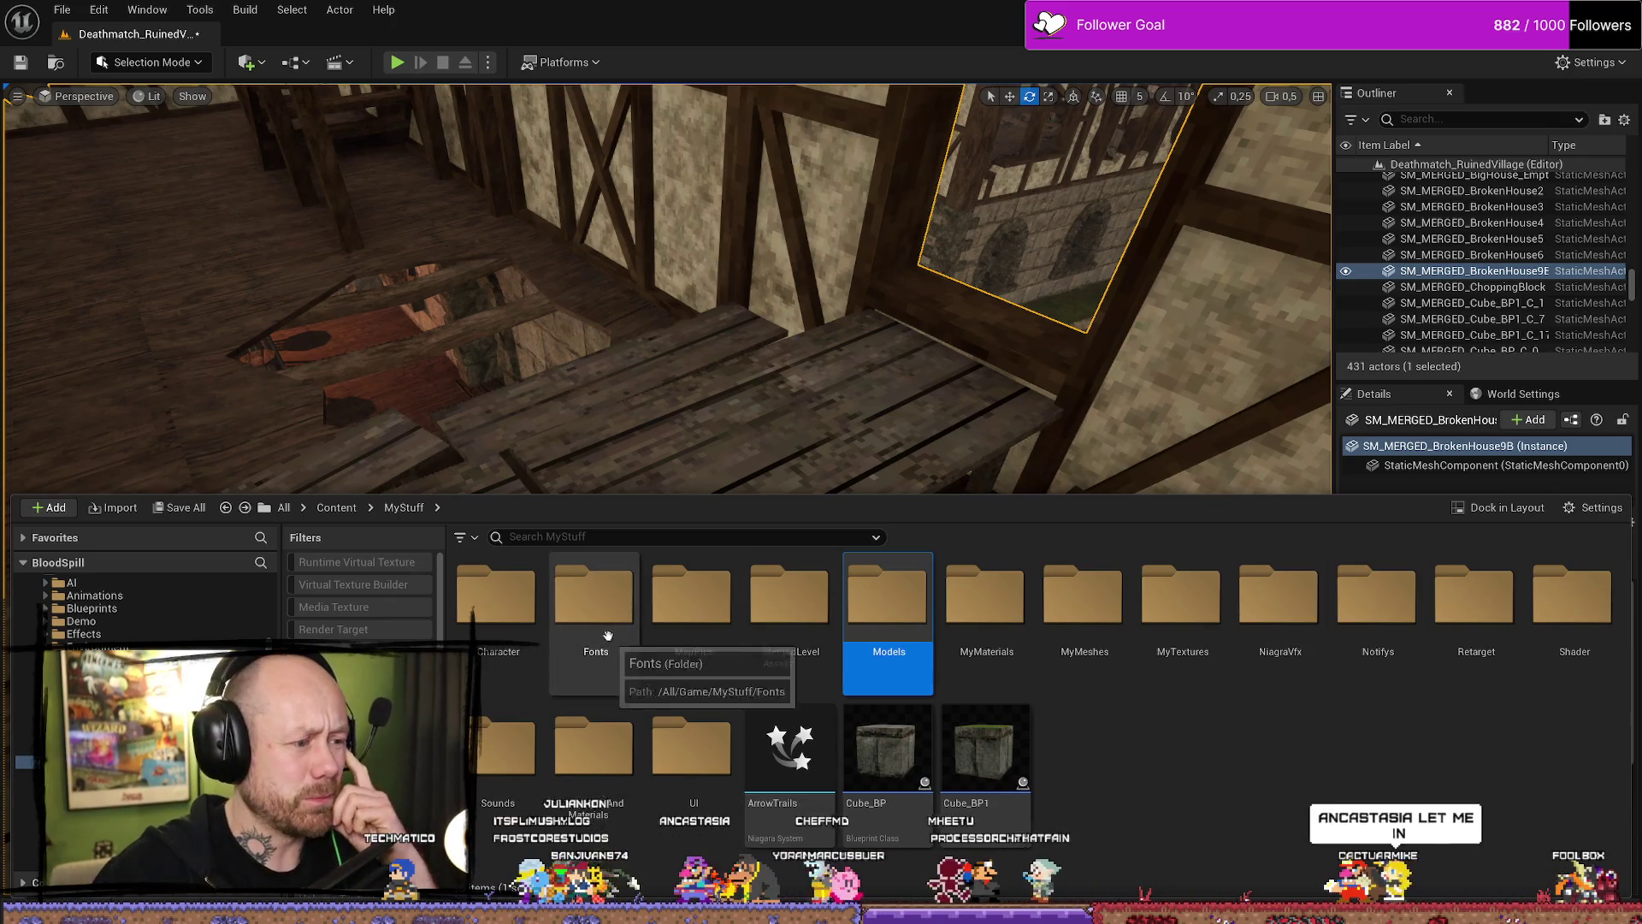
scroll(128, 607, down, 3)
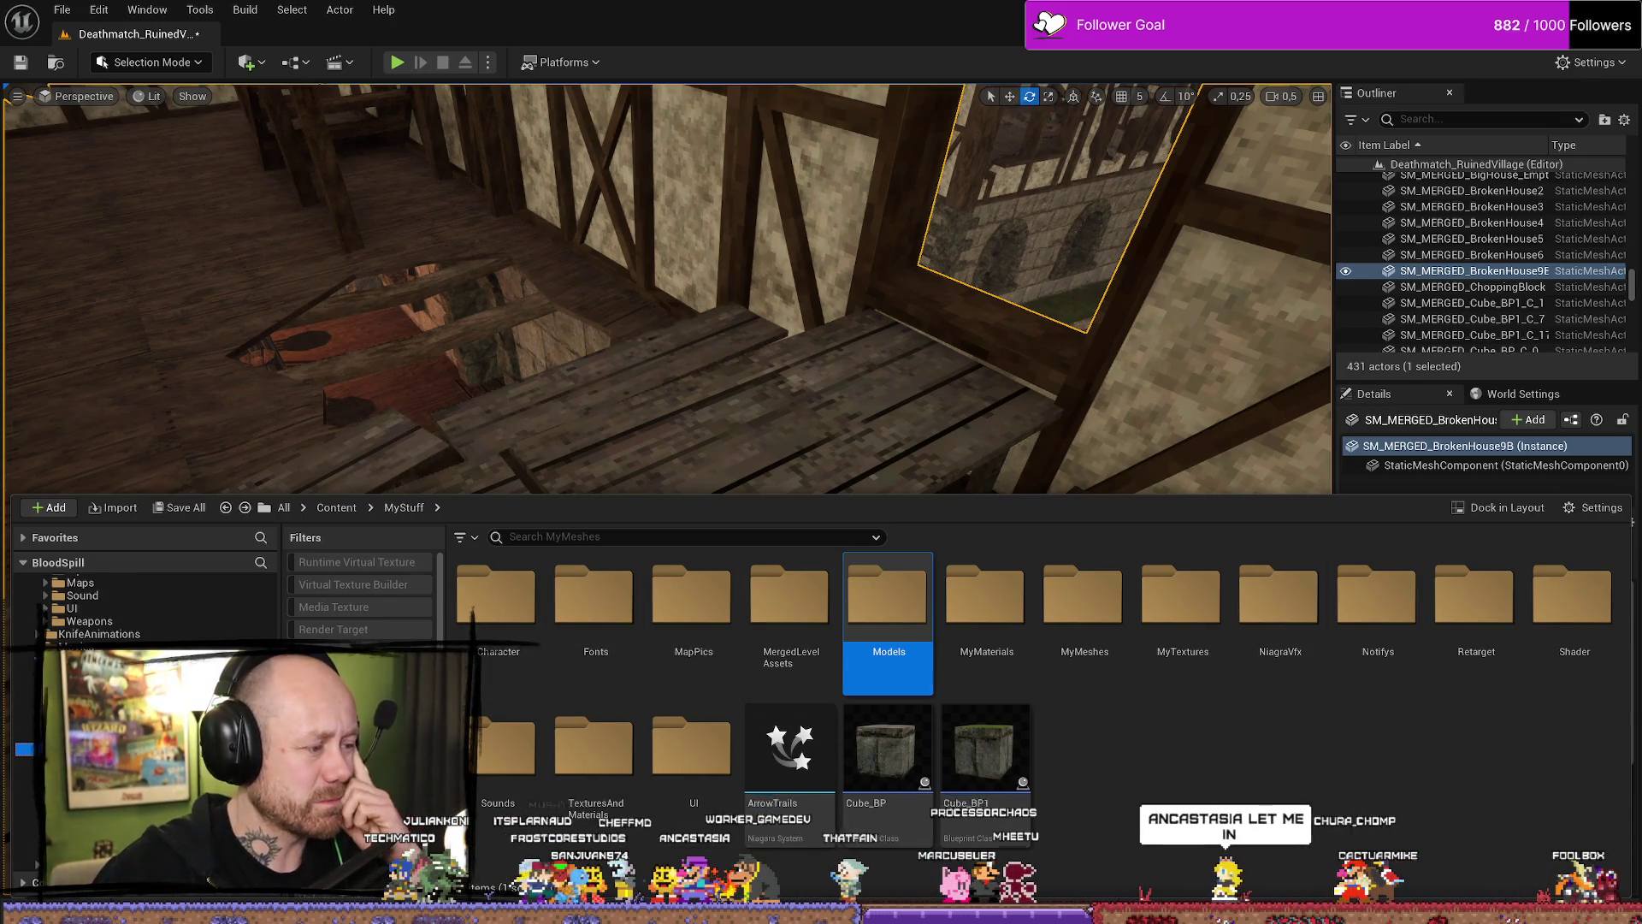
double_click(1085, 598)
double_click(500, 598)
double_click(509, 602)
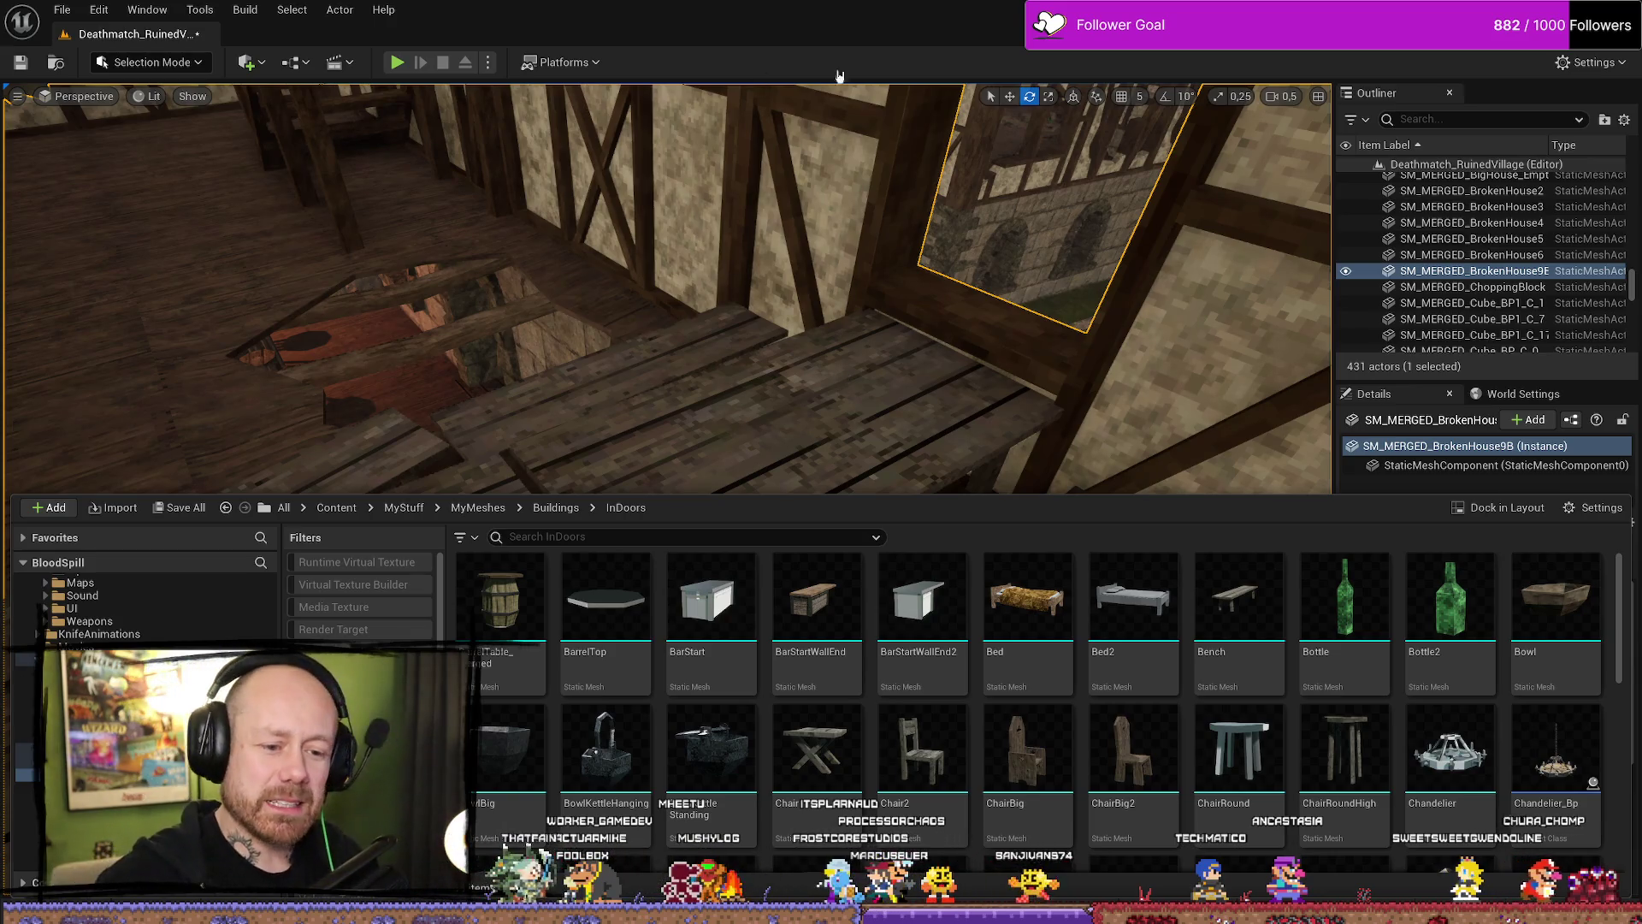
key(ctrl+space)
Place the green Bottle2 on the tavern table and turn it slightly.
key(ctrl+space)
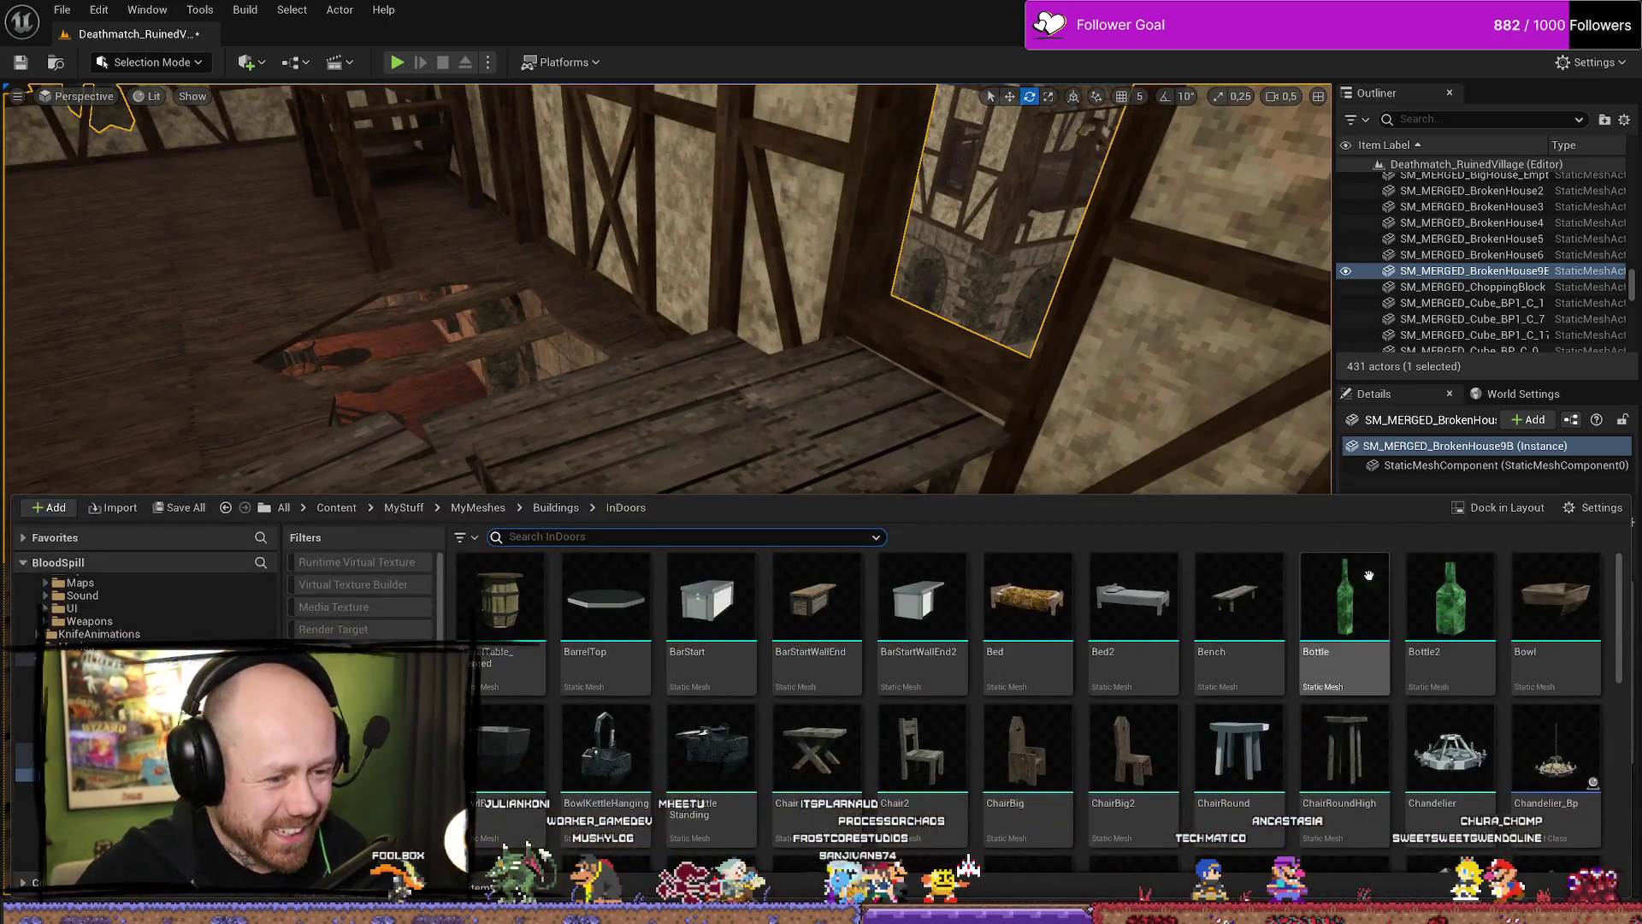
drag(1461, 641, 851, 428)
key(f)
mouse_move(723, 530)
mouse_down()
mouse_move(761, 514)
mouse_move(755, 457)
mouse_move(824, 459)
mouse_up()
key(w)
key(ctrl+space)
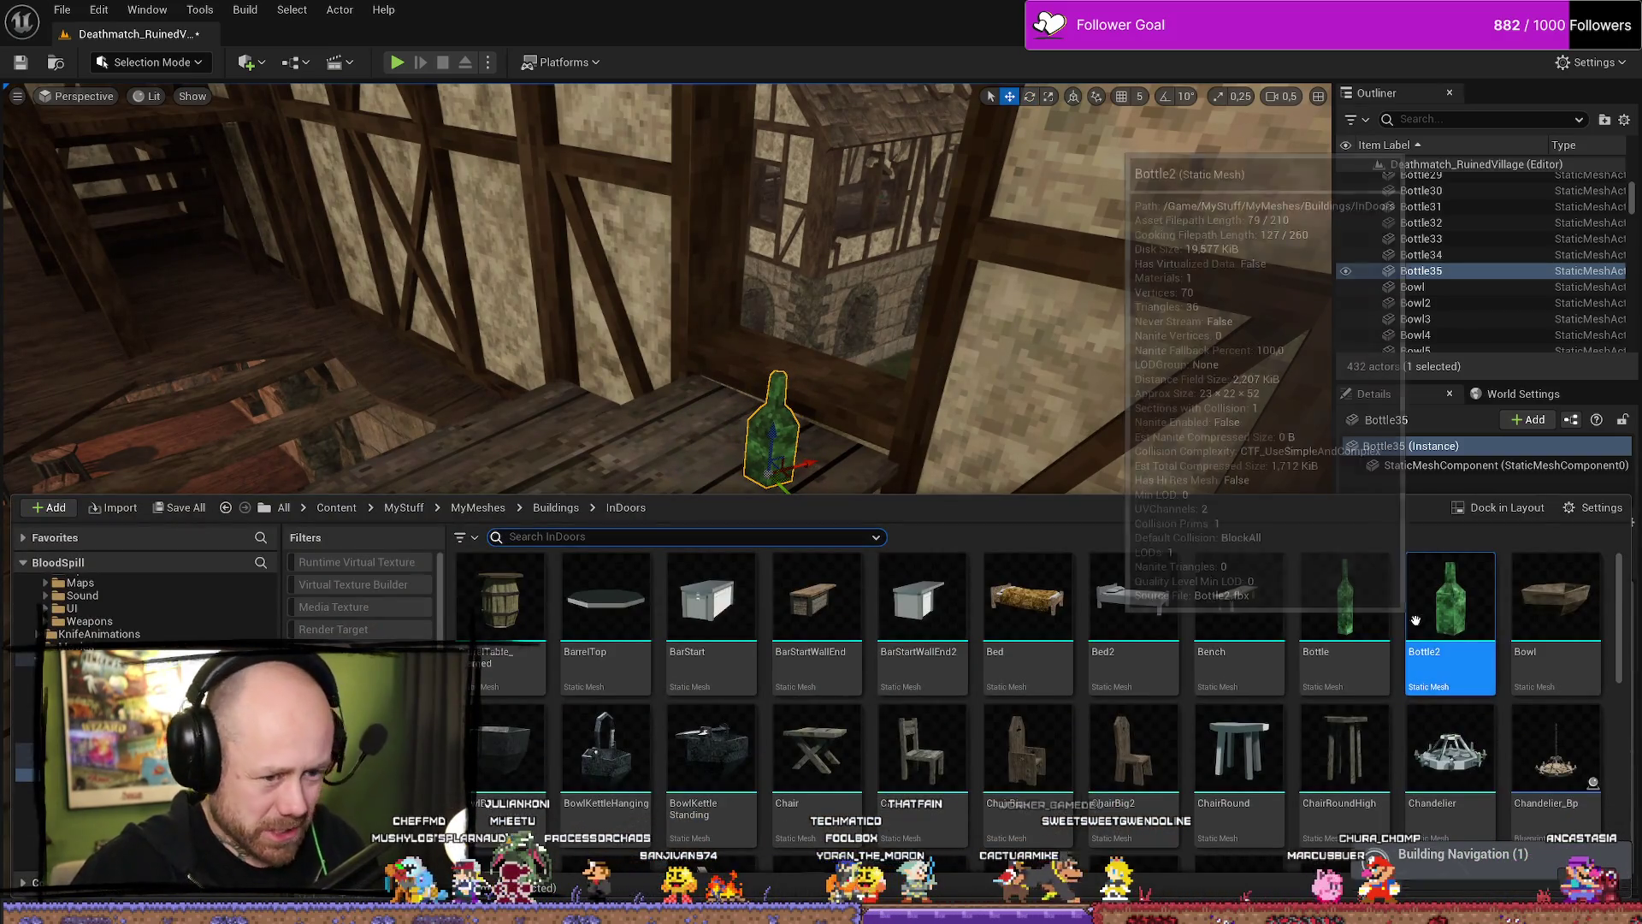
Add two bowls and a cup between them on the table.
mouse_move(1556, 598)
mouse_down()
mouse_move(550, 481)
mouse_move(603, 471)
mouse_up()
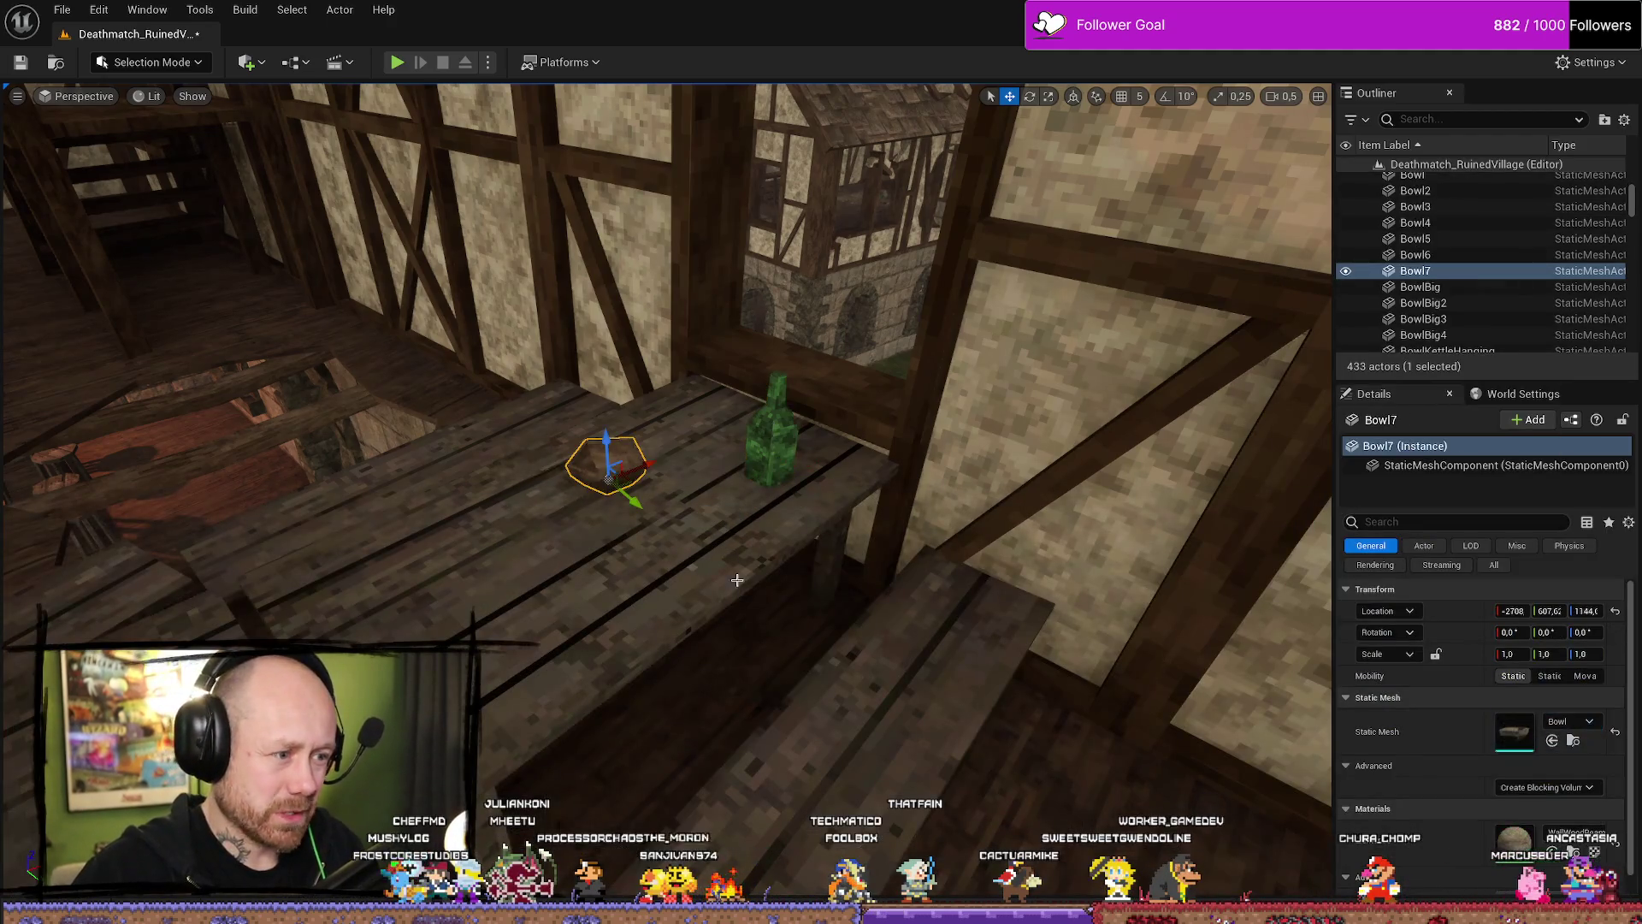
key(ctrl+space)
key(ctrl+space)
drag(556, 595, 480, 592)
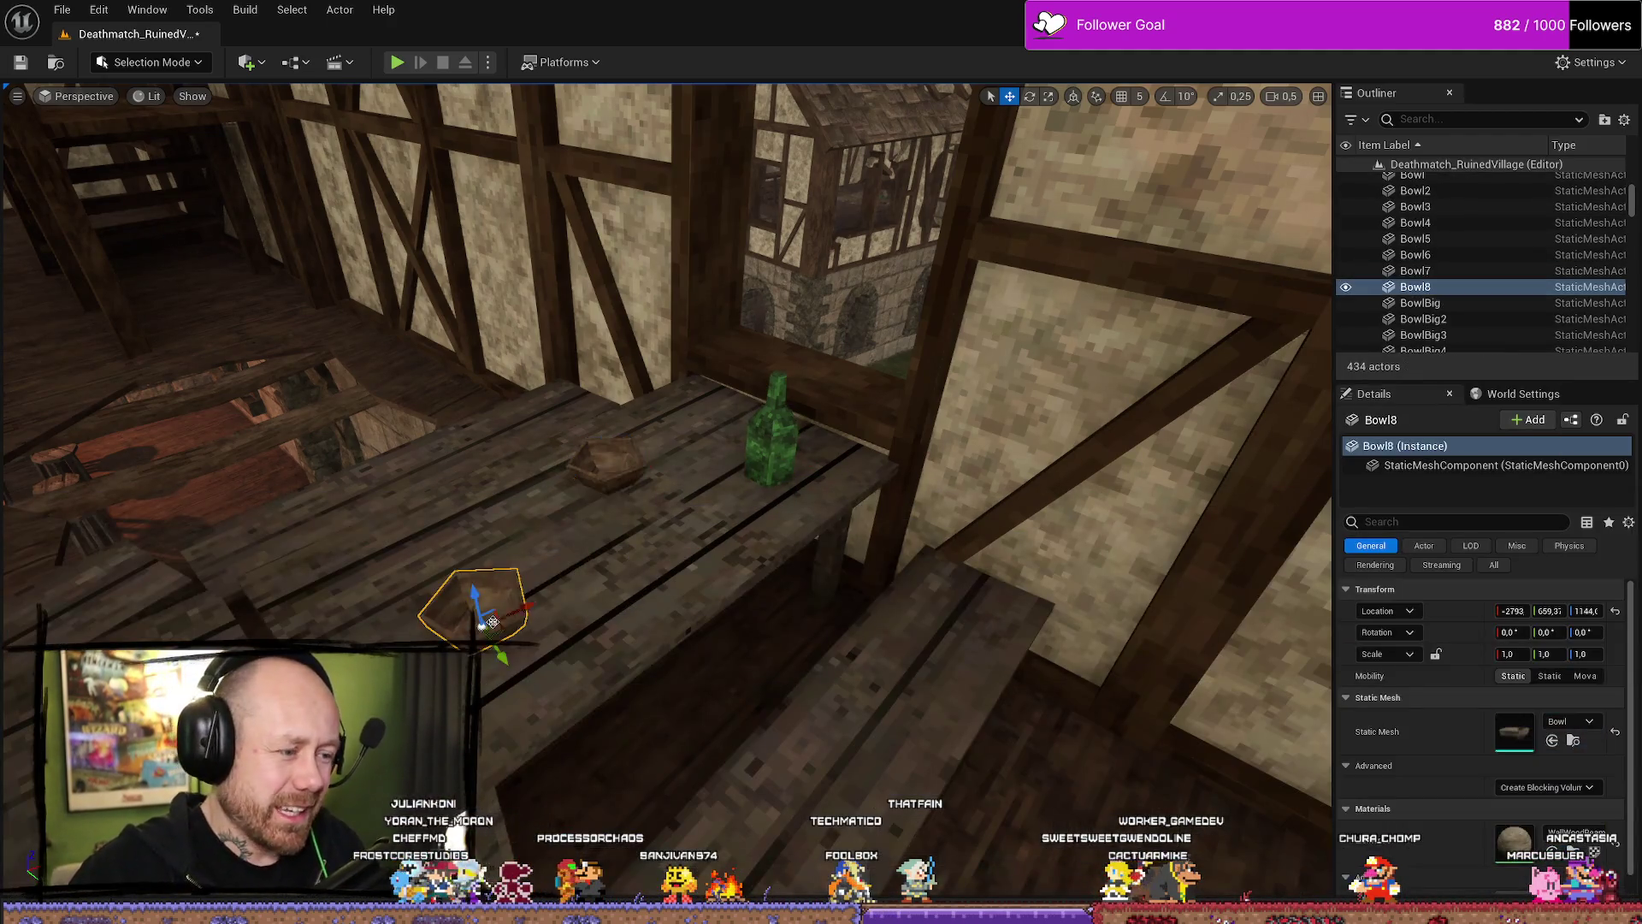
key(ctrl+space)
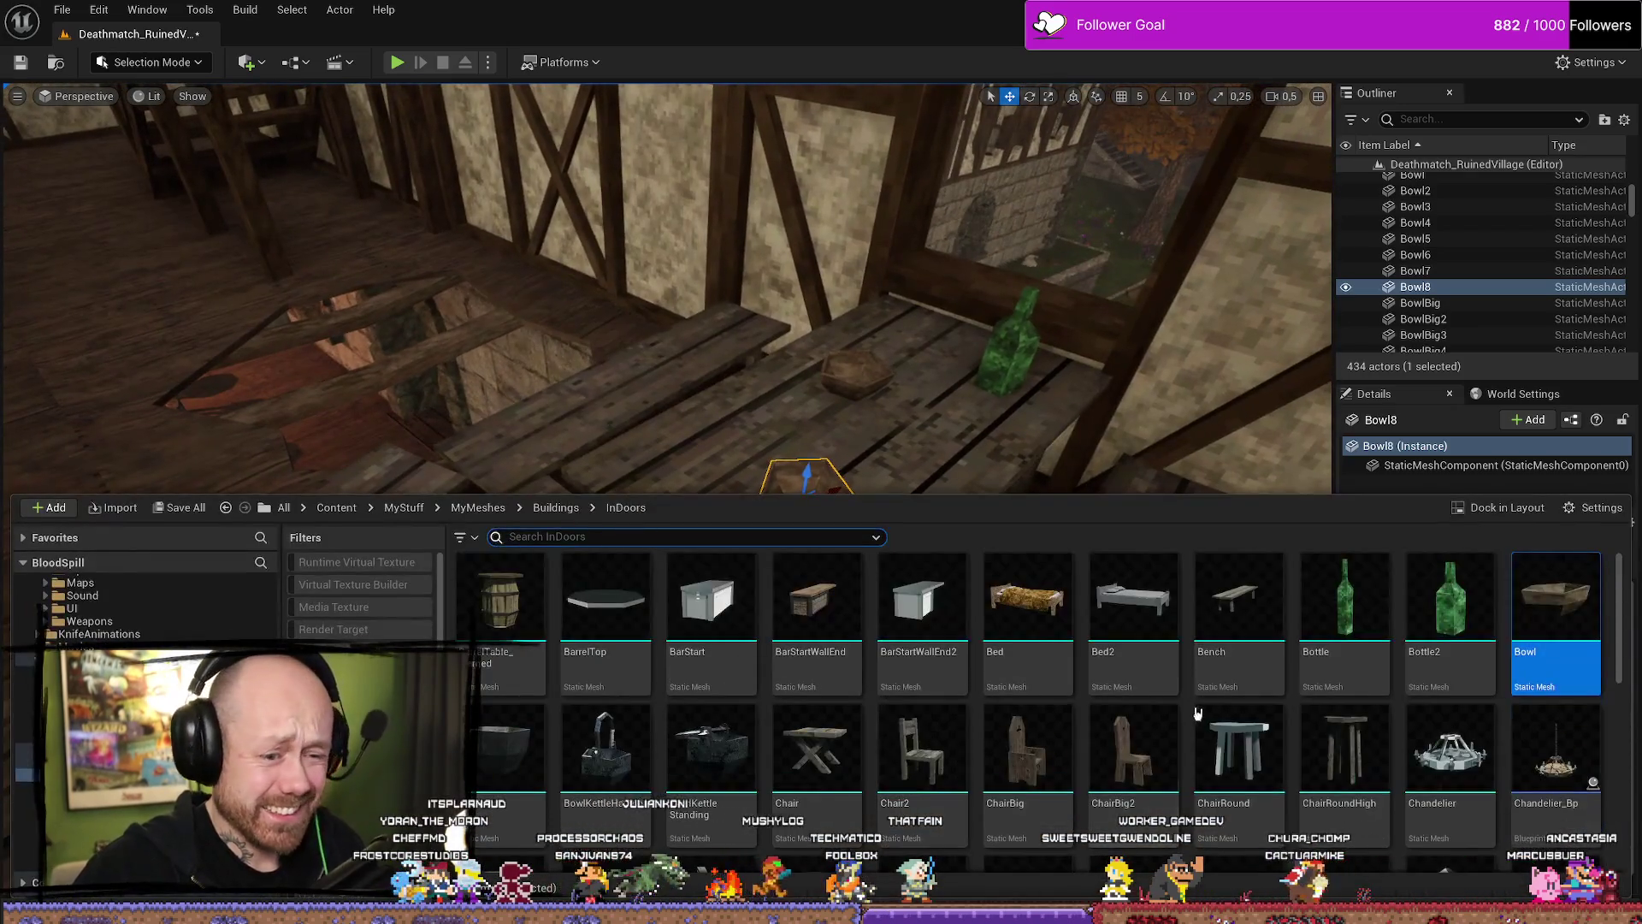
scroll(1025, 681, down, 5)
click(500, 650)
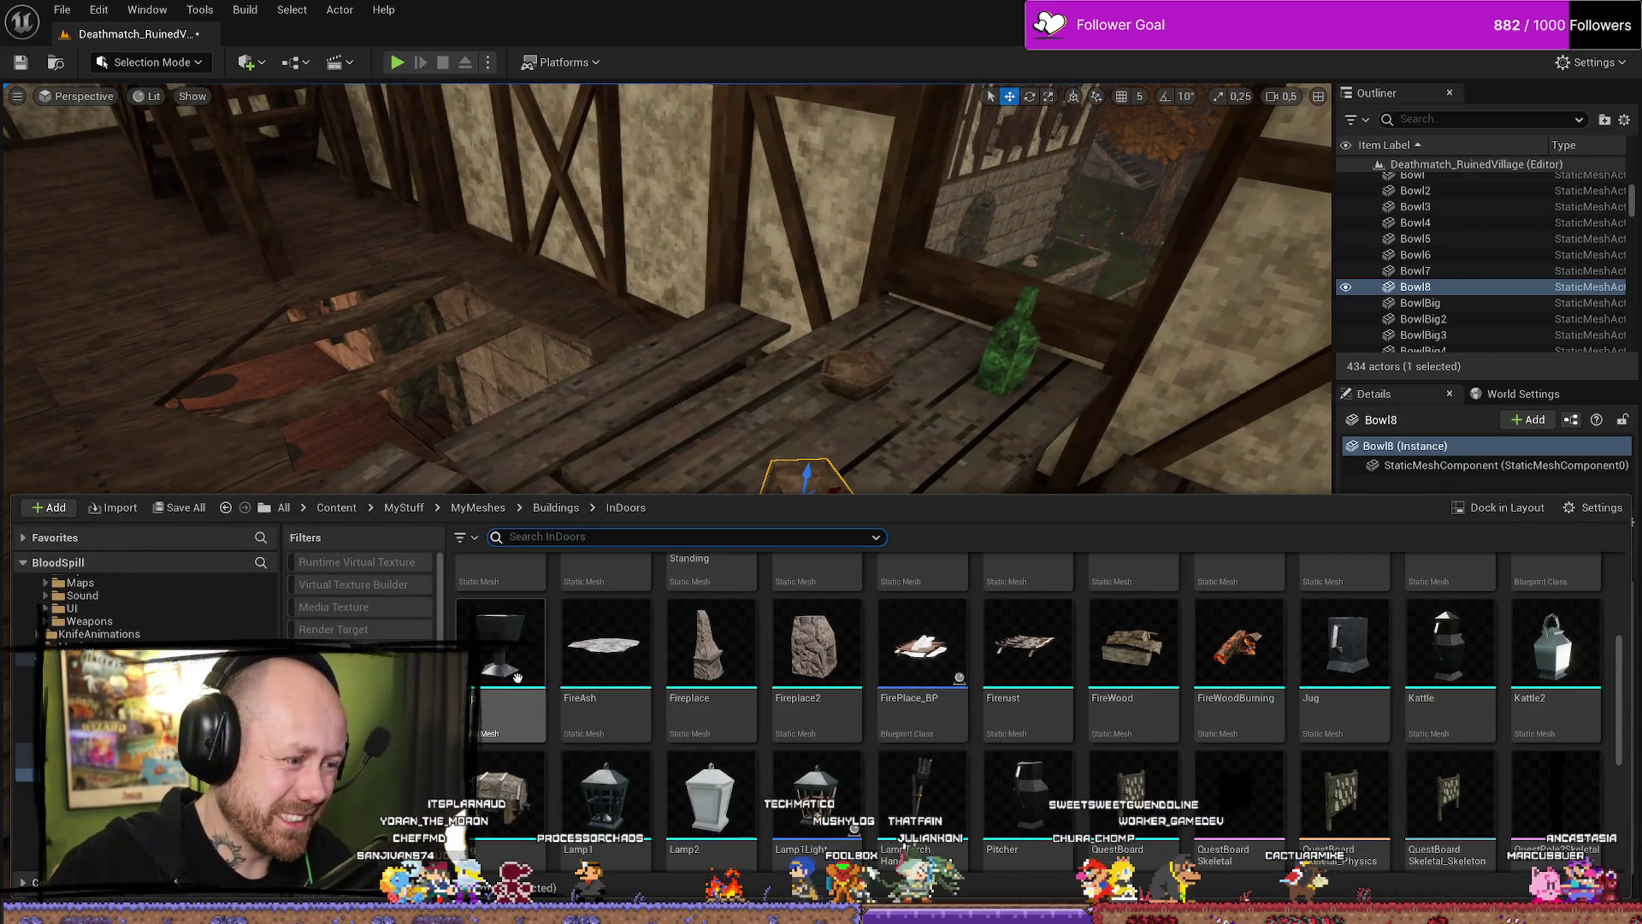
drag(651, 464, 788, 483)
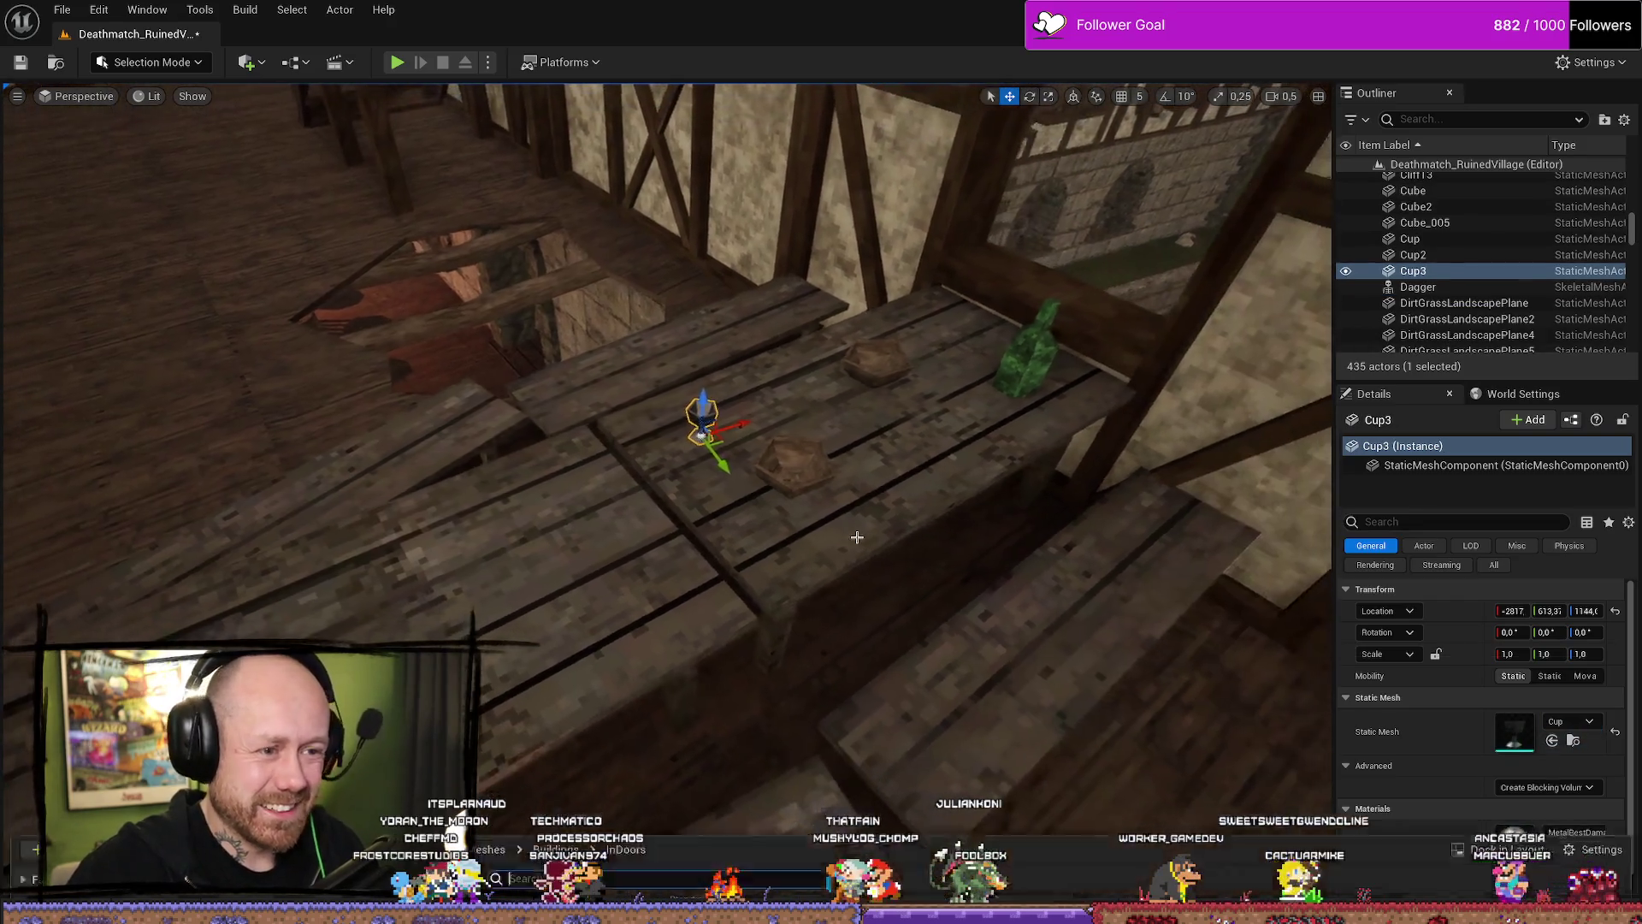
Add a pitcher, Jug14 and Kattle3 along the table.
key(ctrl+space)
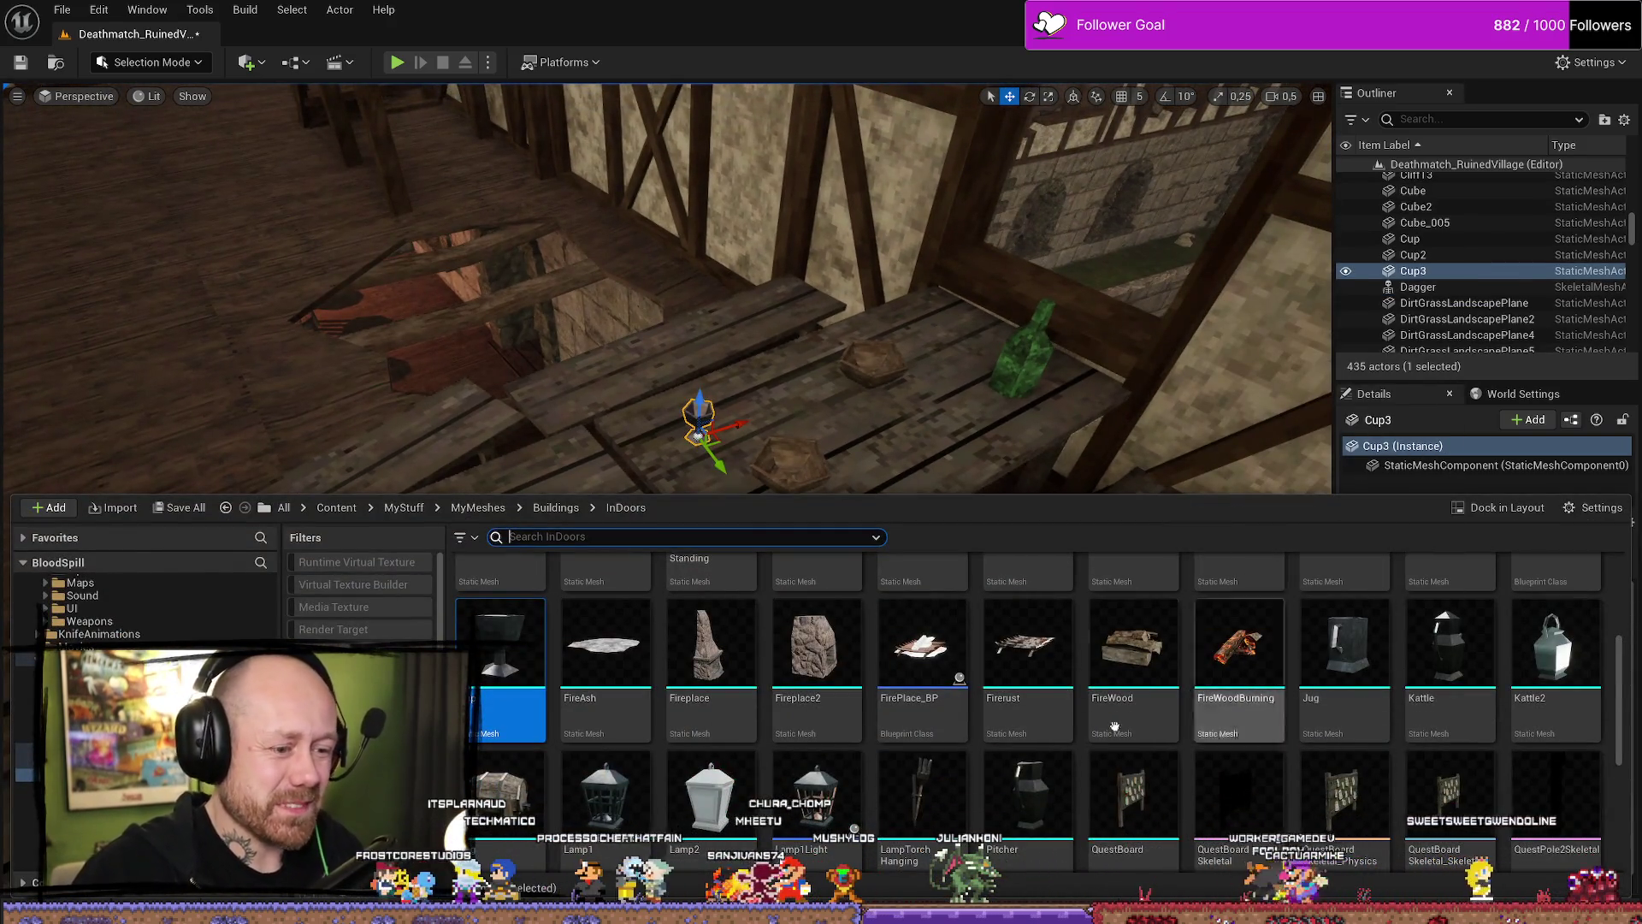
mouse_move(1345, 650)
mouse_down()
mouse_move(901, 425)
mouse_move(753, 419)
mouse_move(800, 419)
mouse_move(543, 575)
mouse_up()
click(543, 575)
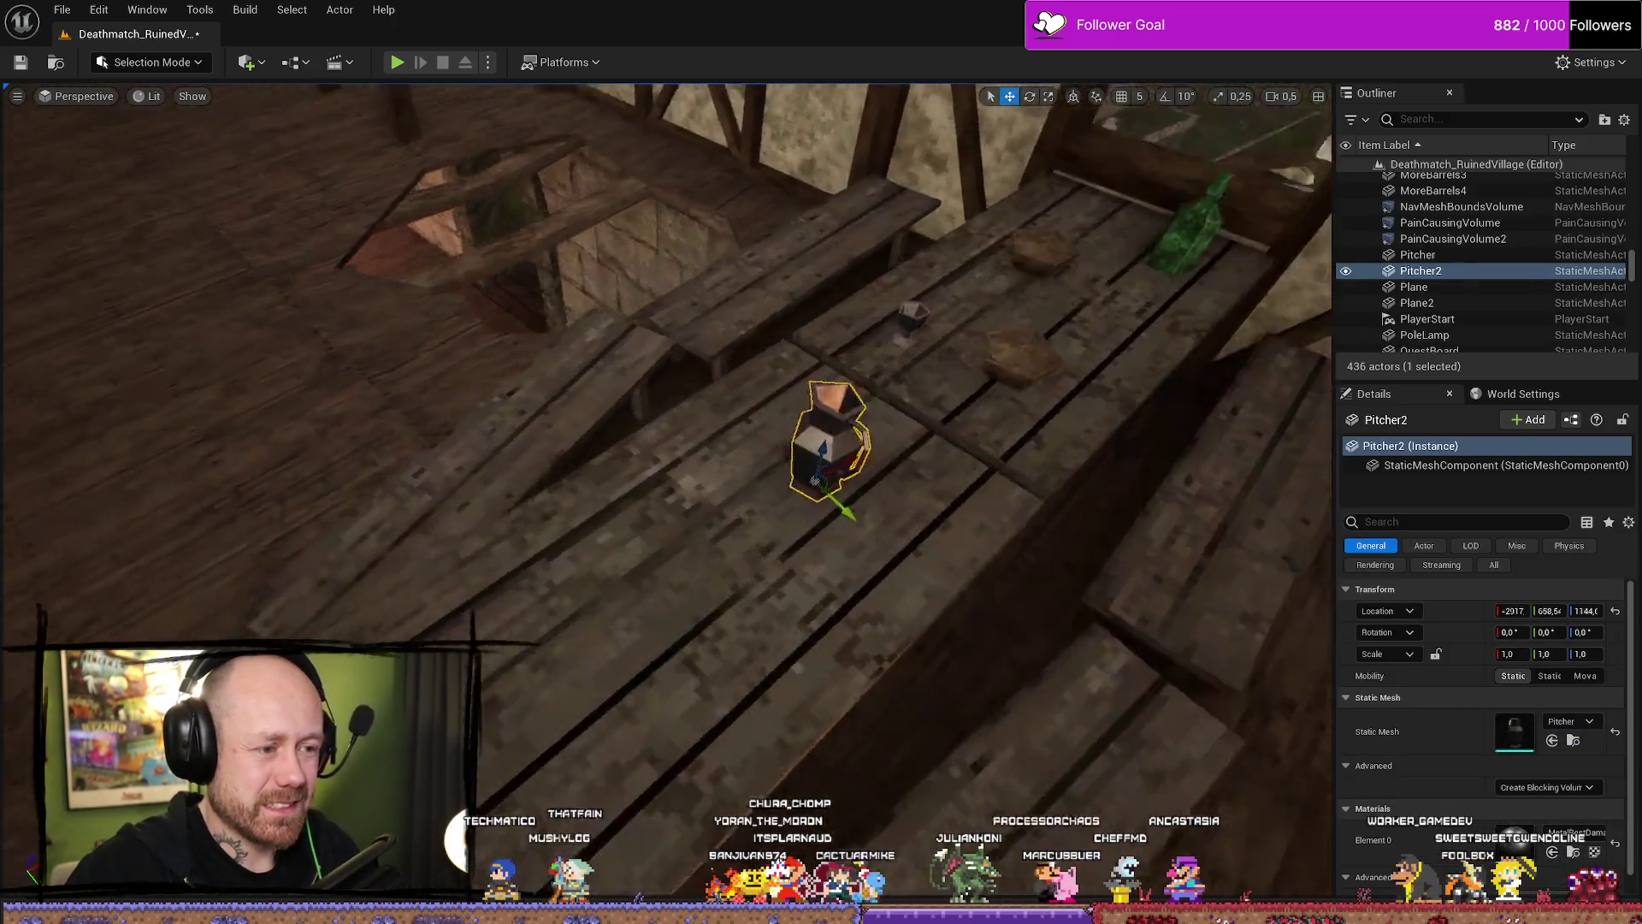
key(ctrl+space)
mouse_move(1351, 667)
mouse_down()
mouse_move(696, 550)
mouse_move(753, 556)
mouse_move(625, 649)
mouse_up()
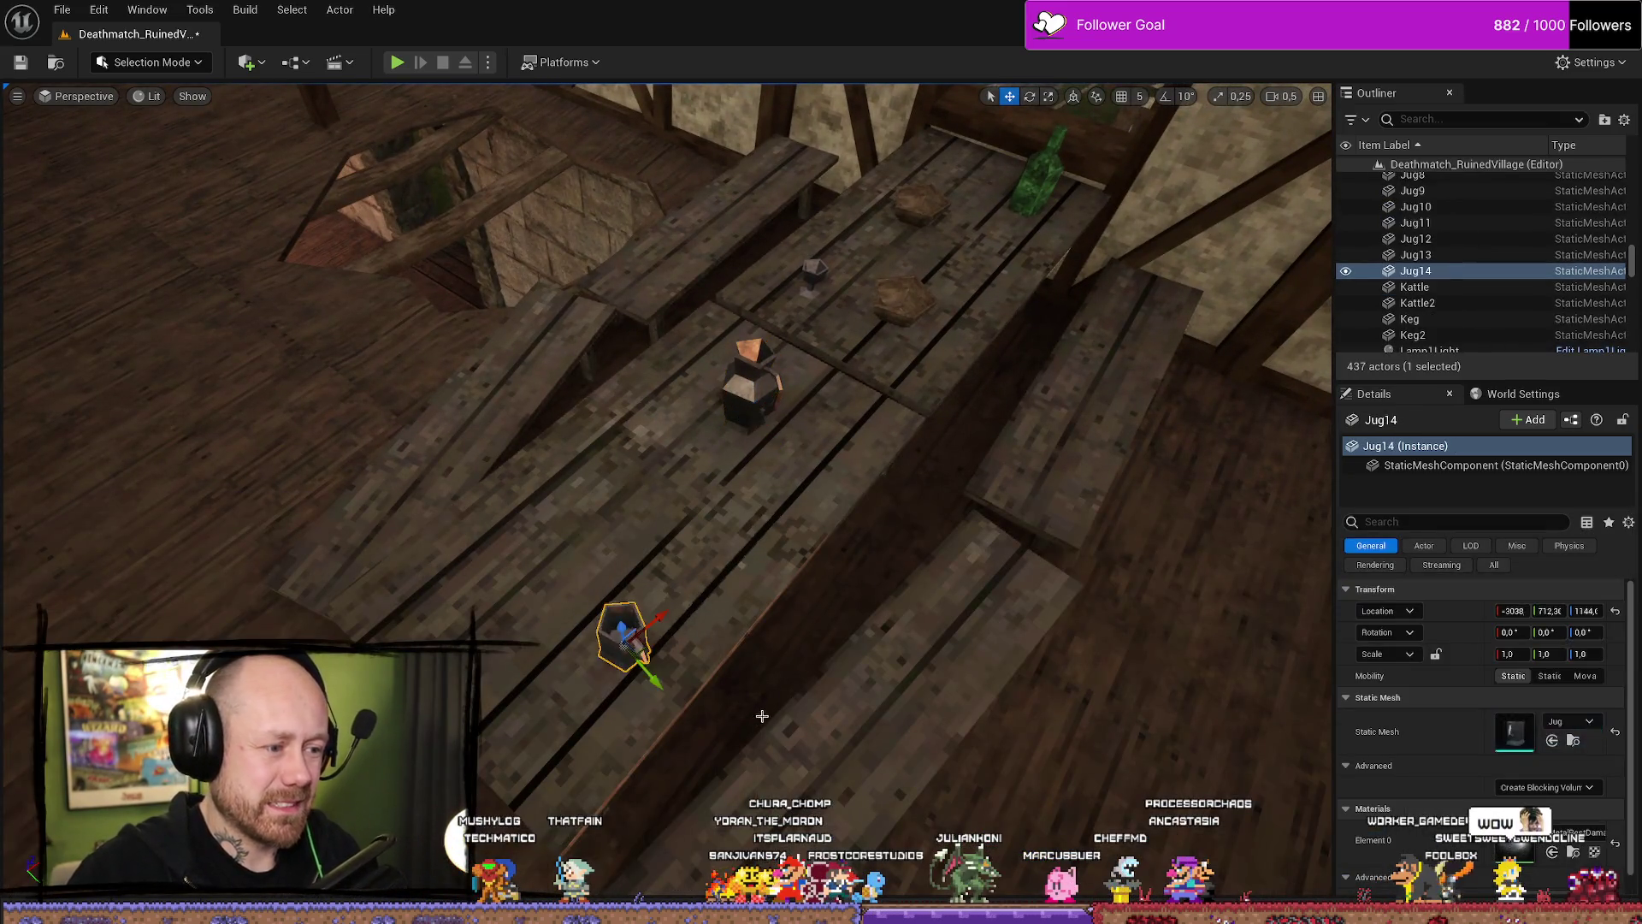
key(ctrl+space)
mouse_move(1556, 696)
mouse_down()
mouse_move(1335, 599)
mouse_move(872, 257)
mouse_move(895, 259)
mouse_up()
scroll(894, 259, down, 5)
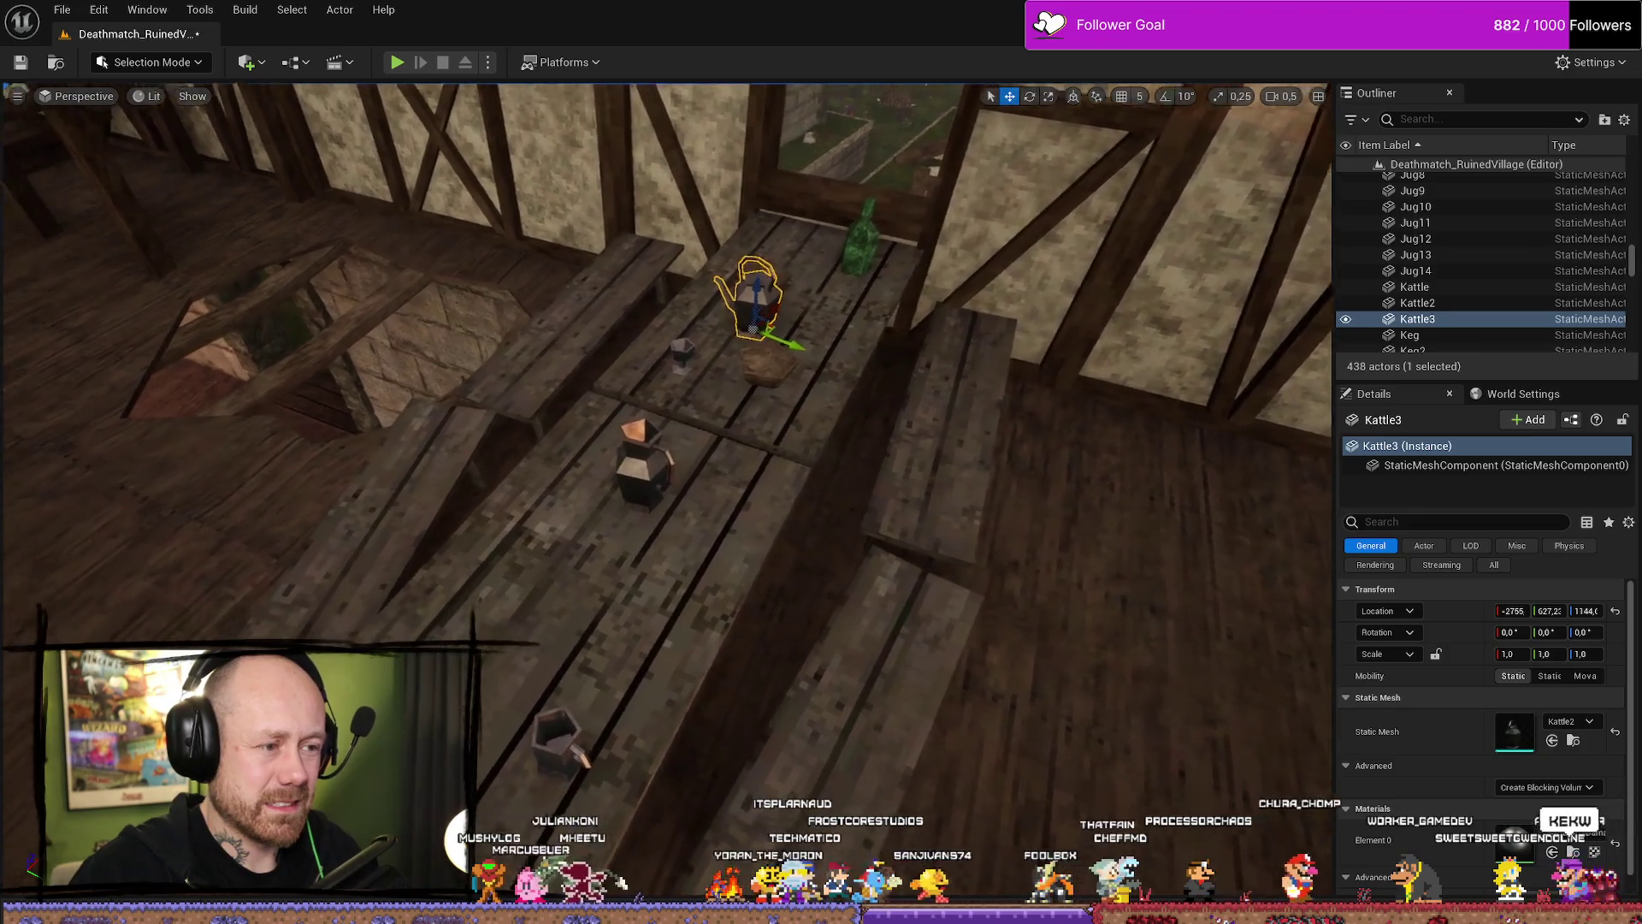
key(ctrl+space)
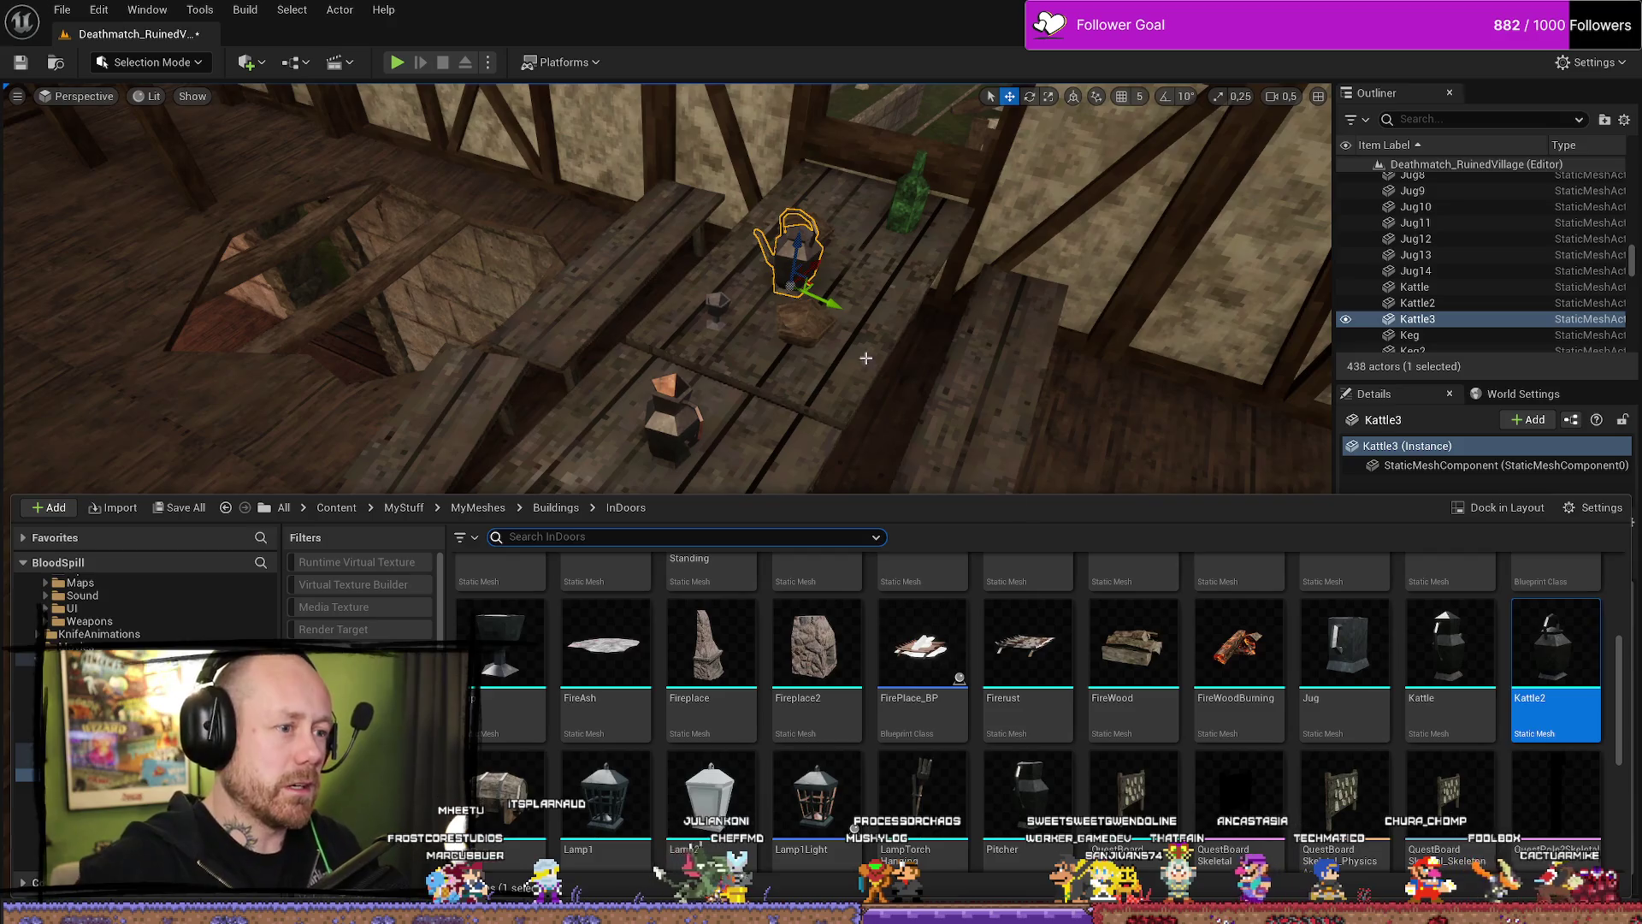
Reposition Kattle3 and move Bowl7 down and left on the table.
key(ctrl+space)
key(f)
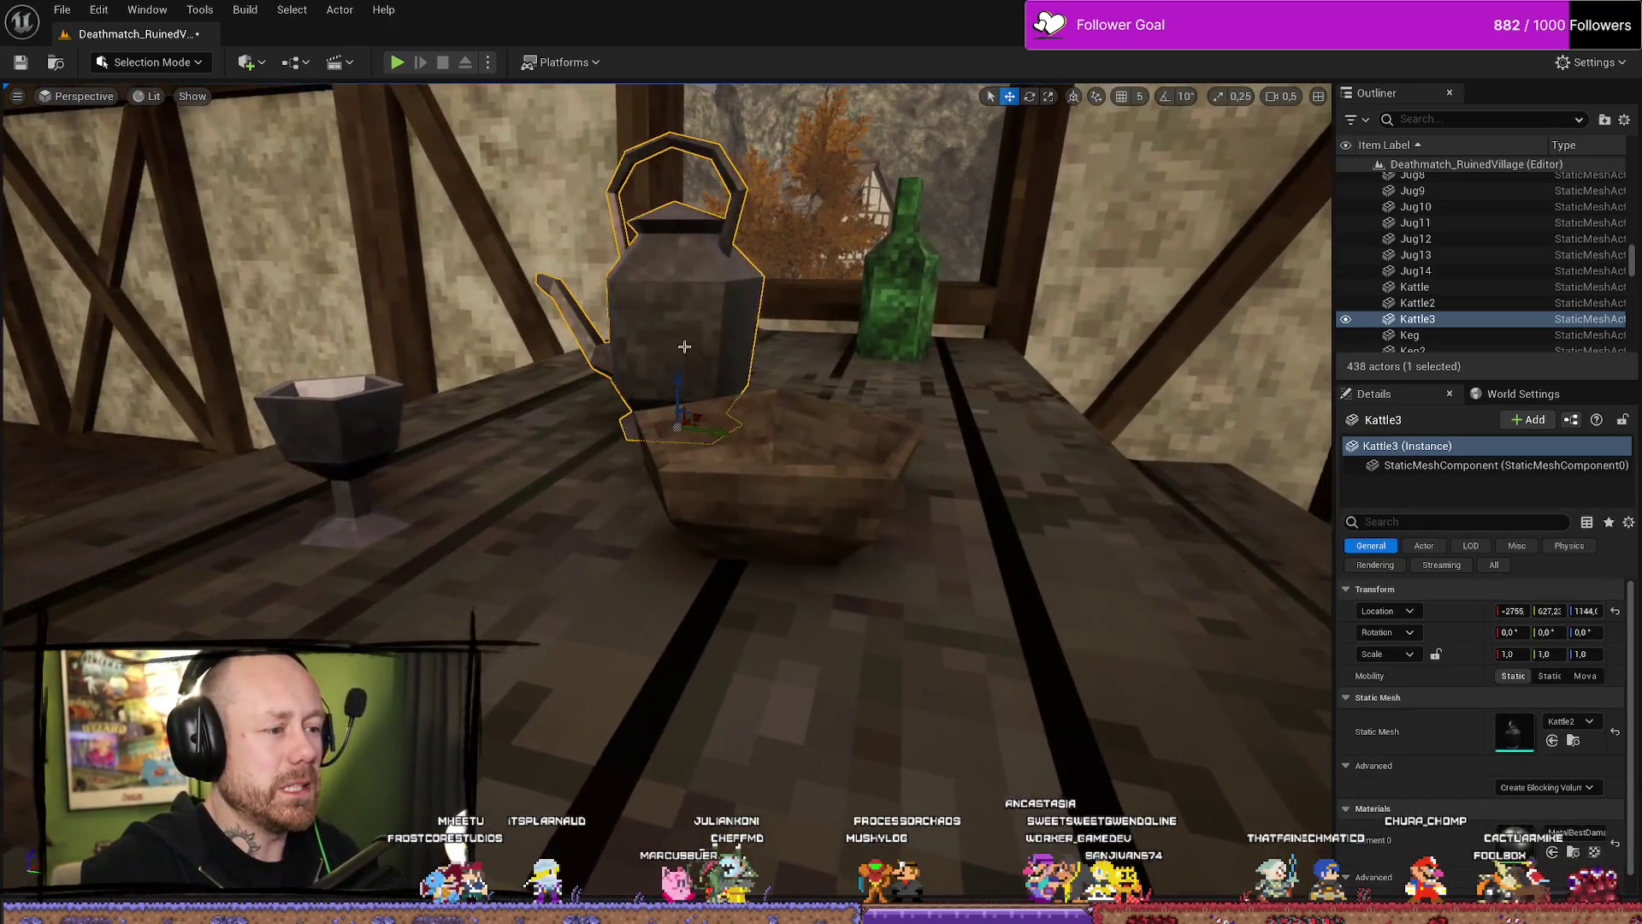
mouse_move(680, 431)
mouse_down()
mouse_move(671, 388)
mouse_move(759, 355)
mouse_move(740, 450)
mouse_move(652, 428)
mouse_move(758, 539)
mouse_move(746, 511)
mouse_move(663, 498)
mouse_up()
key(e)
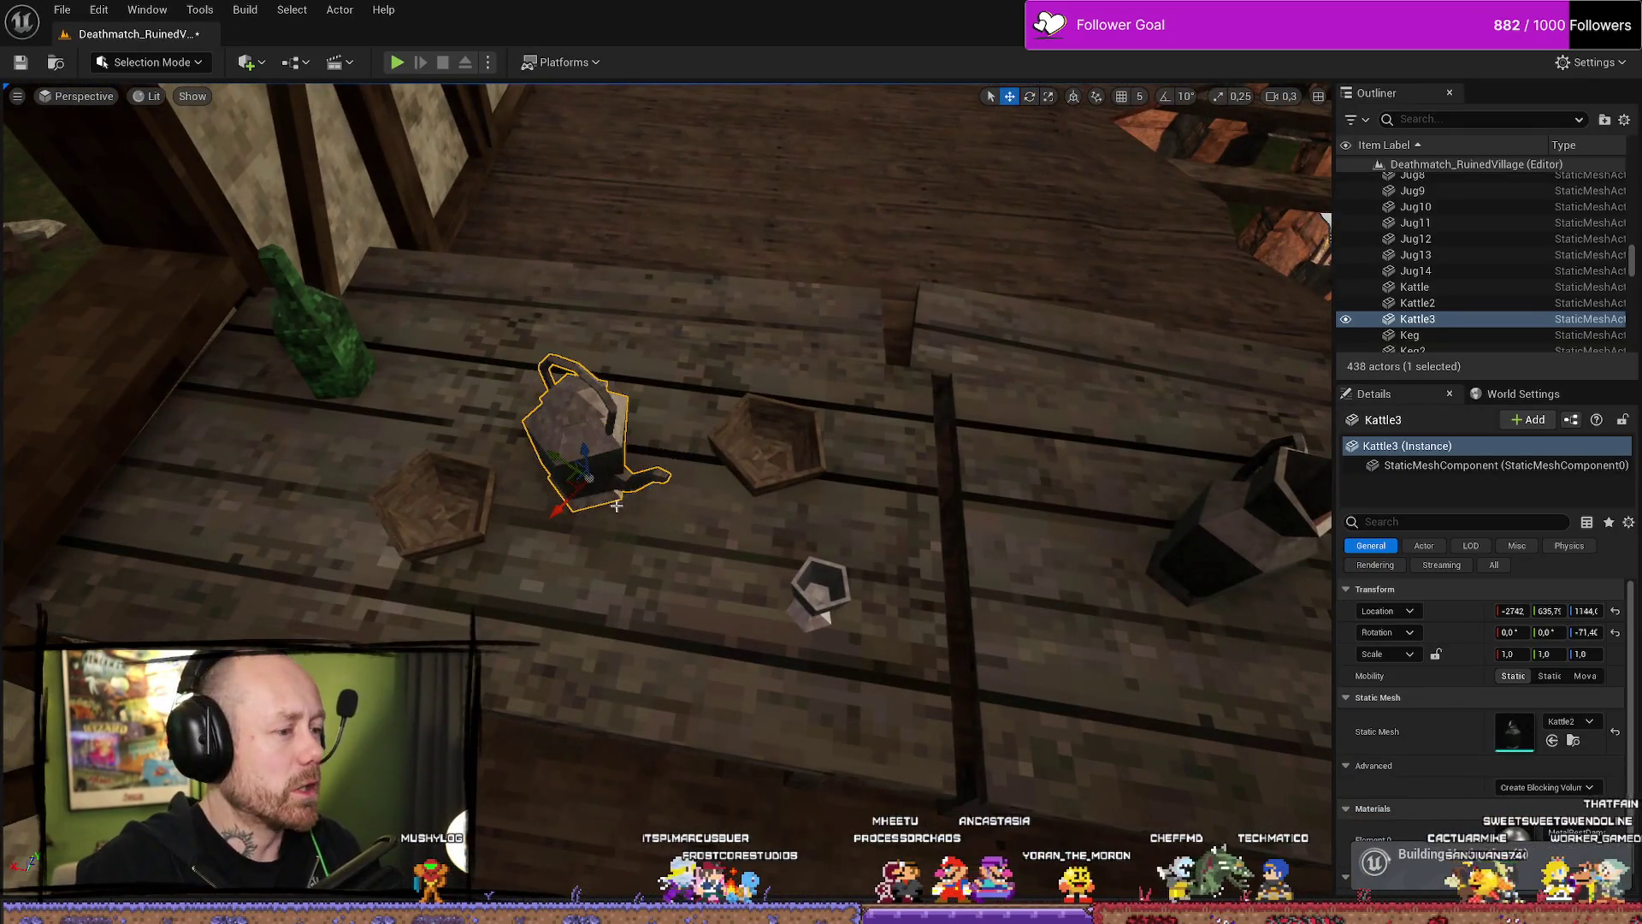
click(456, 507)
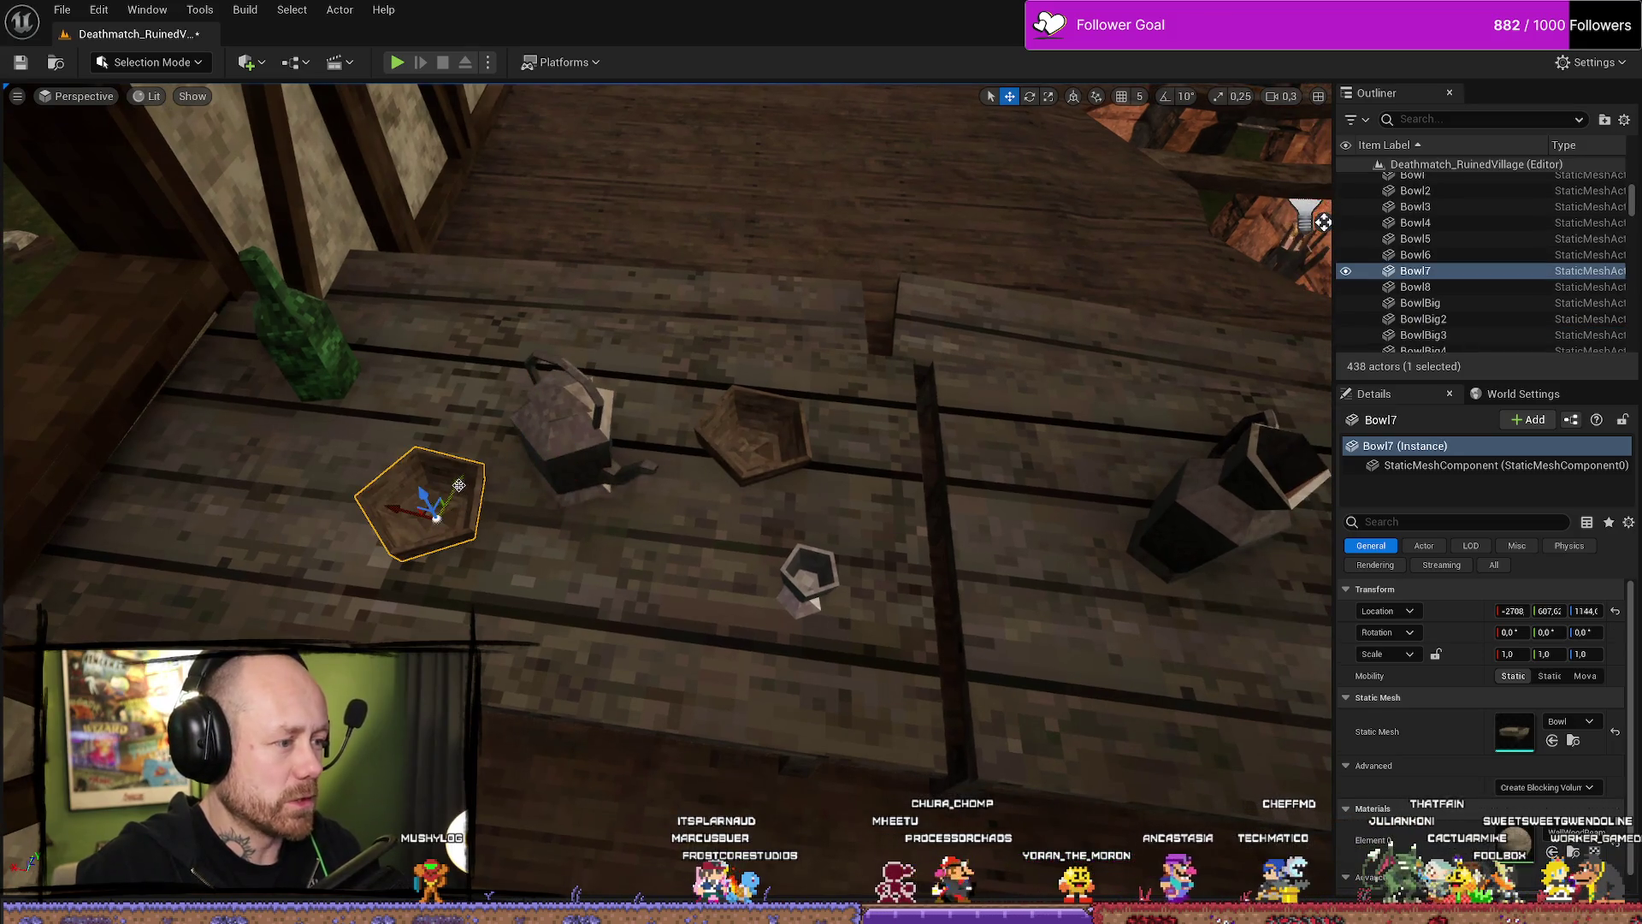
drag(460, 485, 427, 528)
click(763, 452)
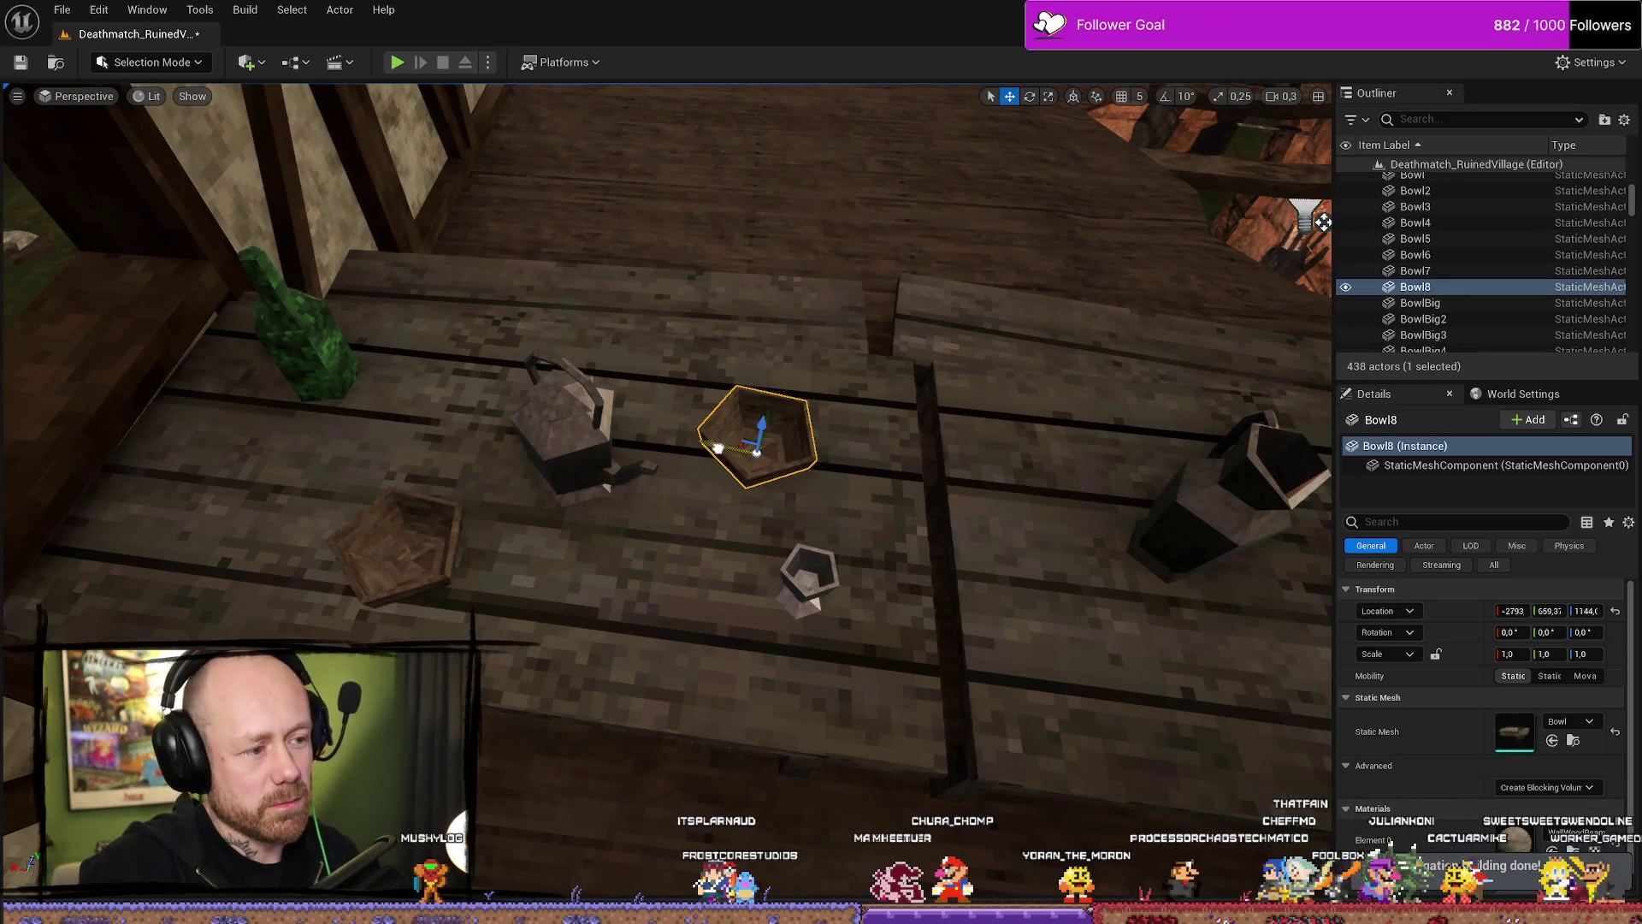
click(569, 419)
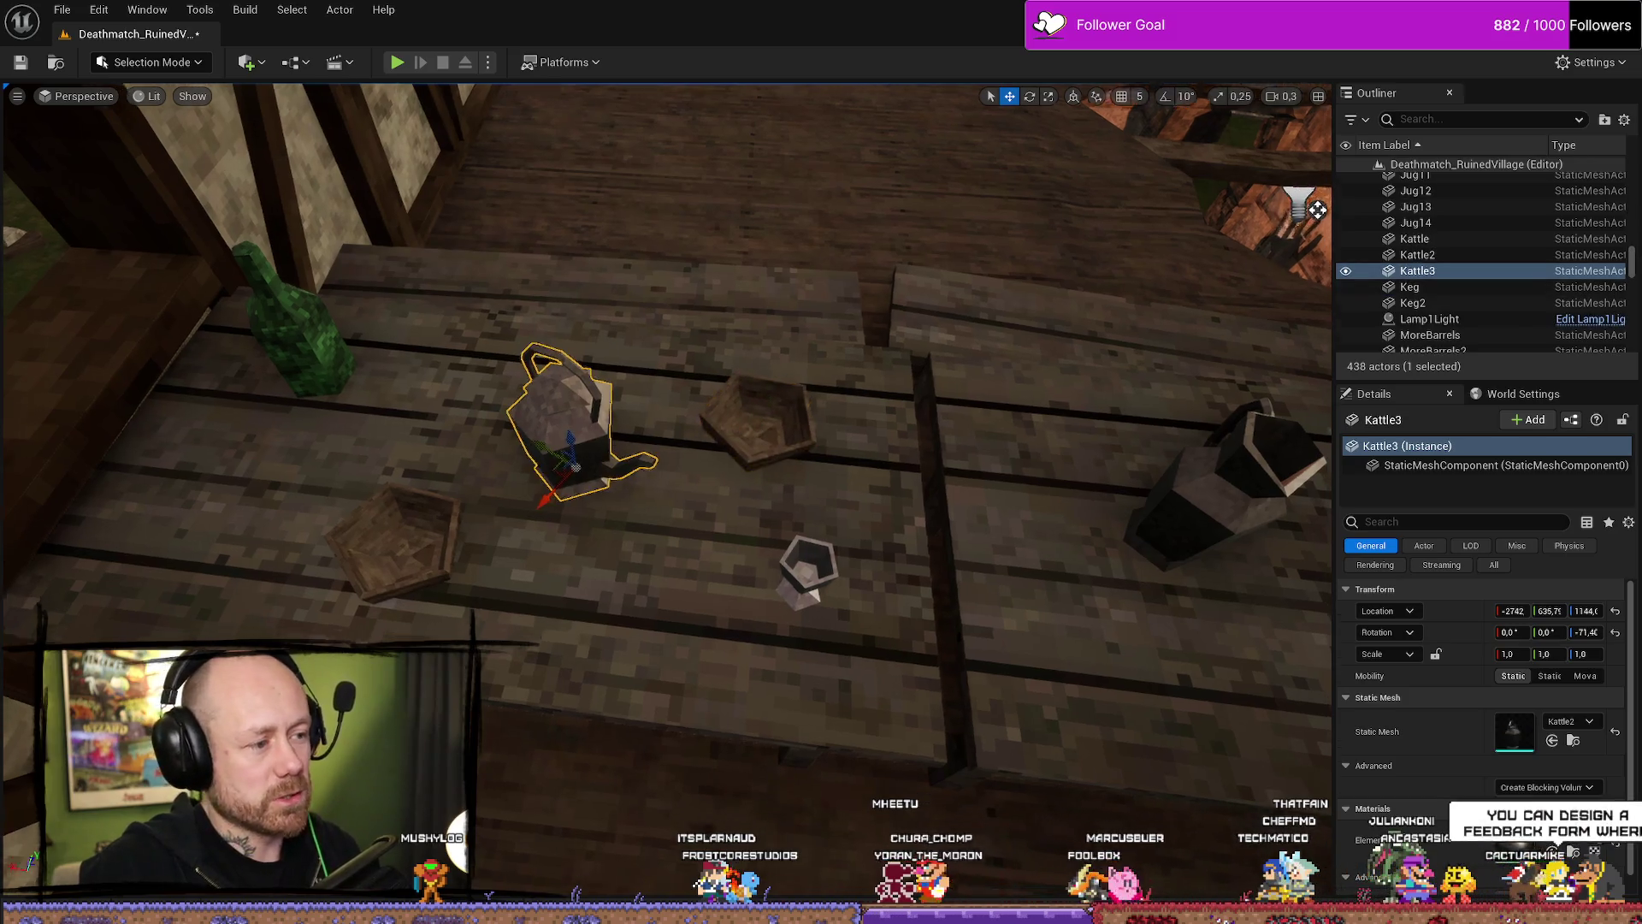
mouse_move(647, 458)
mouse_down()
mouse_move(616, 432)
mouse_move(641, 479)
mouse_up()
Rotate Pitcher2 on the table with the rotate gizmo.
click(628, 462)
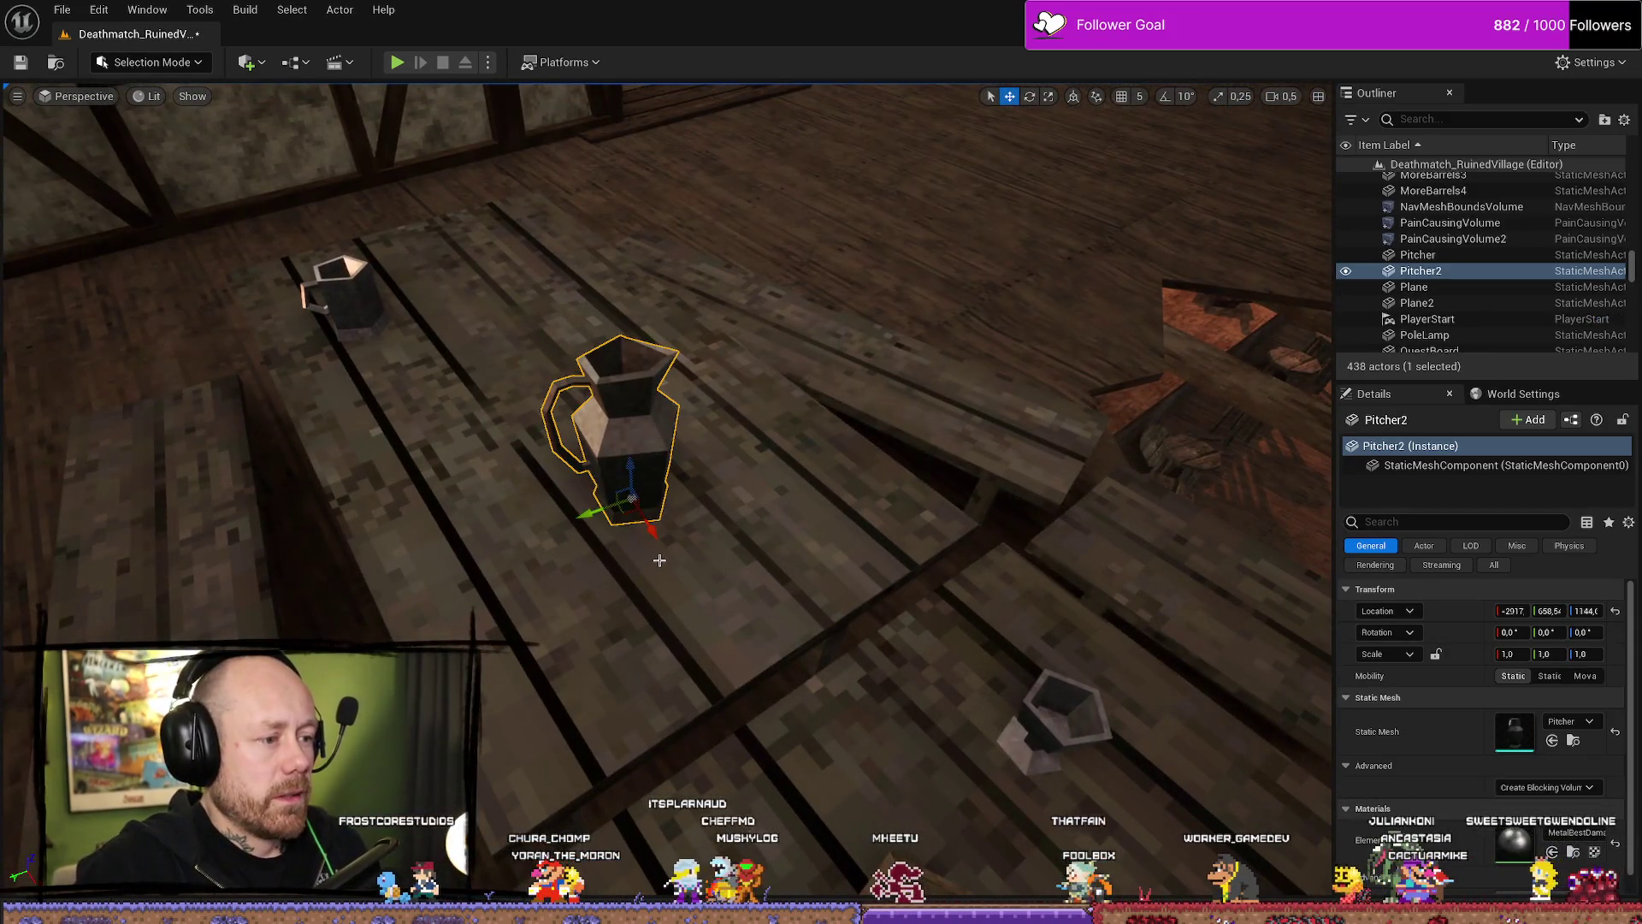
drag(637, 555, 573, 547)
drag(770, 599, 752, 547)
scroll(789, 492, up, 2)
mouse_move(788, 492)
mouse_down()
mouse_move(770, 479)
mouse_move(779, 505)
mouse_move(788, 492)
mouse_up()
mouse_move(515, 616)
mouse_down()
mouse_move(488, 612)
mouse_move(548, 621)
mouse_move(500, 614)
mouse_up()
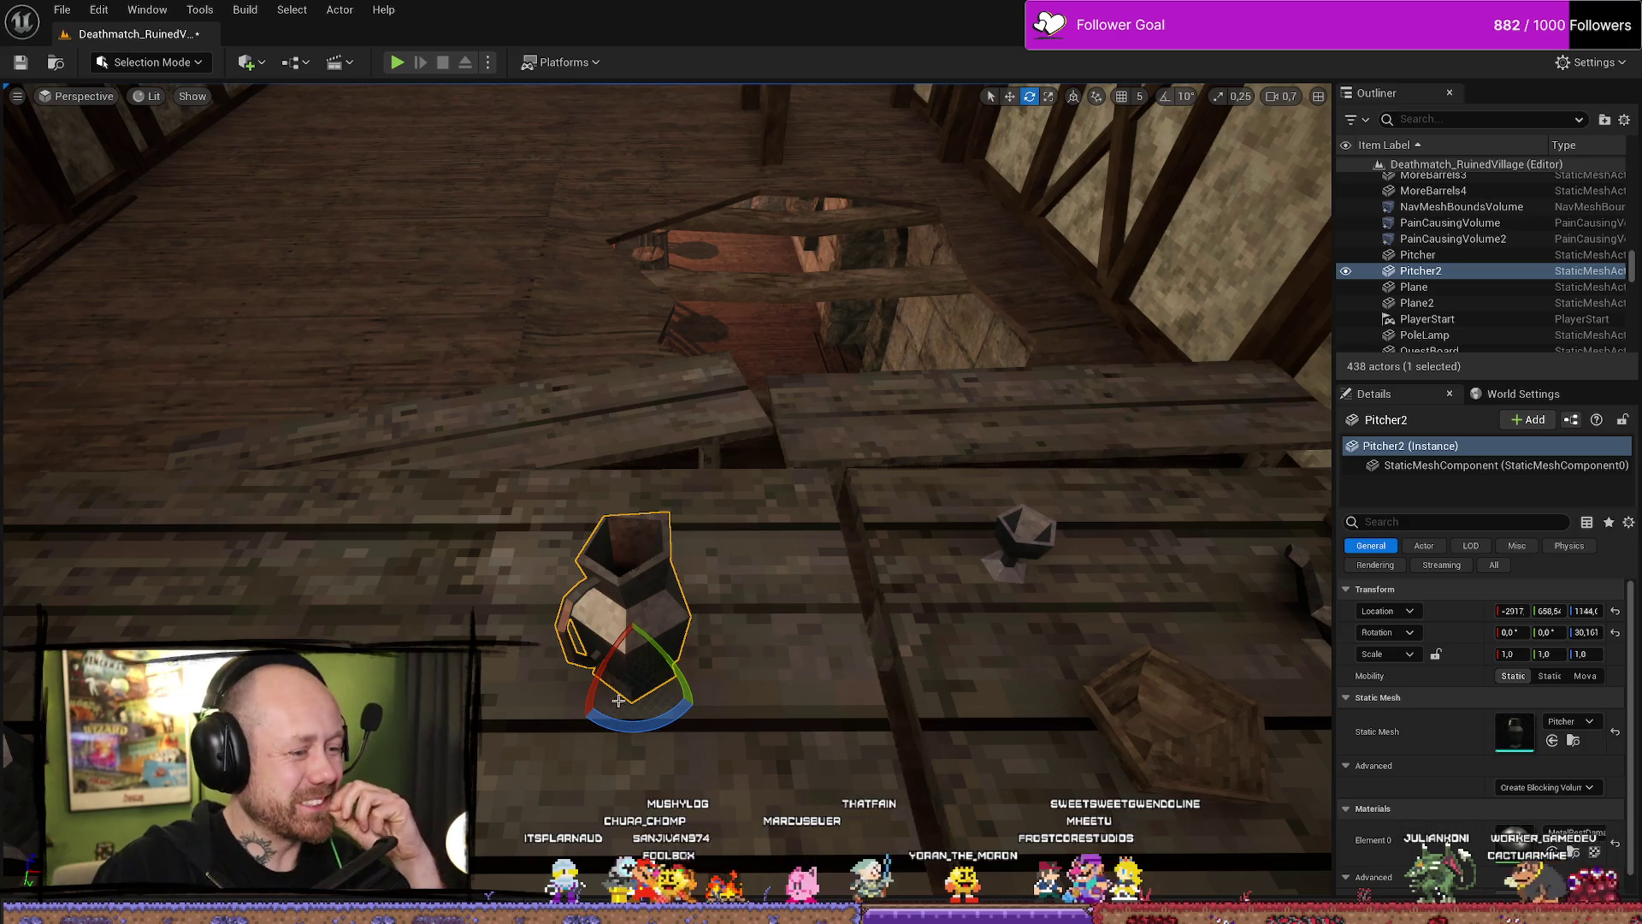
mouse_move(653, 726)
mouse_down()
mouse_move(689, 713)
mouse_move(660, 695)
mouse_move(770, 598)
mouse_move(796, 604)
mouse_up()
key(w)
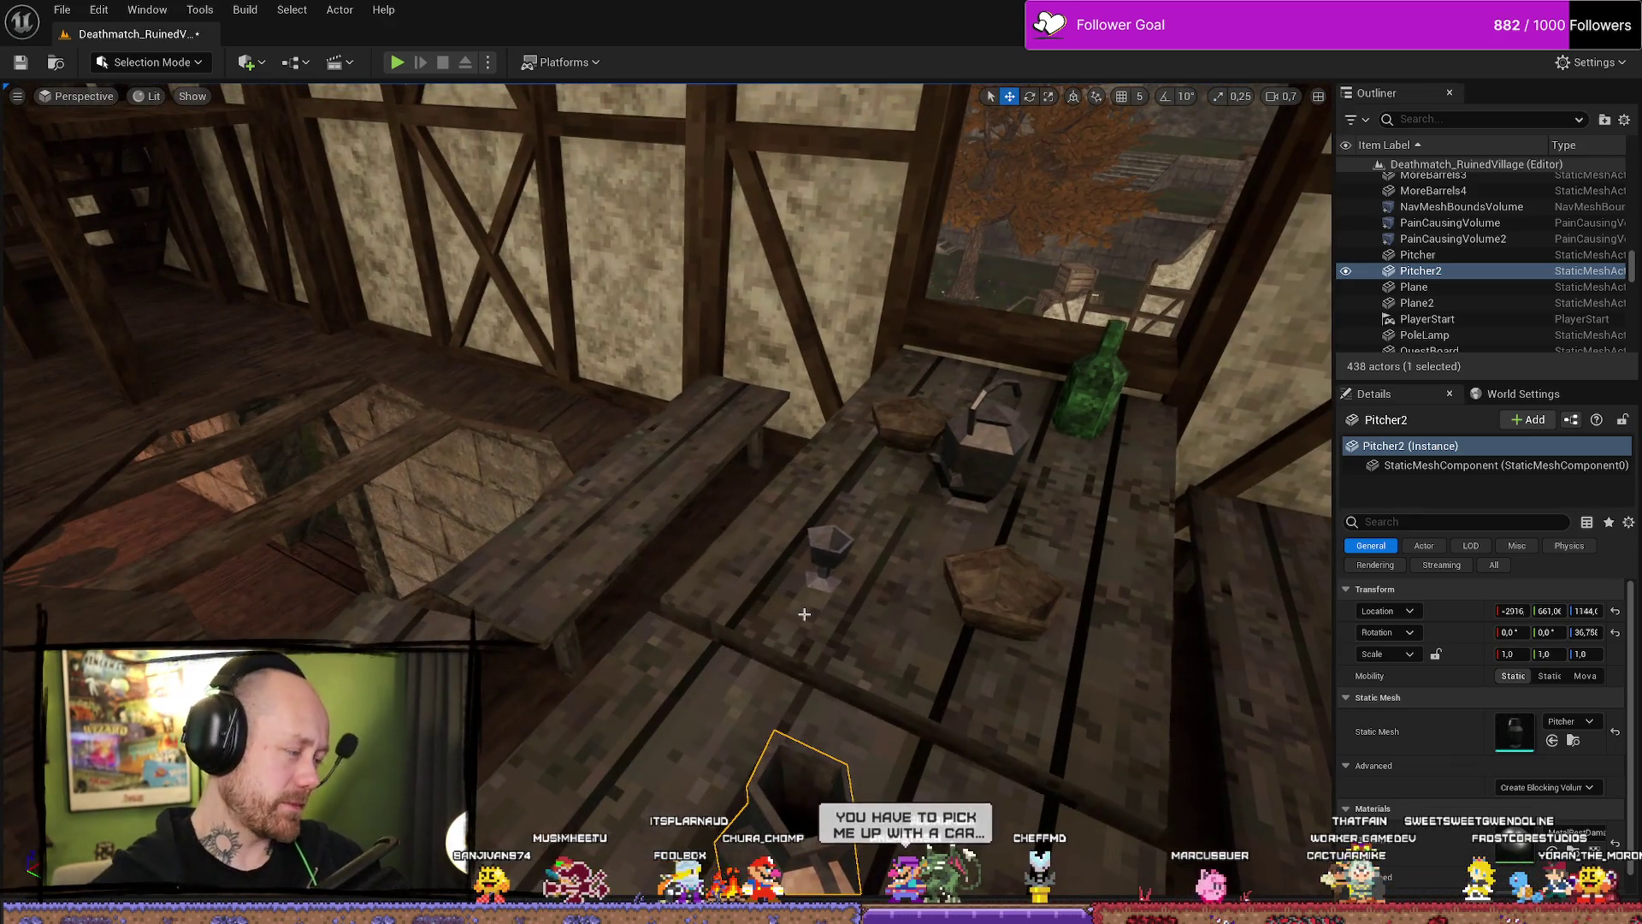
mouse_move(796, 604)
mouse_down()
mouse_move(846, 586)
mouse_move(864, 548)
mouse_up()
Alt-drag Jug14 into Jug15 along the table, turned about 107°.
key(ctrl+space)
mouse_move(1325, 672)
mouse_down()
mouse_move(980, 680)
mouse_move(856, 530)
mouse_move(603, 479)
mouse_move(716, 494)
mouse_up()
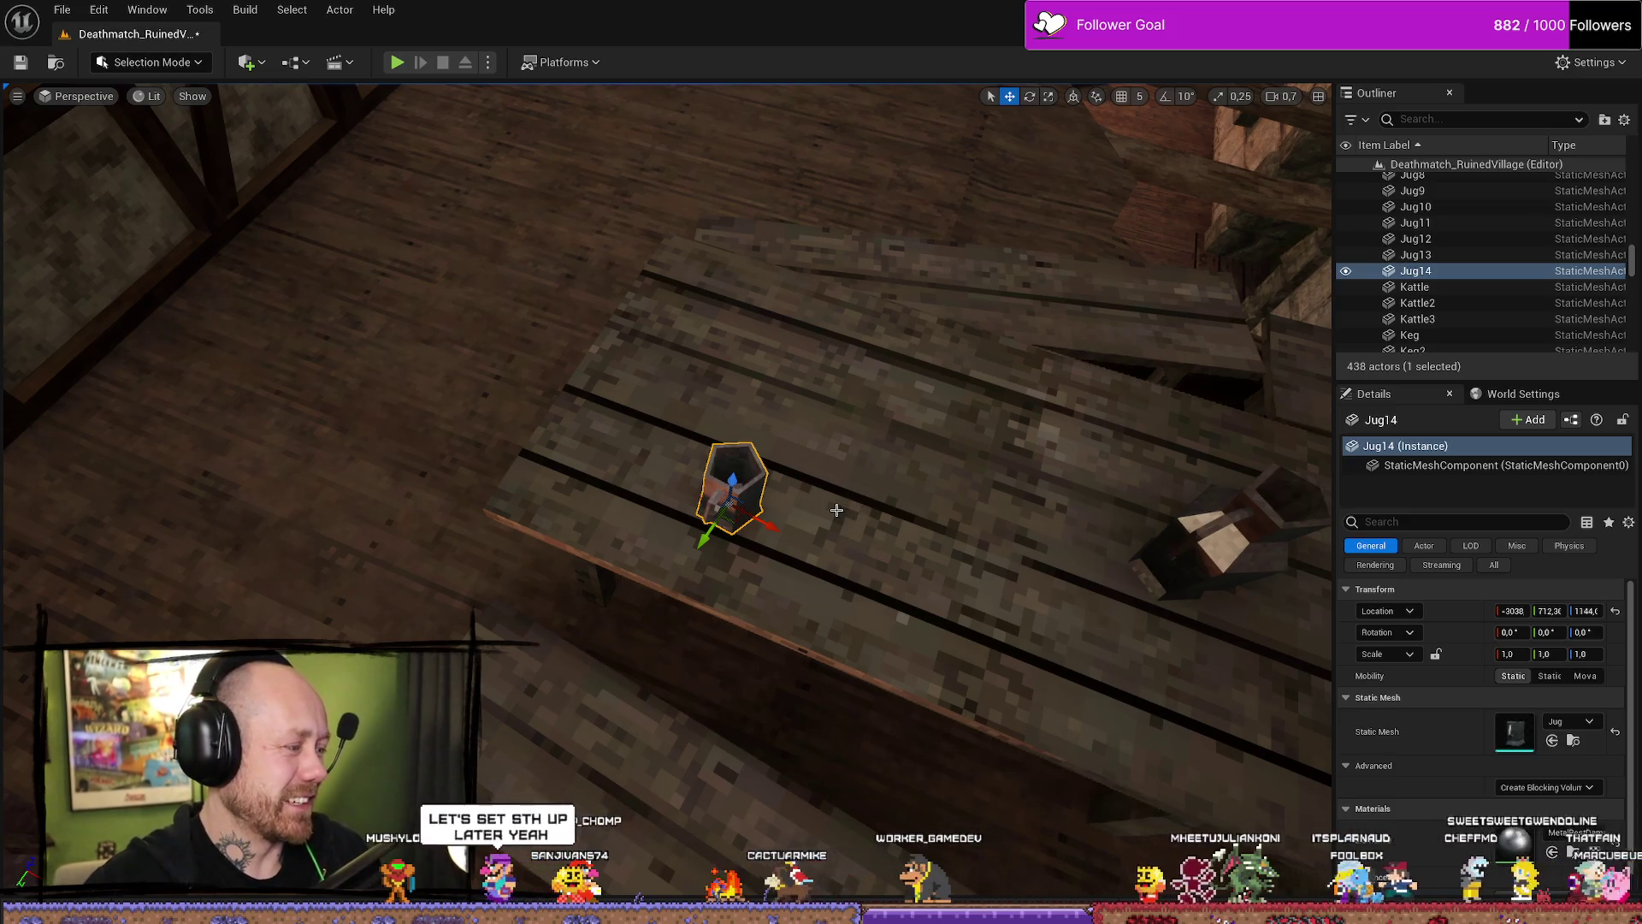
mouse_move(708, 537)
mouse_down()
mouse_move(864, 422)
mouse_move(936, 415)
mouse_move(898, 462)
mouse_move(842, 441)
mouse_move(842, 381)
mouse_move(864, 406)
mouse_up()
key(e)
key(w)
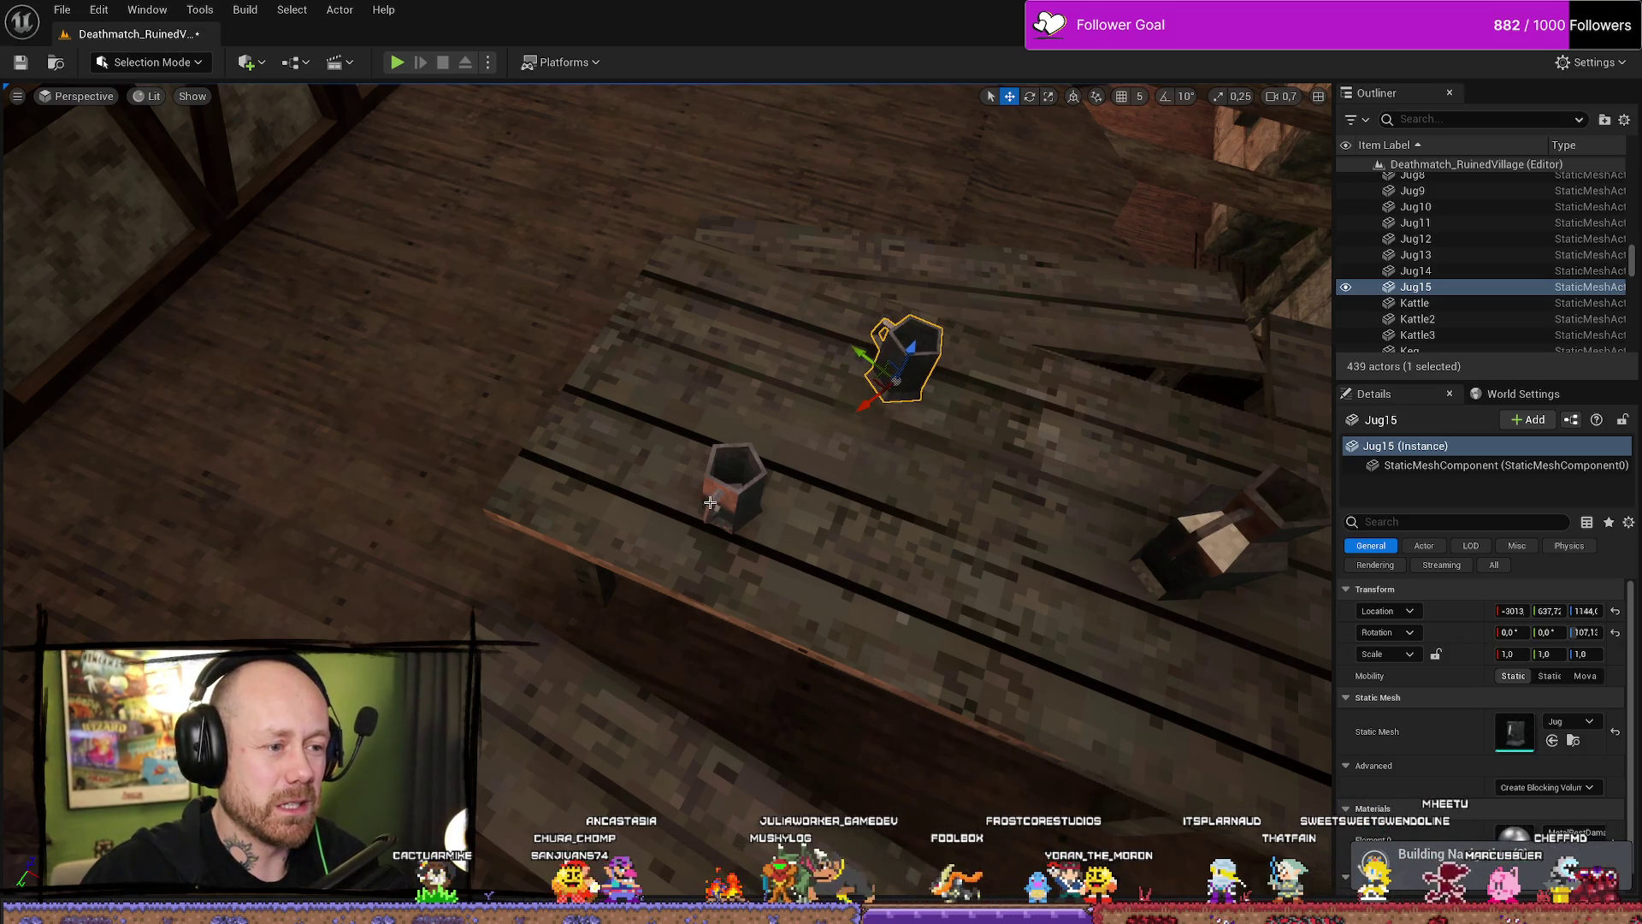
click(725, 503)
mouse_move(739, 556)
mouse_down()
mouse_move(684, 513)
mouse_move(710, 556)
mouse_move(728, 539)
mouse_up()
key(ctrl+space)
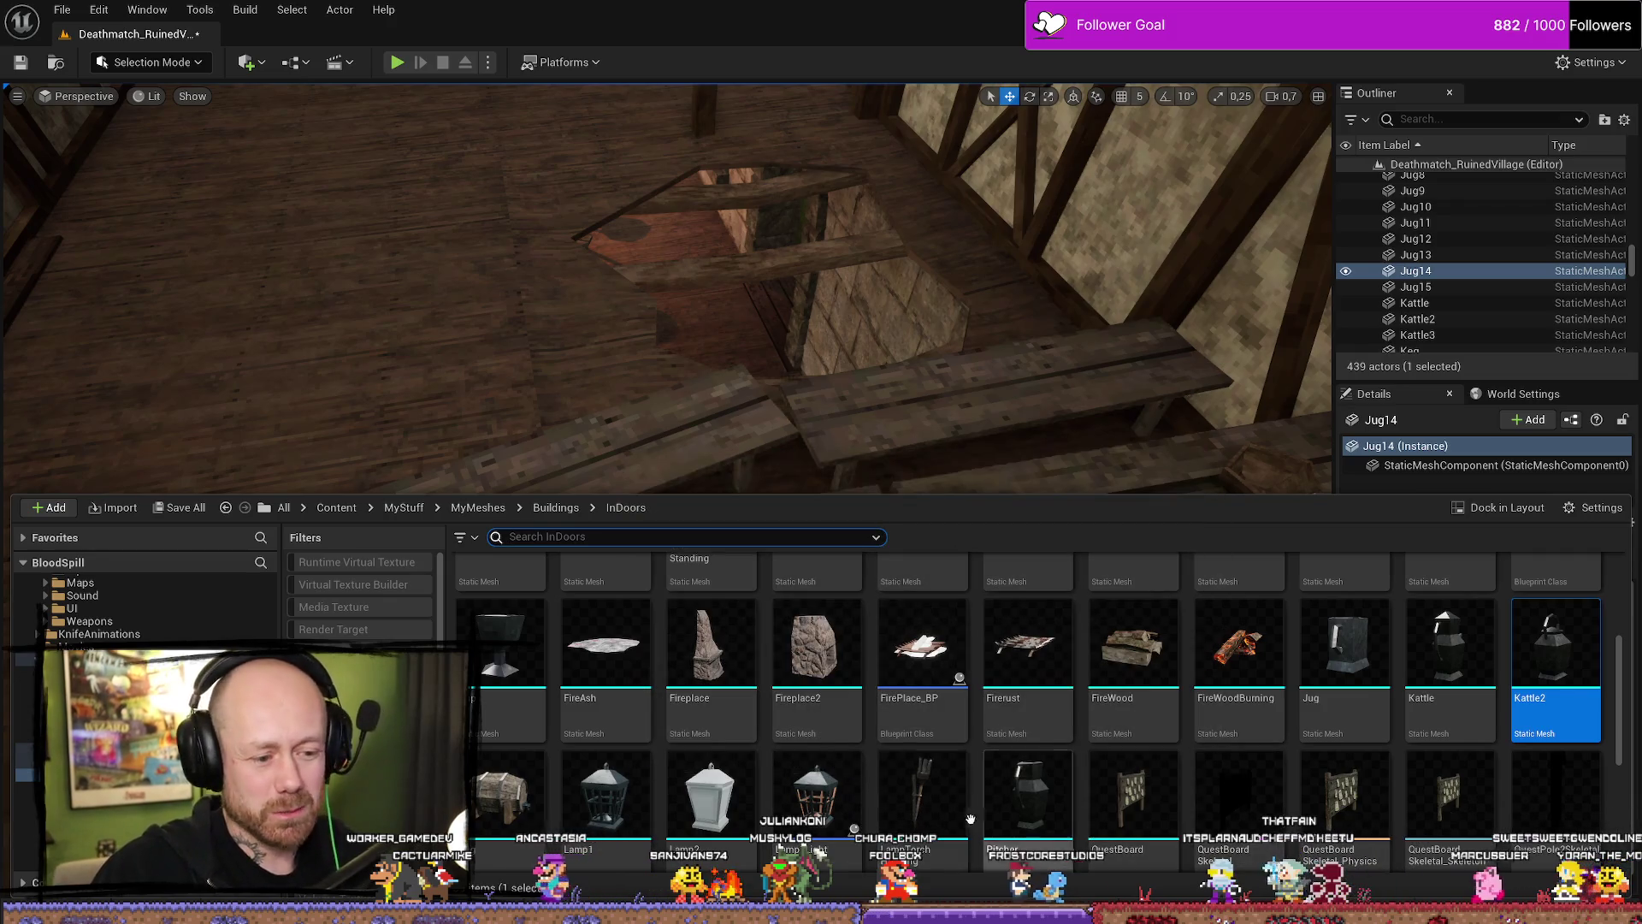
Shift the second bowl slightly across the tabletop.
drag(979, 378, 940, 419)
click(821, 622)
mouse_move(821, 623)
mouse_down()
mouse_move(819, 519)
mouse_move(1180, 650)
mouse_up()
Place two jugs from the indoor mesh library onto the table.
key(ctrl+space)
mouse_move(1350, 663)
mouse_down()
mouse_move(822, 514)
mouse_move(813, 492)
mouse_up()
key(ctrl+space)
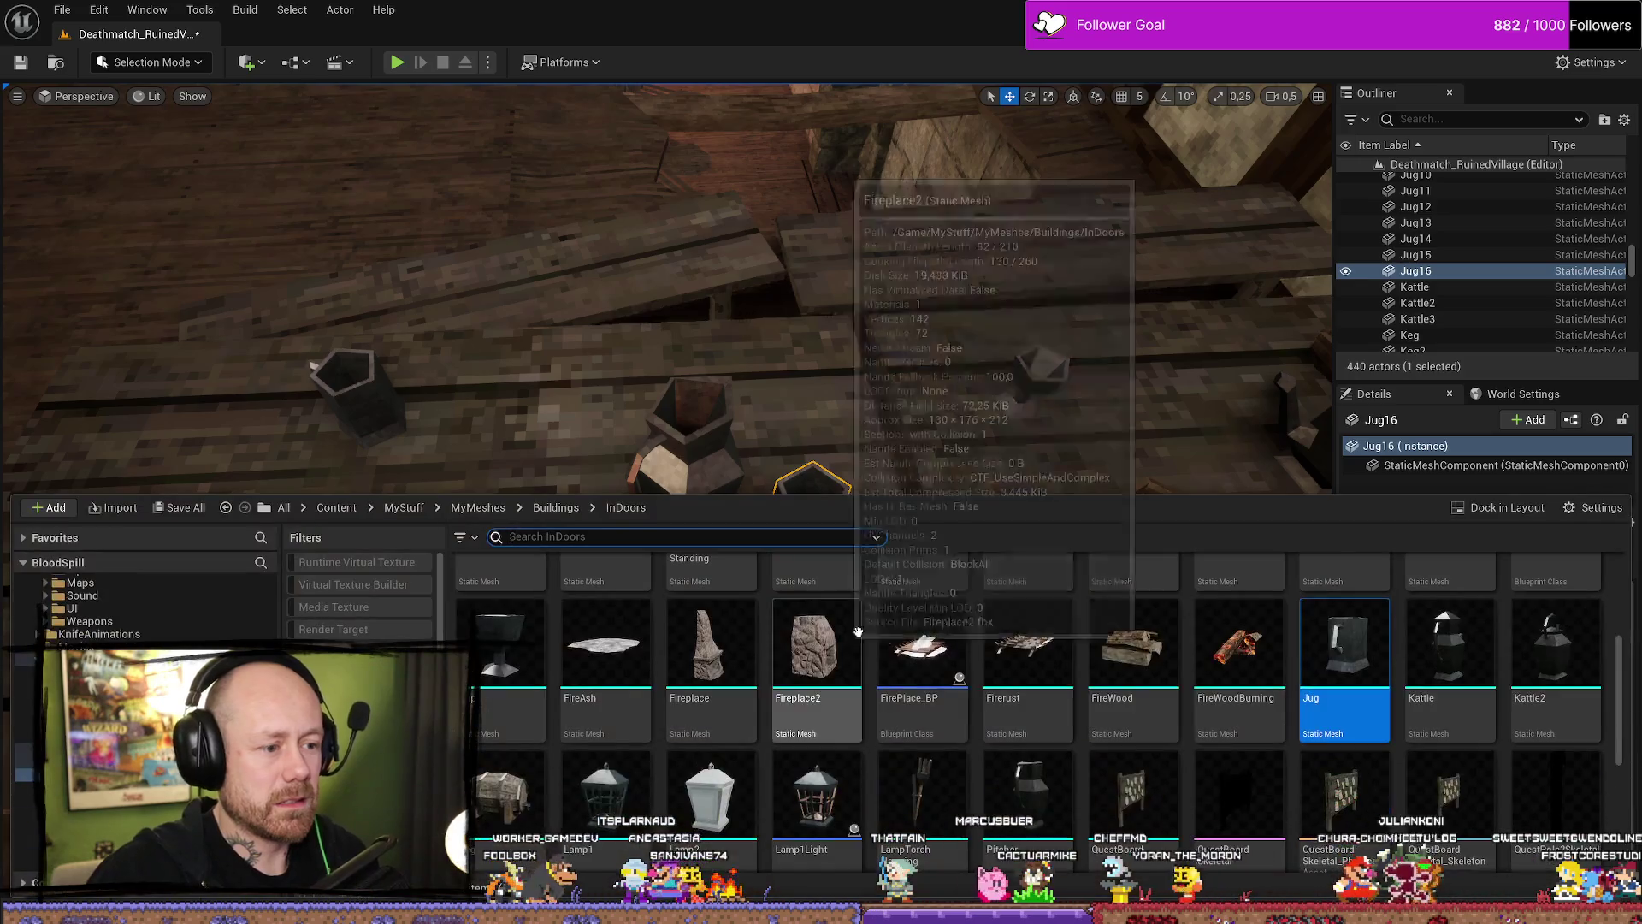
mouse_move(1344, 663)
mouse_down()
mouse_move(676, 564)
mouse_move(580, 576)
mouse_move(616, 556)
mouse_move(637, 573)
mouse_move(599, 565)
mouse_move(602, 464)
mouse_up()
Rotate the two newly placed jugs to vary their angles.
key(ctrl+space)
key(e)
key(w)
key(e)
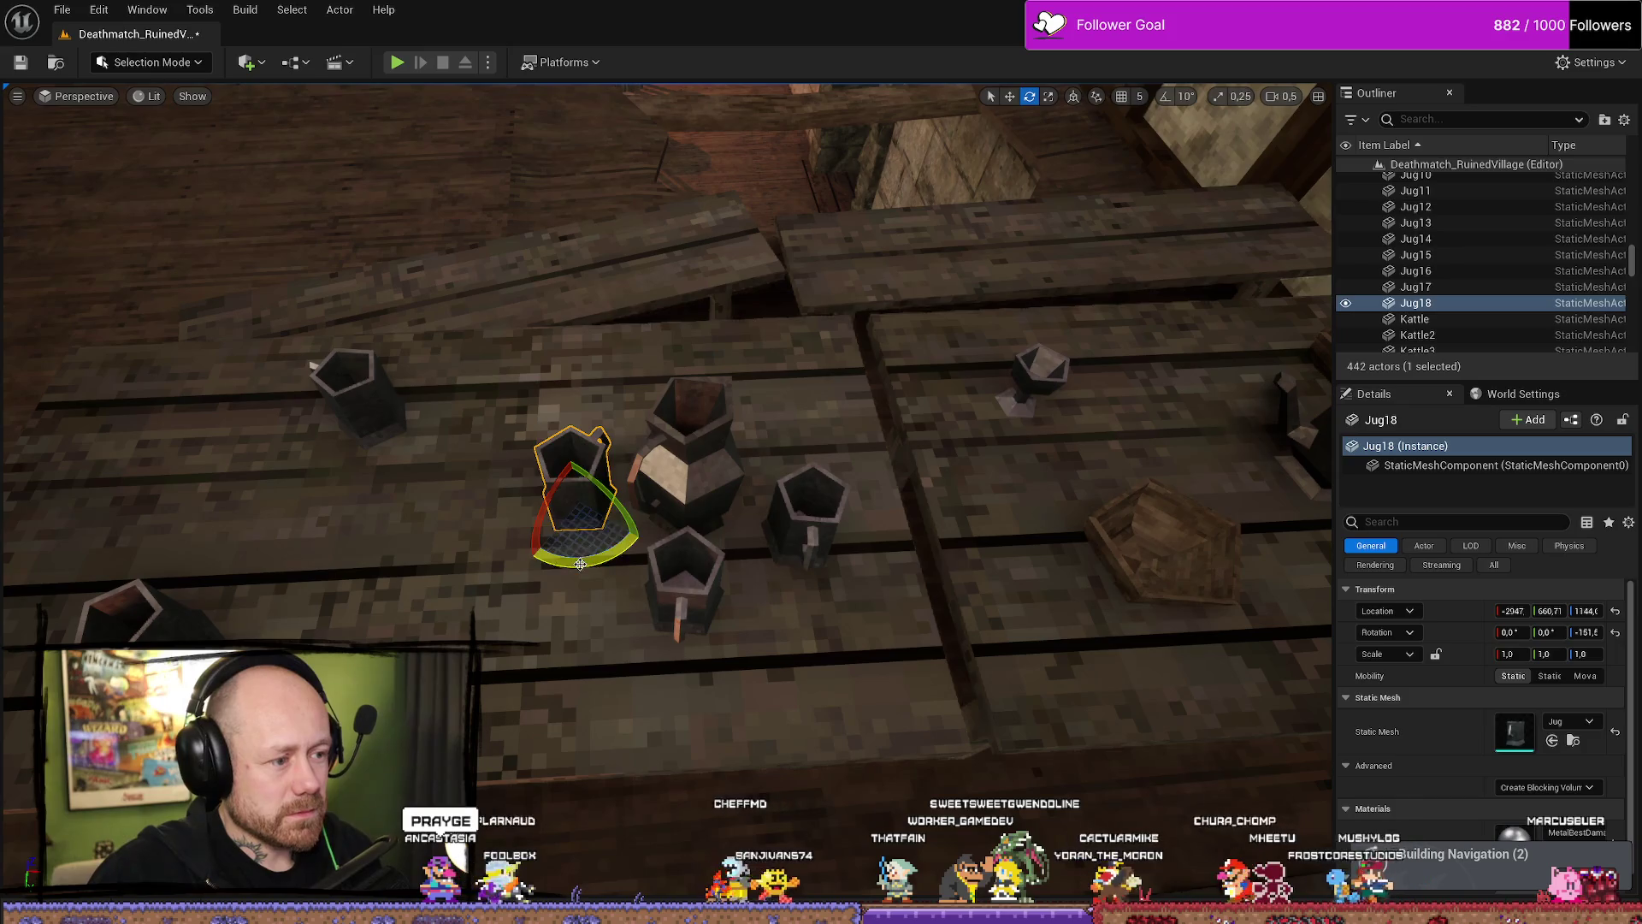
drag(580, 564, 612, 562)
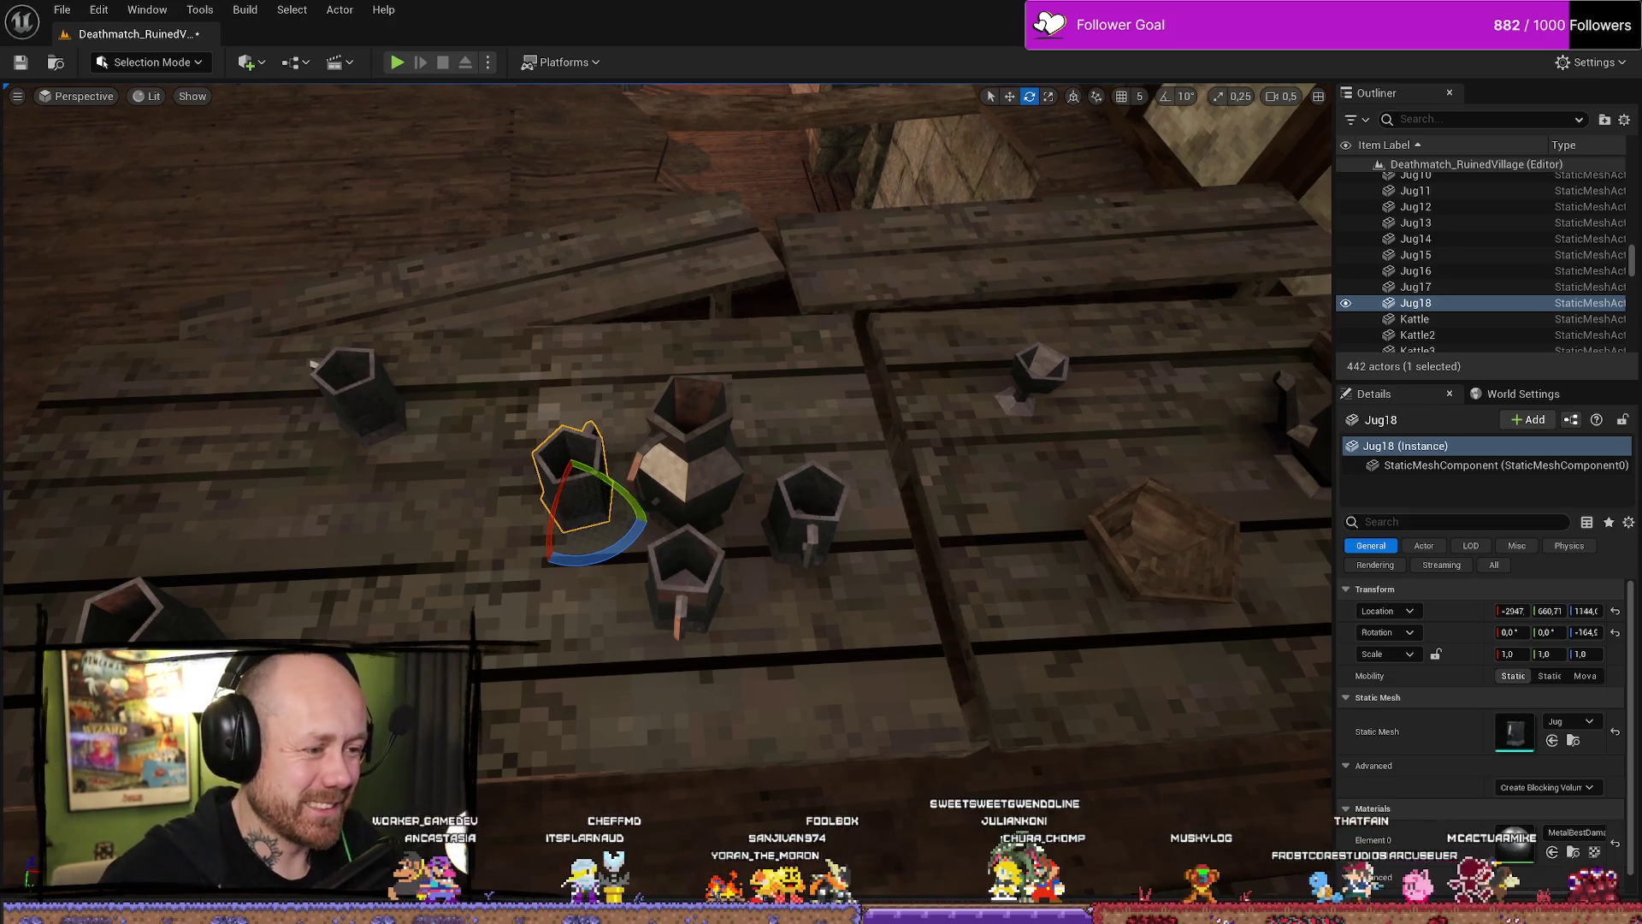
click(685, 590)
drag(675, 663, 710, 655)
Rotate the jug beside the pitcher and shift it up and right.
click(834, 520)
mouse_move(851, 548)
mouse_down()
mouse_move(864, 518)
mouse_move(828, 594)
mouse_move(780, 570)
mouse_up()
key(w)
drag(814, 499, 822, 482)
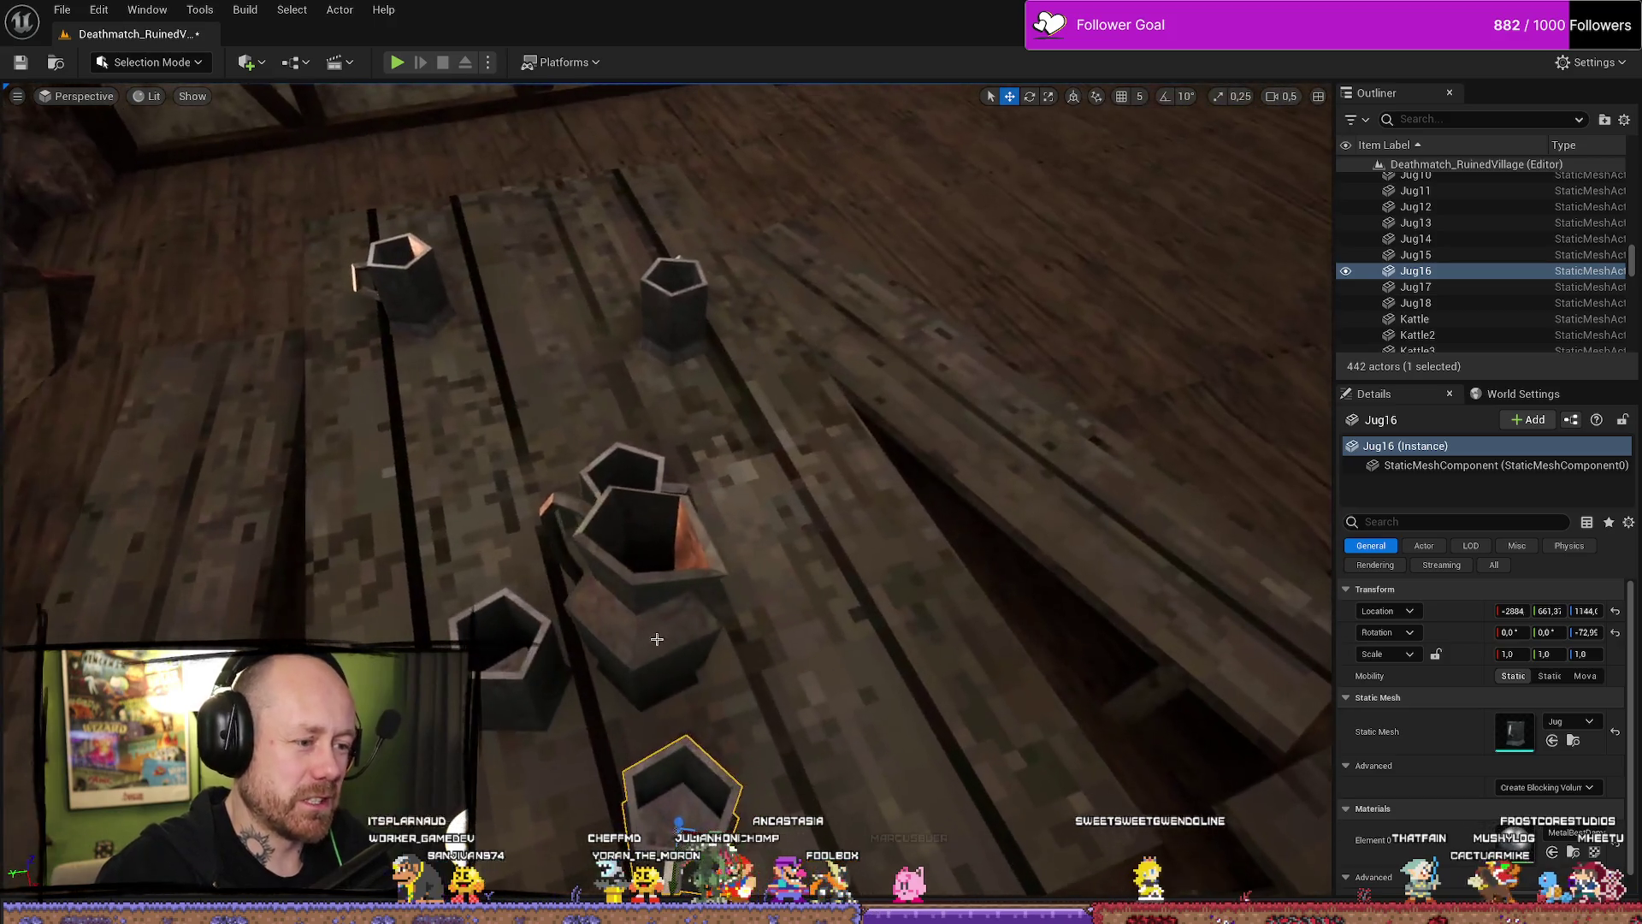
Select the pitcher and bring the view back over the table of mugs.
click(612, 593)
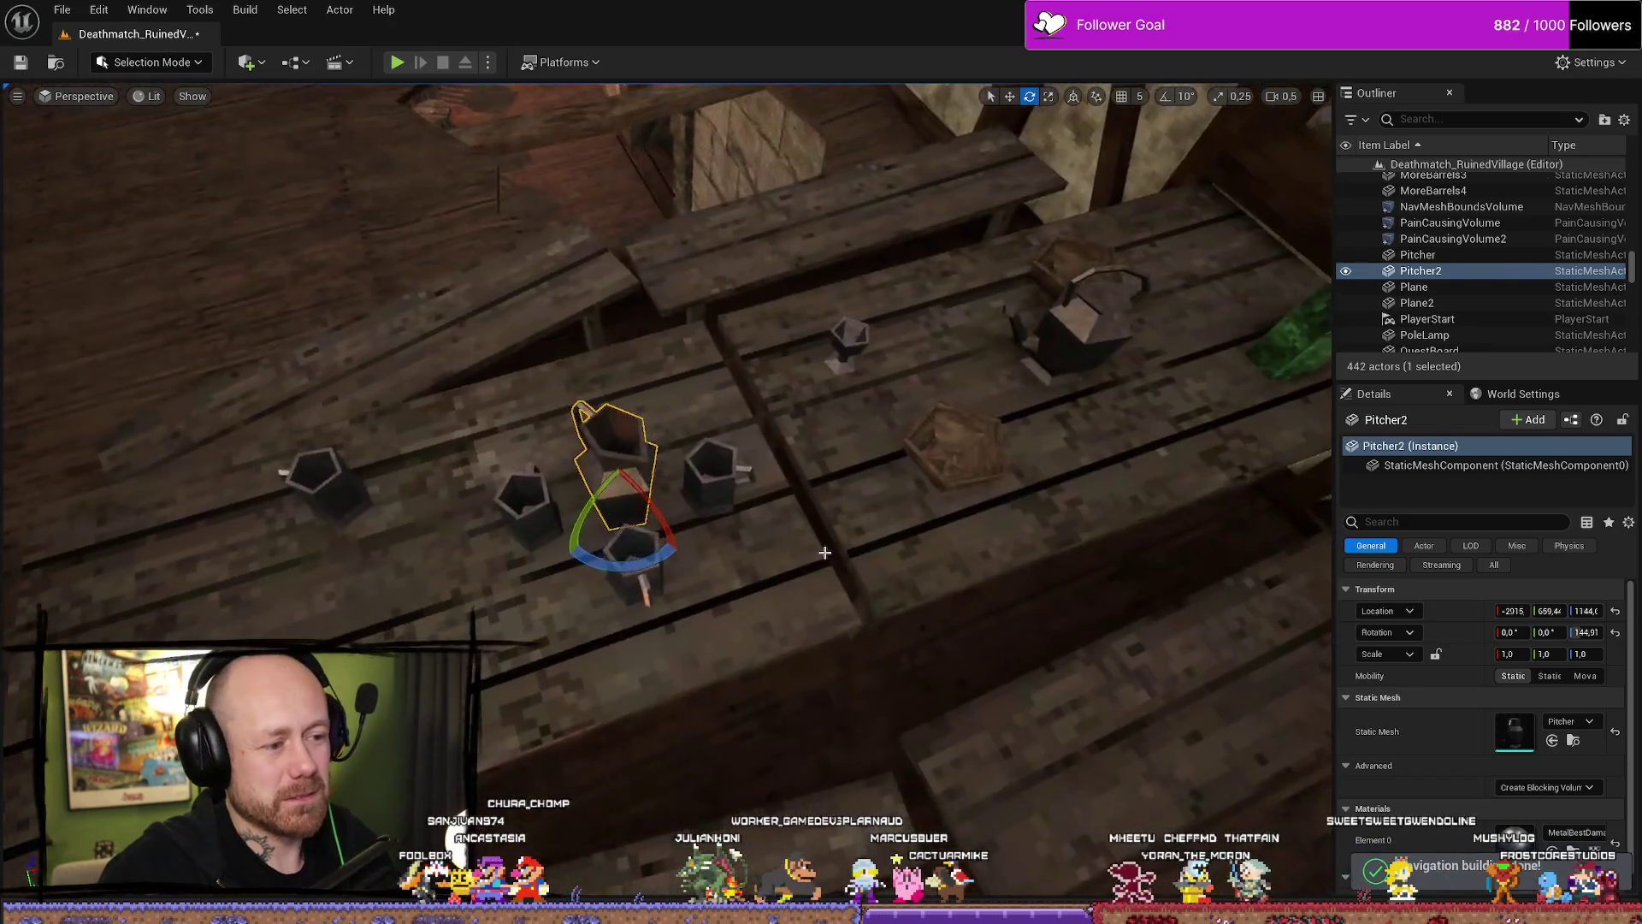
click(827, 548)
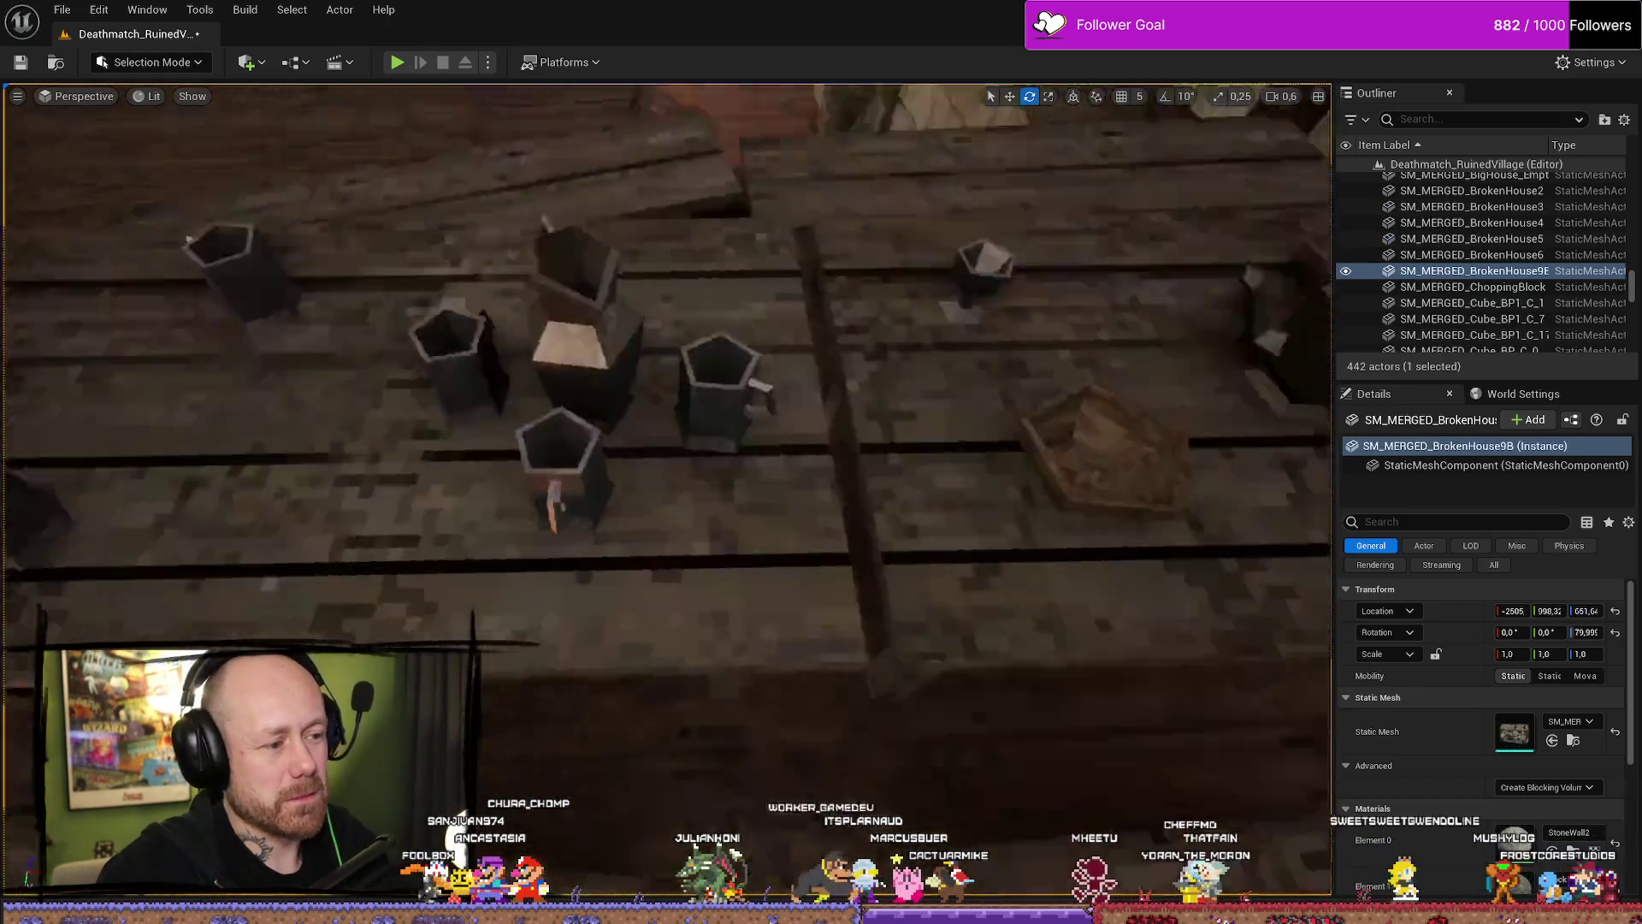
drag(826, 549, 827, 548)
key(ctrl+space)
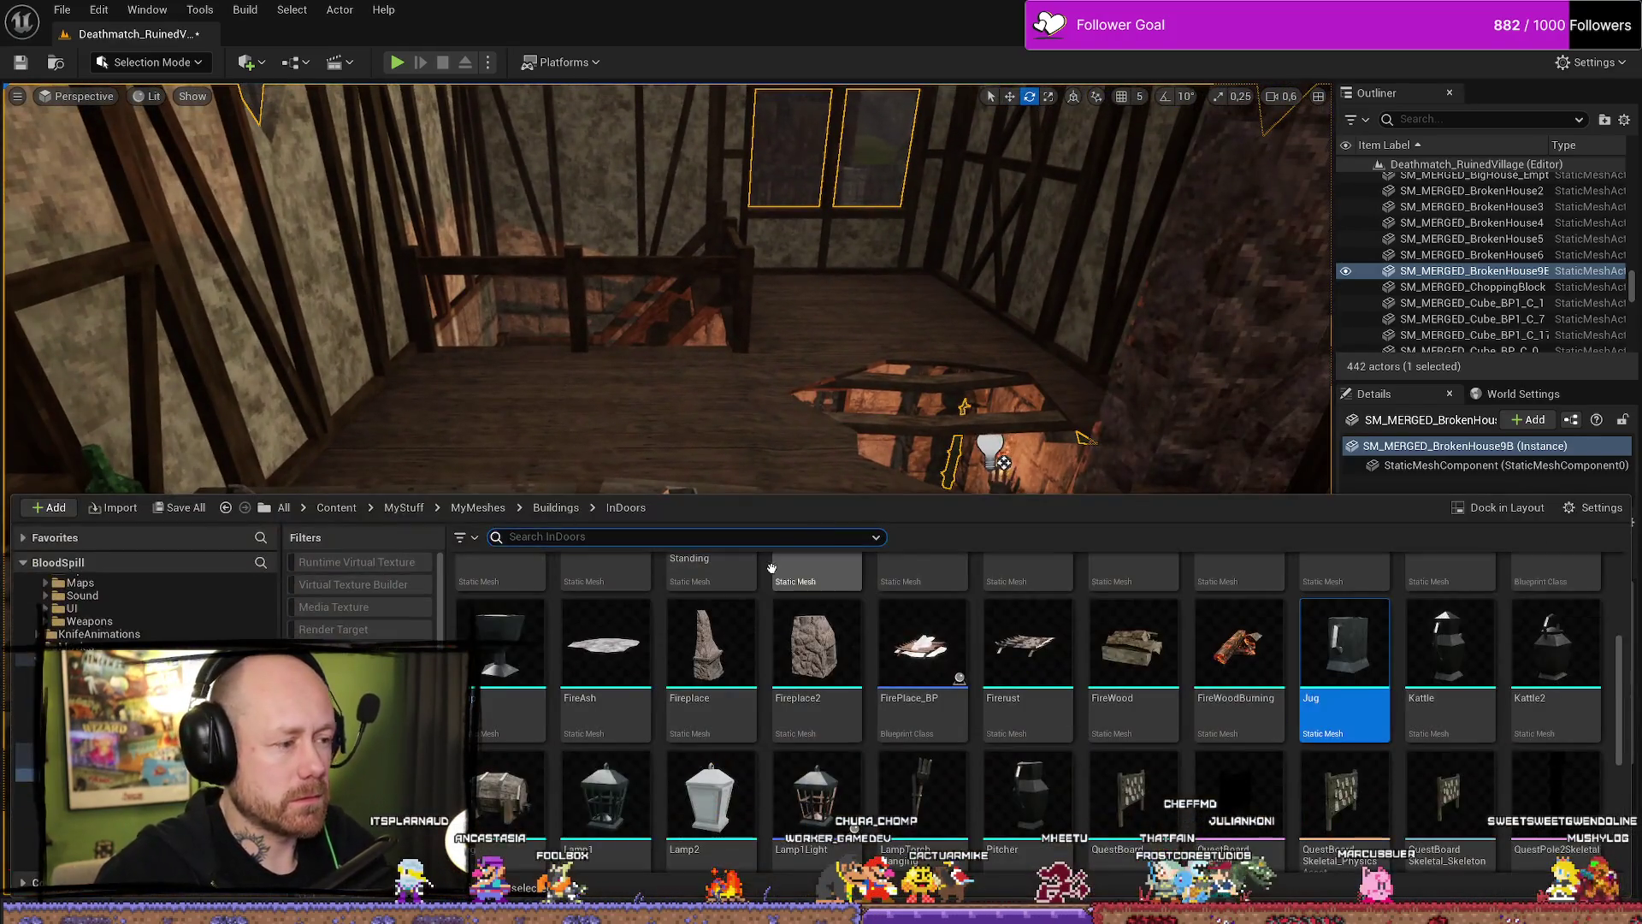
scroll(964, 597, down, 2)
drag(964, 385, 1024, 388)
drag(880, 413, 880, 412)
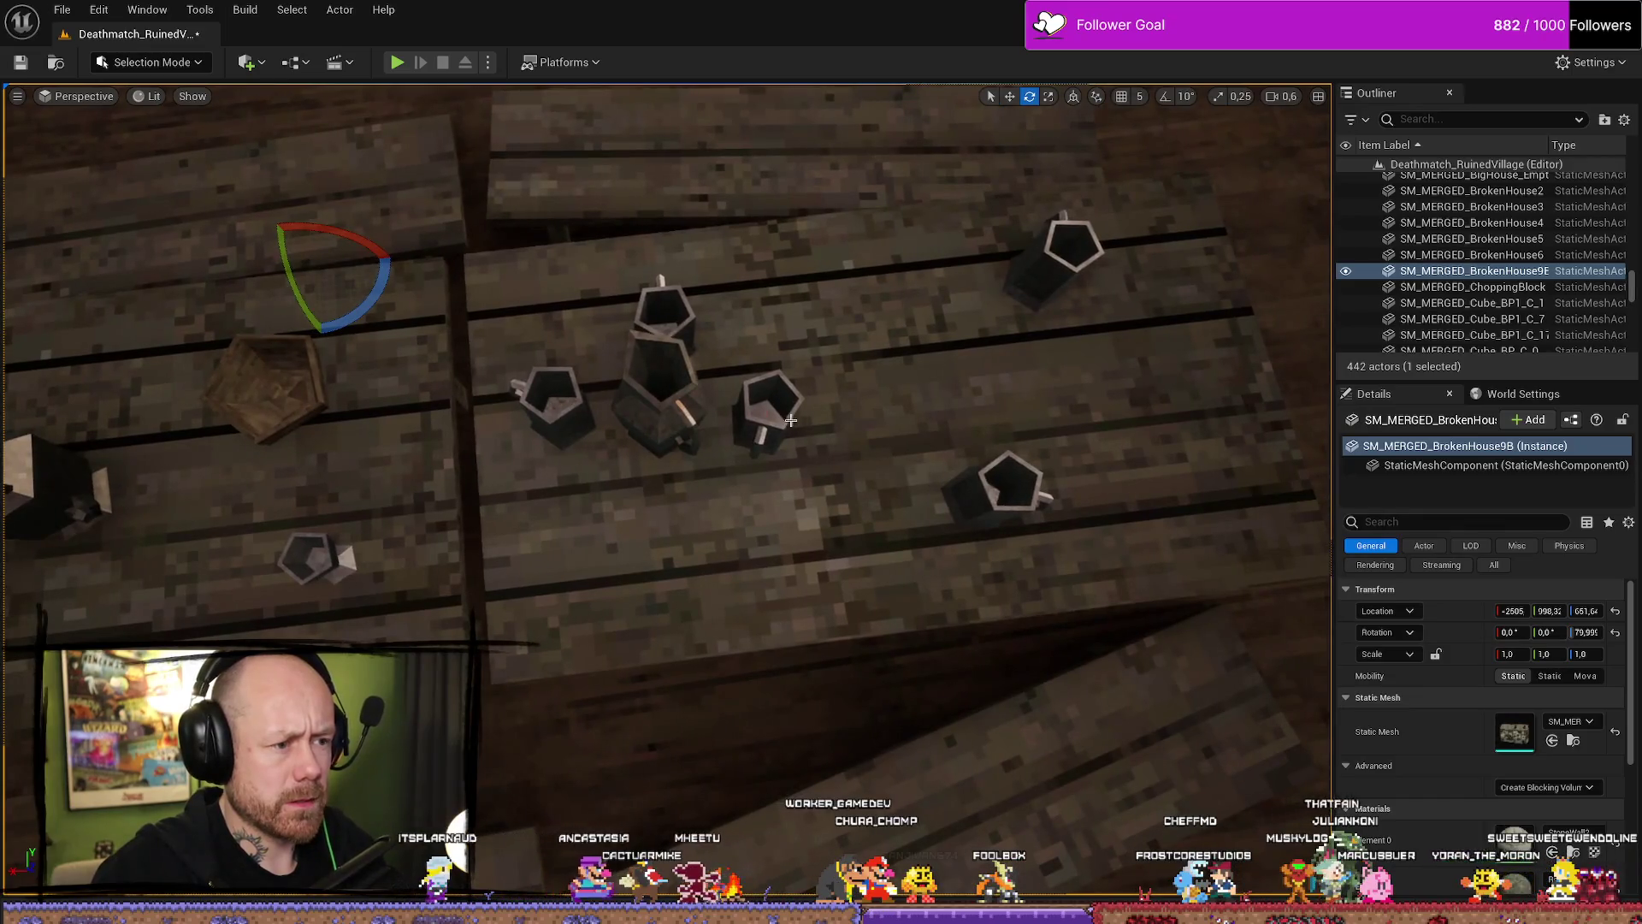
Duplicate one of the table jugs twice with Ctrl+D to add new copies.
click(791, 420)
key(ctrl+d)
key(w)
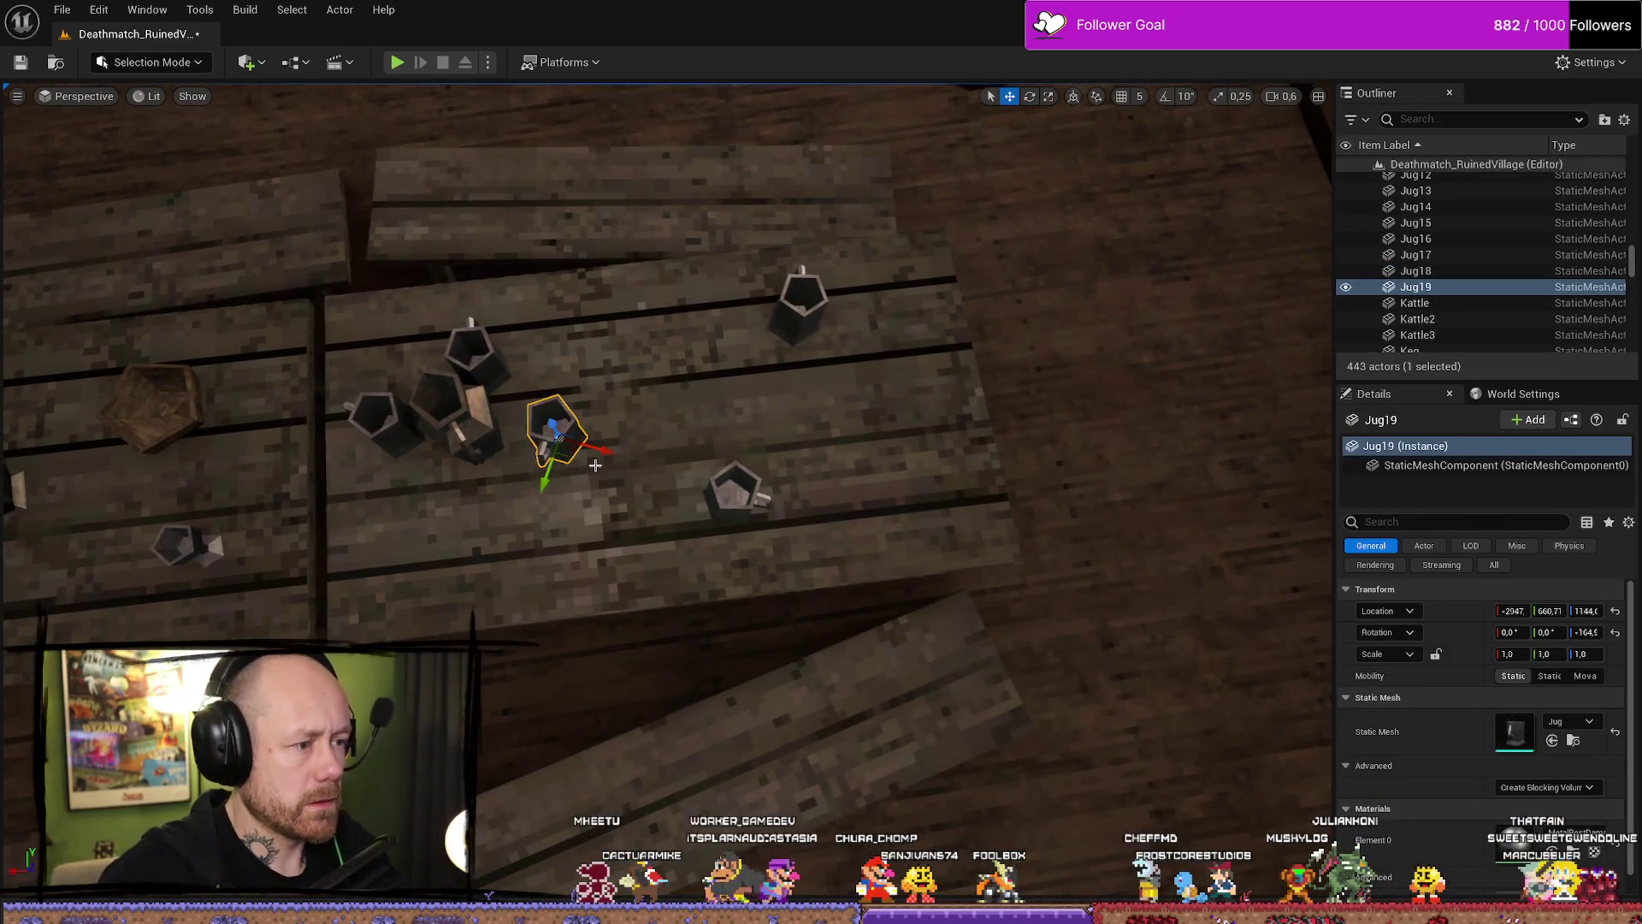
mouse_move(552, 481)
mouse_down()
mouse_move(564, 476)
mouse_move(521, 445)
mouse_move(543, 450)
mouse_up()
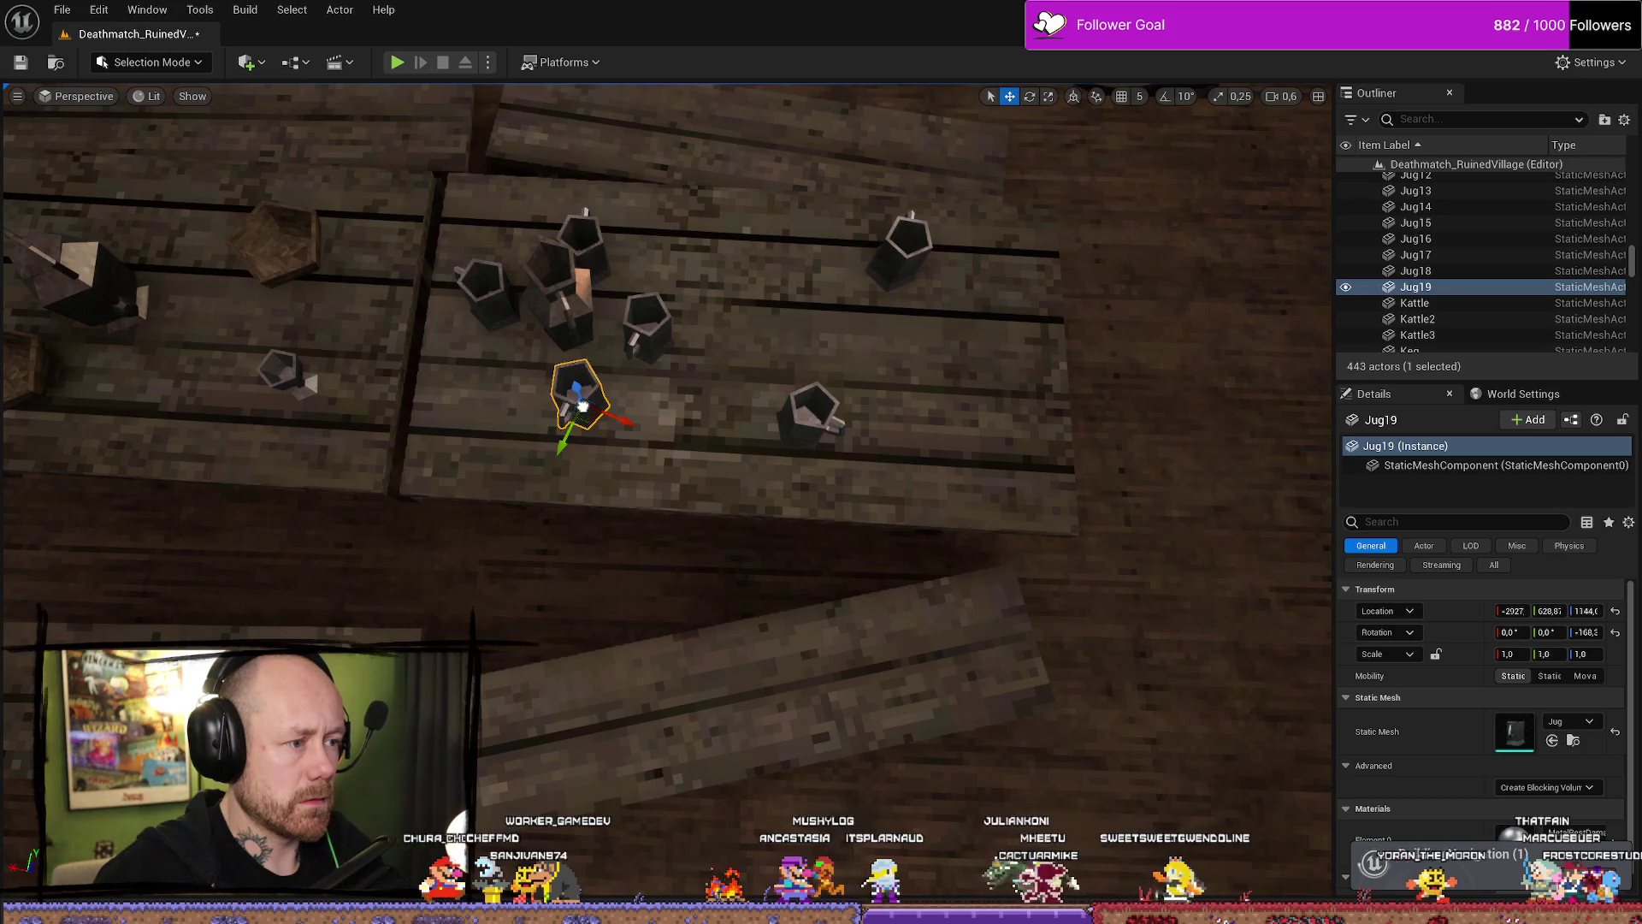
mouse_move(550, 444)
mouse_down()
mouse_move(476, 385)
mouse_move(458, 213)
mouse_move(634, 249)
mouse_move(877, 452)
mouse_move(608, 499)
mouse_up()
key(ctrl+d)
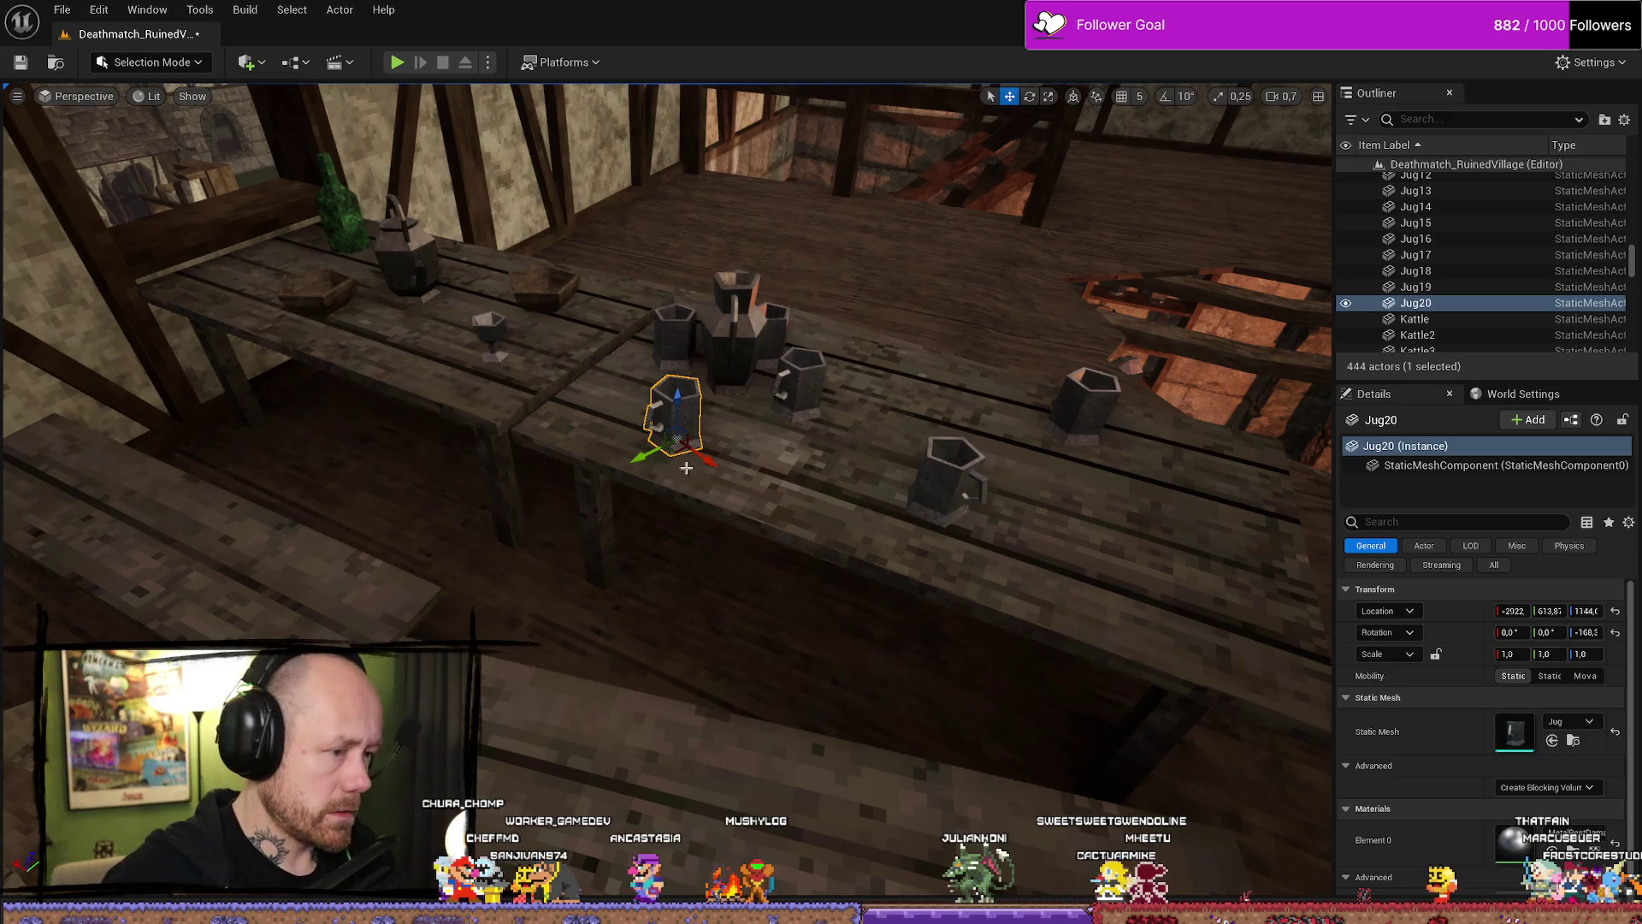
Lower the new jug below the tabletop and turn it about 86° onto its side.
mouse_move(677, 400)
mouse_down()
mouse_move(674, 591)
mouse_move(684, 569)
mouse_move(662, 647)
mouse_move(671, 569)
mouse_move(325, 479)
mouse_move(625, 427)
mouse_move(413, 415)
mouse_move(383, 431)
mouse_move(596, 295)
mouse_move(517, 386)
mouse_up()
key(e)
key(w)
key(e)
key(w)
mouse_move(506, 468)
mouse_down()
mouse_move(446, 91)
mouse_move(967, 428)
mouse_move(717, 444)
mouse_up()
Fly over to the small table, Table5, and centre the view on it.
click(966, 428)
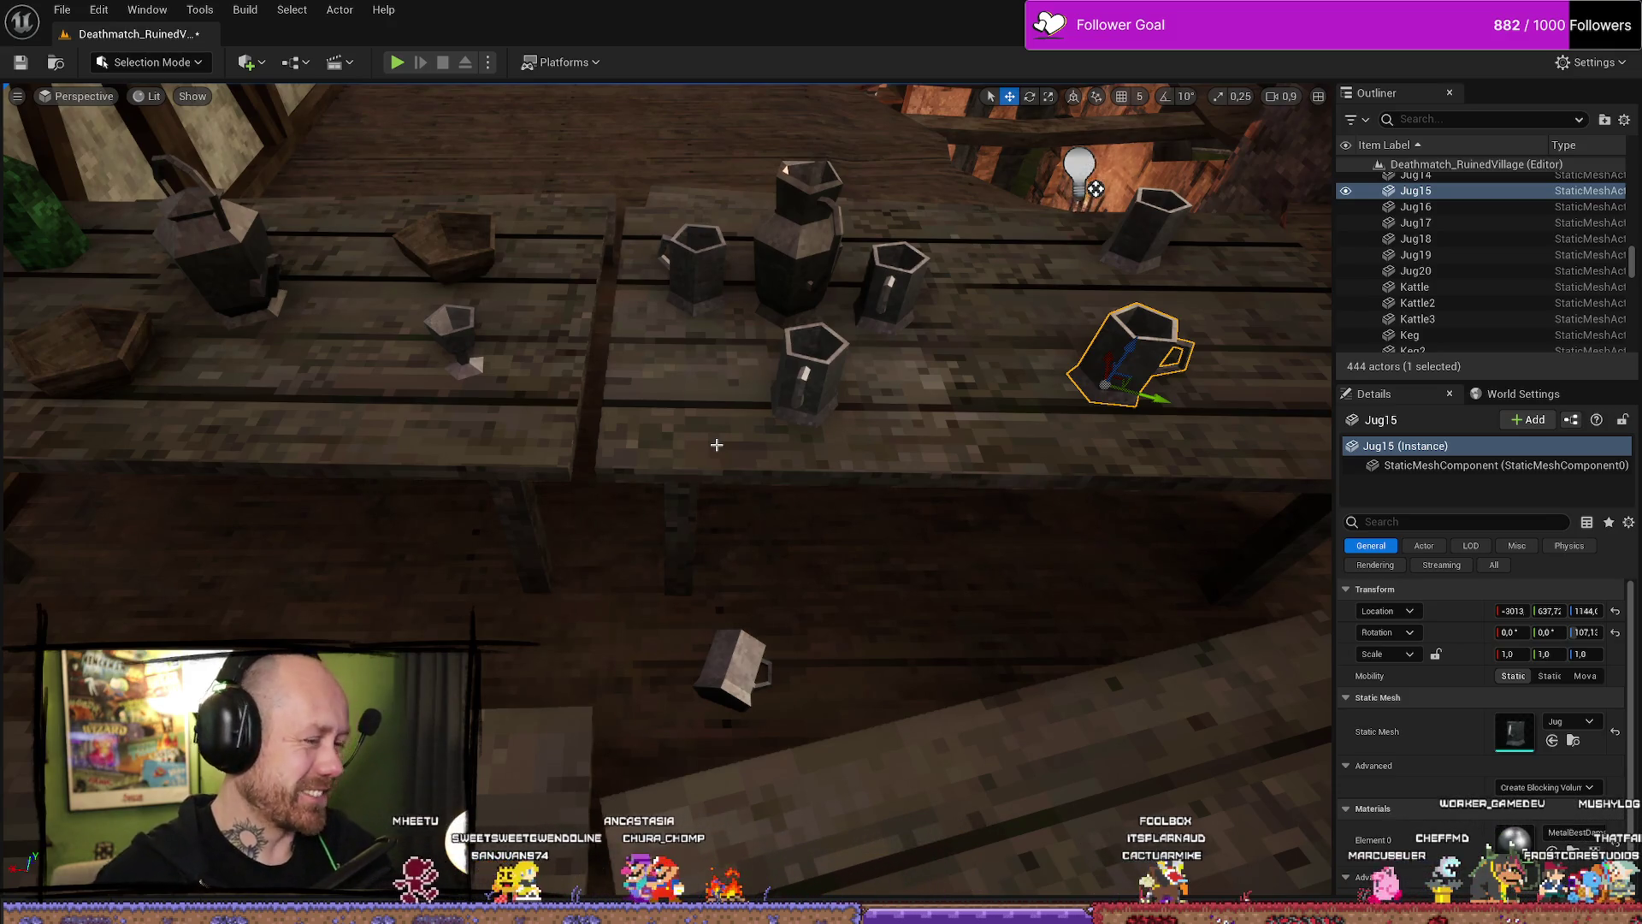
mouse_move(868, 243)
mouse_down()
mouse_move(869, 128)
mouse_move(864, 282)
mouse_up()
mouse_move(783, 507)
mouse_down()
mouse_move(783, 479)
mouse_move(783, 530)
mouse_up()
click(782, 507)
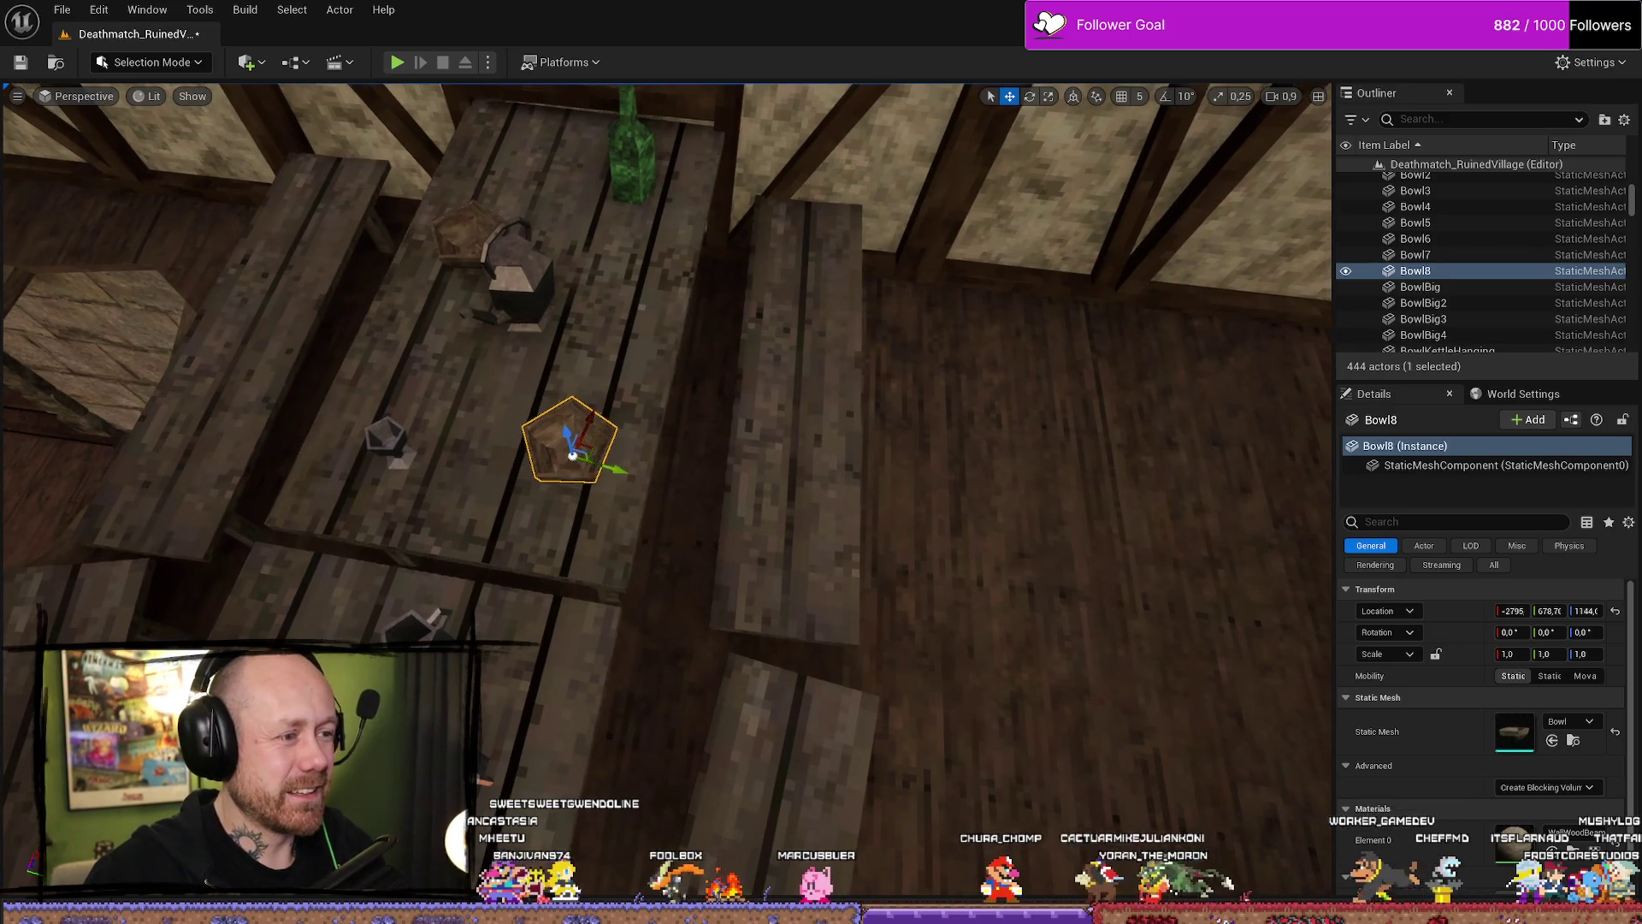
click(531, 479)
key(f)
mouse_move(530, 480)
mouse_down()
mouse_move(539, 381)
mouse_move(556, 428)
mouse_up()
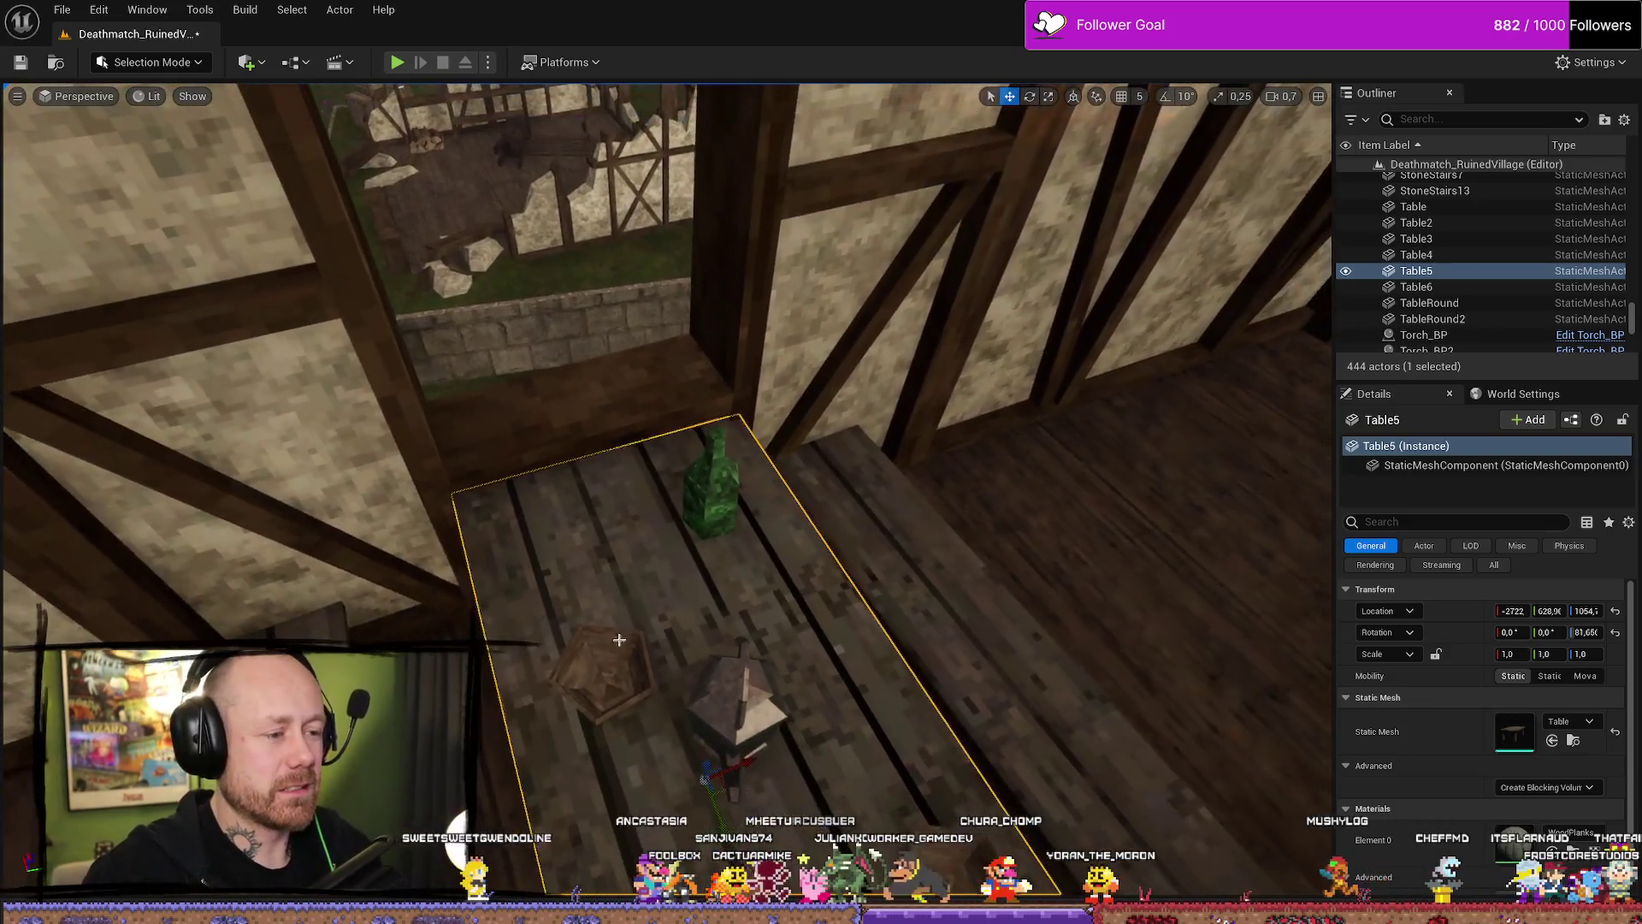
Duplicate the newly placed bottle and slide the copy along the small table.
key(ctrl+space)
scroll(941, 667, up, 10)
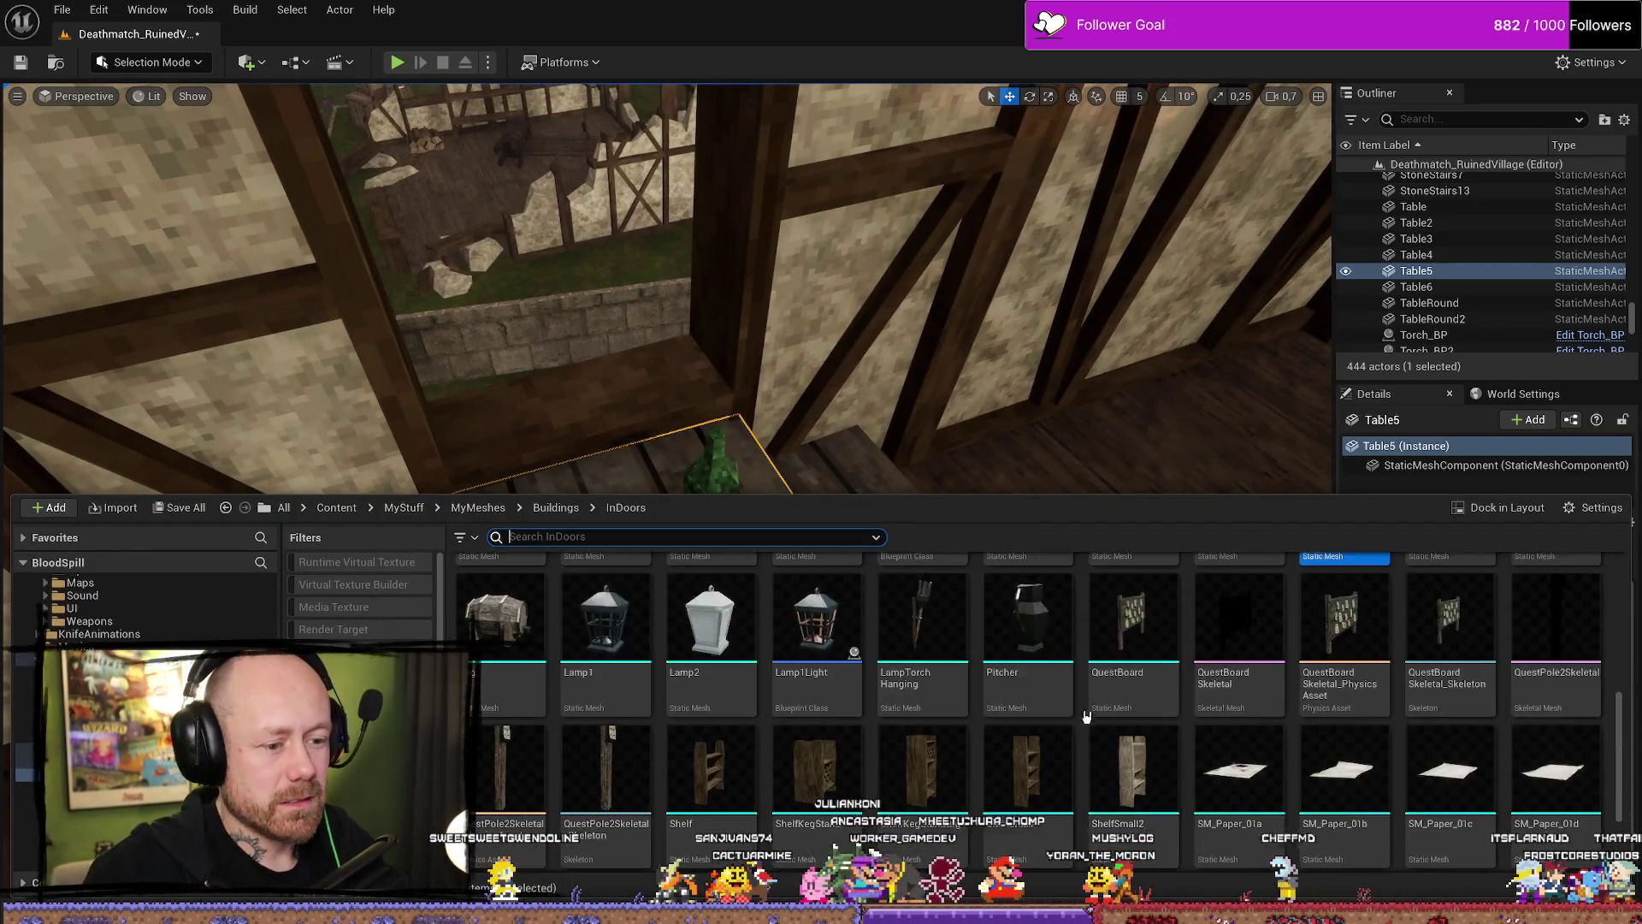
click(603, 508)
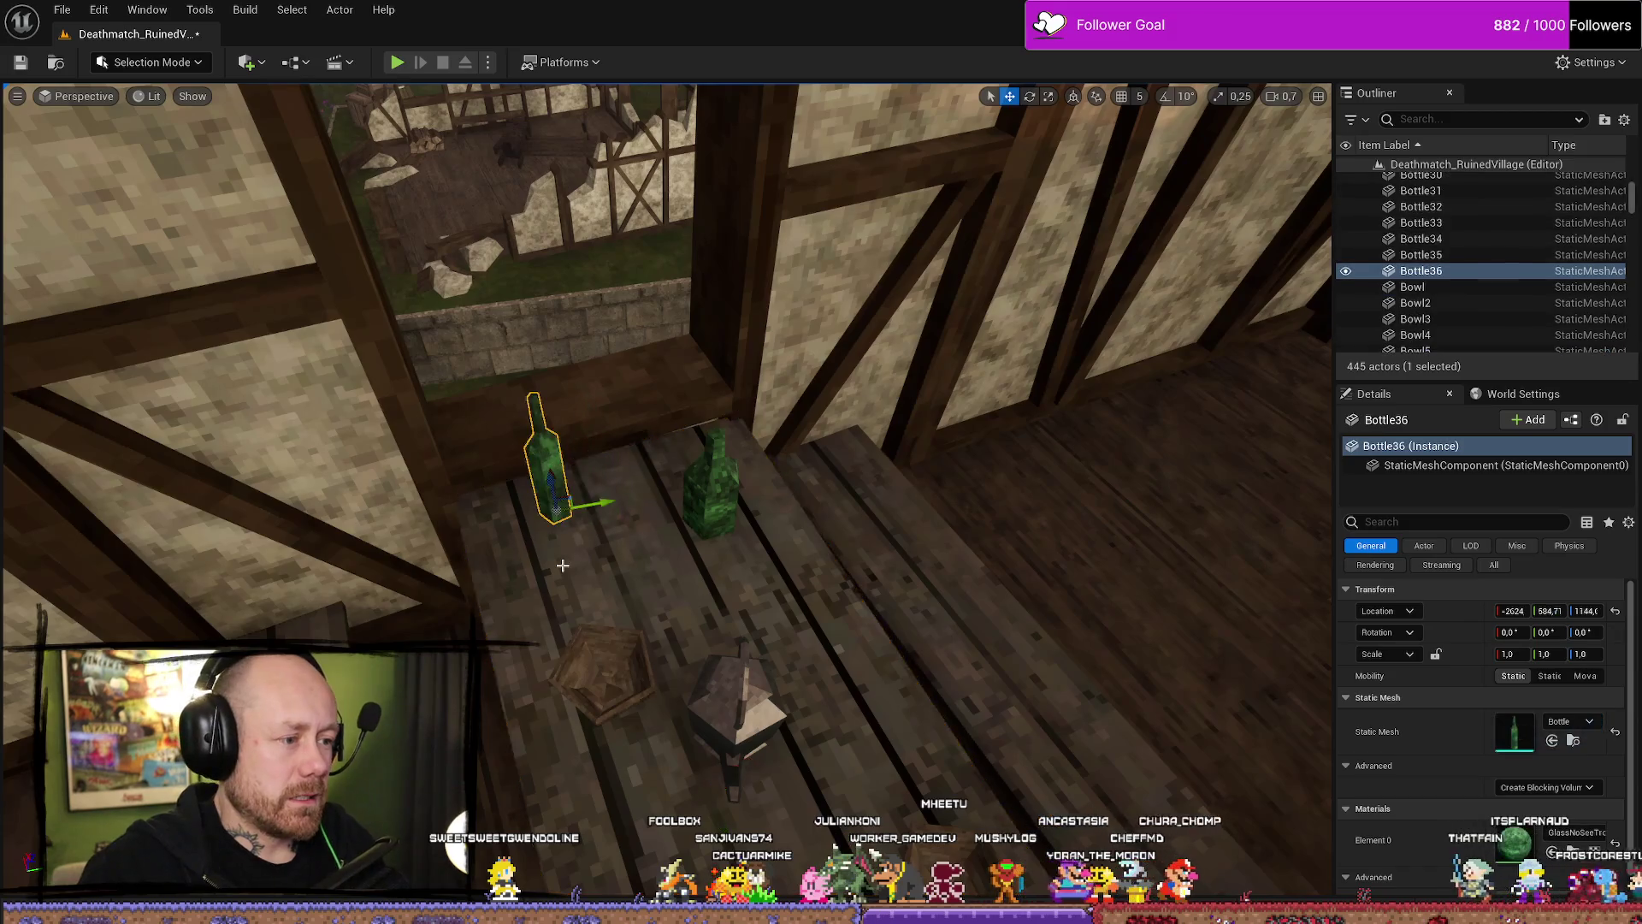
key(f)
key(ctrl+d)
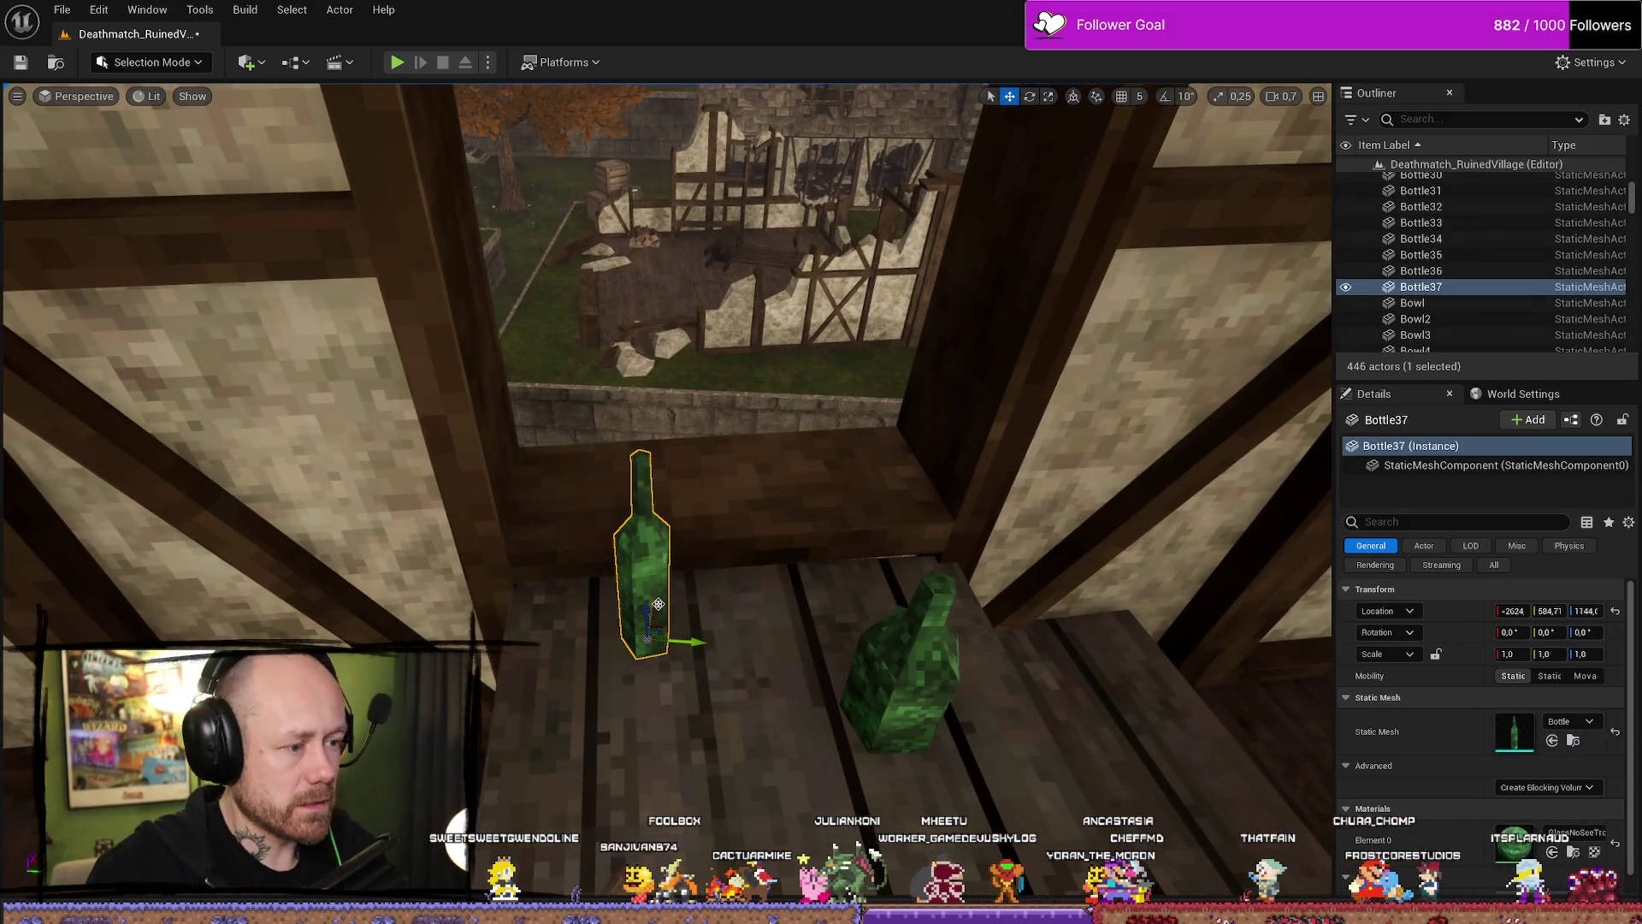
drag(693, 635, 743, 642)
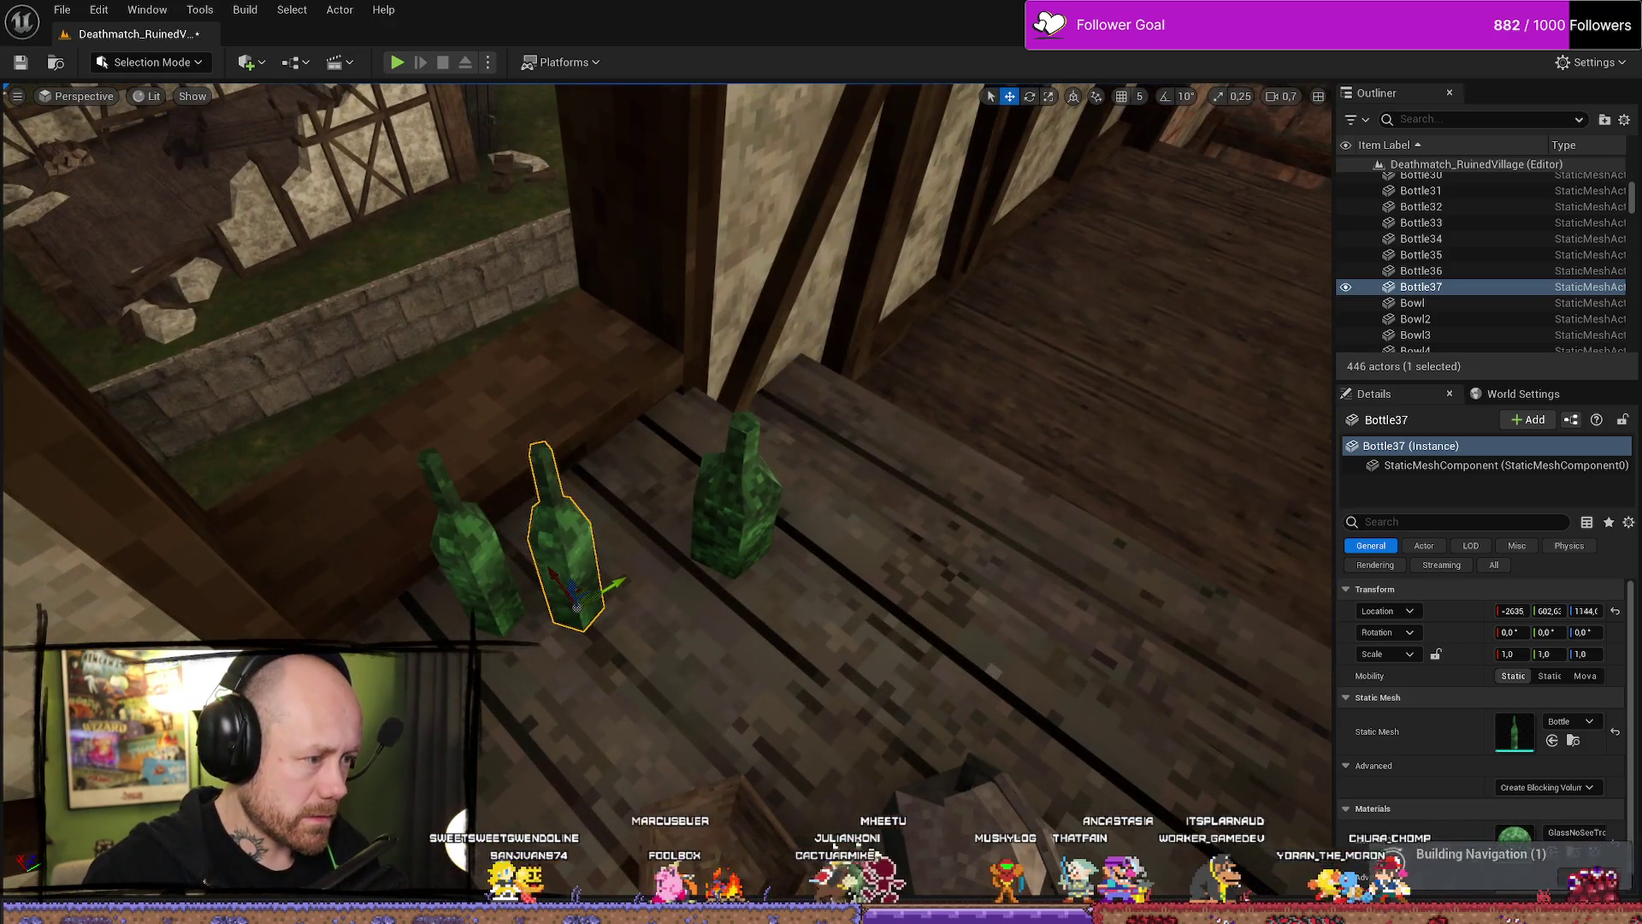
Set Element 0 of both new bottles to the red glass material instance.
click(481, 579)
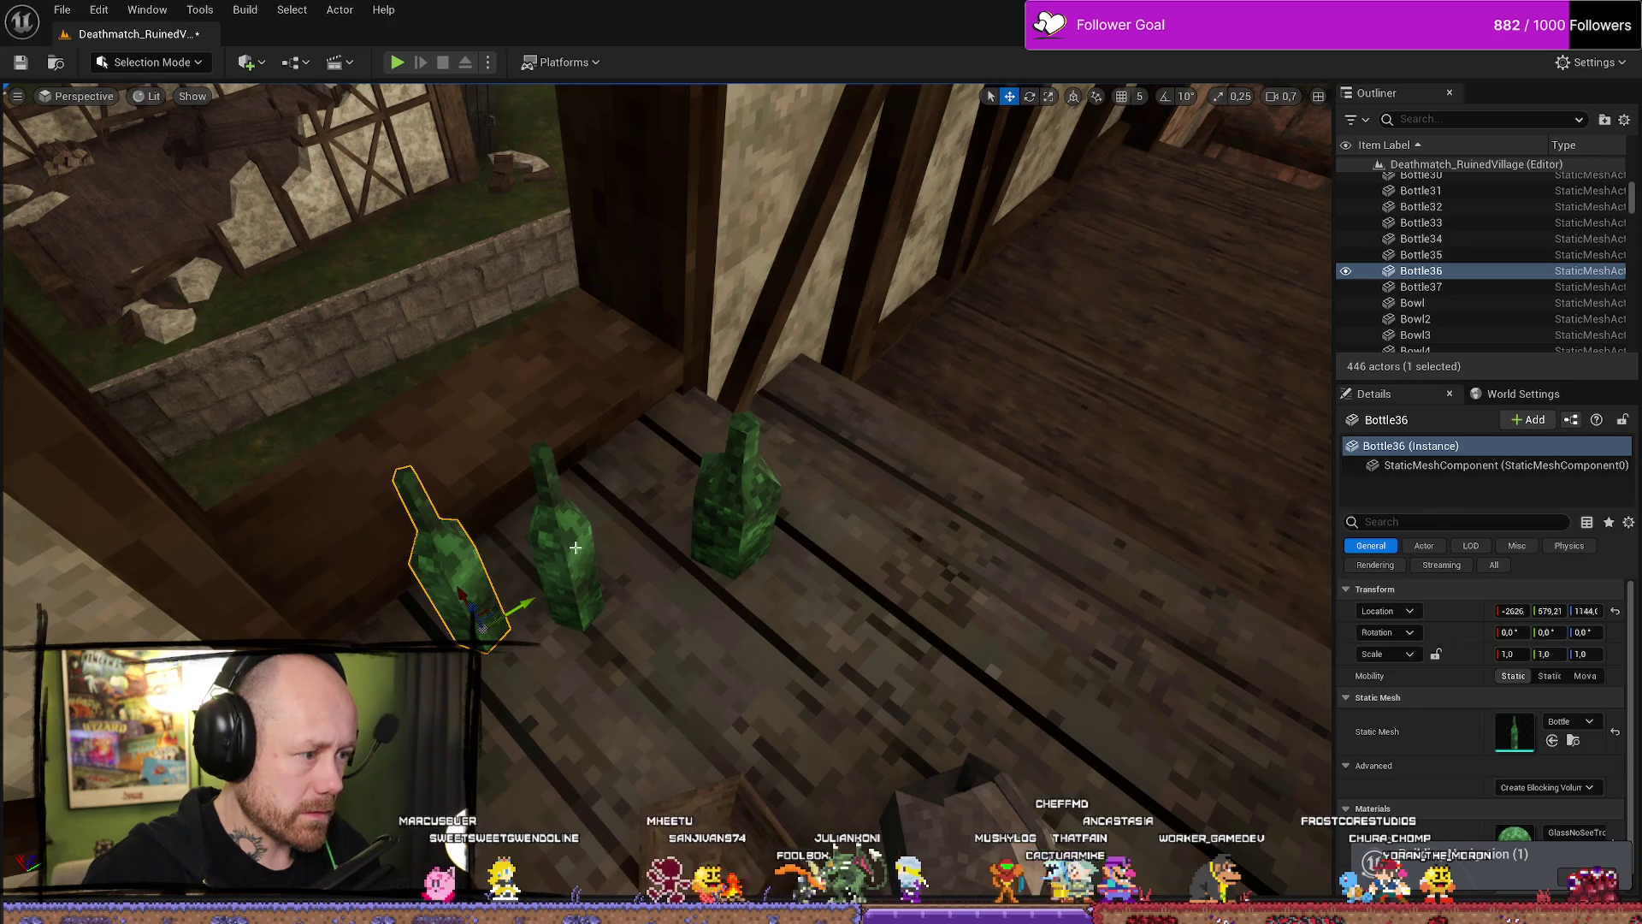
ctrl+click(556, 565)
click(1577, 751)
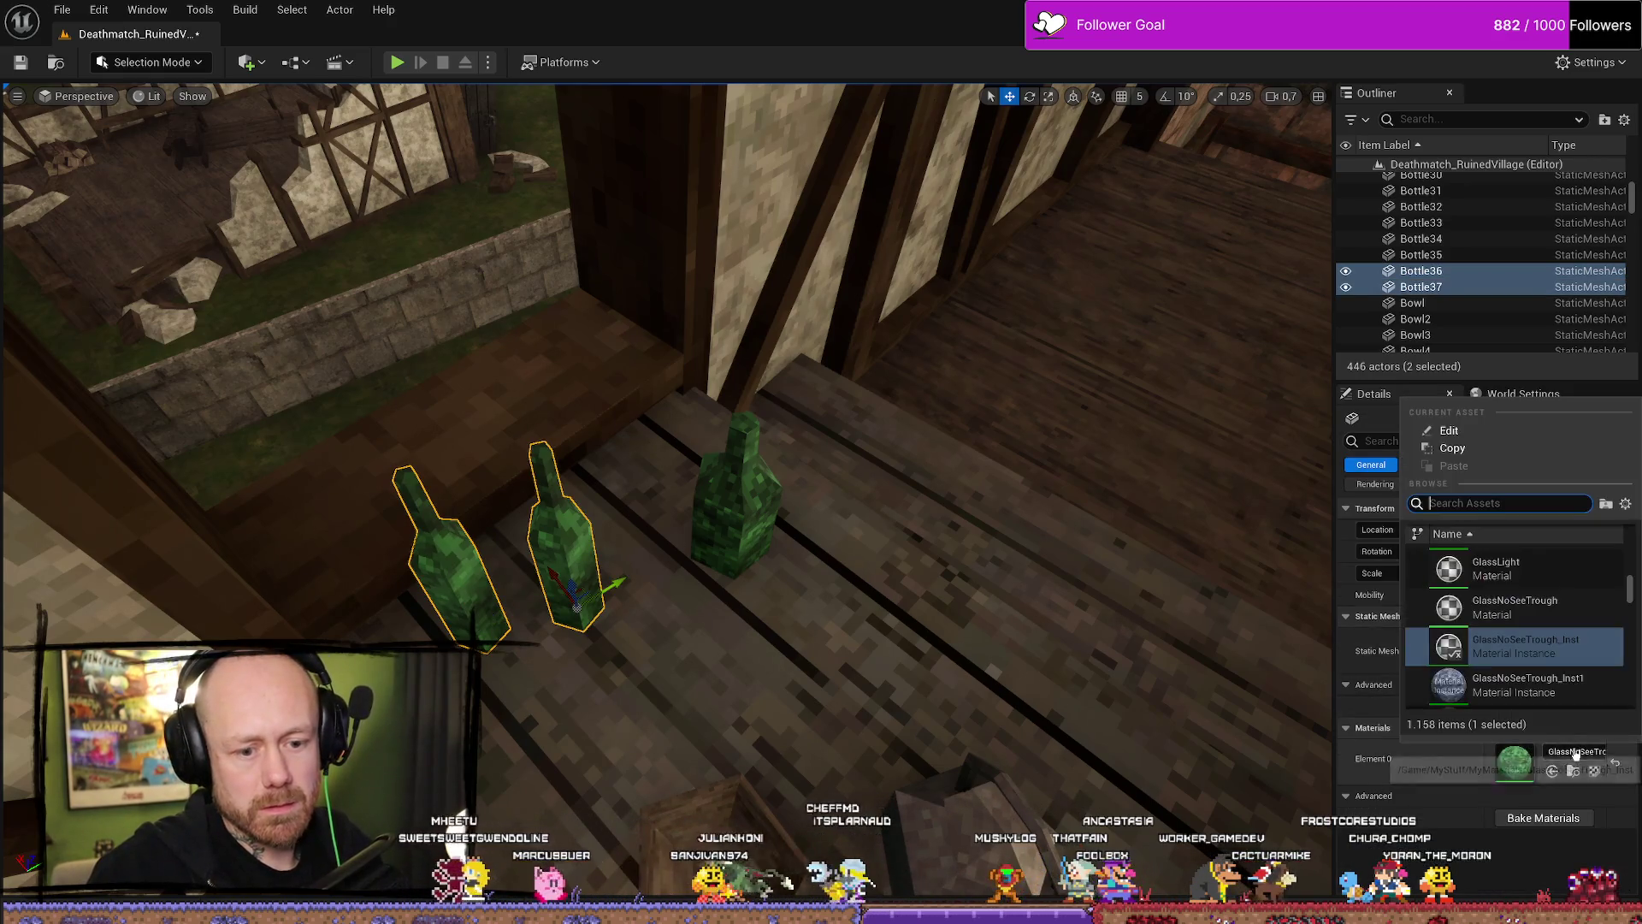
click(1499, 558)
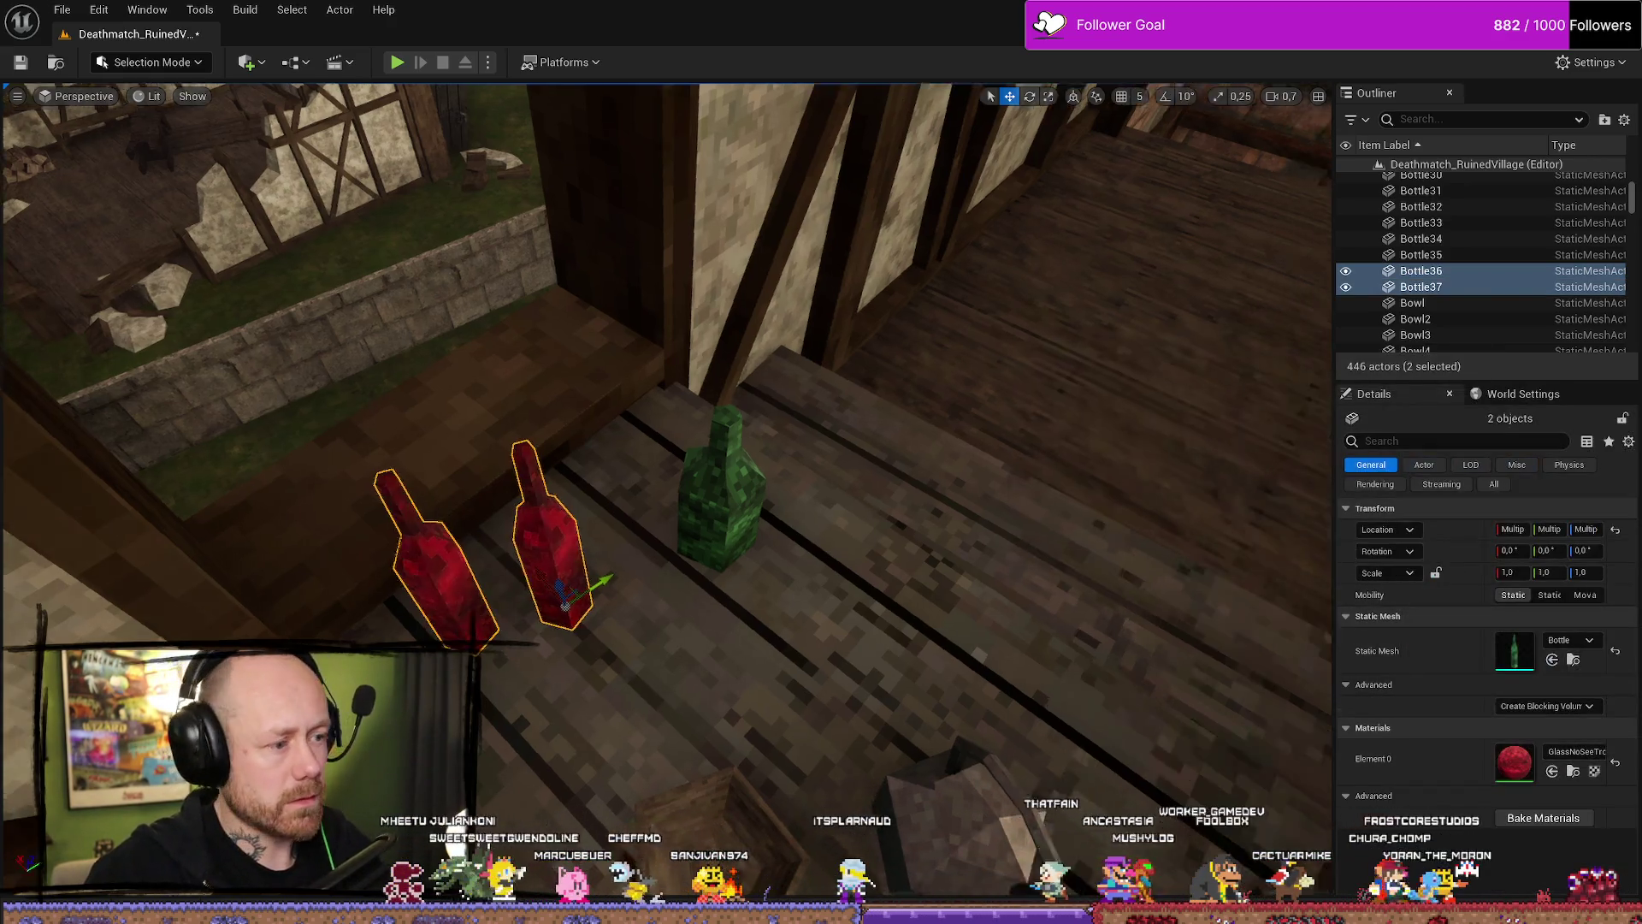
key(ctrl+space)
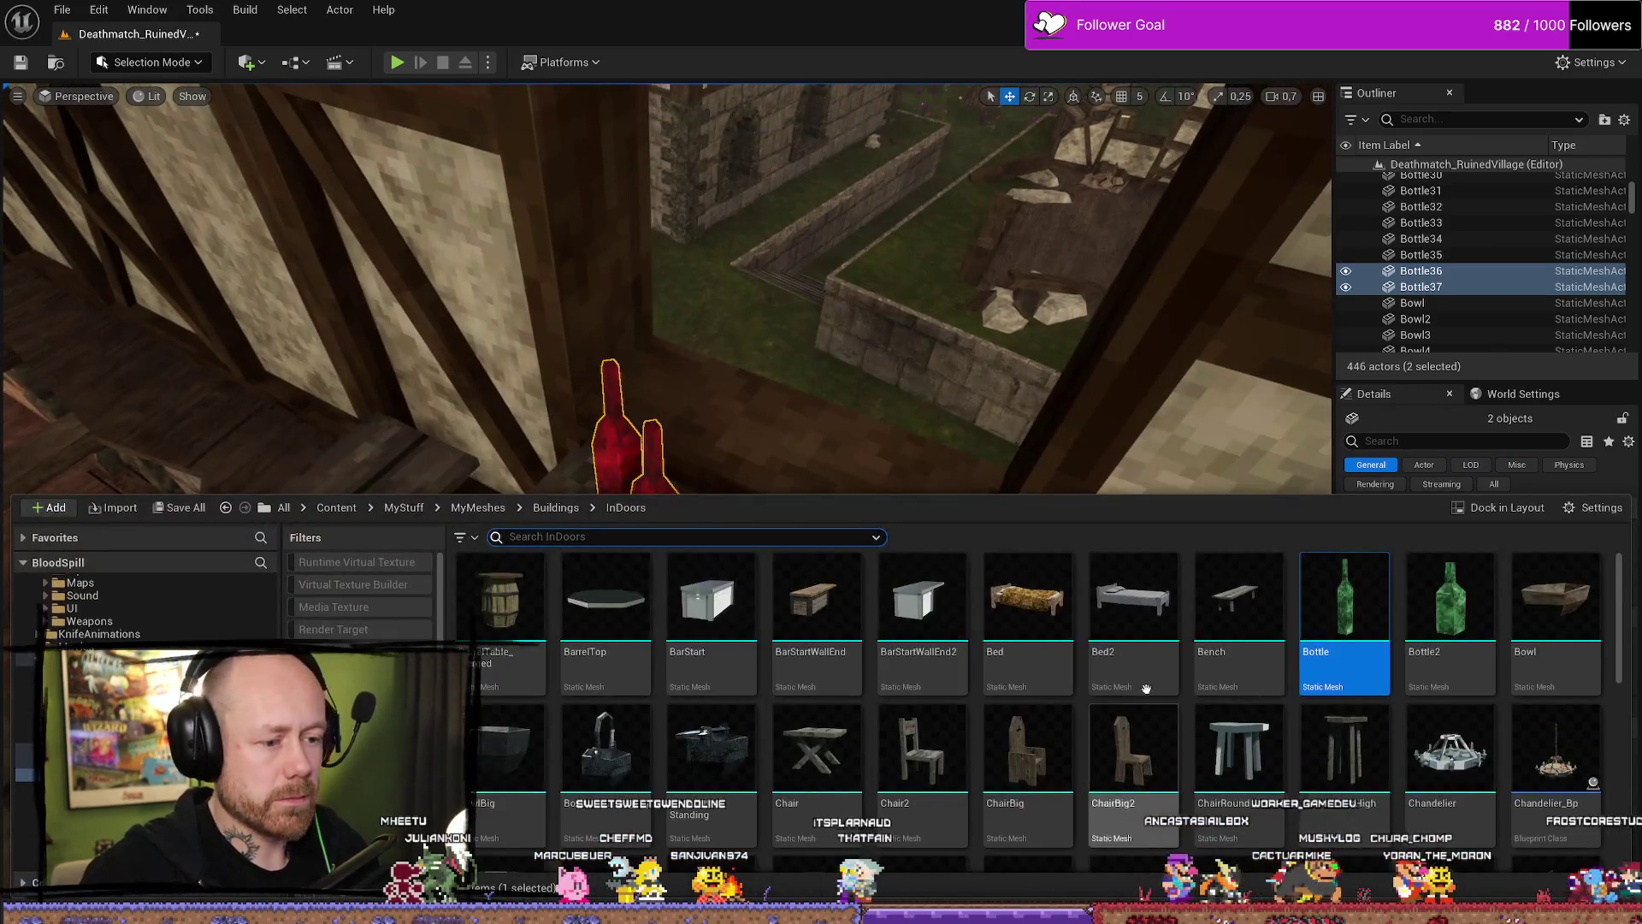
Duplicate a cup twice and carry all three cups over toward the bottles.
scroll(925, 767, down, 1)
scroll(926, 767, up, 1)
key(ctrl+space)
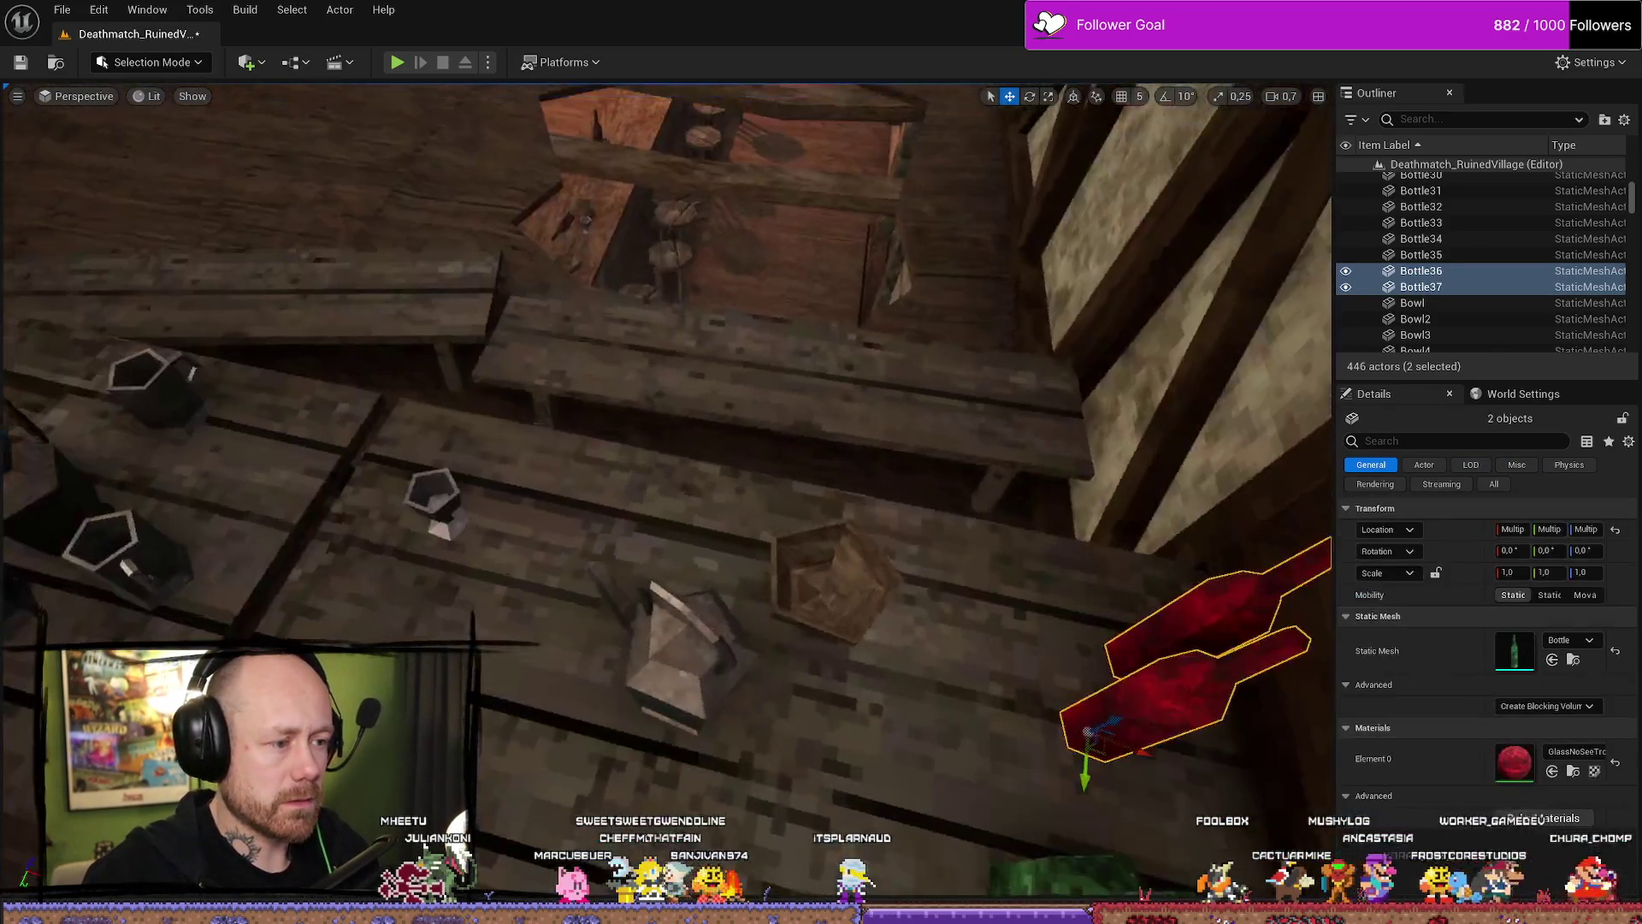
click(442, 513)
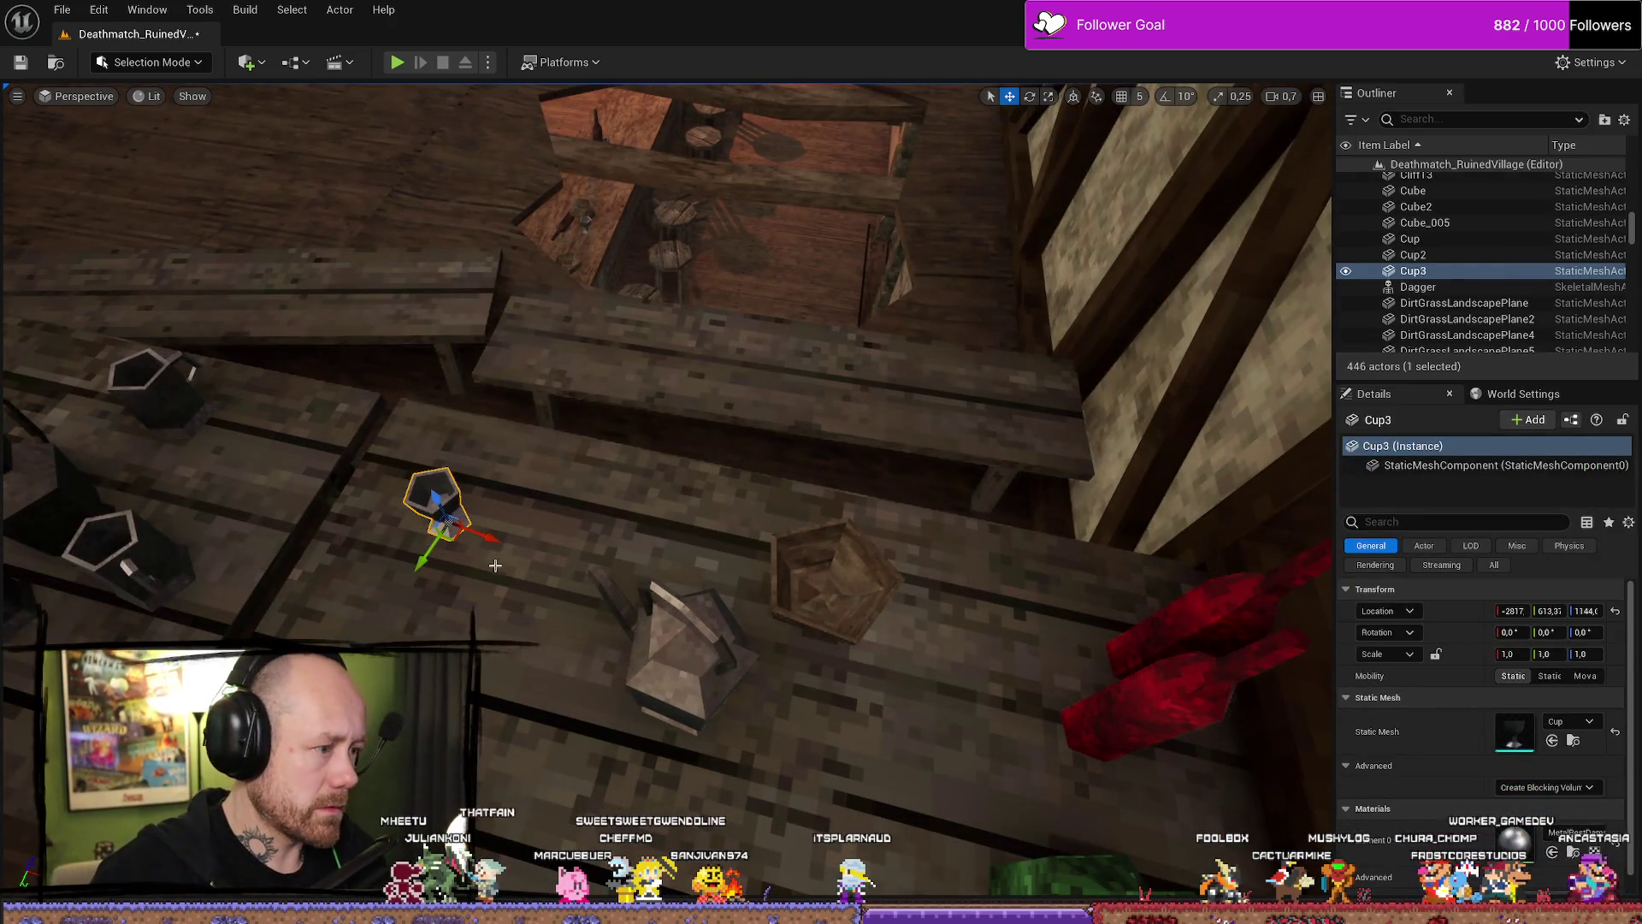
key(ctrl+d)
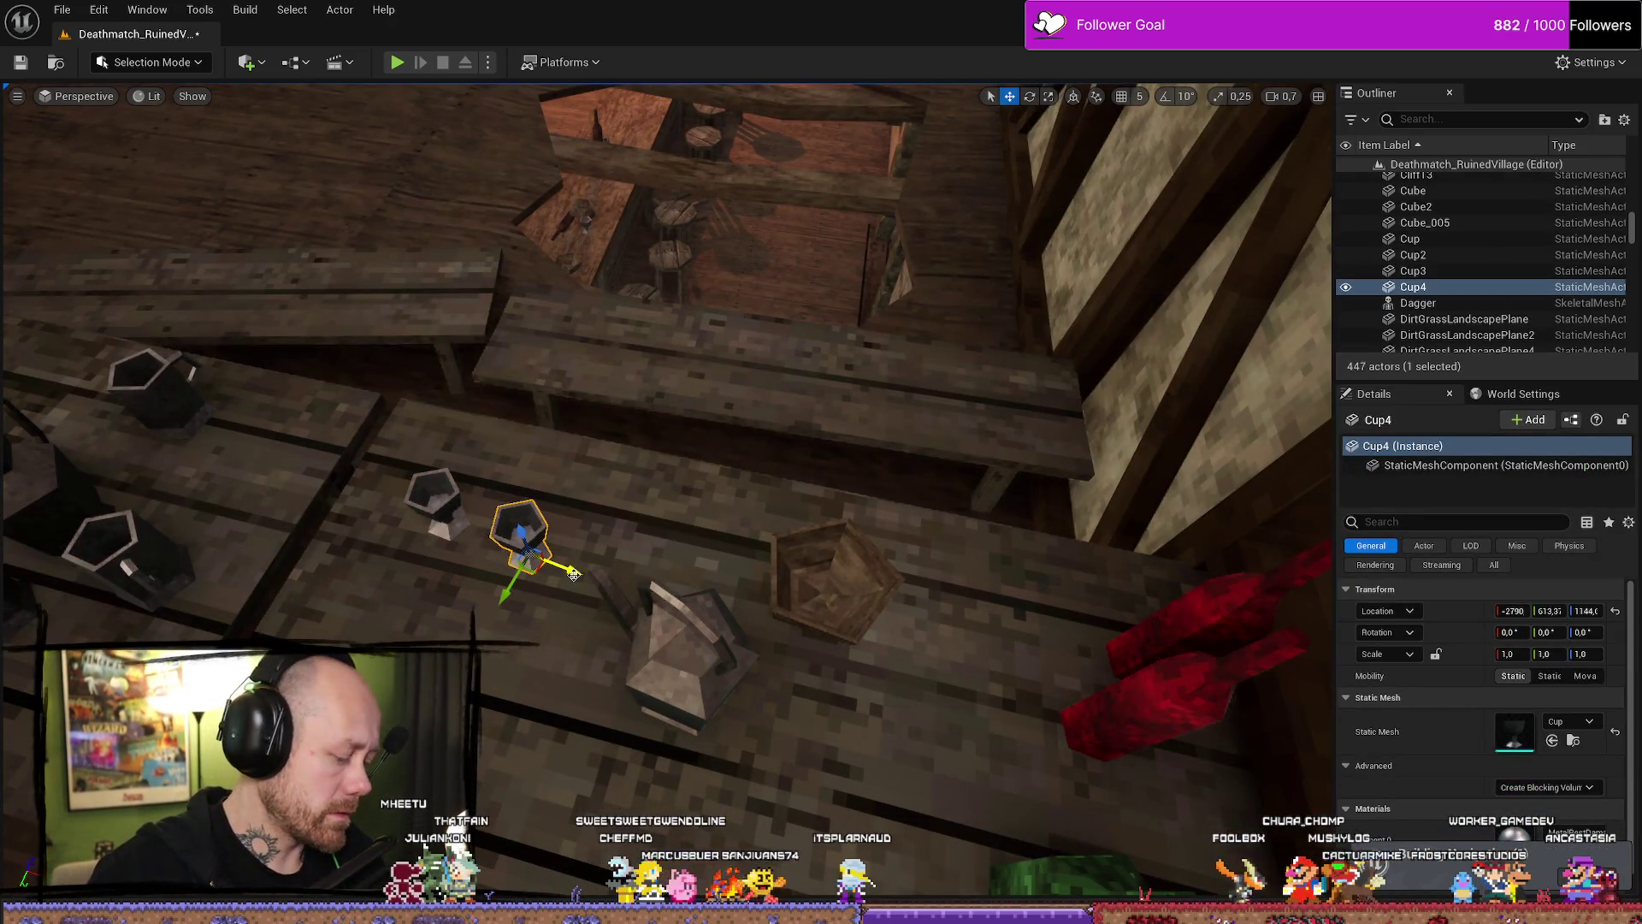
key(ctrl+d)
key(ctrl+d)
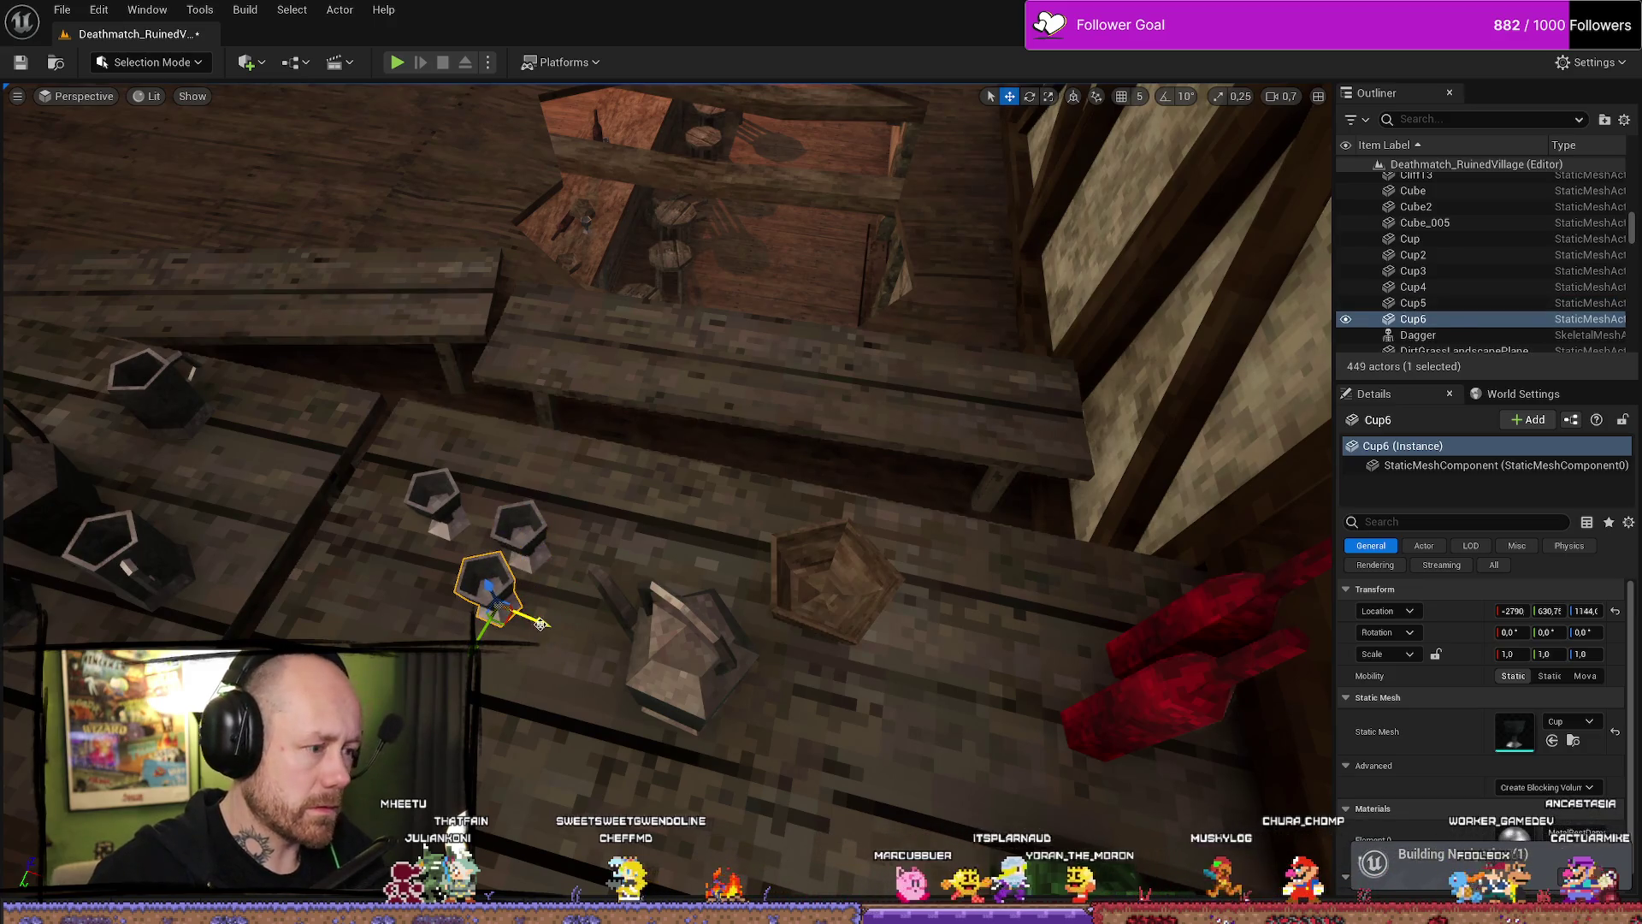
ctrl+click(488, 580)
ctrl+click(517, 524)
mouse_move(571, 573)
mouse_down()
mouse_move(1138, 766)
mouse_move(1121, 761)
mouse_up()
Tip Cup4 onto its side and reposition another cup beside the bottles.
scroll(748, 513, down, 1)
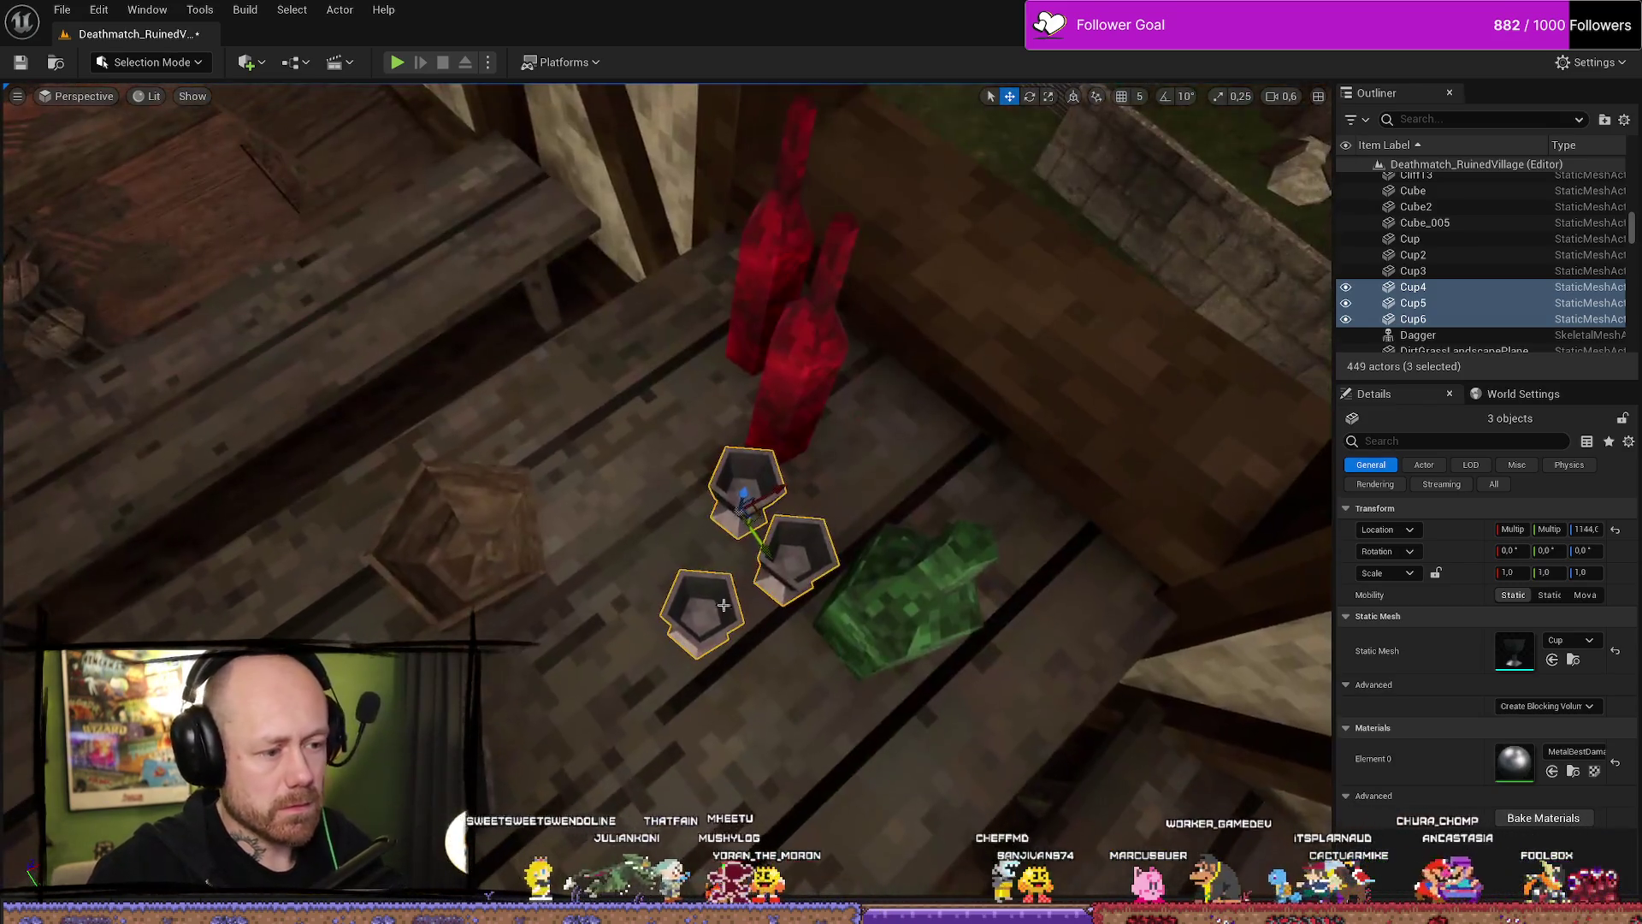
click(755, 510)
drag(778, 556, 666, 396)
click(797, 583)
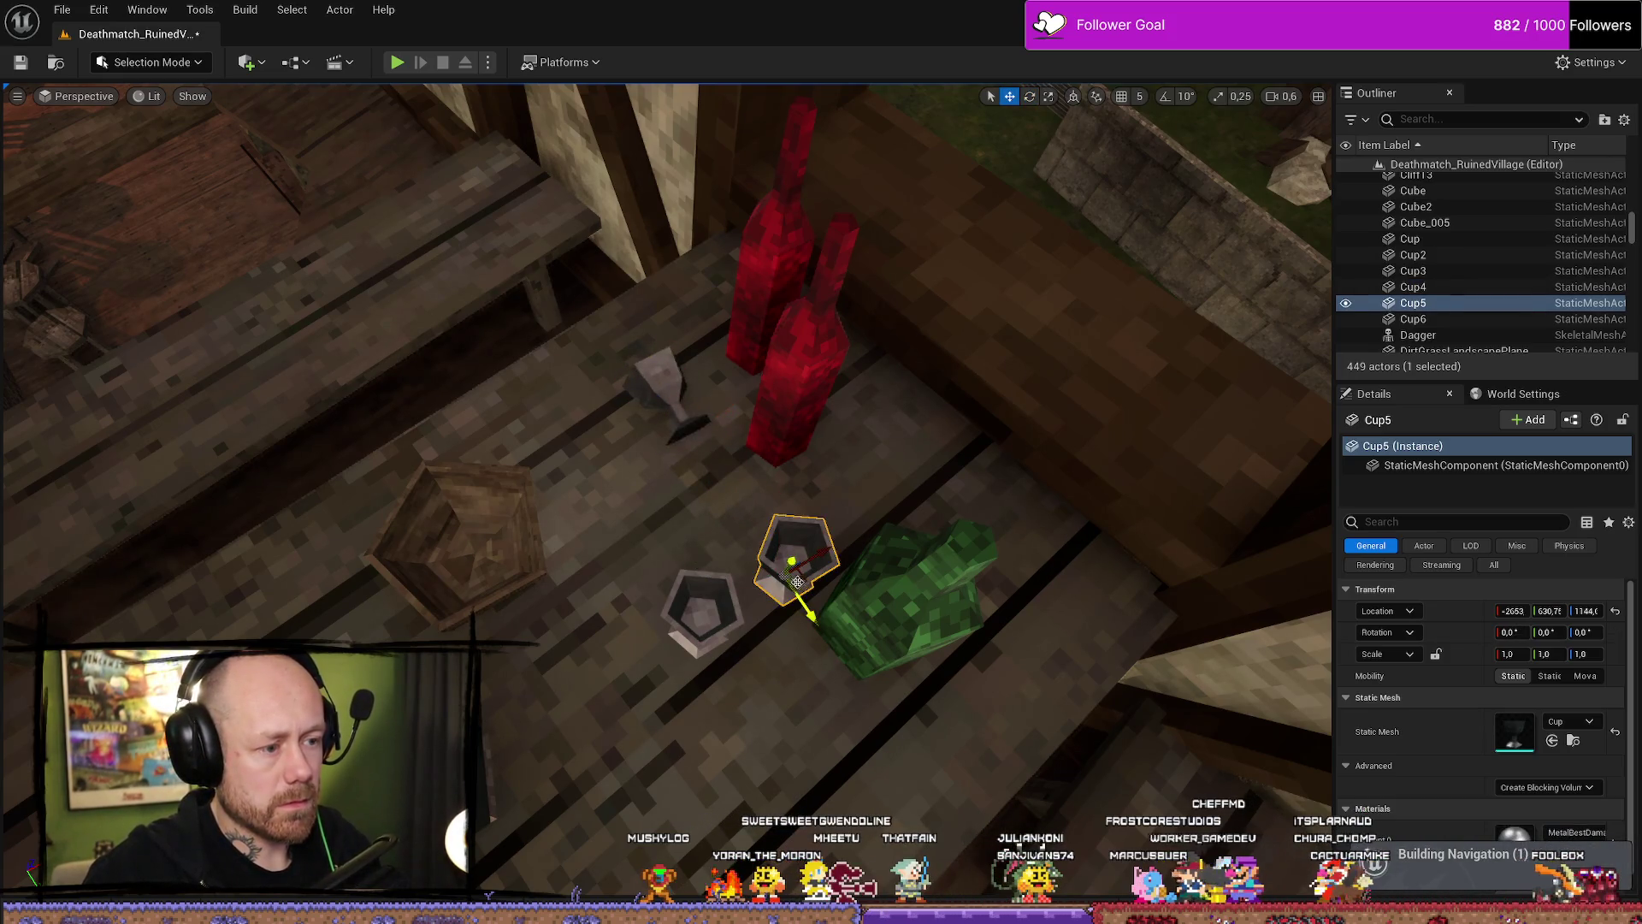
drag(768, 565, 673, 496)
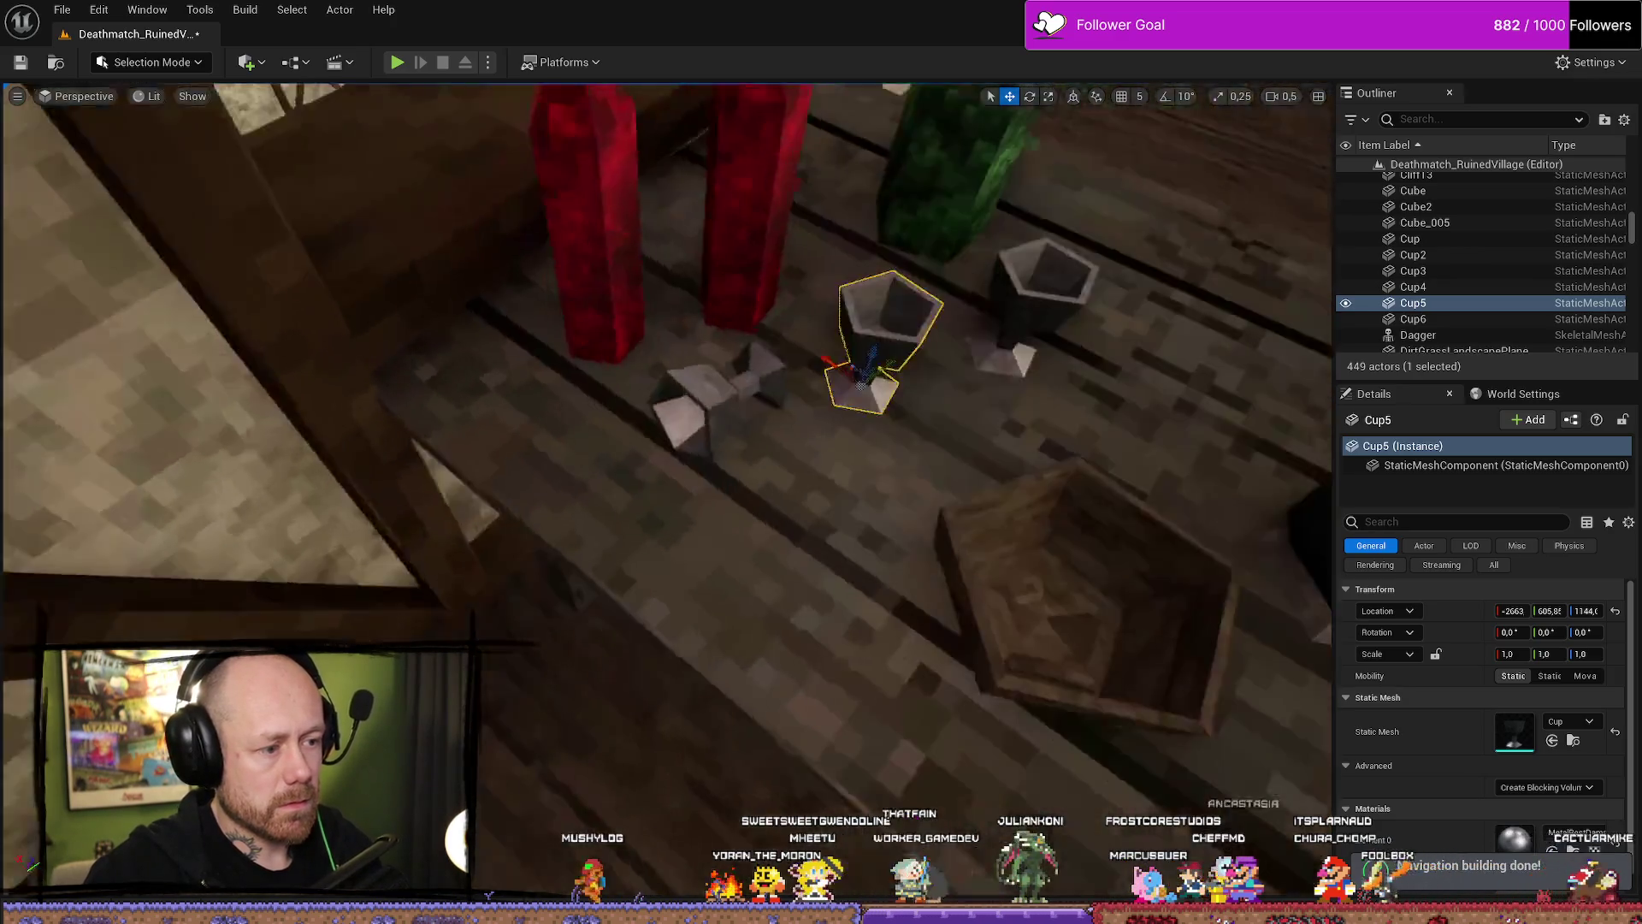
drag(713, 603, 713, 602)
mouse_move(780, 521)
mouse_down()
mouse_move(791, 569)
mouse_move(891, 523)
mouse_move(877, 540)
mouse_move(848, 510)
mouse_up()
Give the third cup the damaged gold metal MetalBestDamaged_Inst2.
click(910, 501)
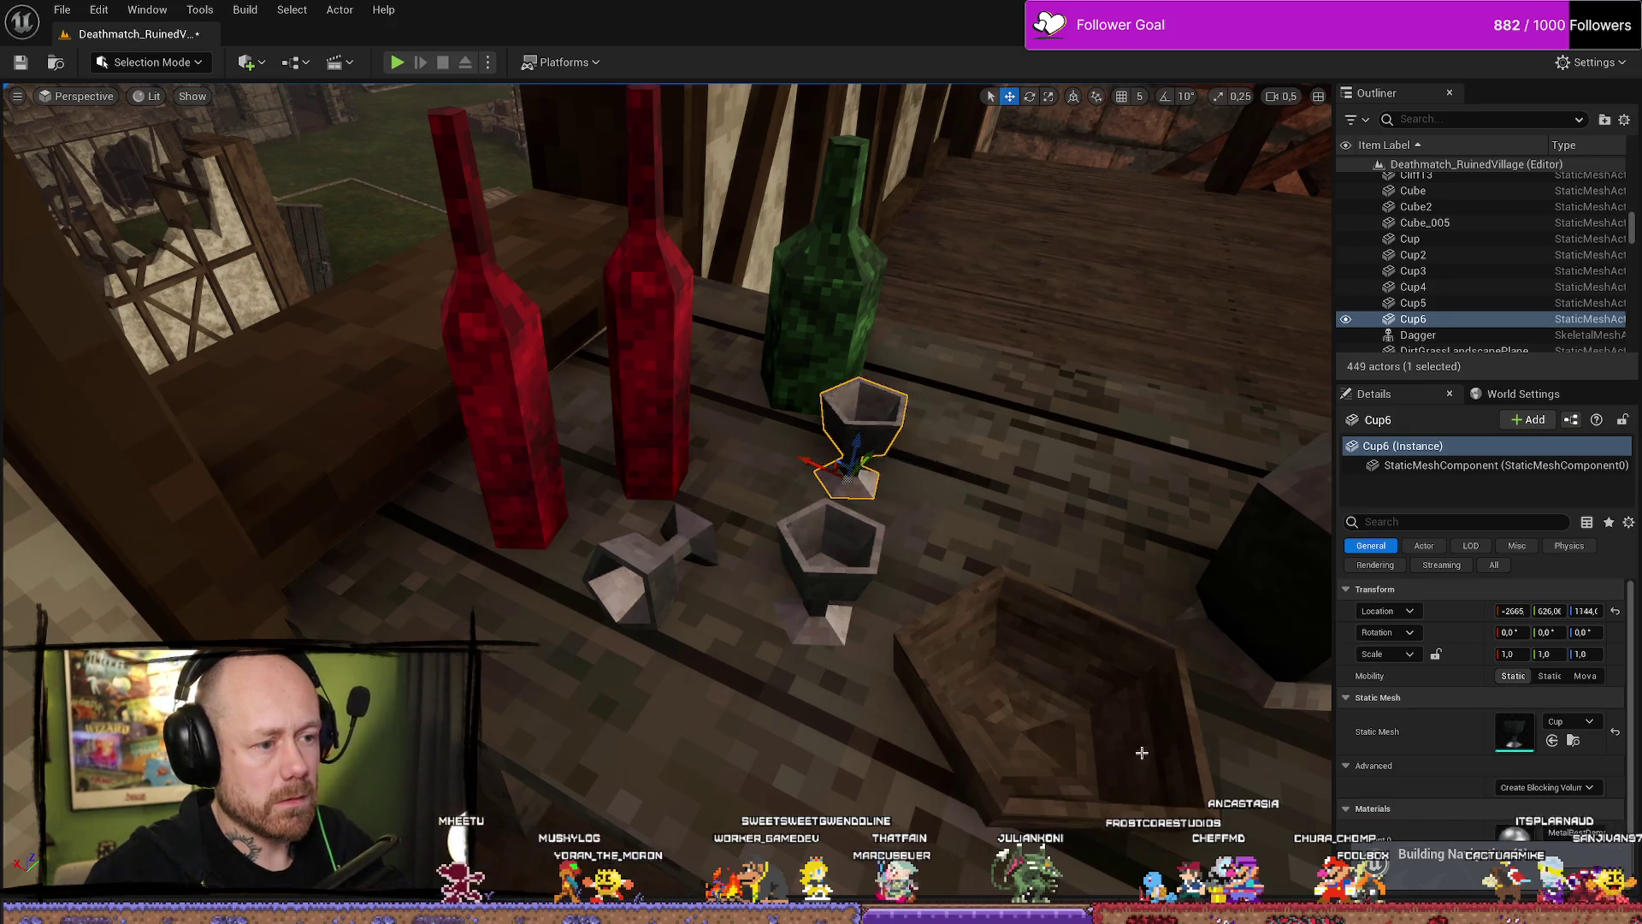
scroll(1553, 819, down, 1)
click(1554, 819)
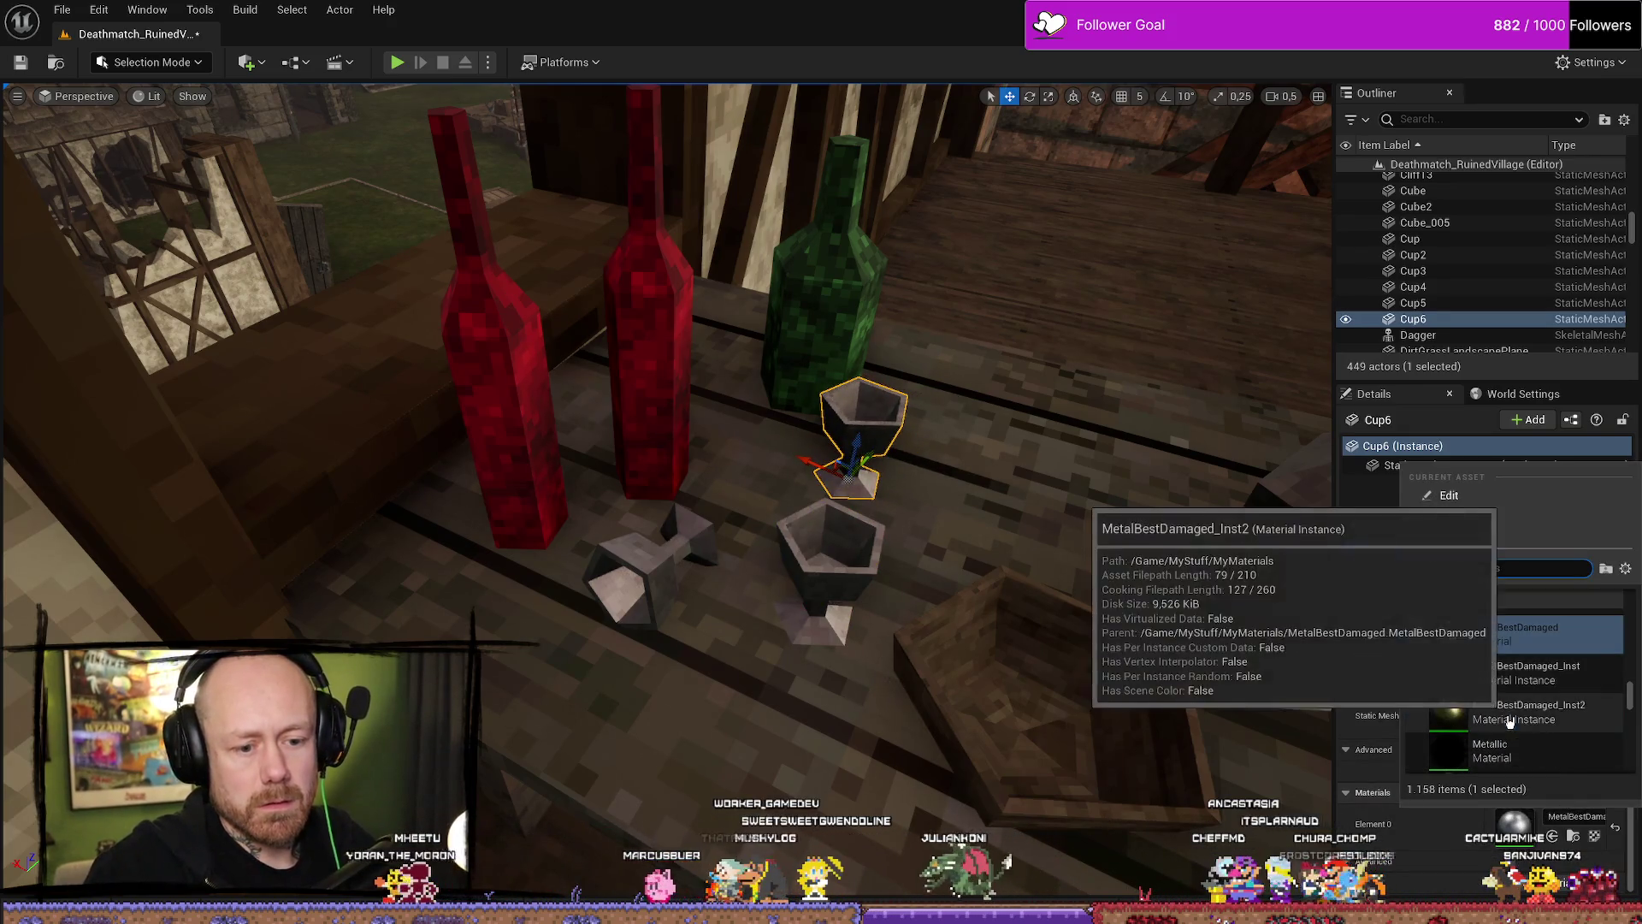
click(1514, 745)
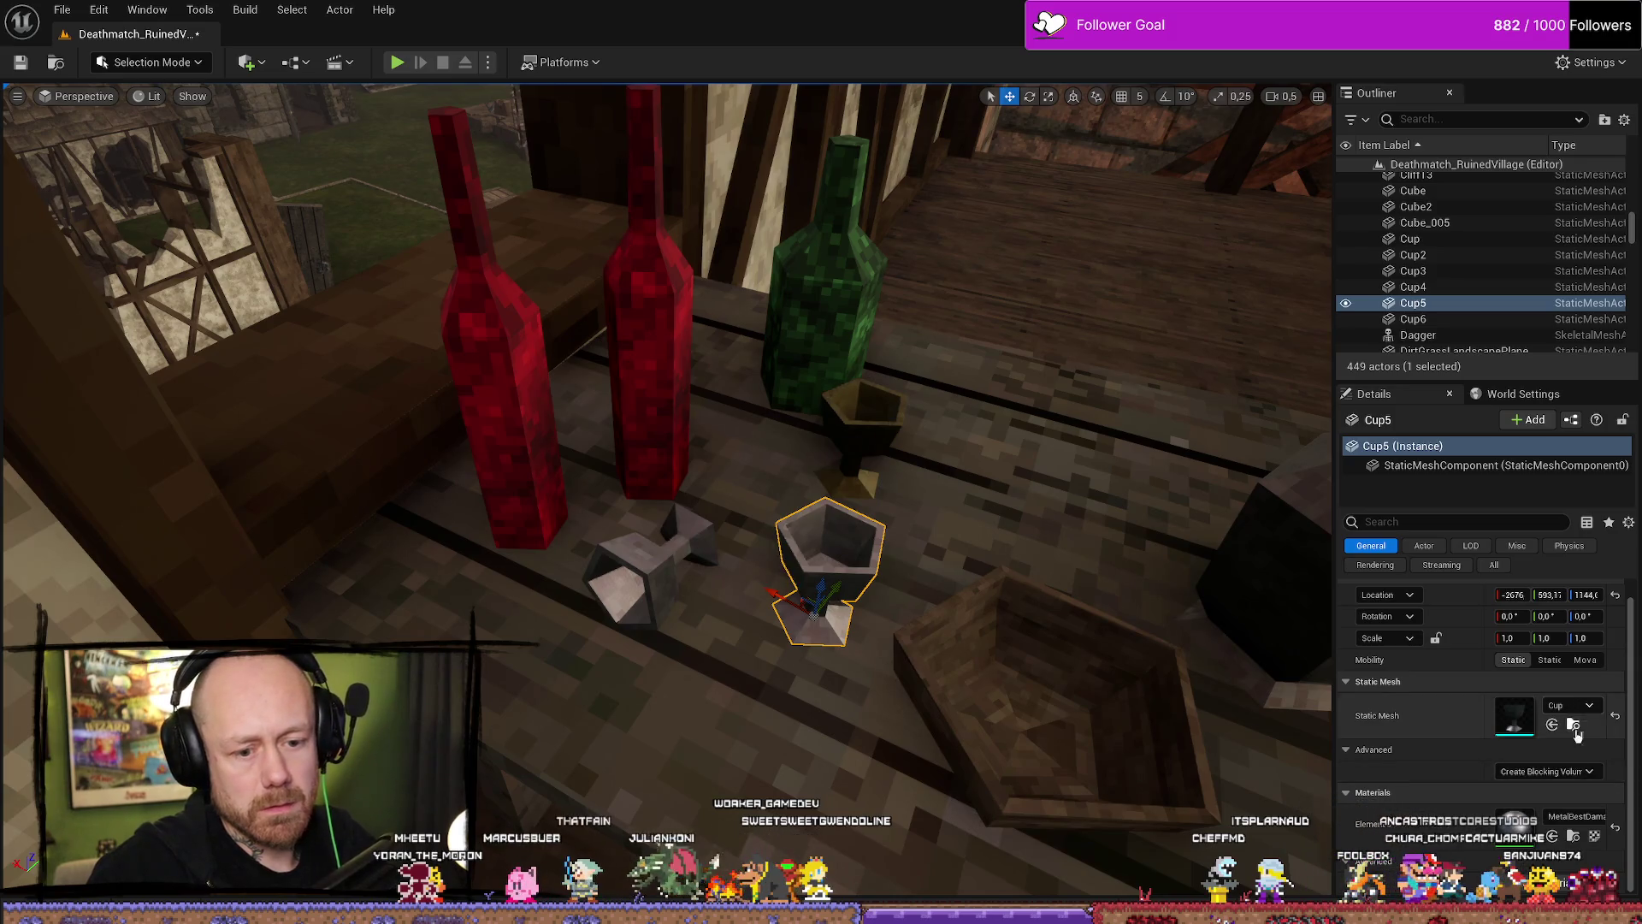
click(1553, 819)
scroll(1513, 697, down, 2)
key(Escape)
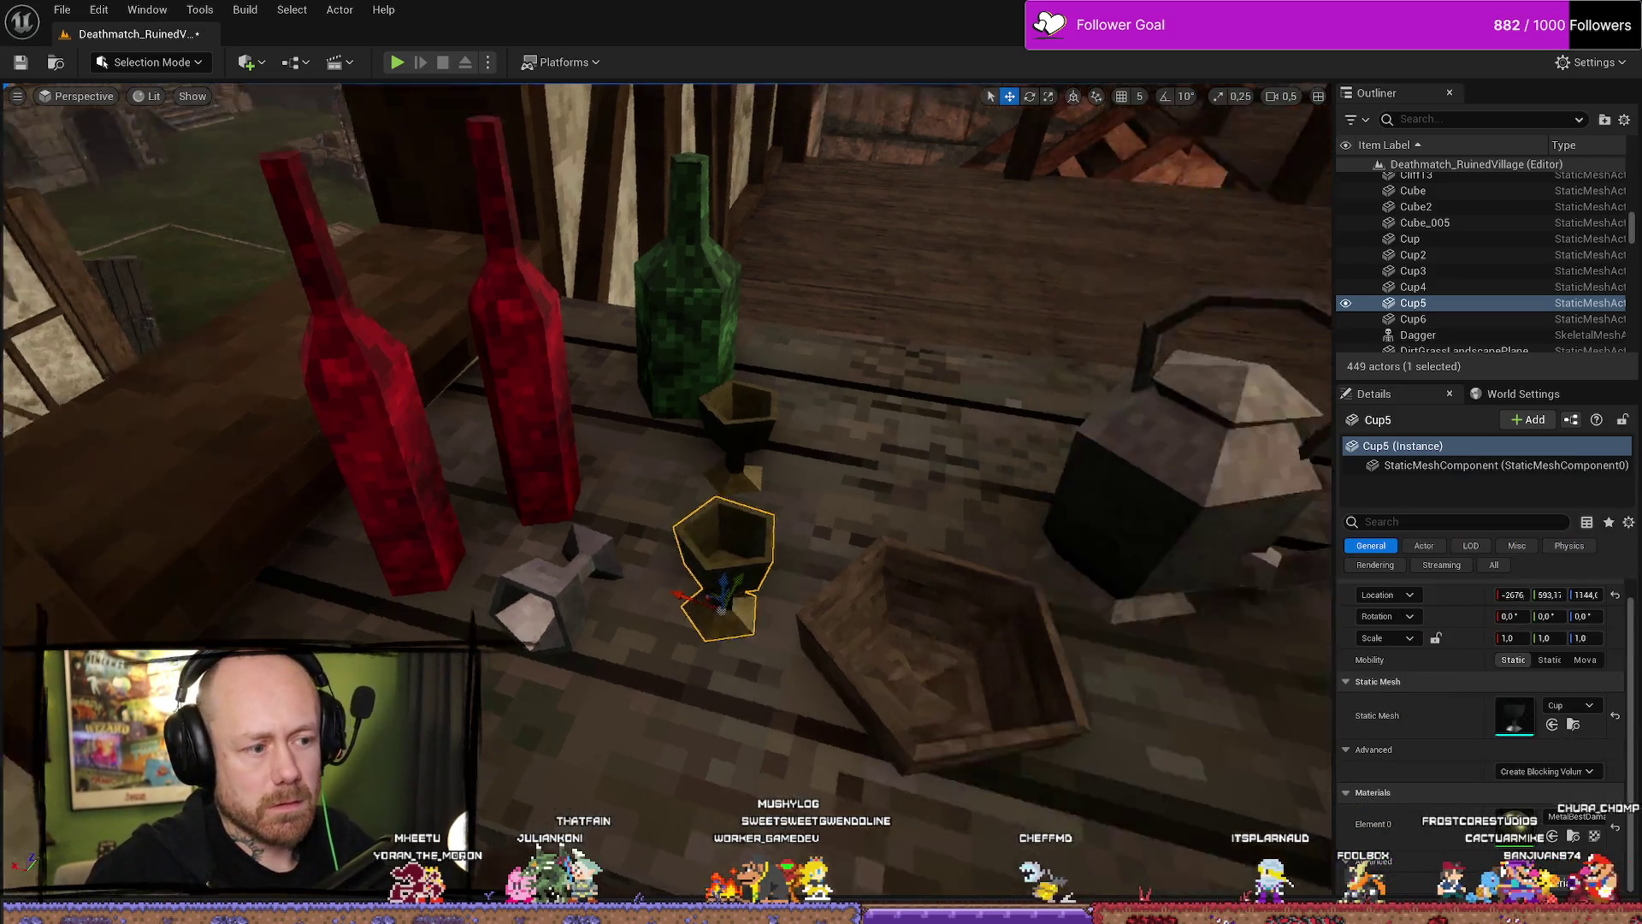
Inspect the cups on the small tabletop up close, leaving their materials unchanged.
click(770, 599)
mouse_move(667, 427)
mouse_down()
mouse_move(599, 445)
mouse_move(684, 428)
mouse_move(658, 411)
mouse_up()
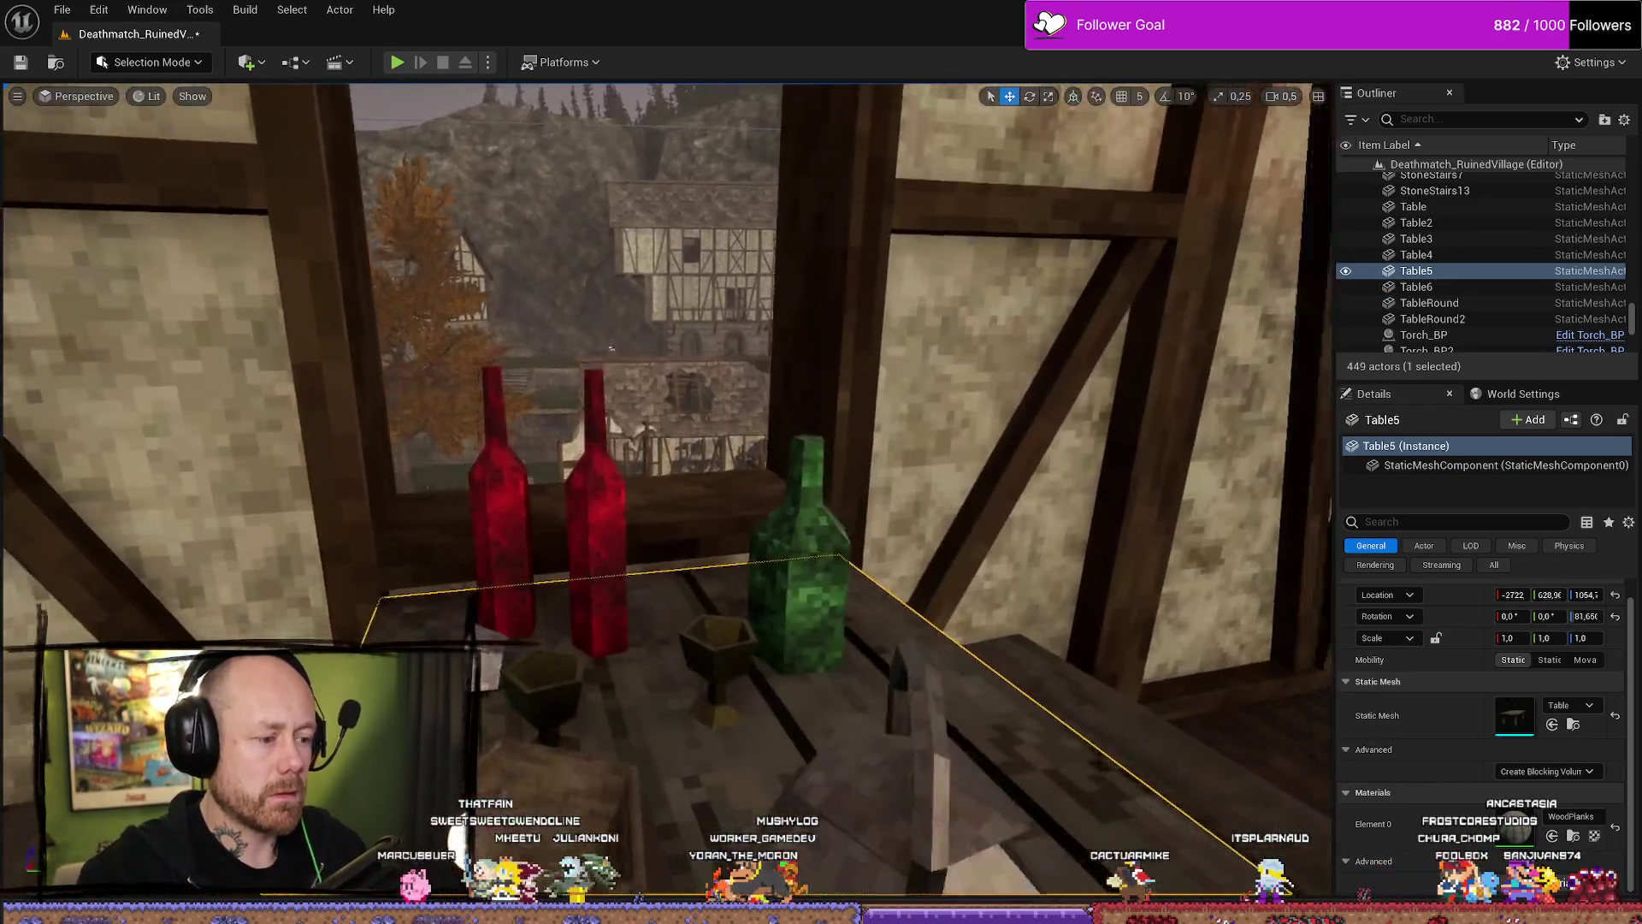
drag(611, 348, 650, 385)
click(715, 475)
drag(402, 271, 402, 272)
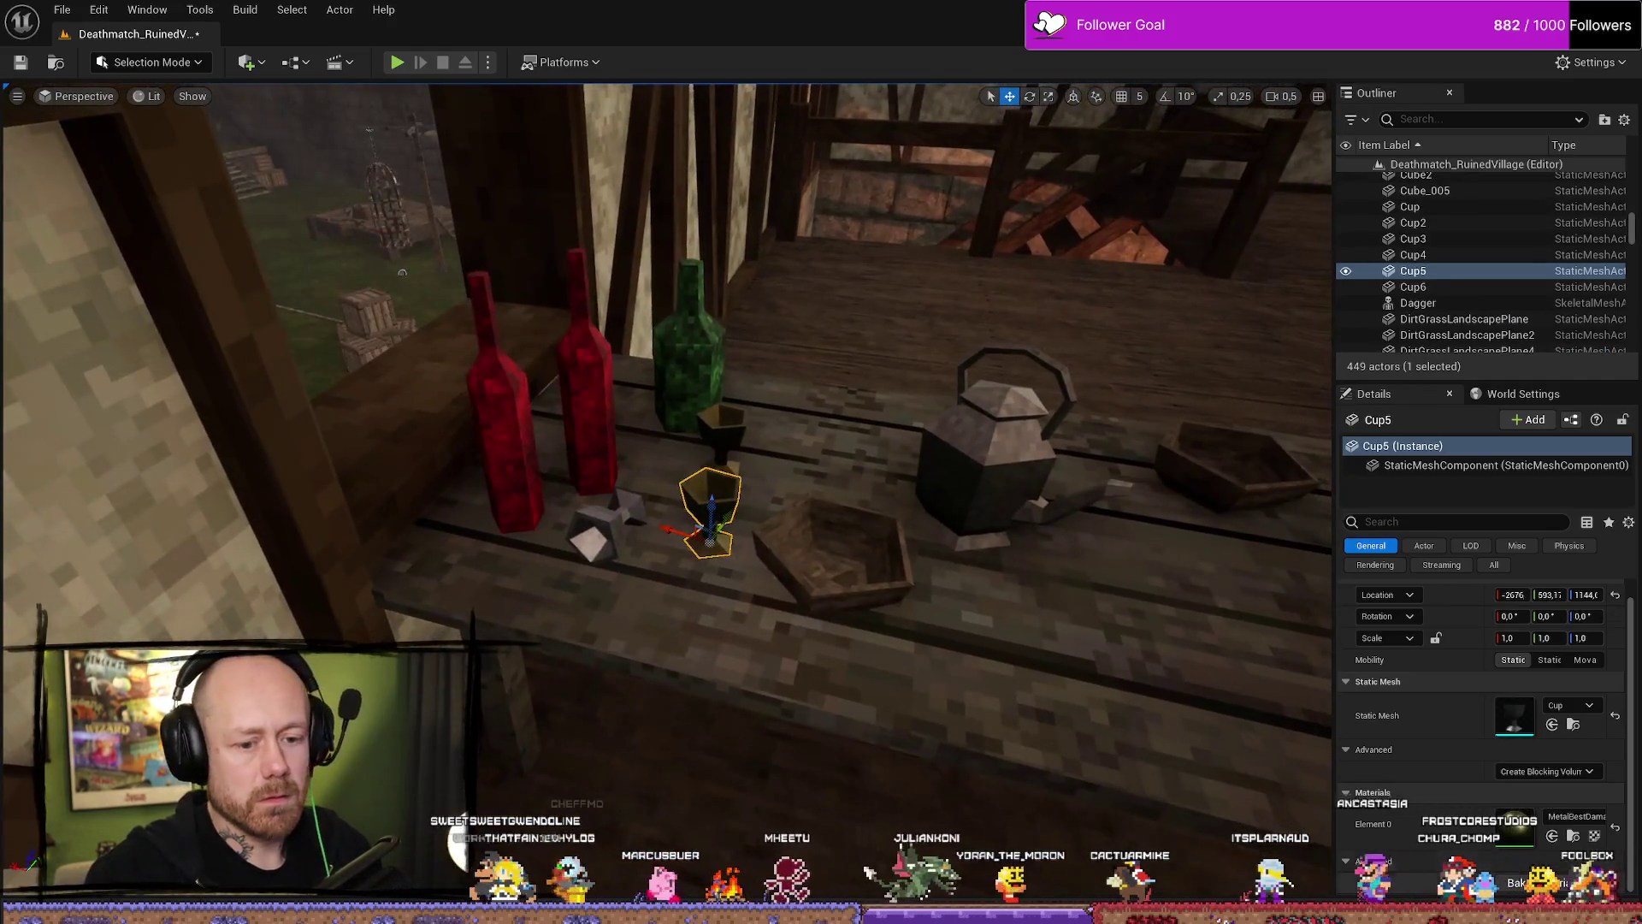
click(1562, 821)
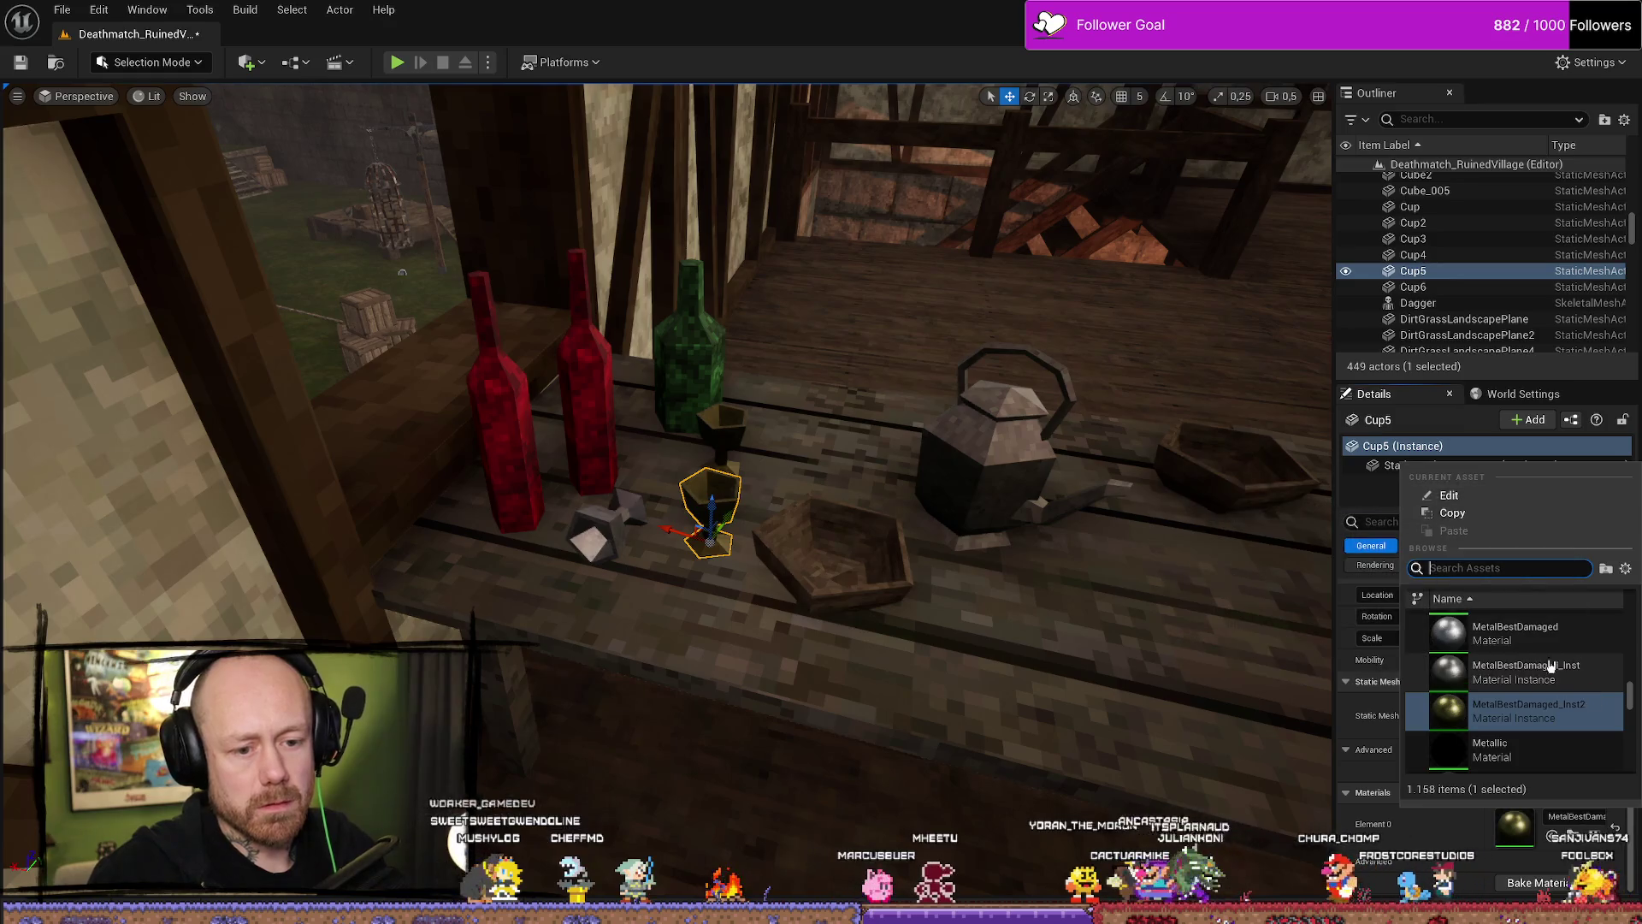
click(1469, 639)
click(615, 522)
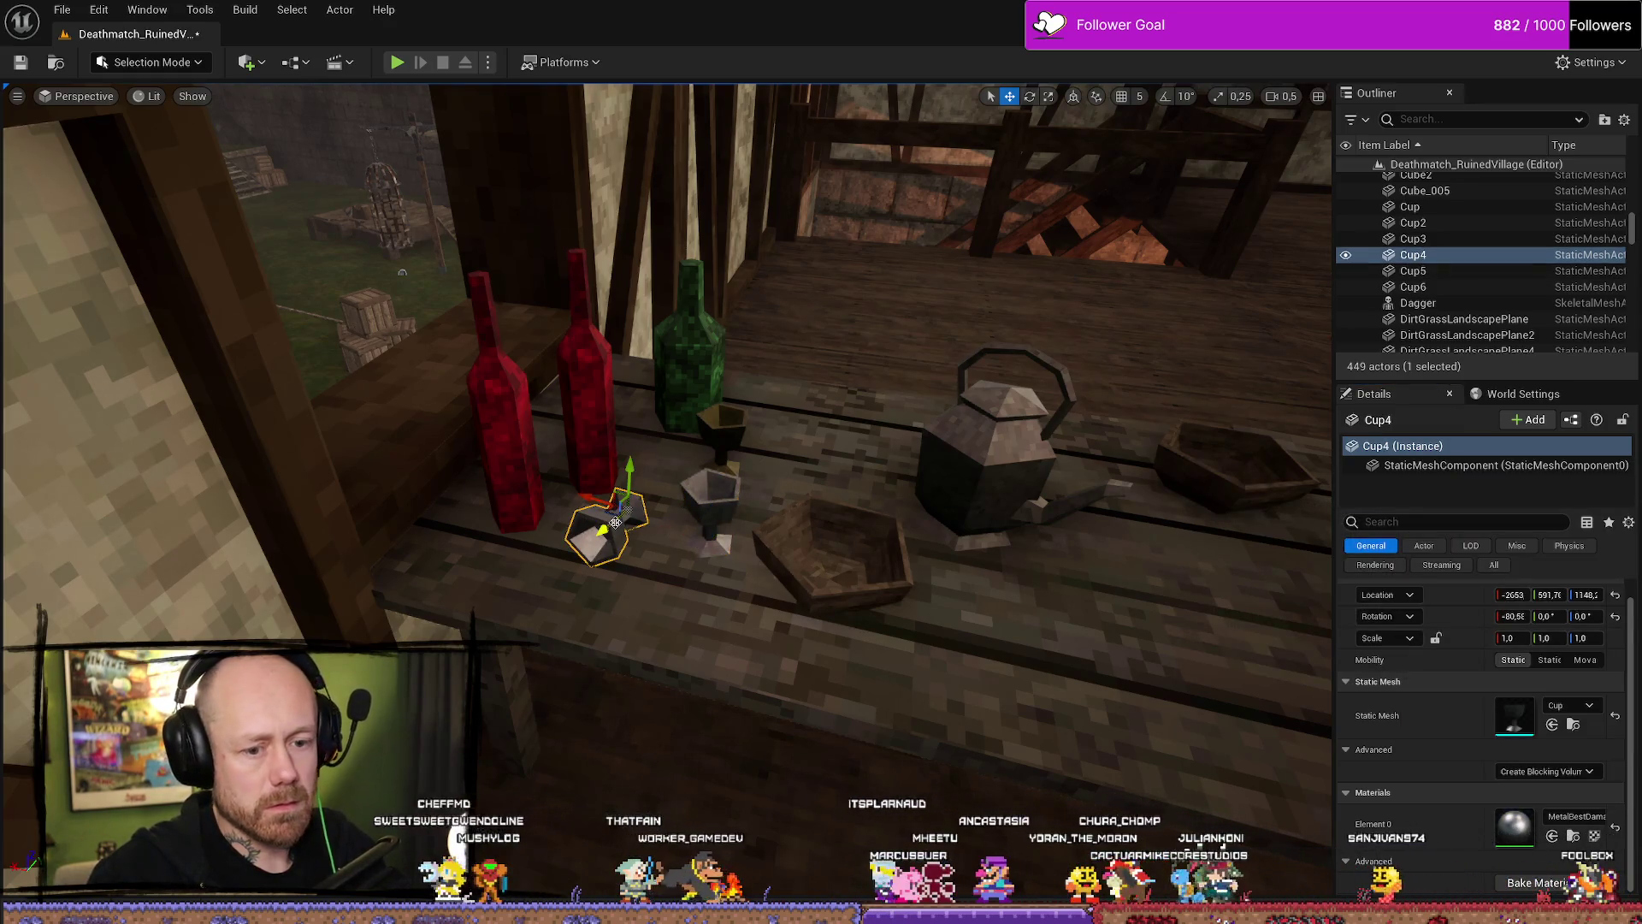
drag(1322, 701, 1322, 702)
click(1322, 701)
scroll(667, 496, up, 1)
Select both table sections with their benches and frame the group.
key(w)
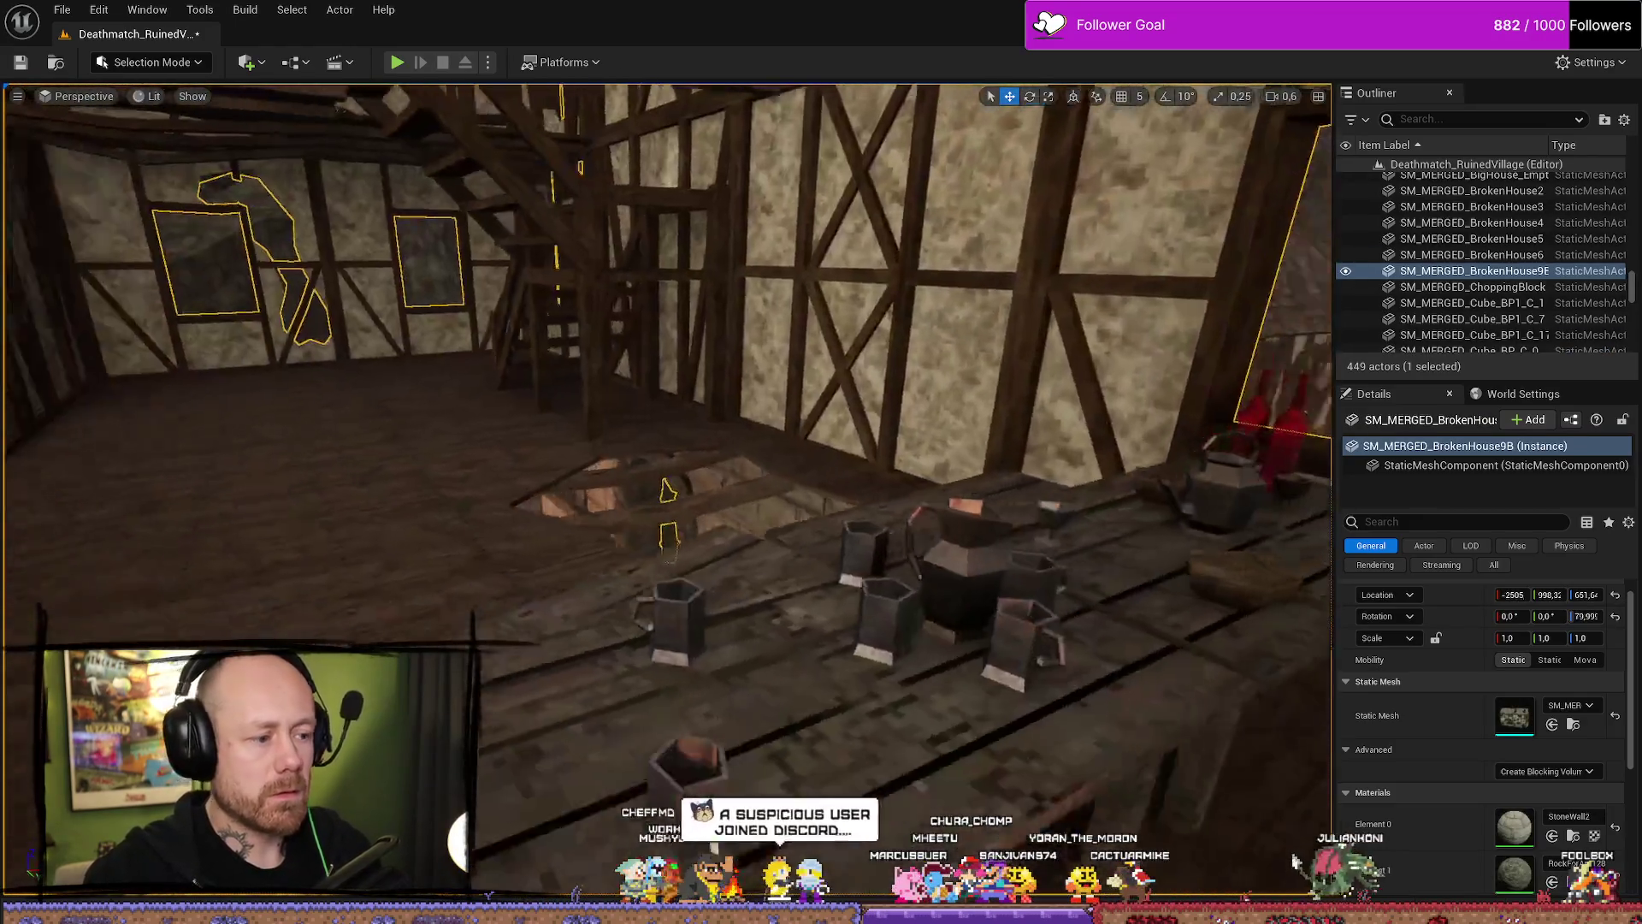
mouse_move(667, 497)
mouse_down()
mouse_move(462, 453)
mouse_move(633, 513)
mouse_move(616, 522)
mouse_move(650, 479)
mouse_move(668, 530)
mouse_move(633, 445)
mouse_move(599, 453)
mouse_move(616, 514)
mouse_move(650, 479)
mouse_move(633, 462)
mouse_move(650, 496)
mouse_move(599, 547)
mouse_up()
click(556, 462)
ctrl+click(574, 581)
ctrl+click(770, 411)
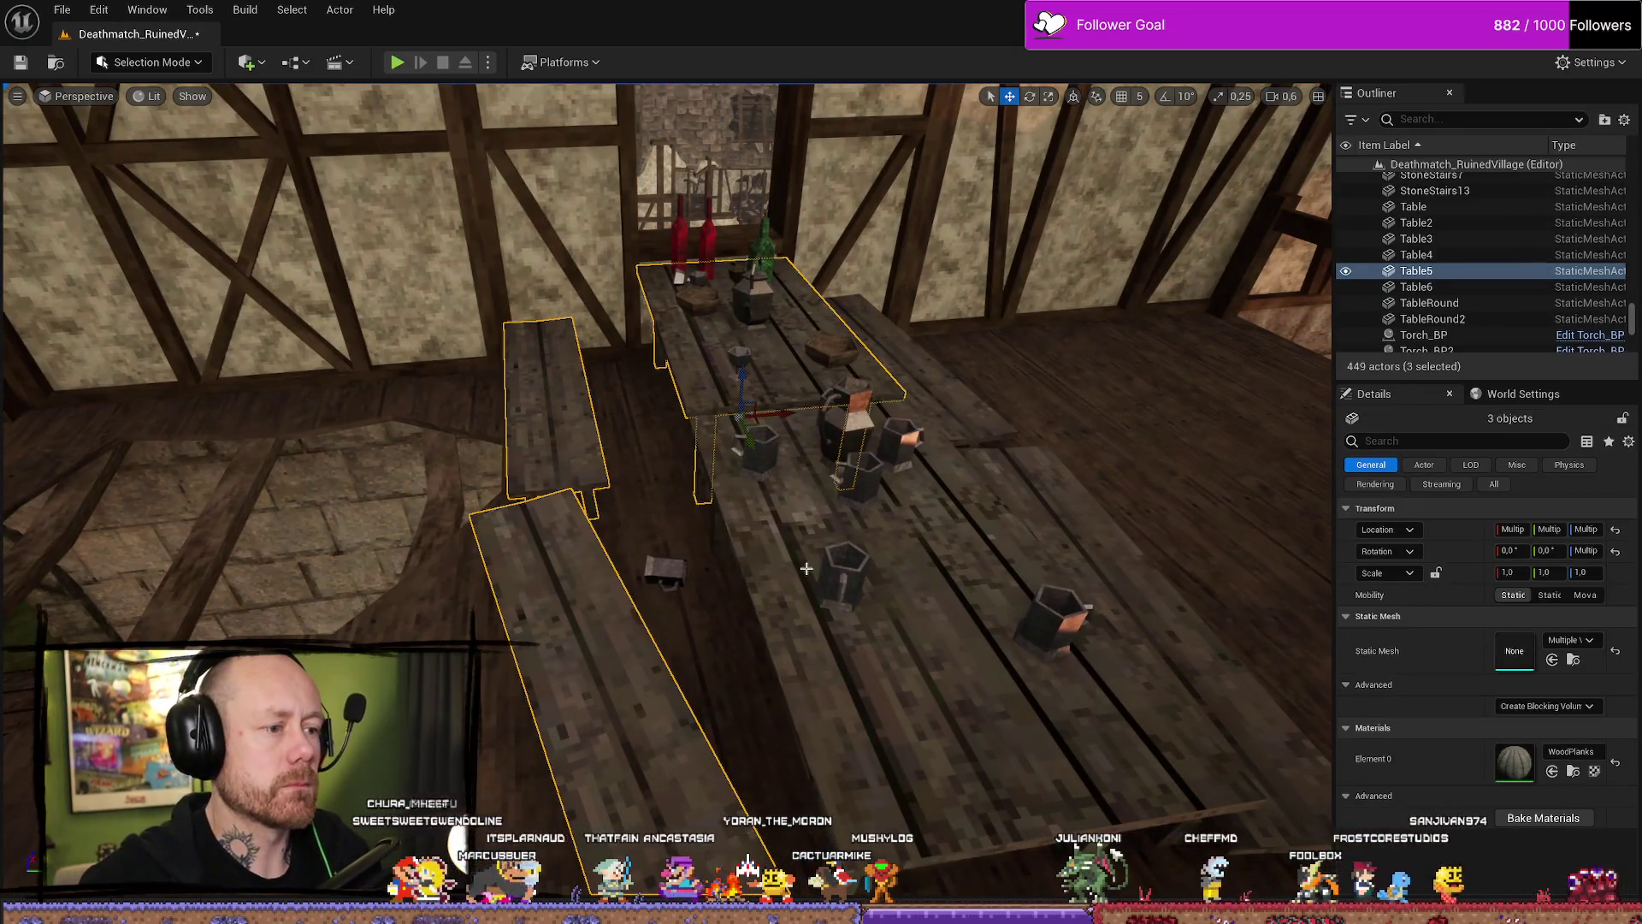
ctrl+click(967, 528)
ctrl+click(1099, 539)
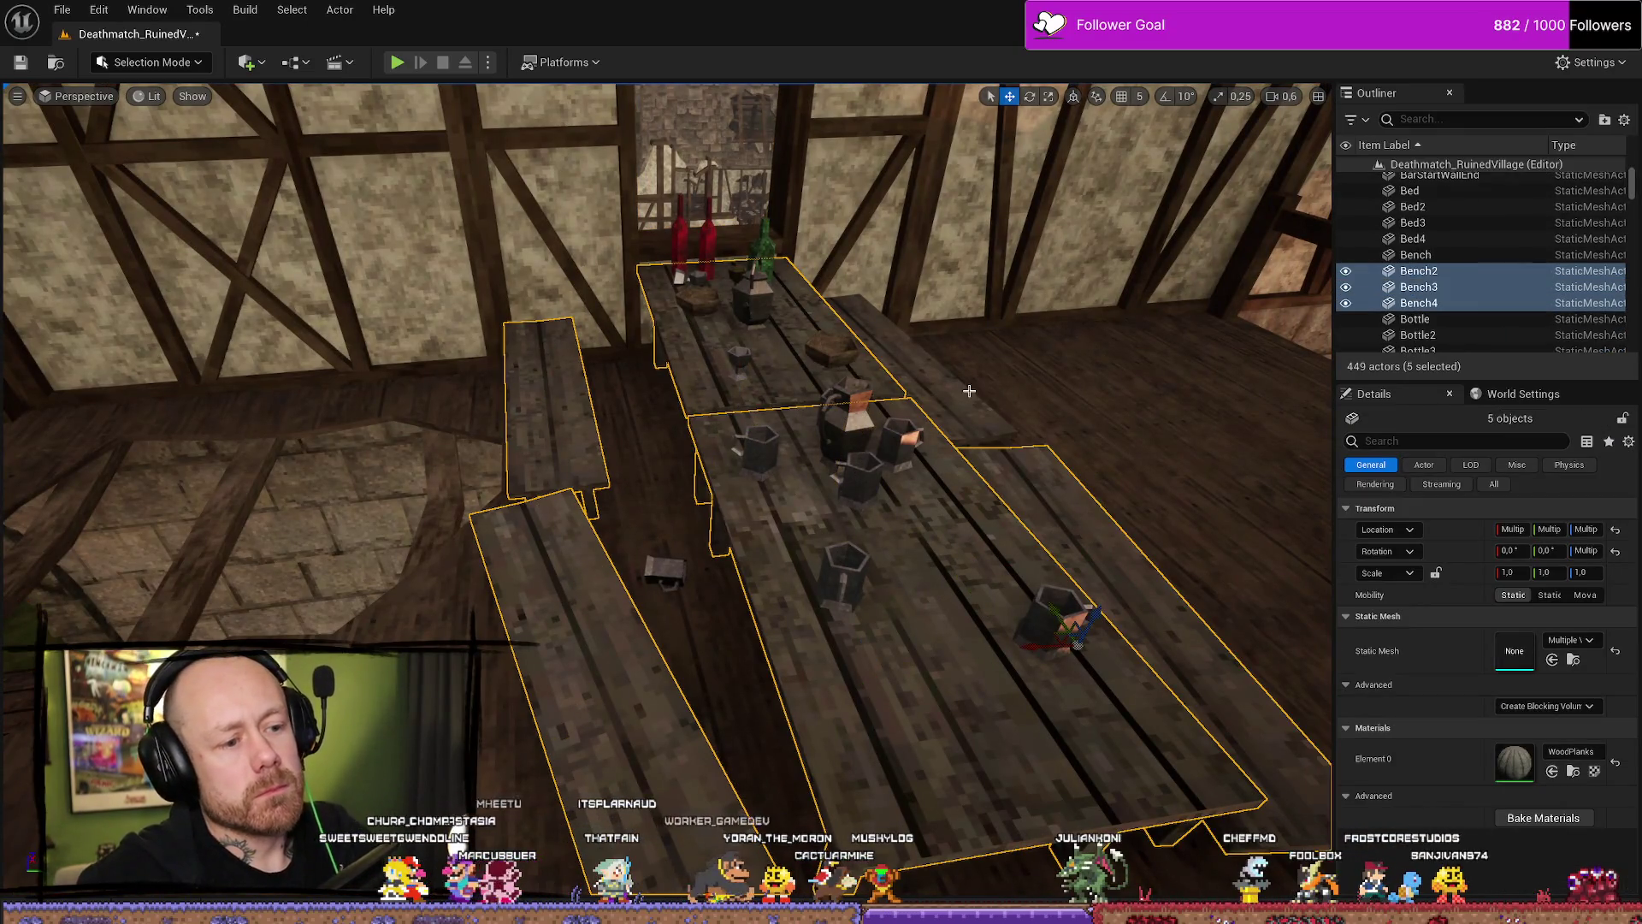
ctrl+click(992, 385)
key(f)
Duplicate the tables and benches into a second set and view the copies.
key(ctrl+d)
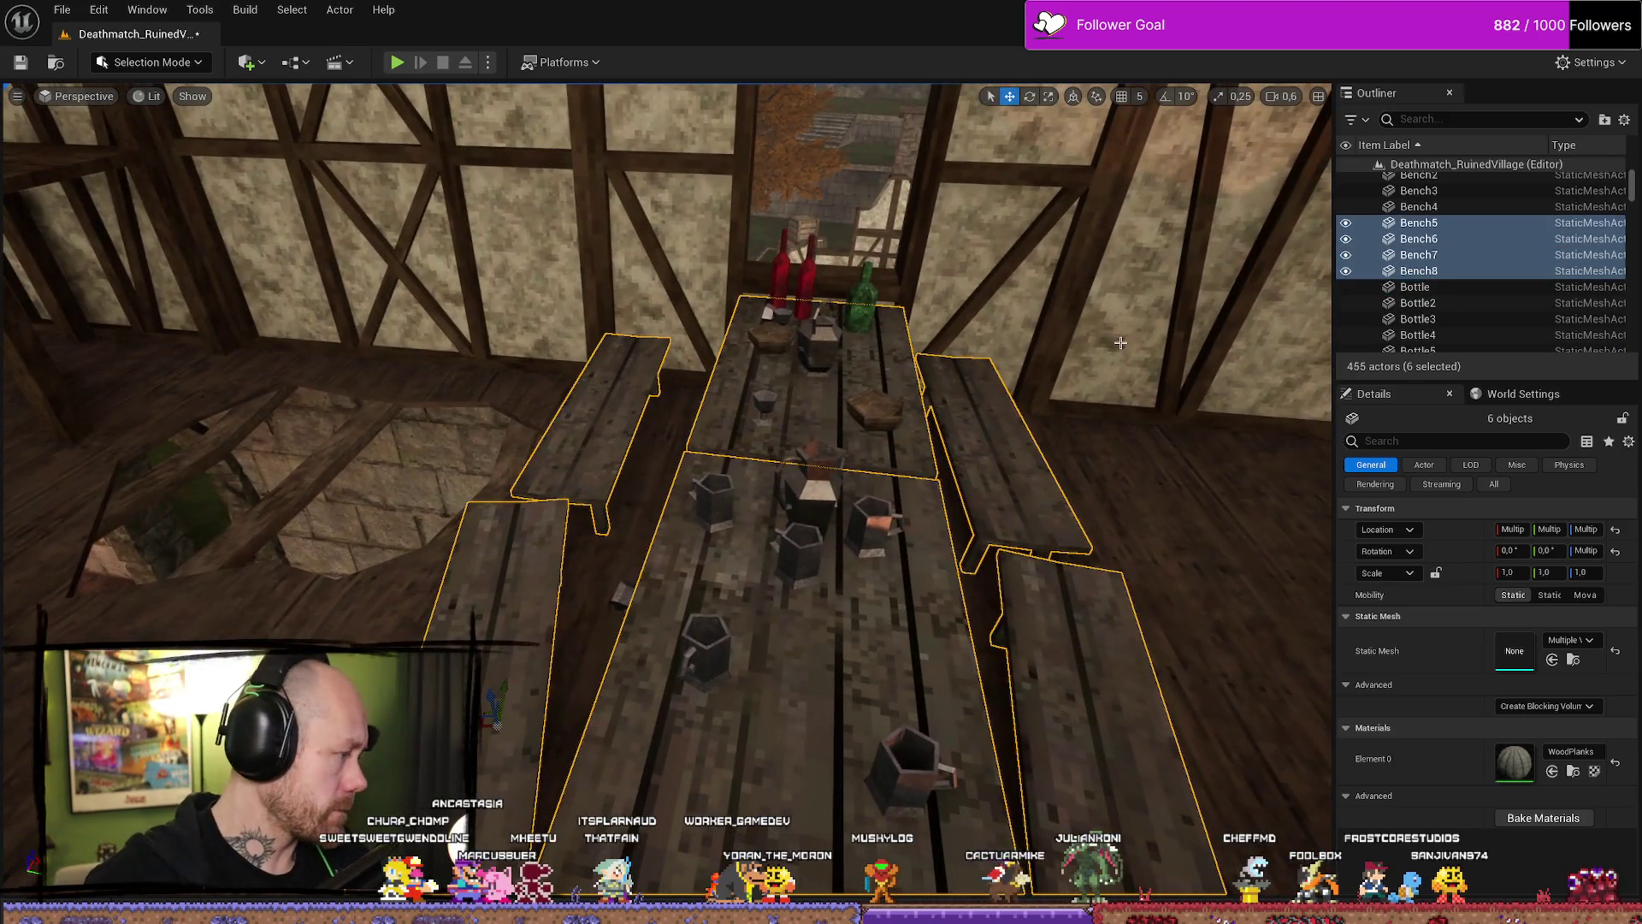
drag(990, 414, 955, 468)
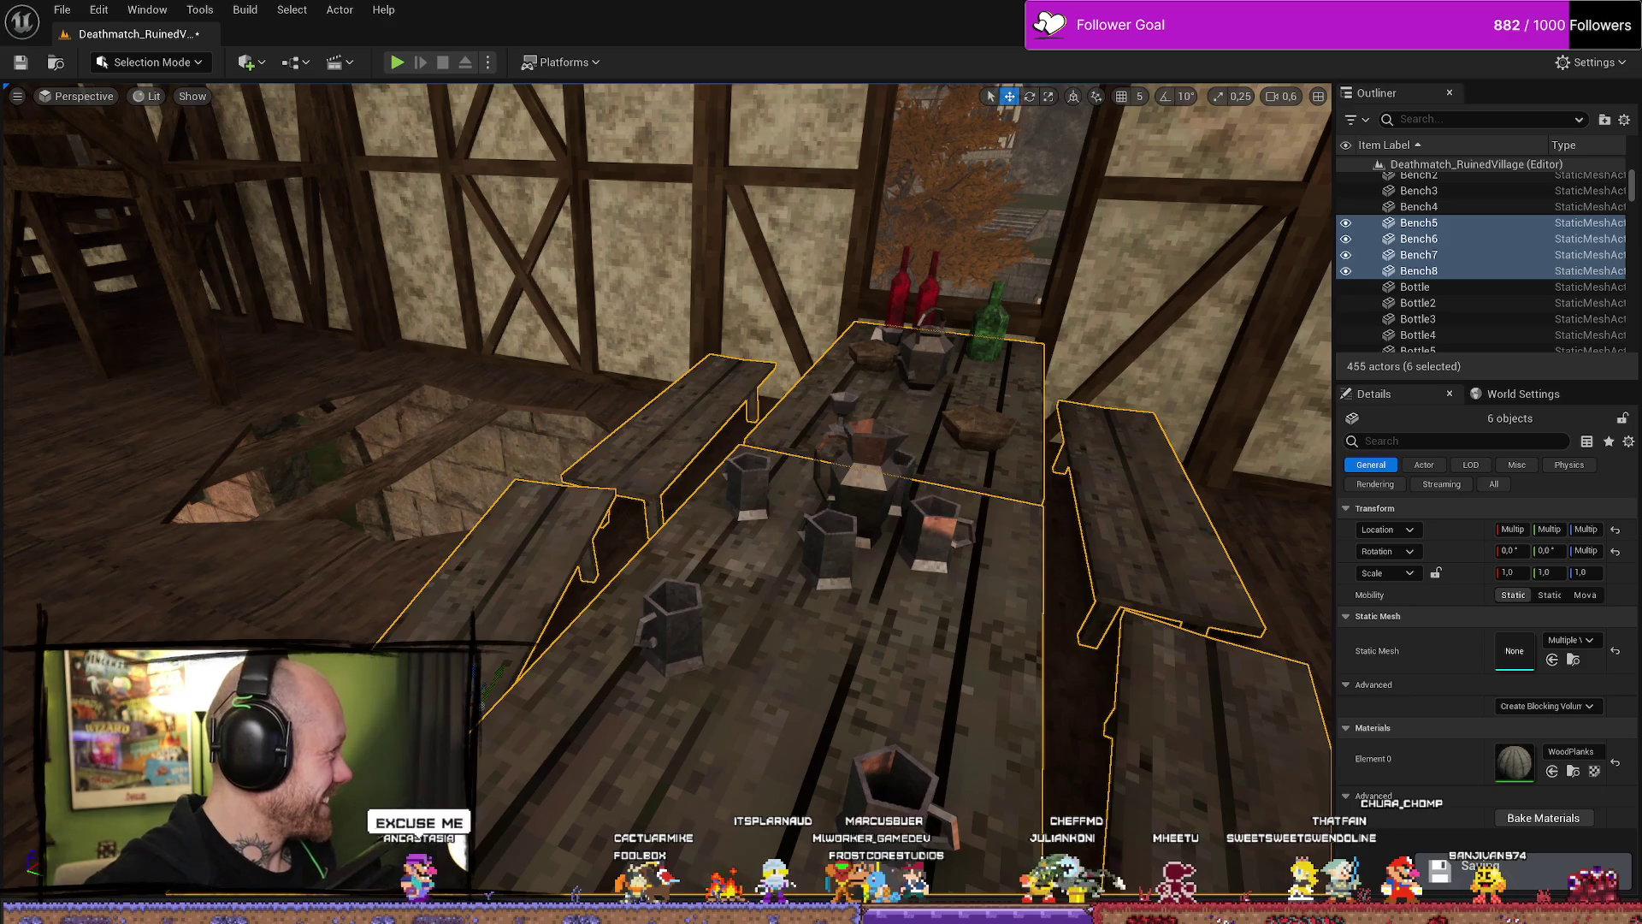
scroll(575, 642, down, 5)
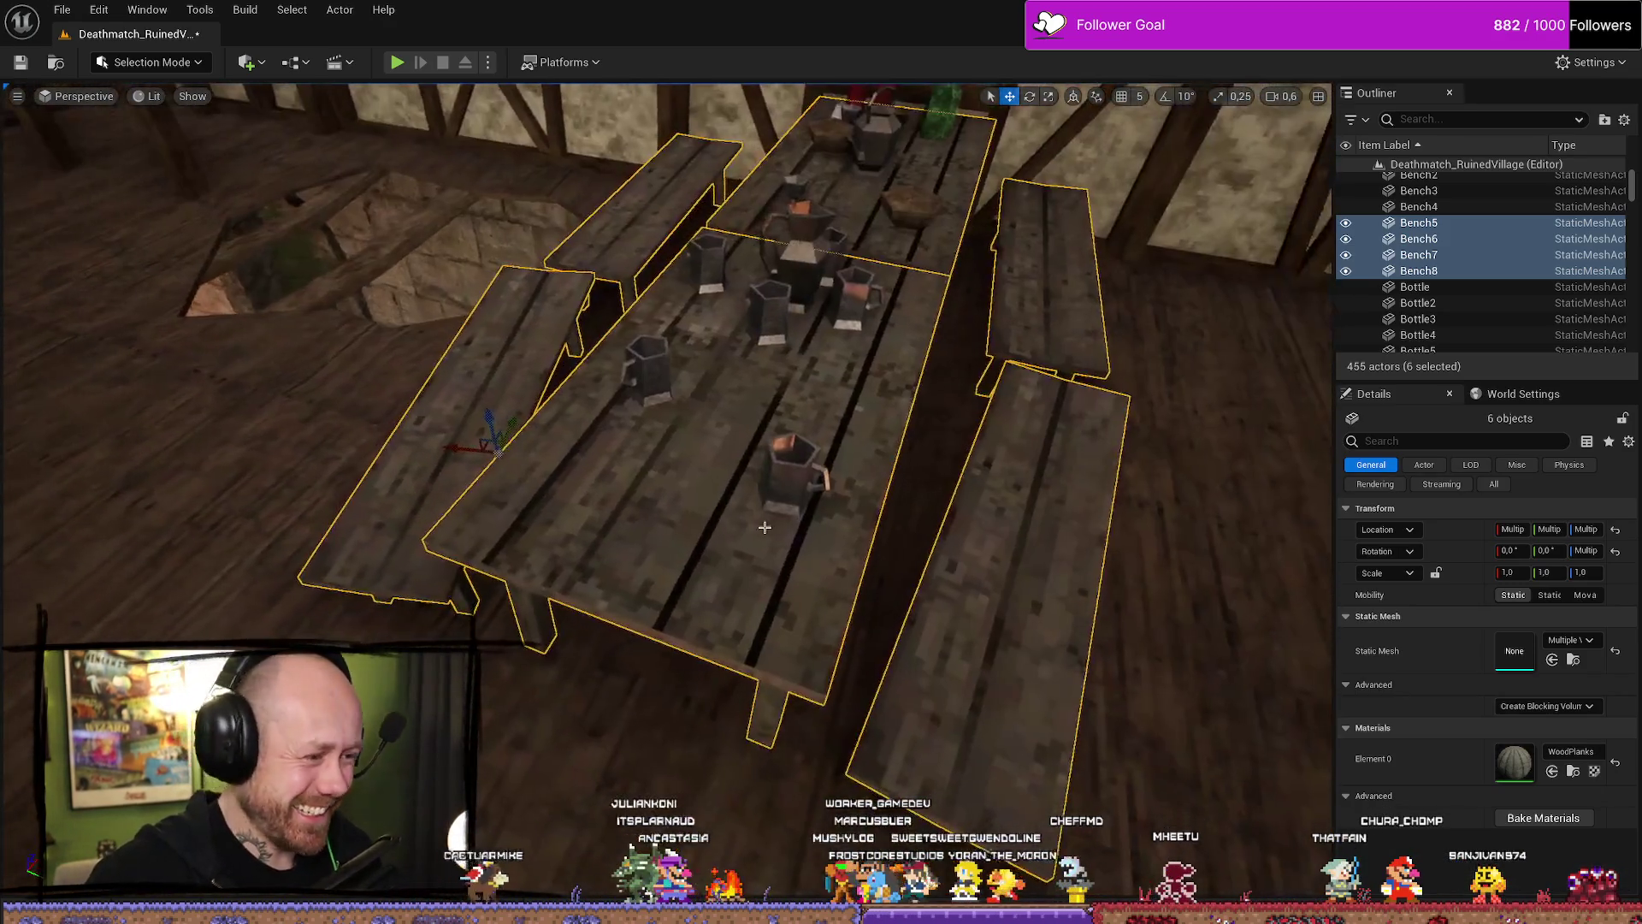
key(ctrl+d)
mouse_move(456, 447)
mouse_down()
mouse_move(411, 488)
mouse_move(325, 428)
mouse_up()
mouse_move(519, 504)
mouse_down()
mouse_move(509, 457)
mouse_move(519, 504)
mouse_move(438, 438)
mouse_move(522, 402)
mouse_move(556, 325)
mouse_move(565, 368)
mouse_move(521, 444)
mouse_up()
key(e)
click(548, 368)
Delete the two extra duplicated benches, Bench11 and Bench12.
click(466, 573)
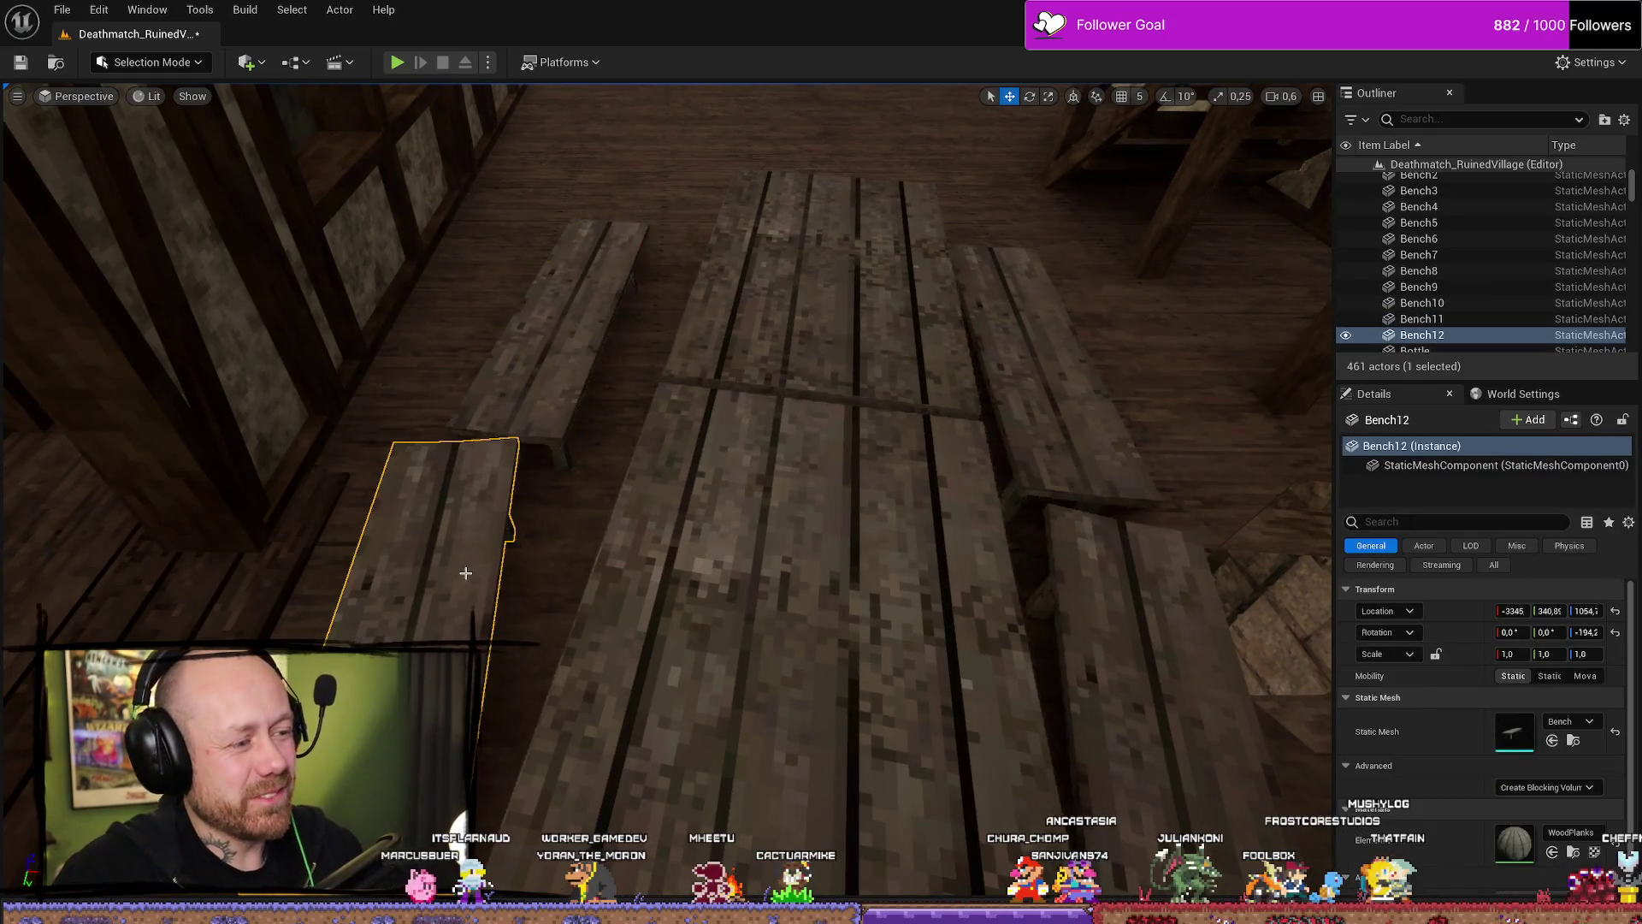
click(556, 342)
ctrl+click(430, 600)
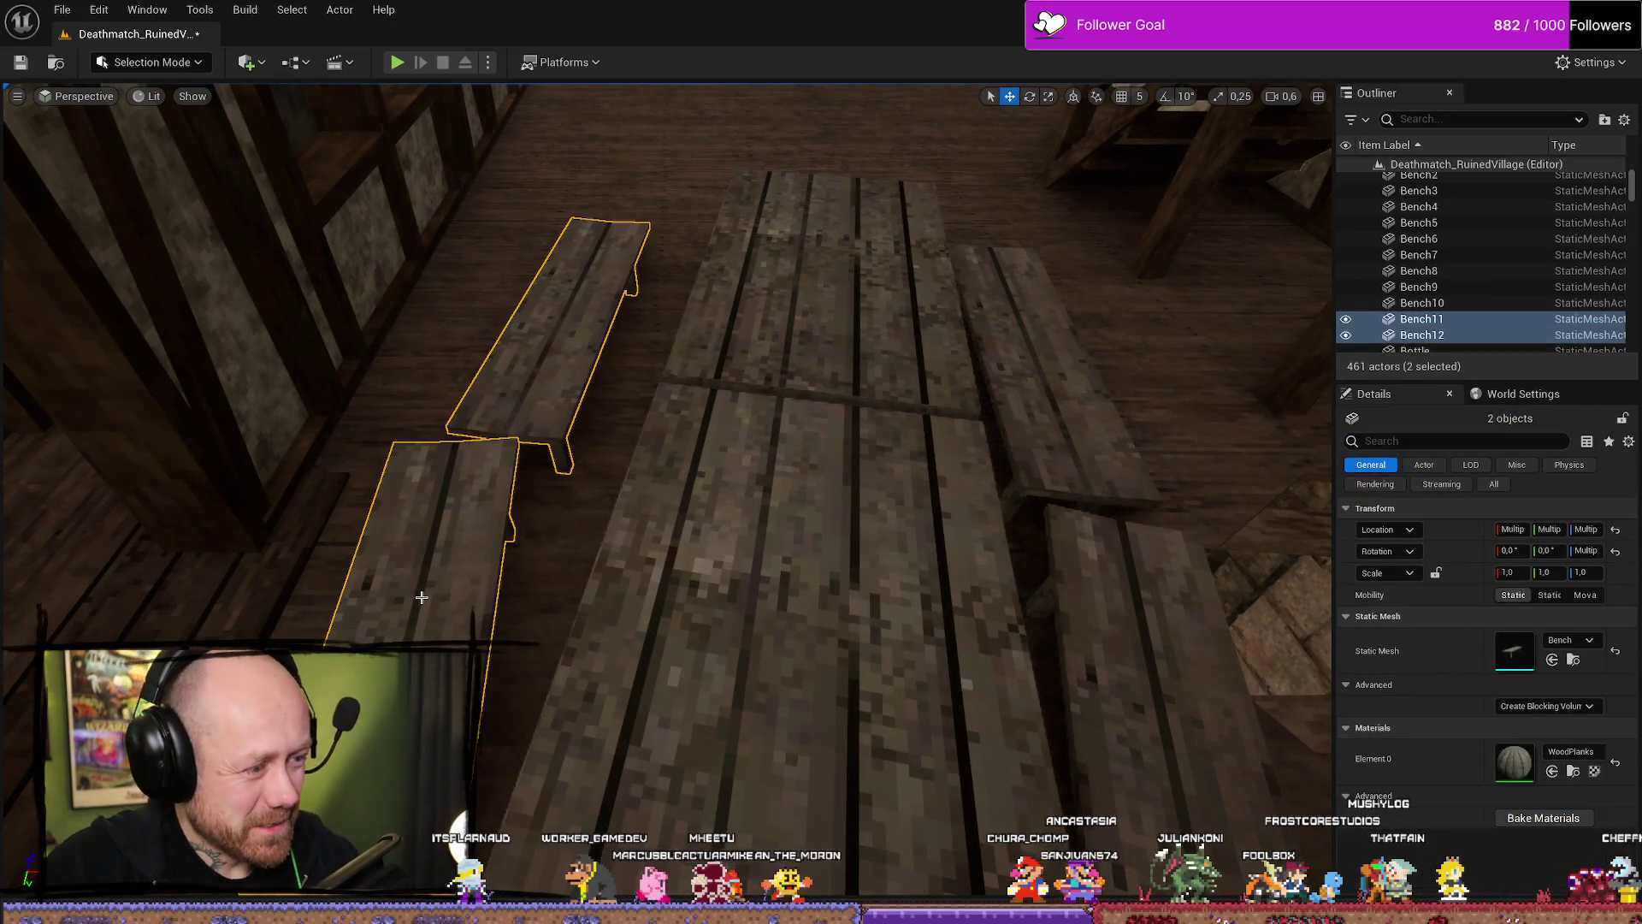
key(Delete)
Select the remaining copied tables and benches, frame them, and orbit around the set.
click(832, 532)
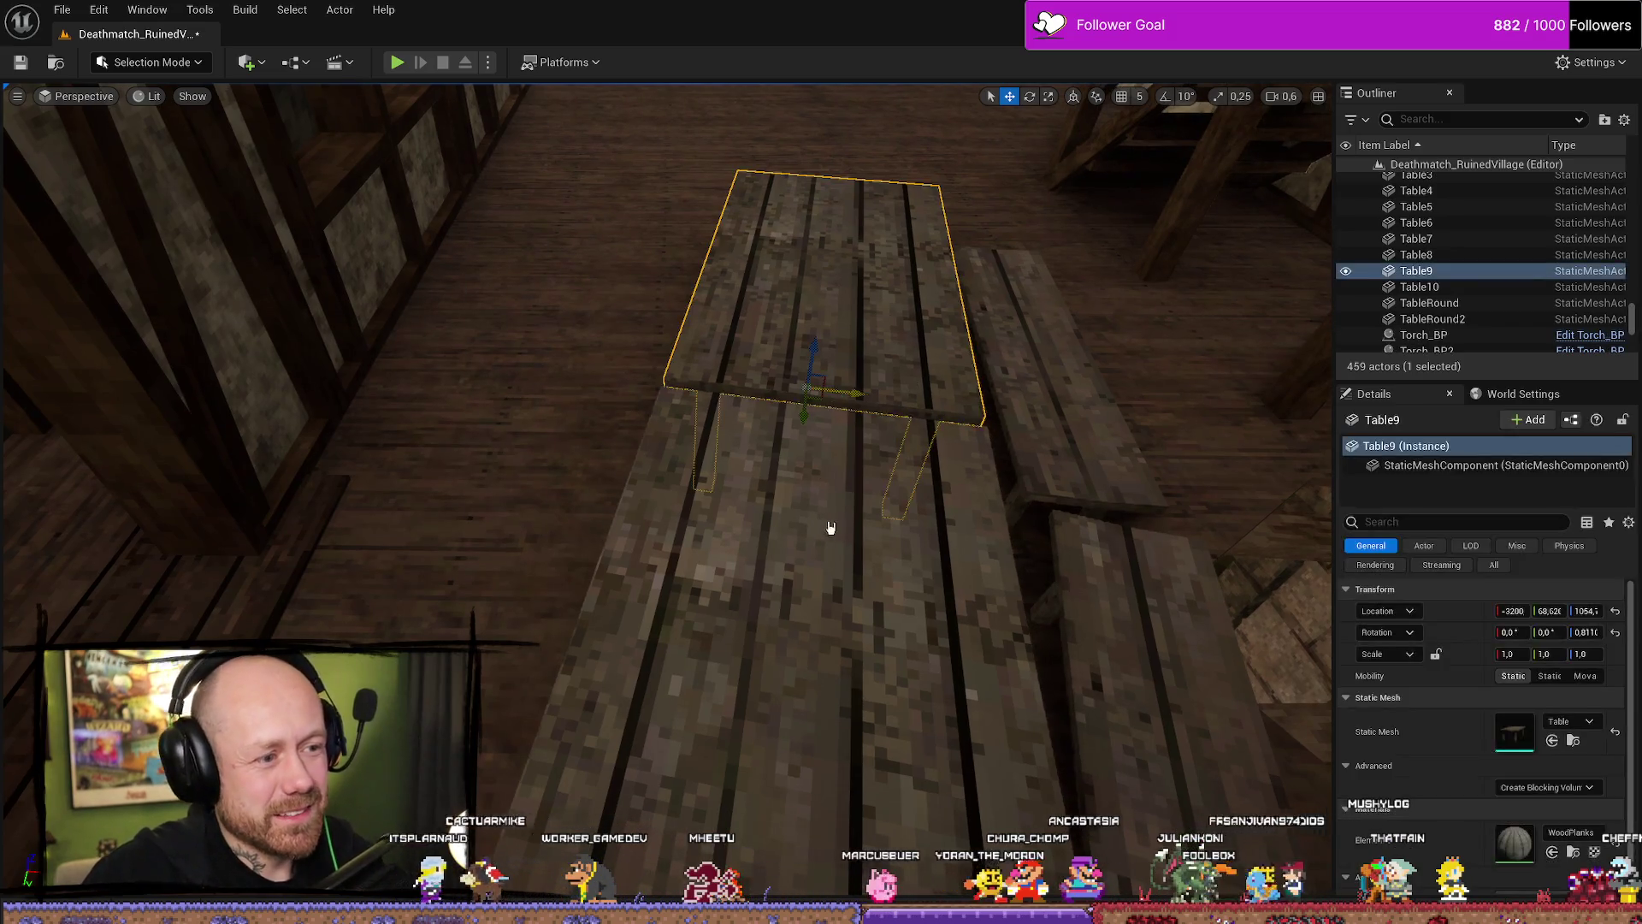
ctrl+click(770, 599)
ctrl+click(1055, 465)
ctrl+click(898, 642)
key(f)
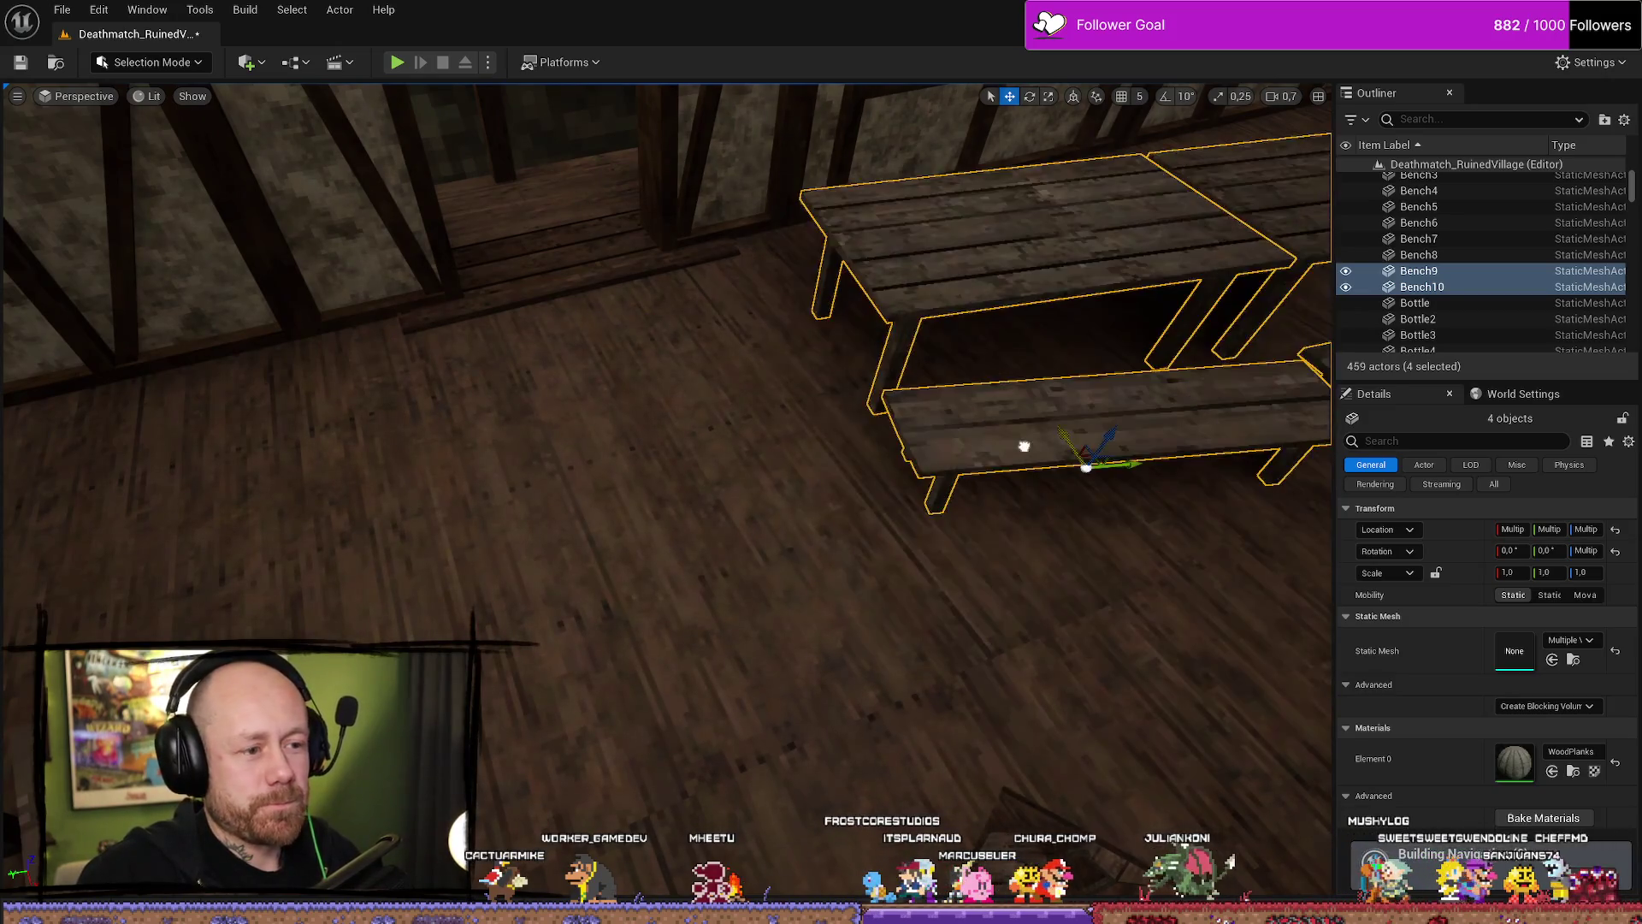
key(f)
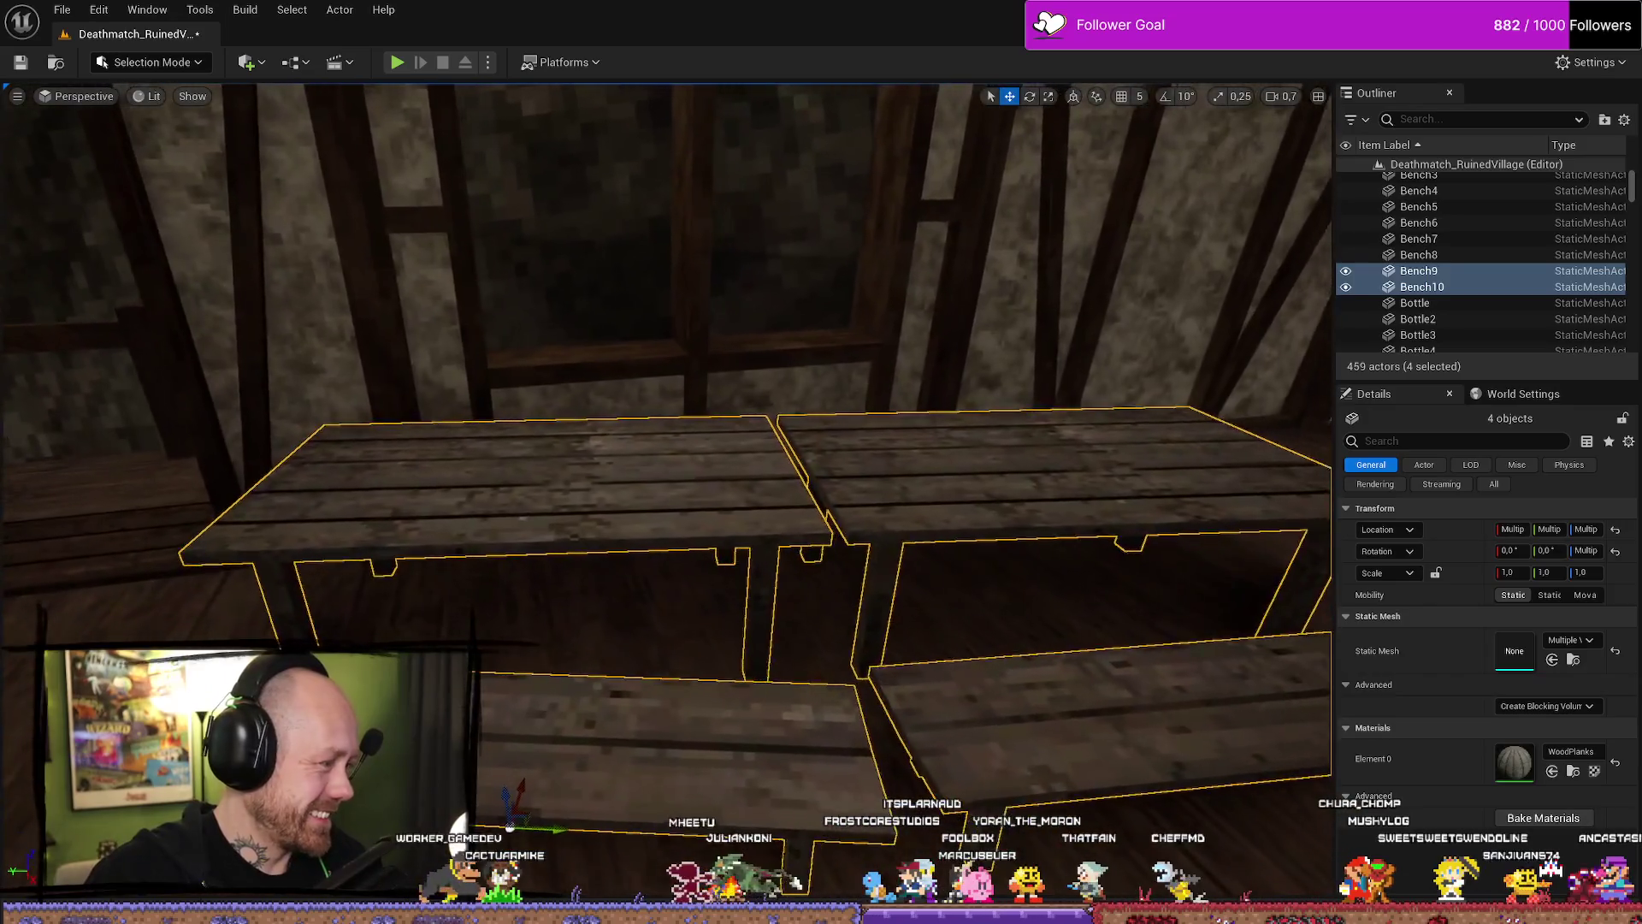
mouse_move(667, 428)
mouse_down()
mouse_move(531, 428)
mouse_move(571, 306)
mouse_up()
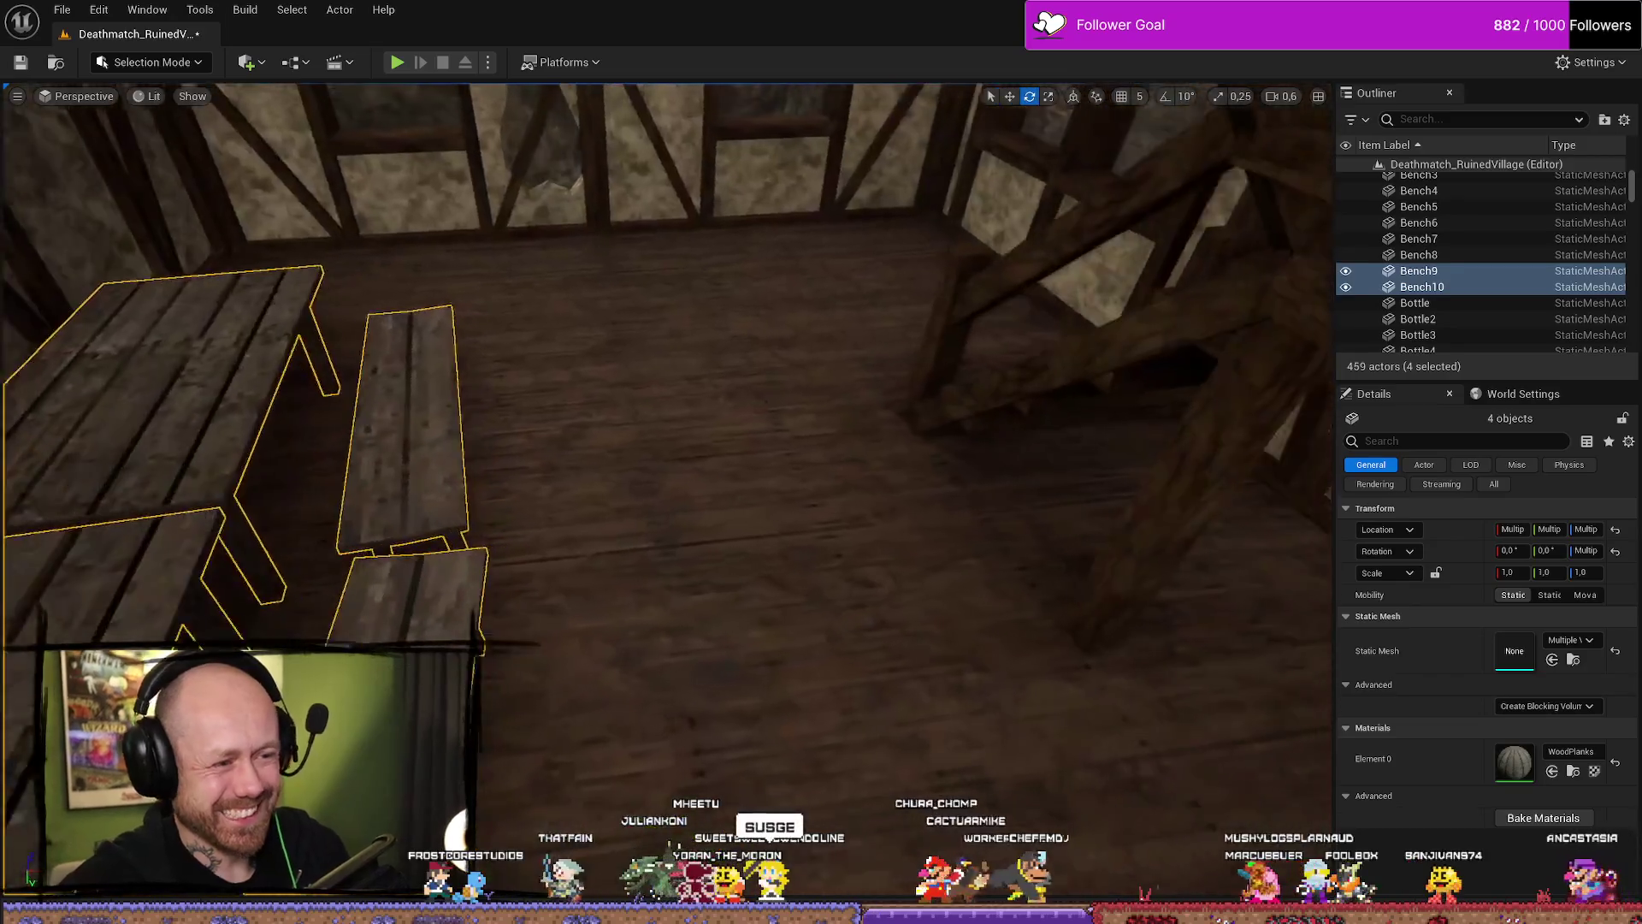
key(w)
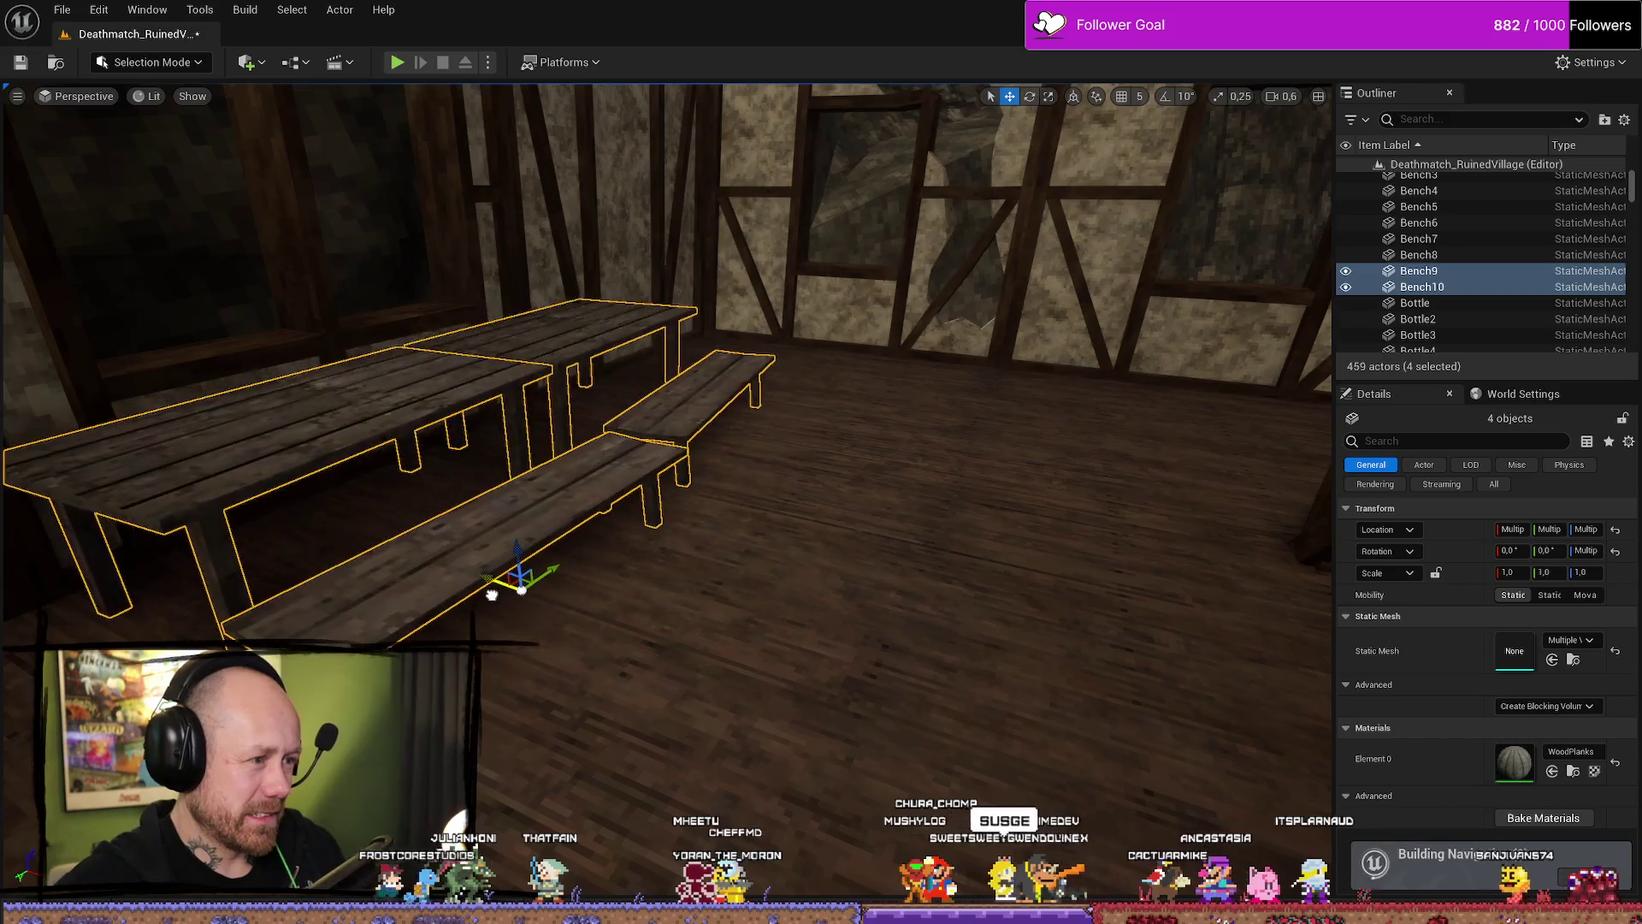
key(e)
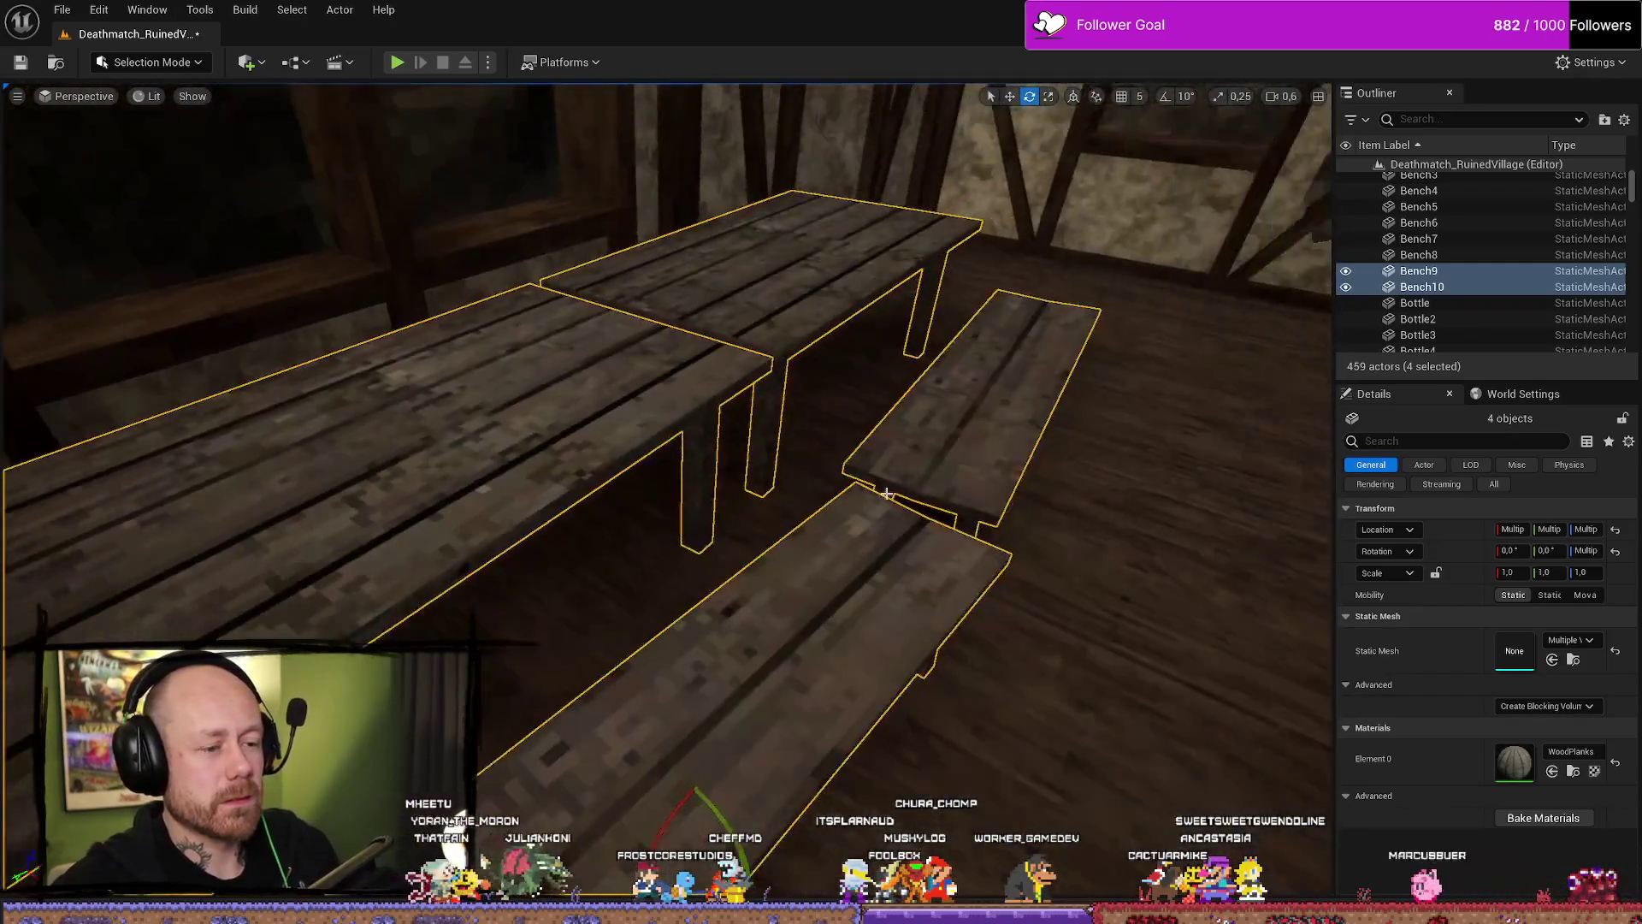
click(1056, 444)
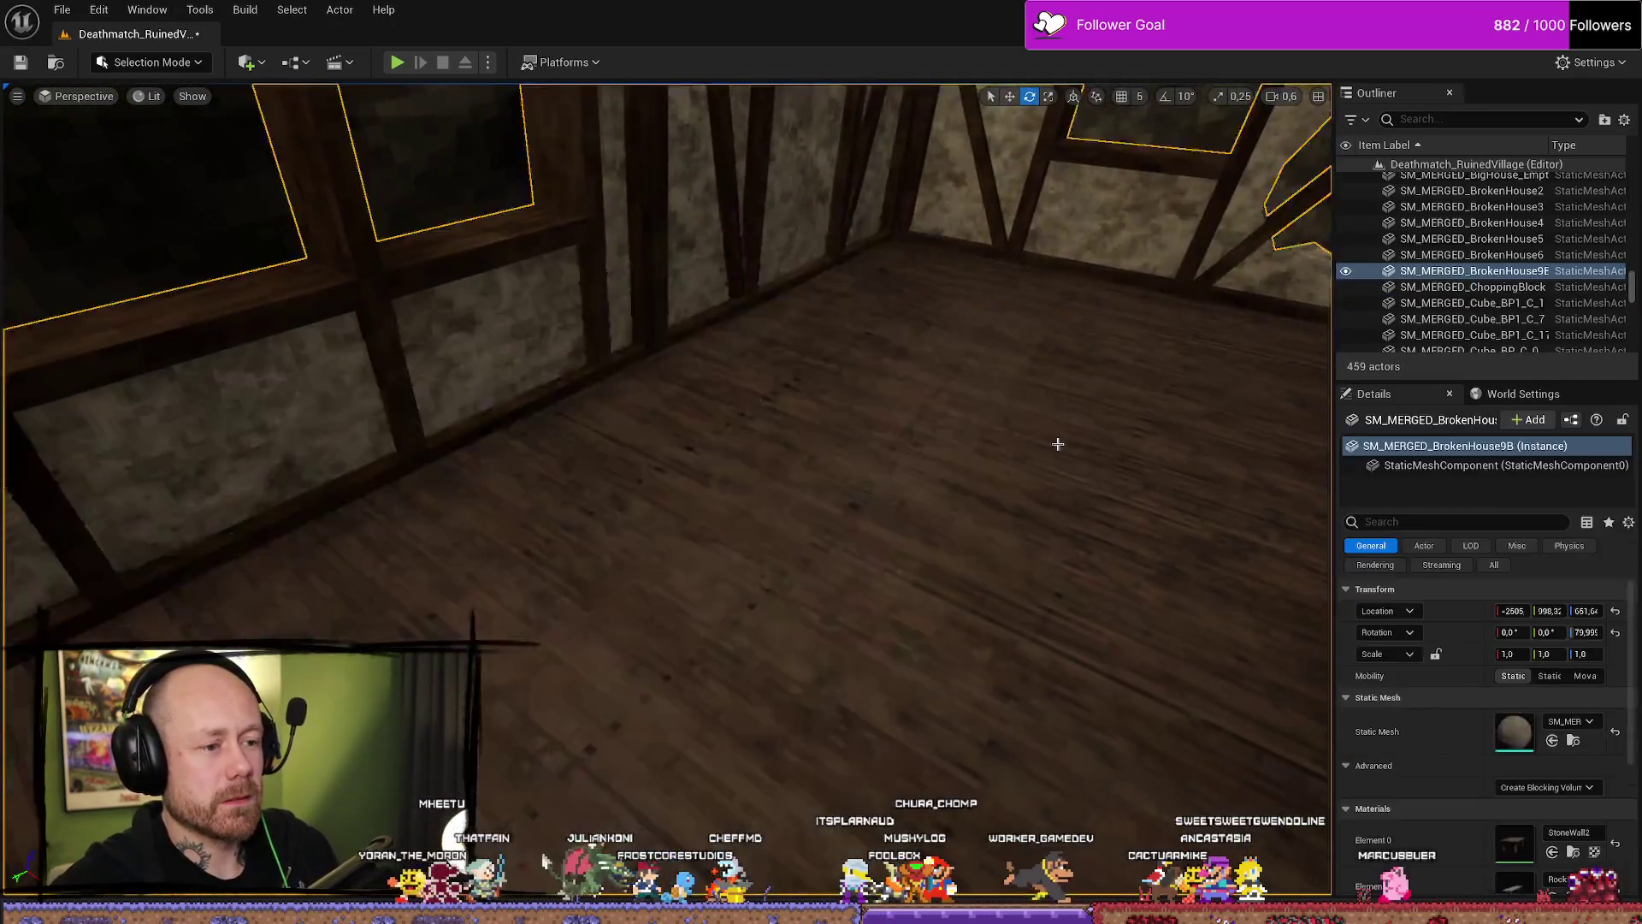
Place SM_MERGED_Drinks2 from the Merged/InDoors folder onto the table.
key(ctrl+space)
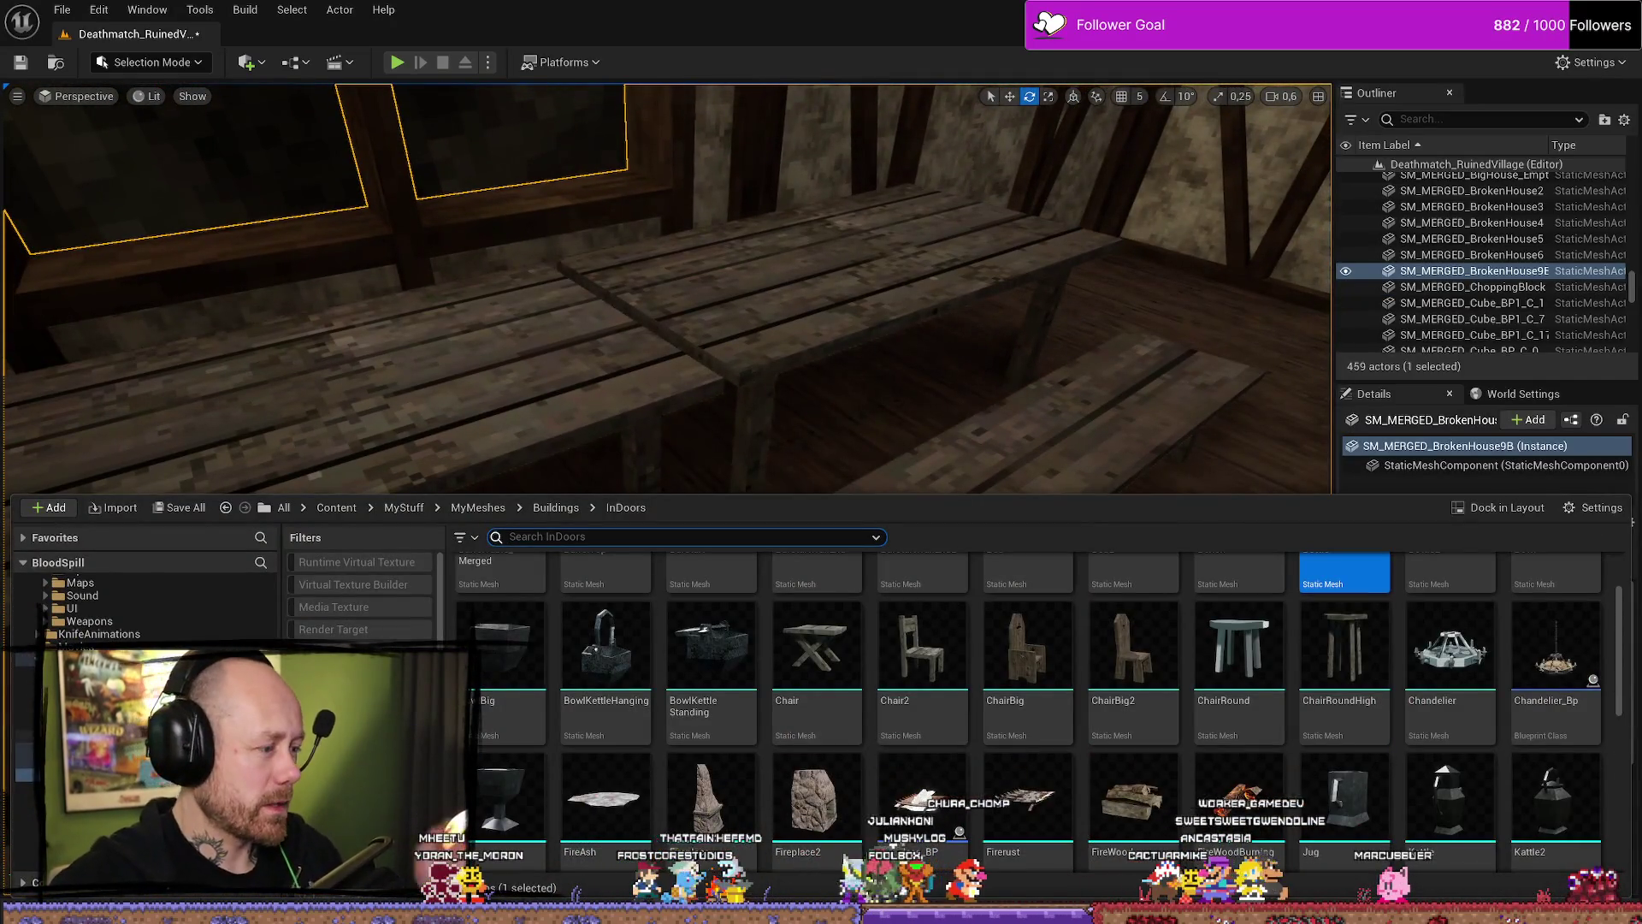
key(ctrl+b)
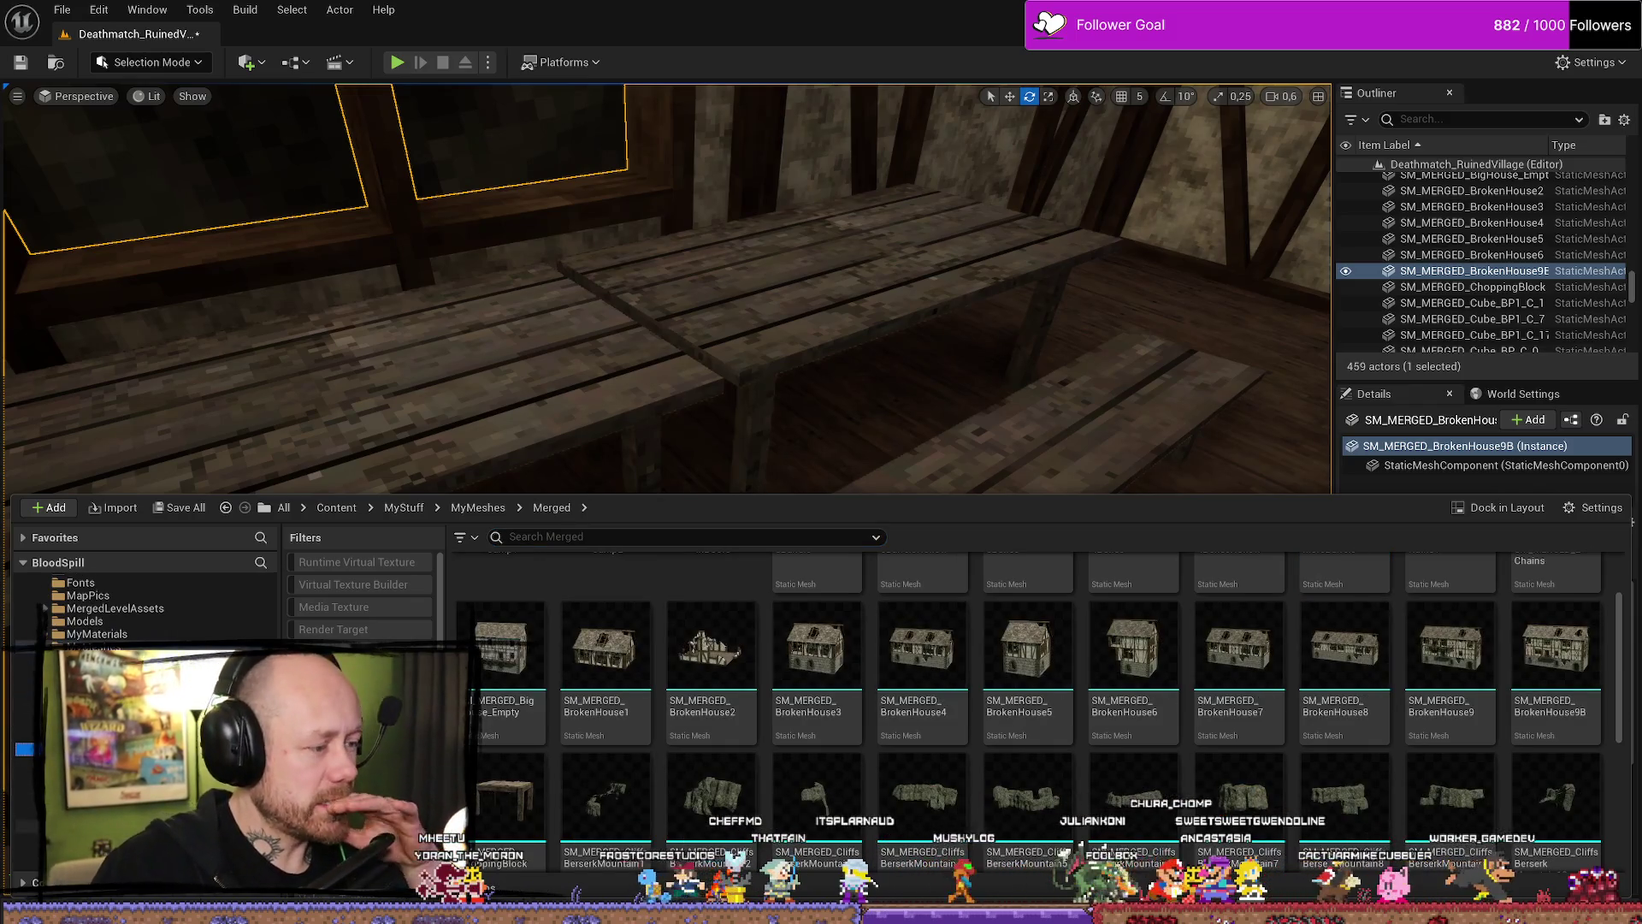
double_click(605, 569)
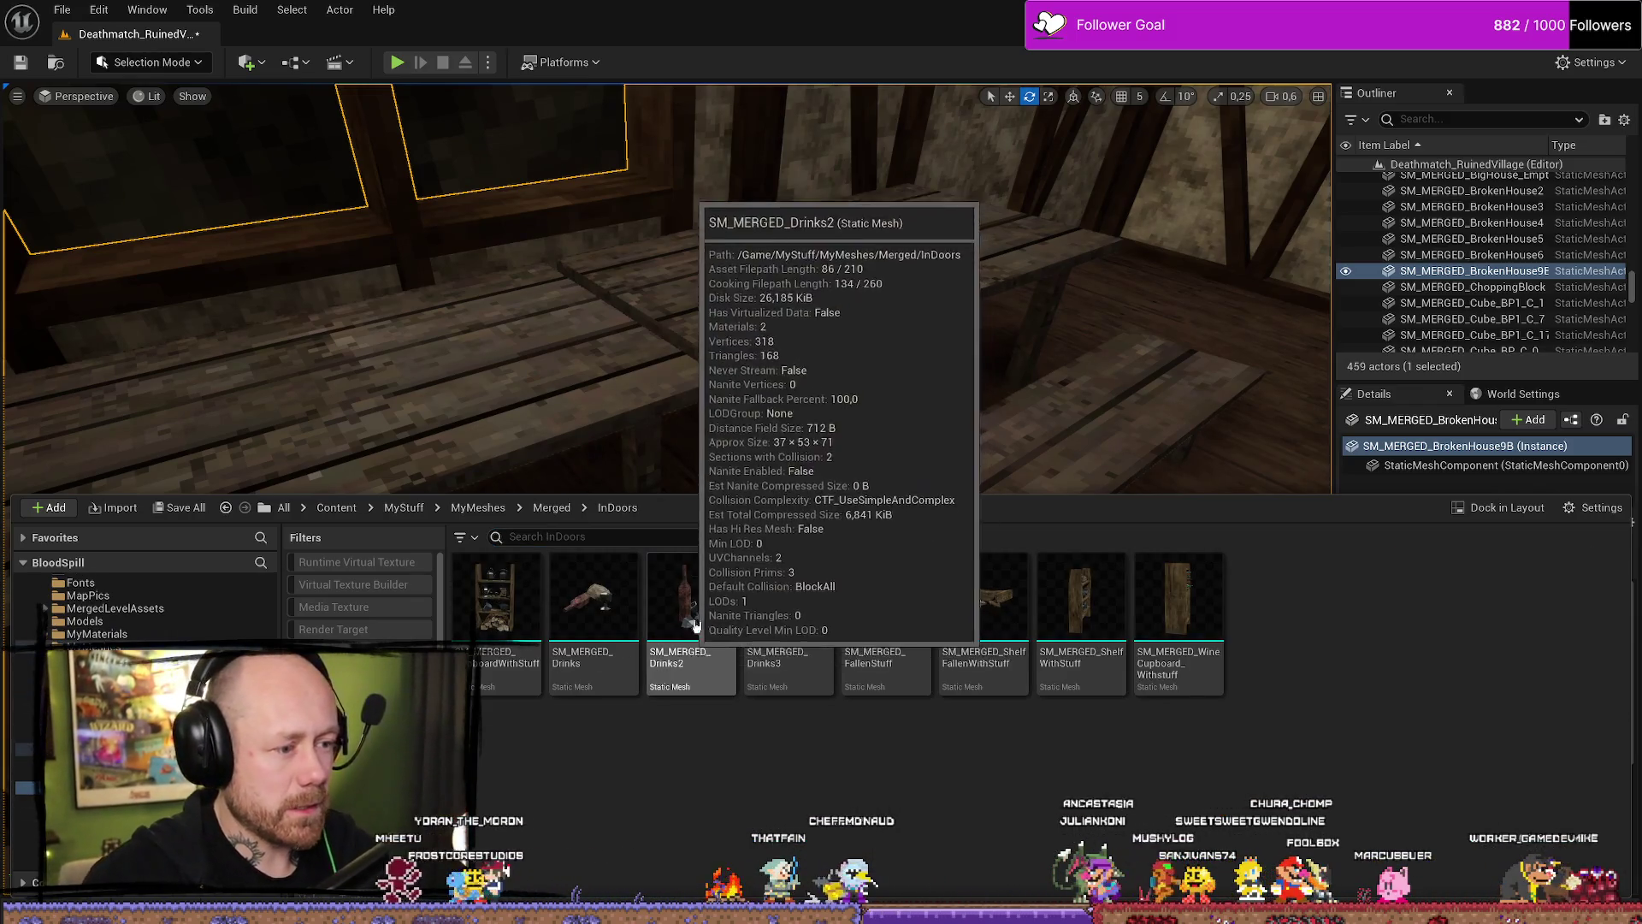
drag(702, 670, 471, 367)
key(f)
scroll(668, 343, down, 3)
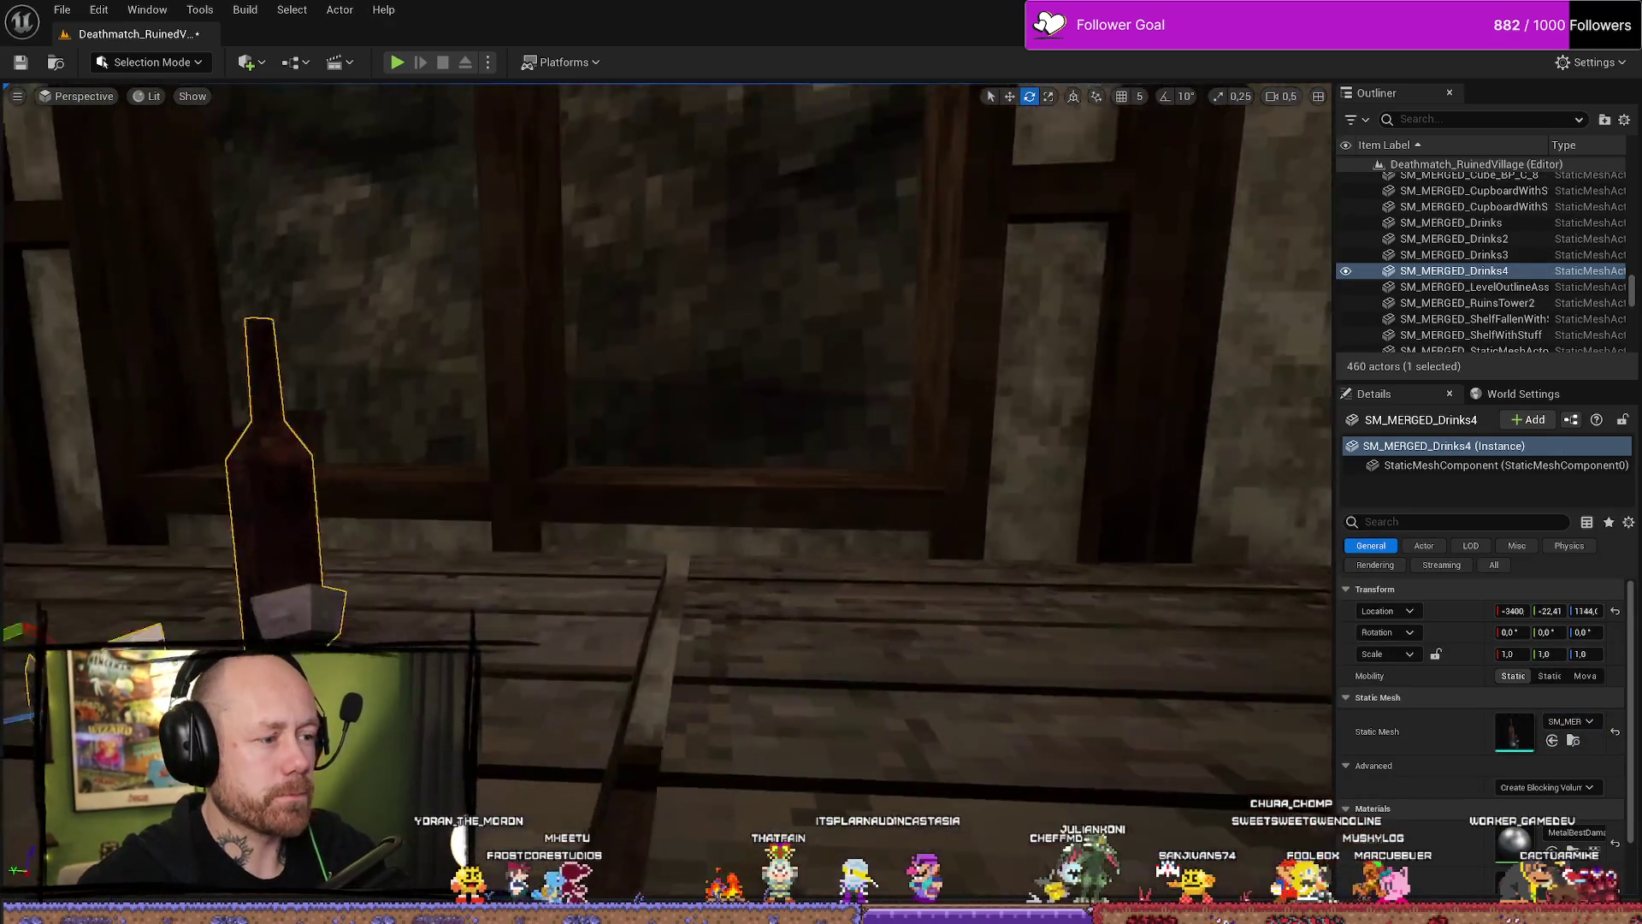
Try a FallenStuff debris prop raised above the tabletop, then delete it.
key(ctrl+space)
drag(921, 557, 1120, 547)
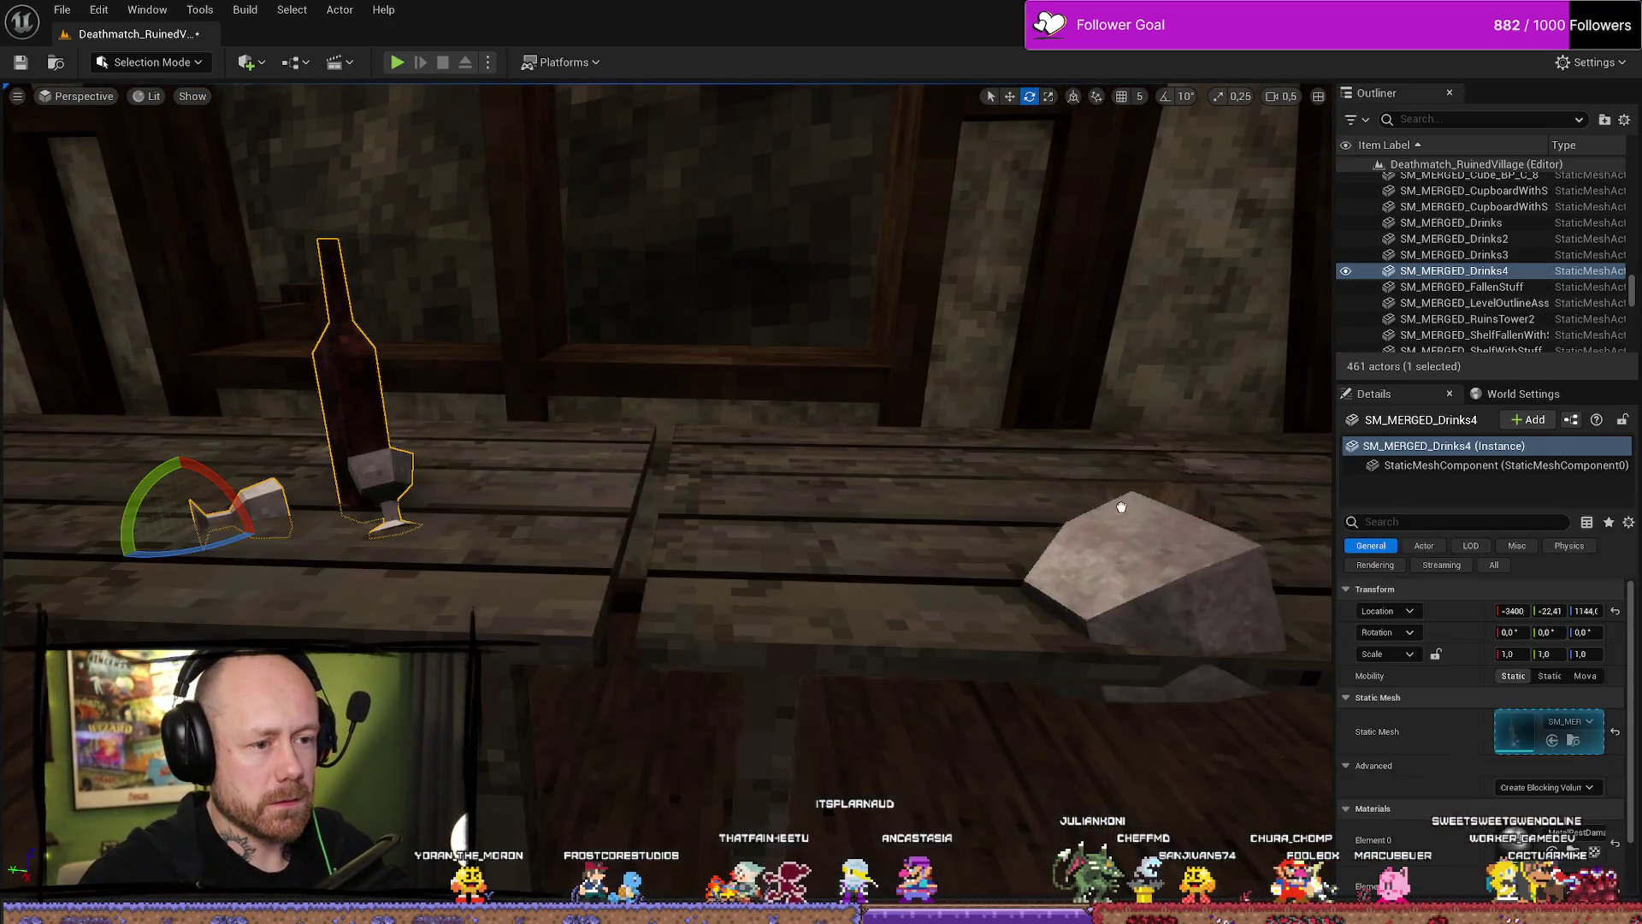
key(f)
scroll(929, 523, down, 3)
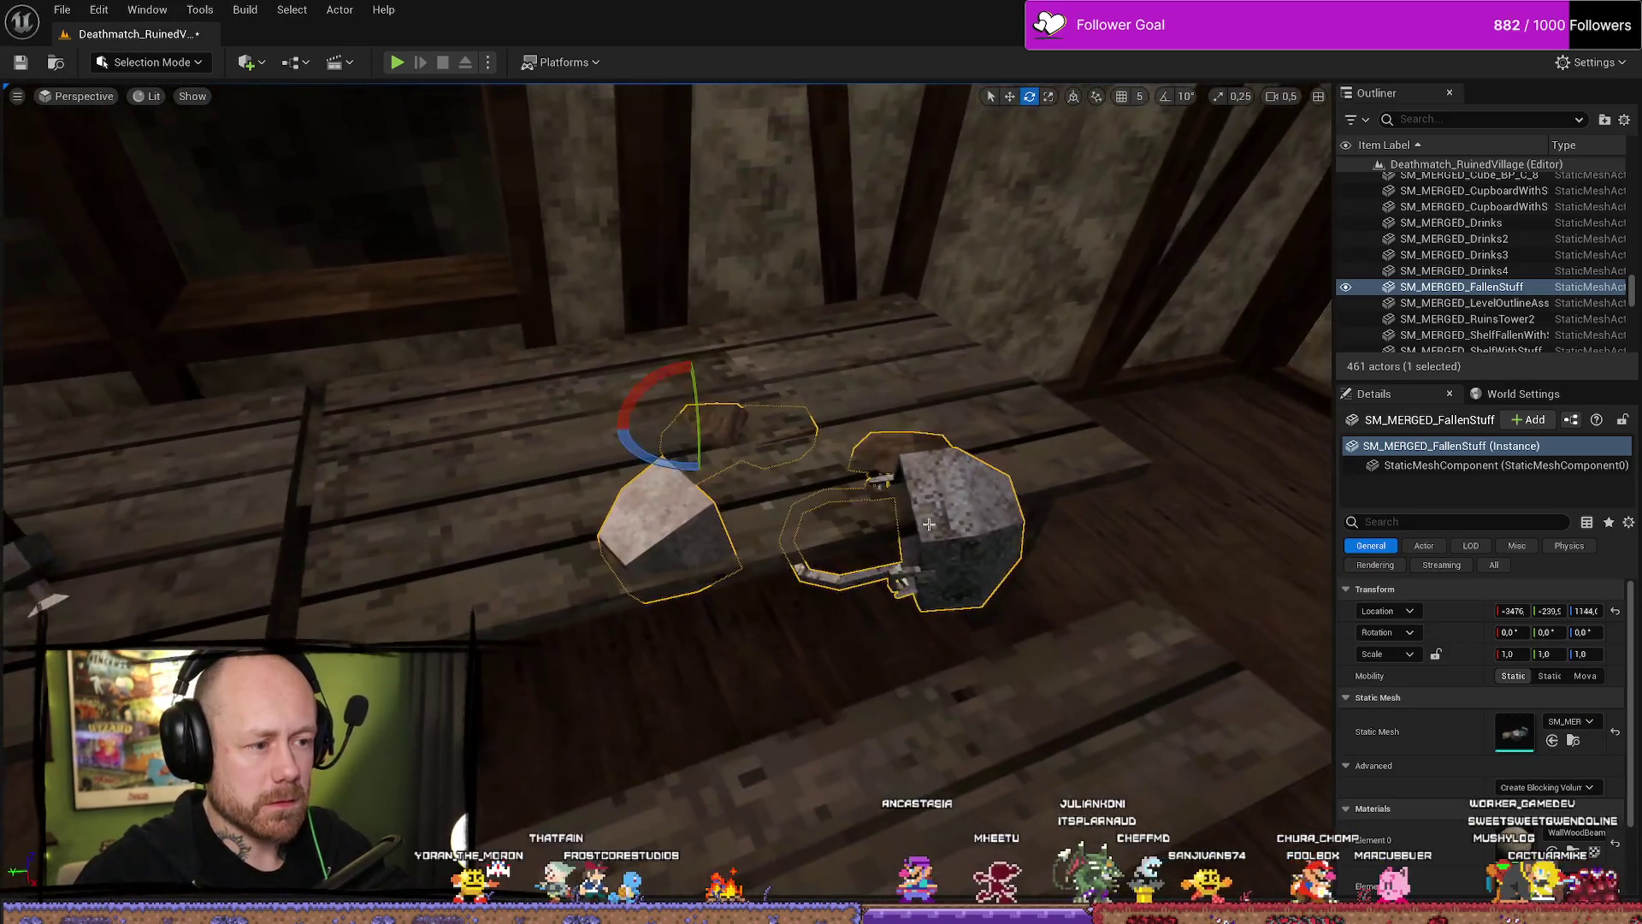
mouse_move(693, 399)
mouse_down()
mouse_move(695, 351)
mouse_move(702, 377)
mouse_move(696, 362)
mouse_move(650, 400)
mouse_up()
scroll(668, 427, down, 1)
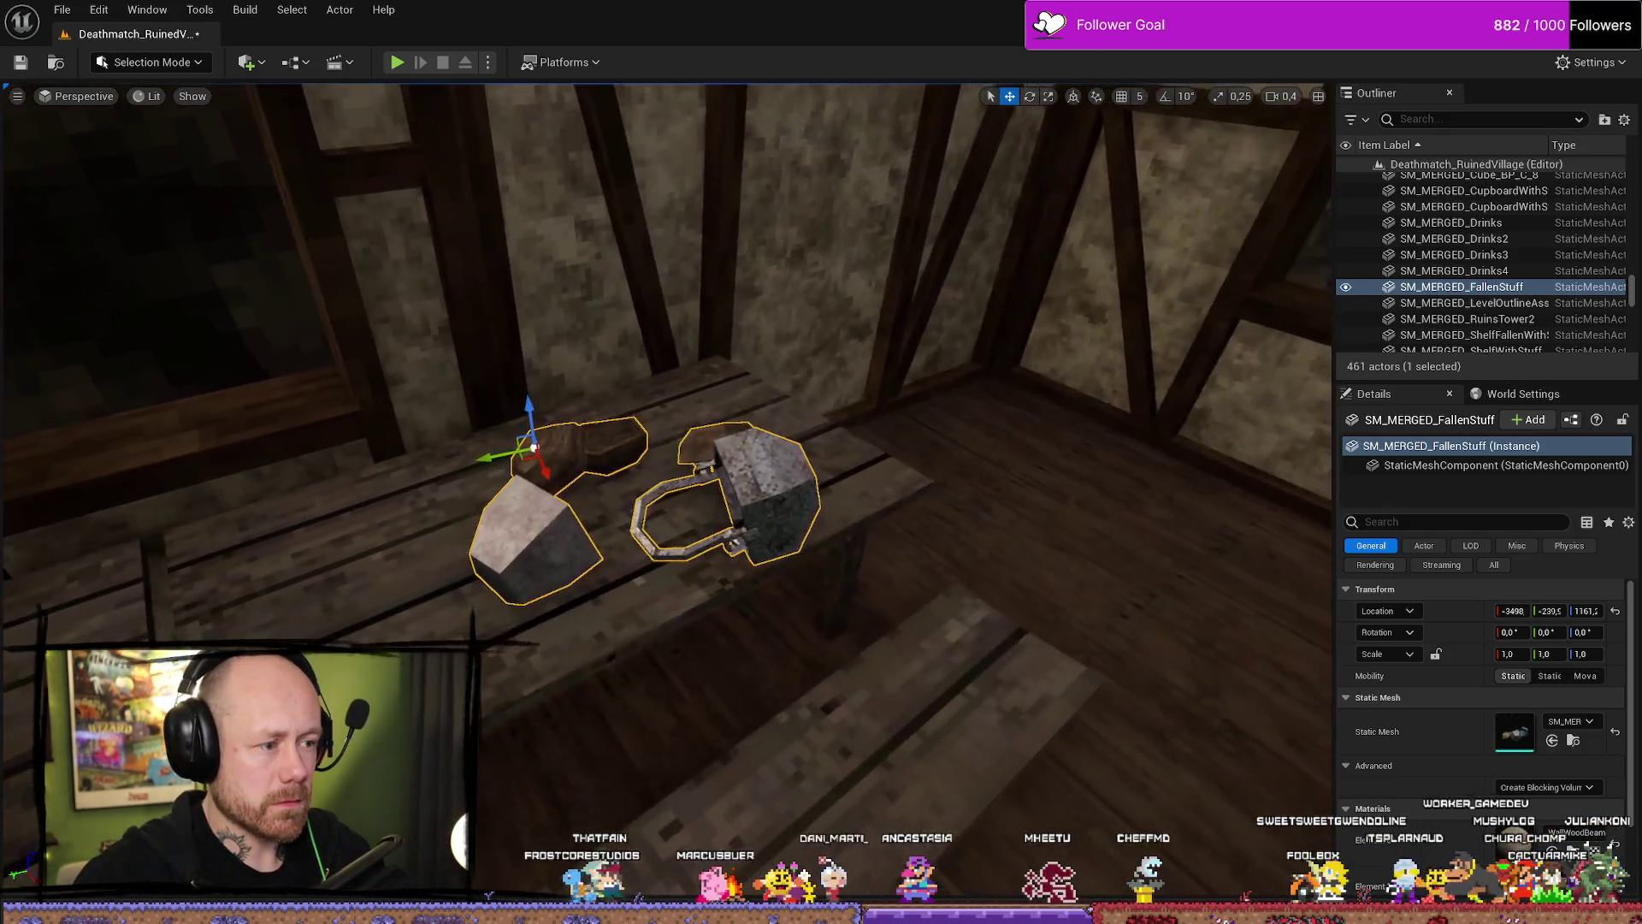
mouse_move(422, 481)
mouse_down()
mouse_move(462, 481)
mouse_move(422, 482)
mouse_up()
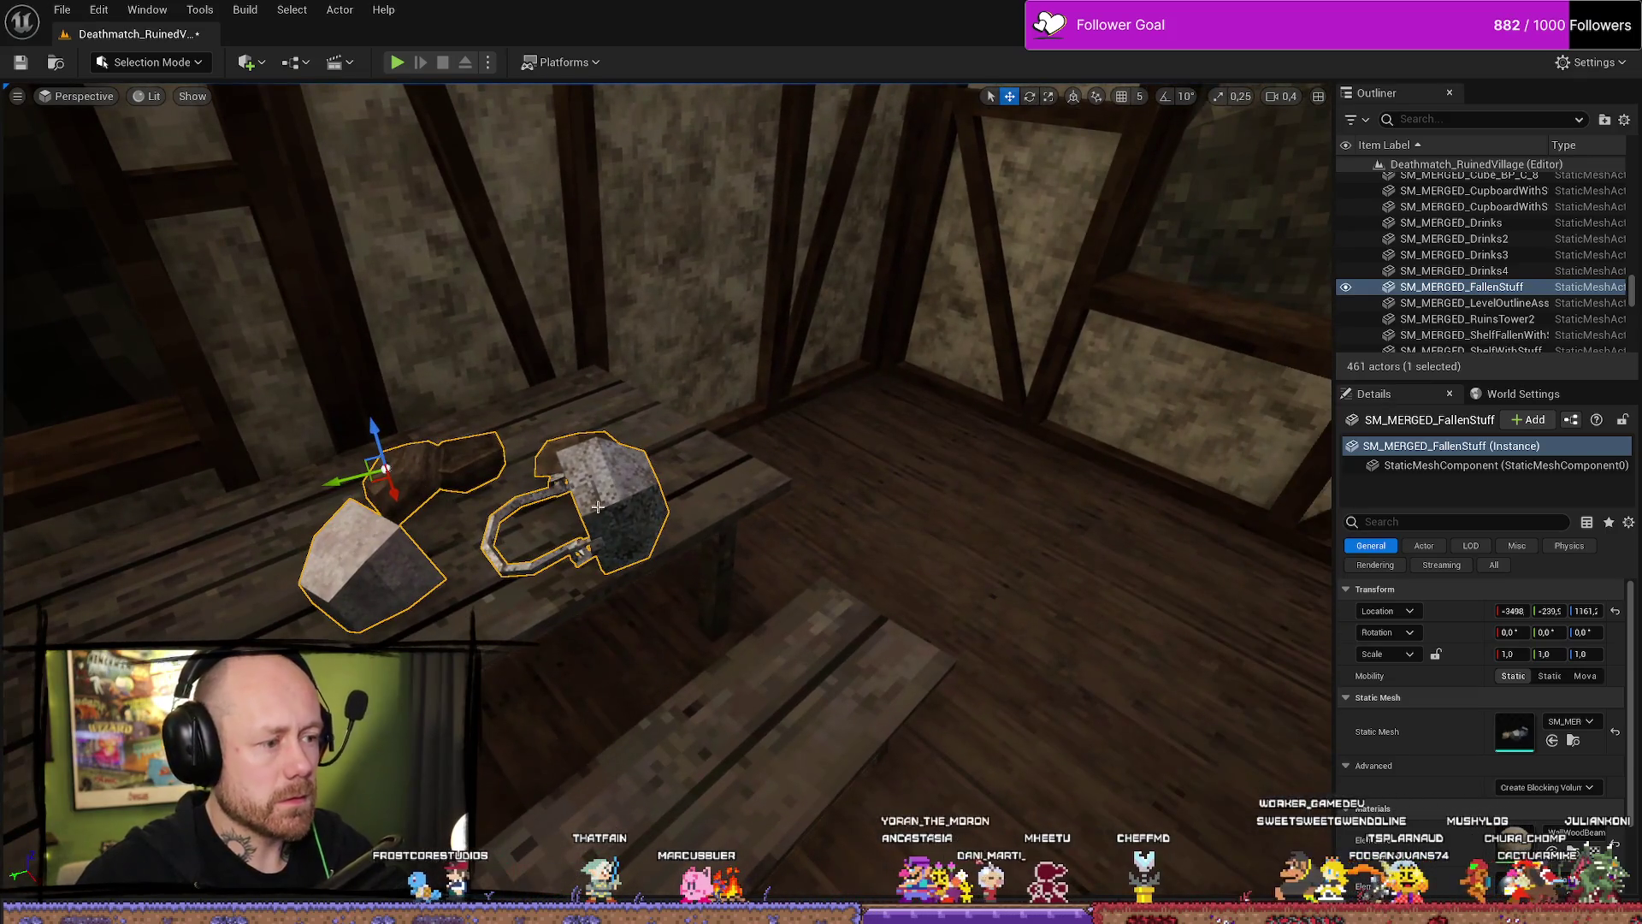
key(Delete)
Place SM_MERGED_Drinks3 with its bottles and mugs on the table.
key(ctrl+space)
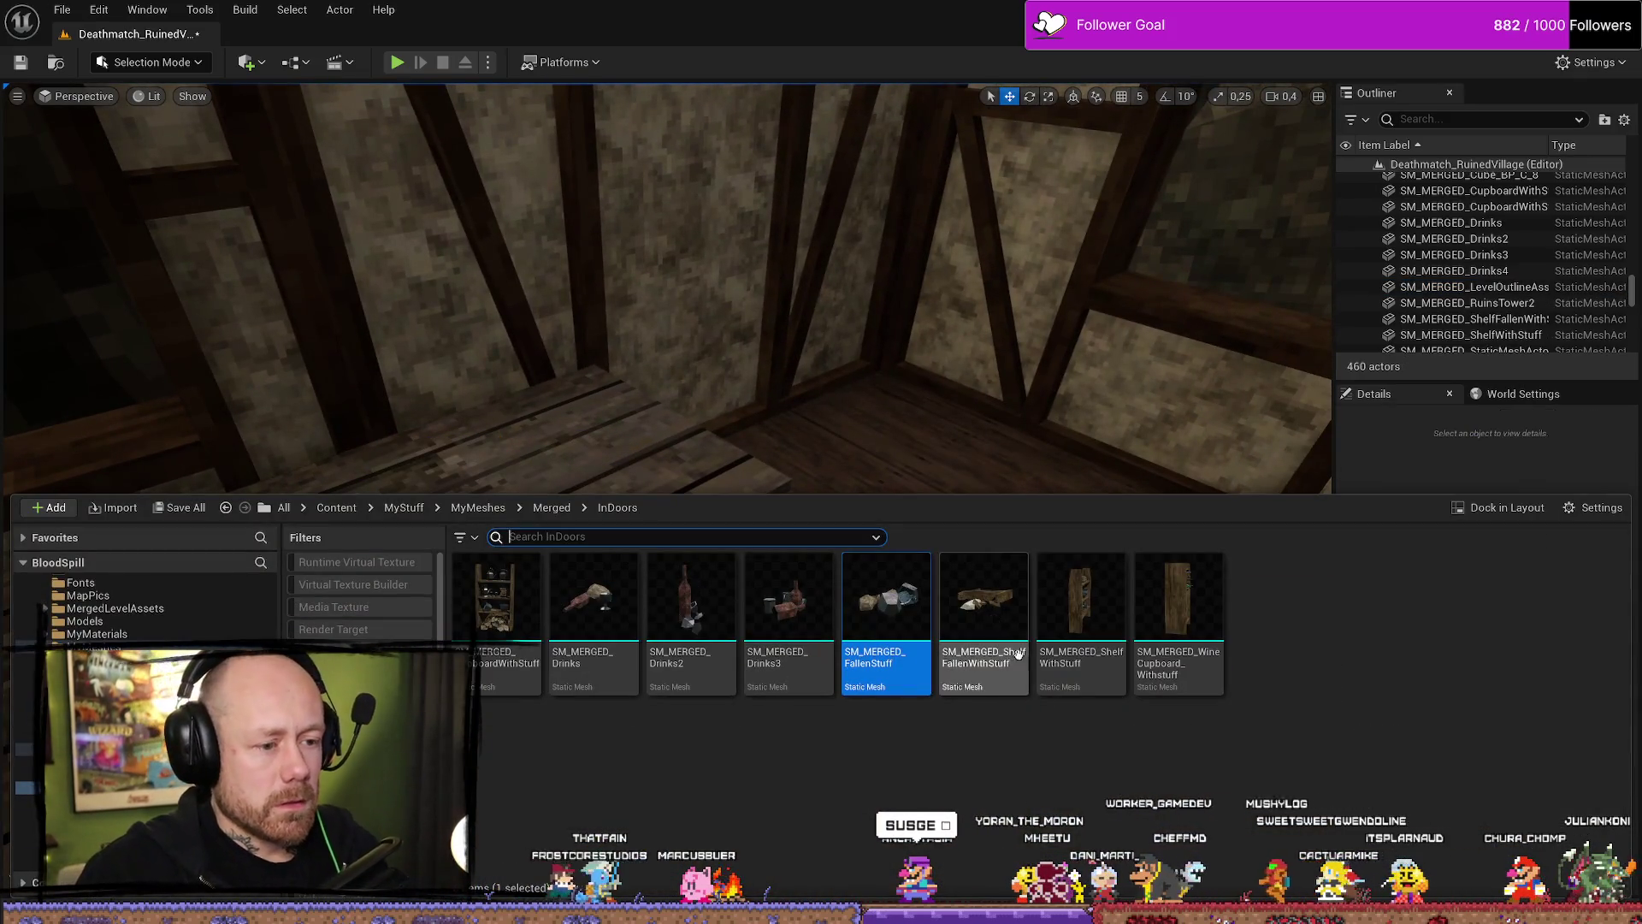
mouse_move(806, 653)
mouse_down()
mouse_move(402, 518)
mouse_move(362, 529)
mouse_move(344, 438)
mouse_move(344, 496)
mouse_move(346, 479)
mouse_up()
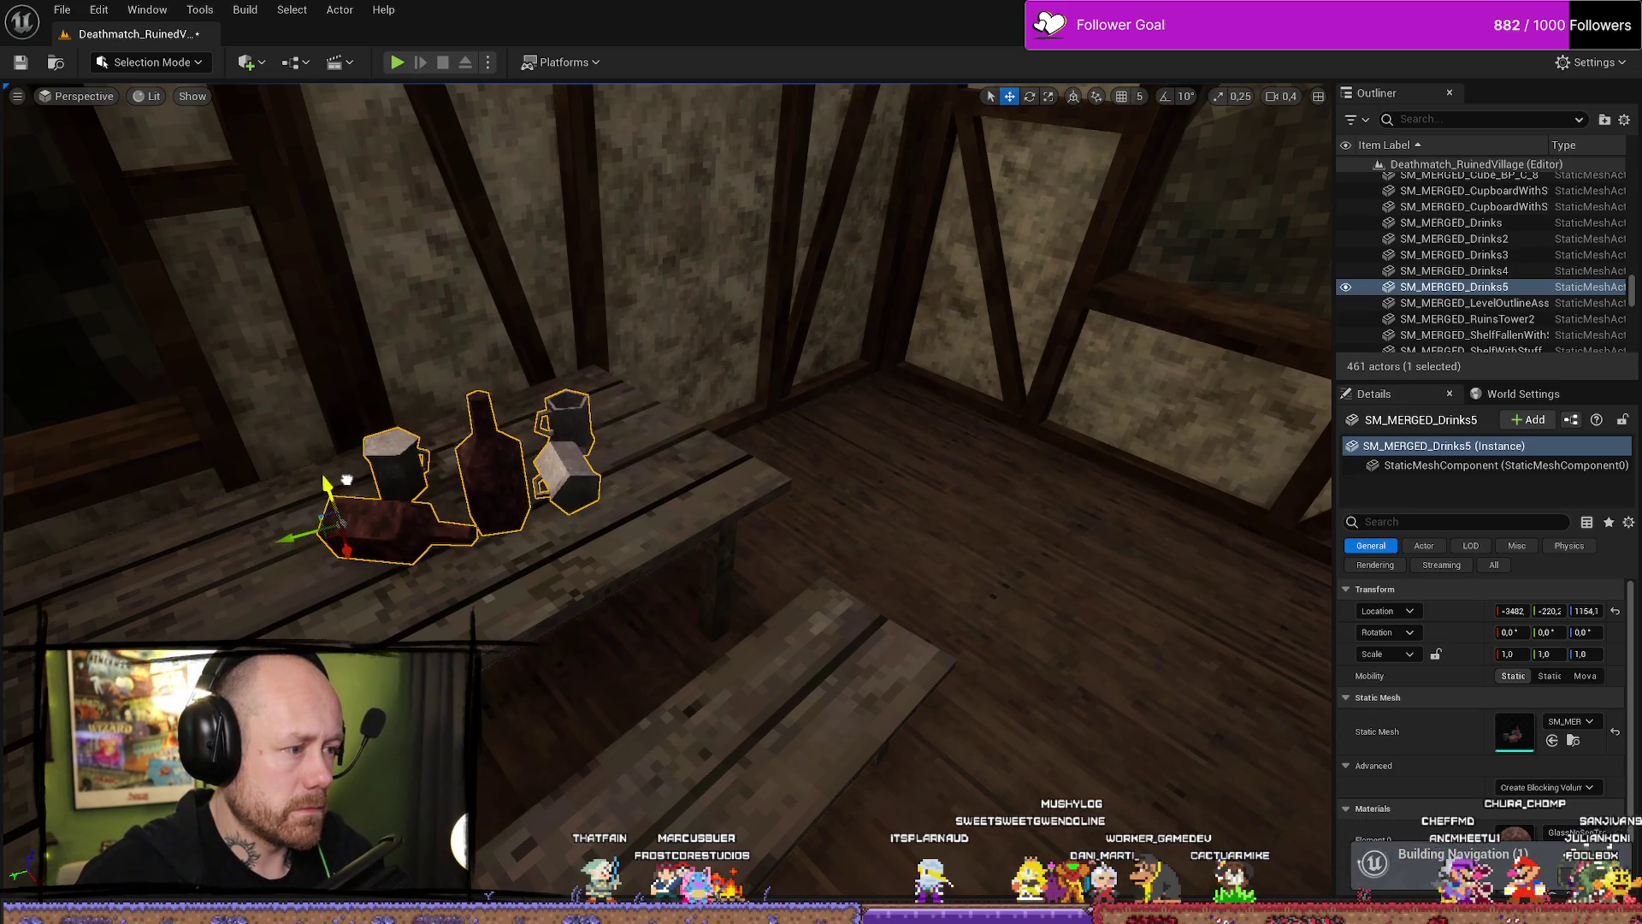
key(e)
key(f)
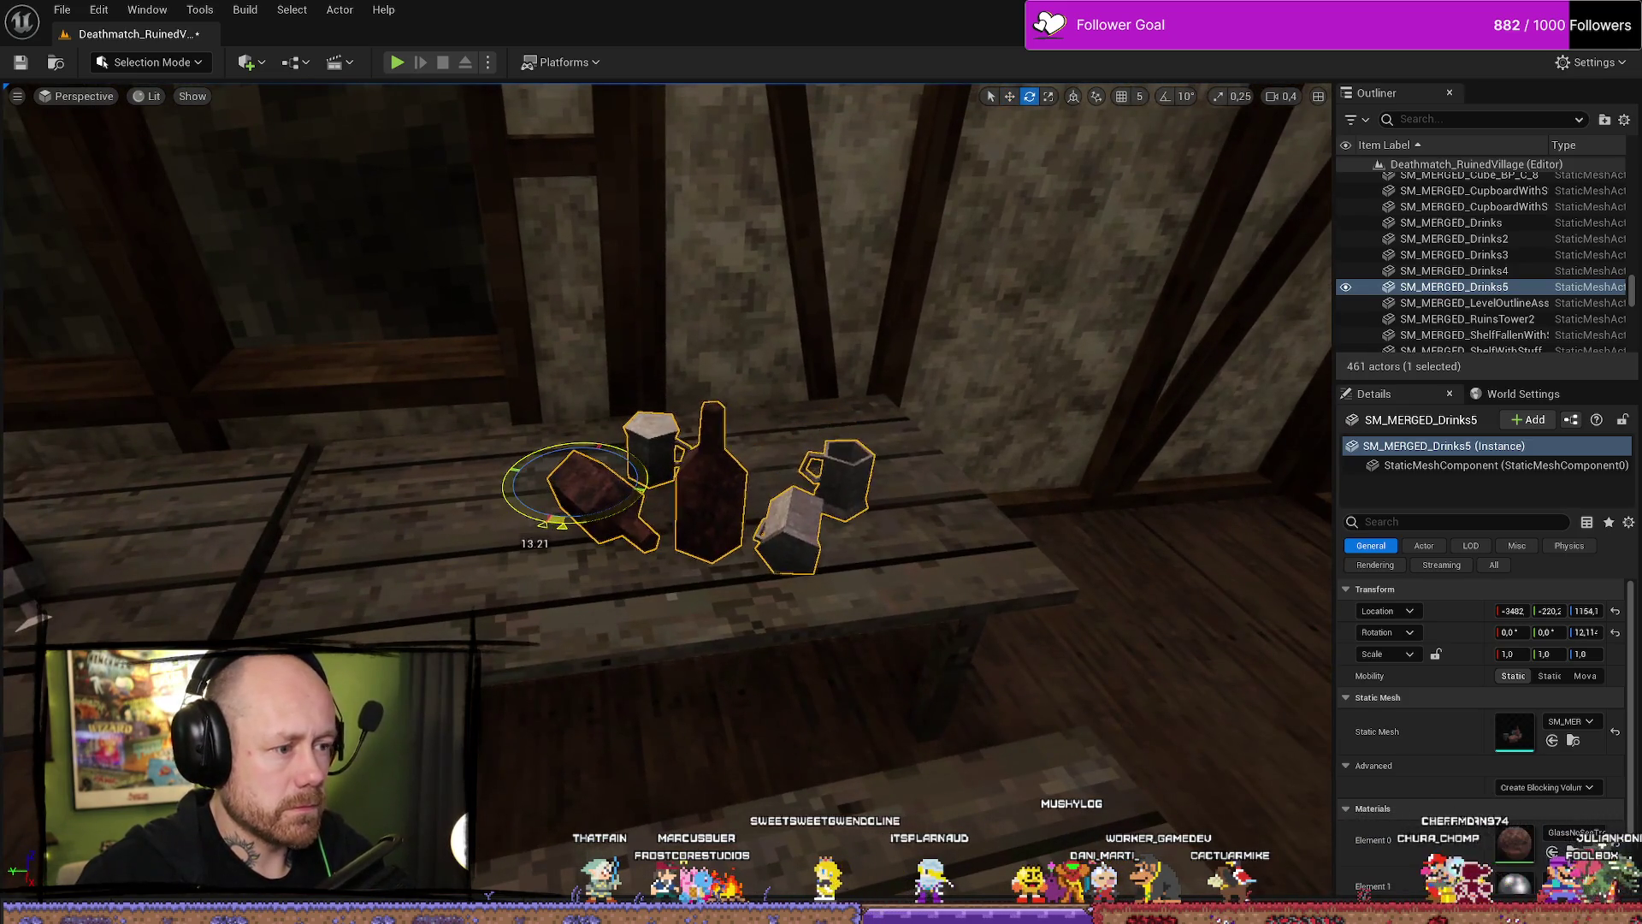
scroll(547, 473, down, 5)
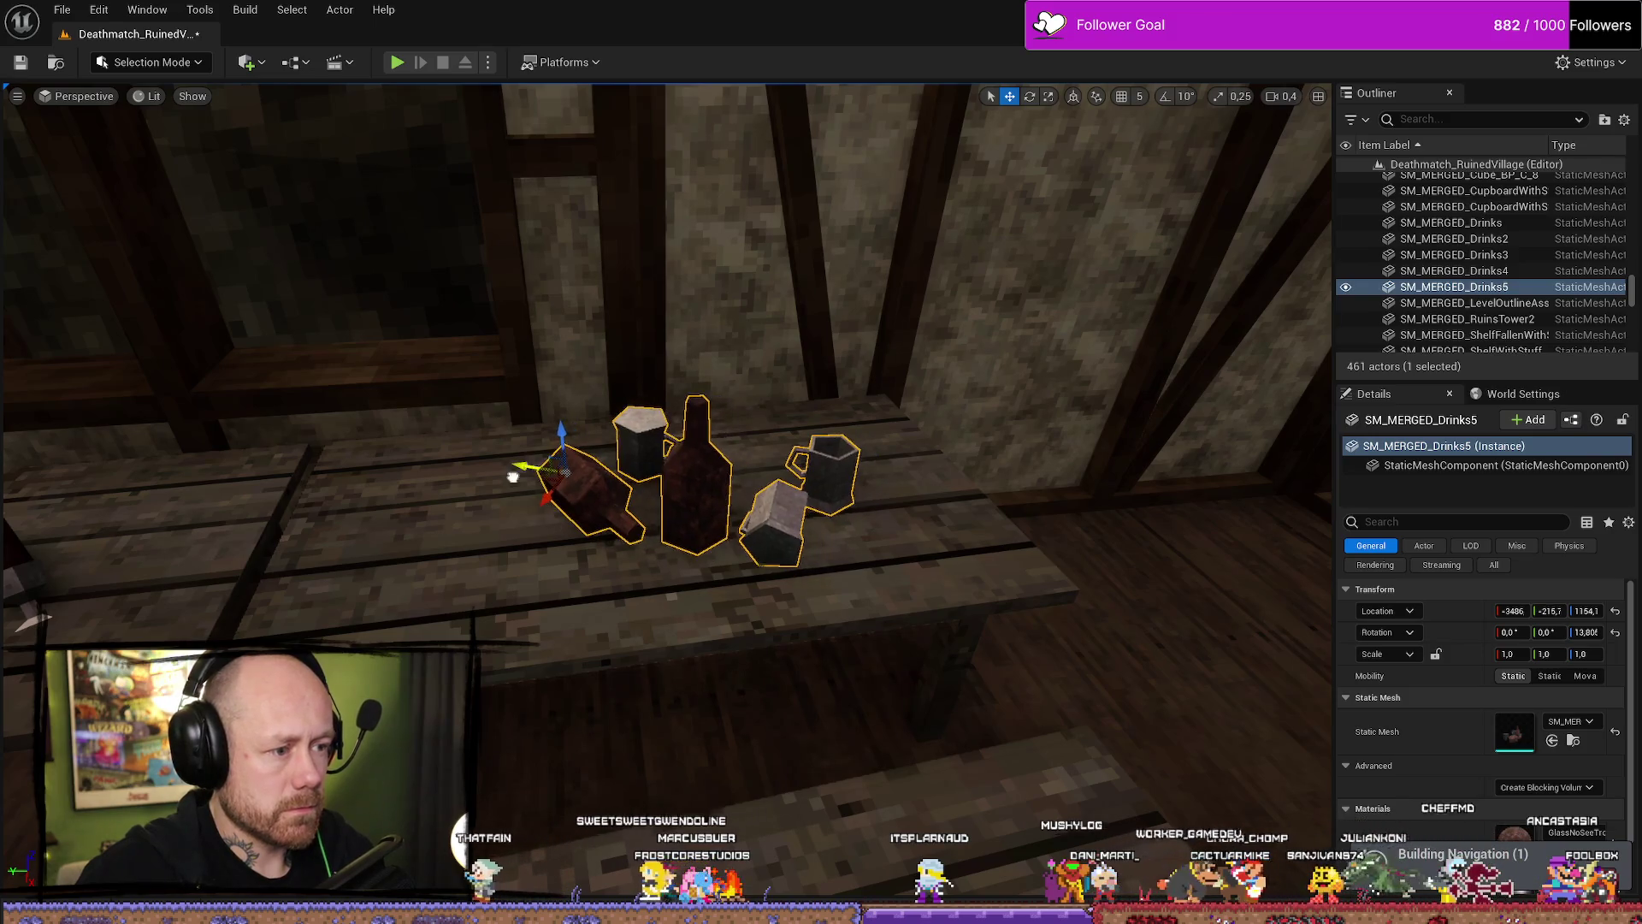
Select the bottle-and-glass drinks set and frame the view close on the tabletop.
key(ctrl+space)
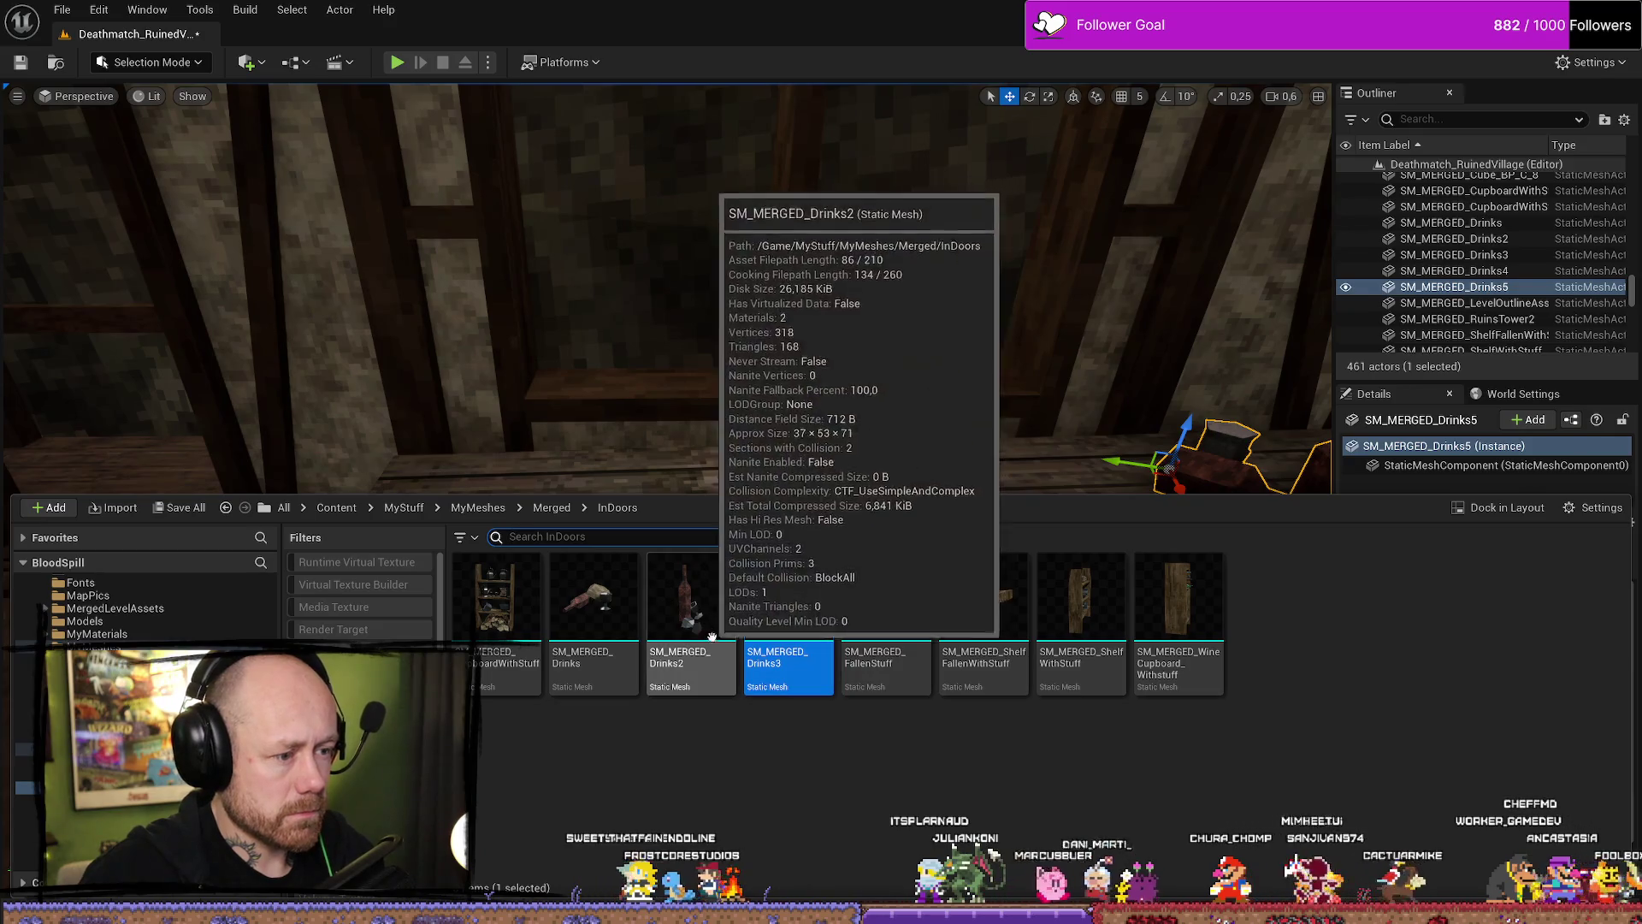
drag(984, 436, 958, 483)
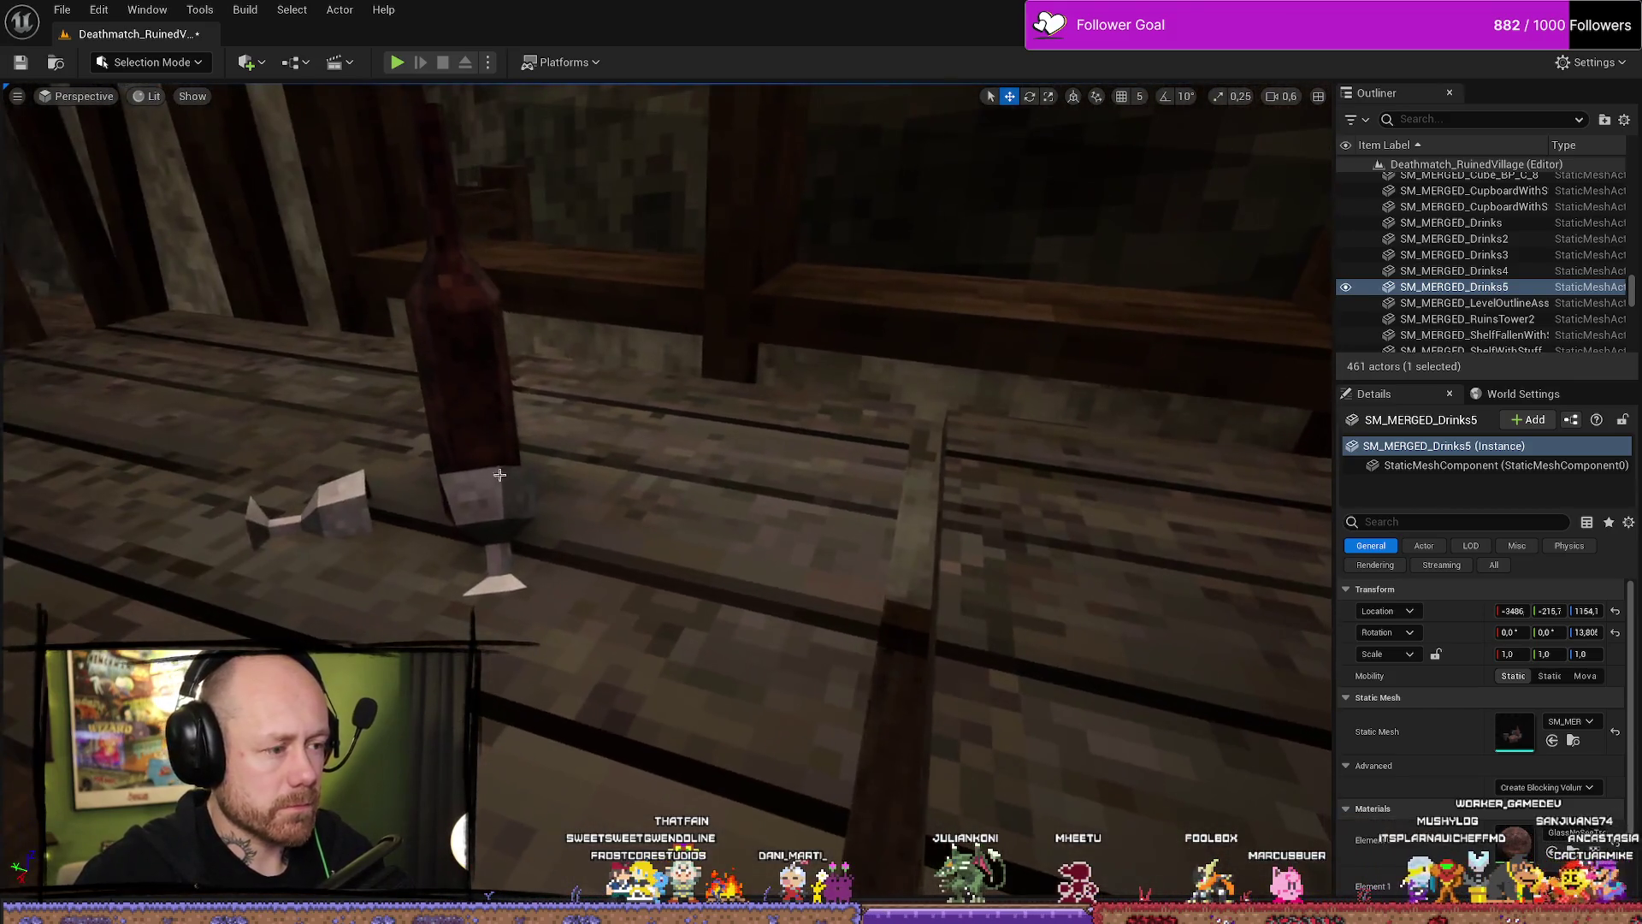
click(499, 475)
key(f)
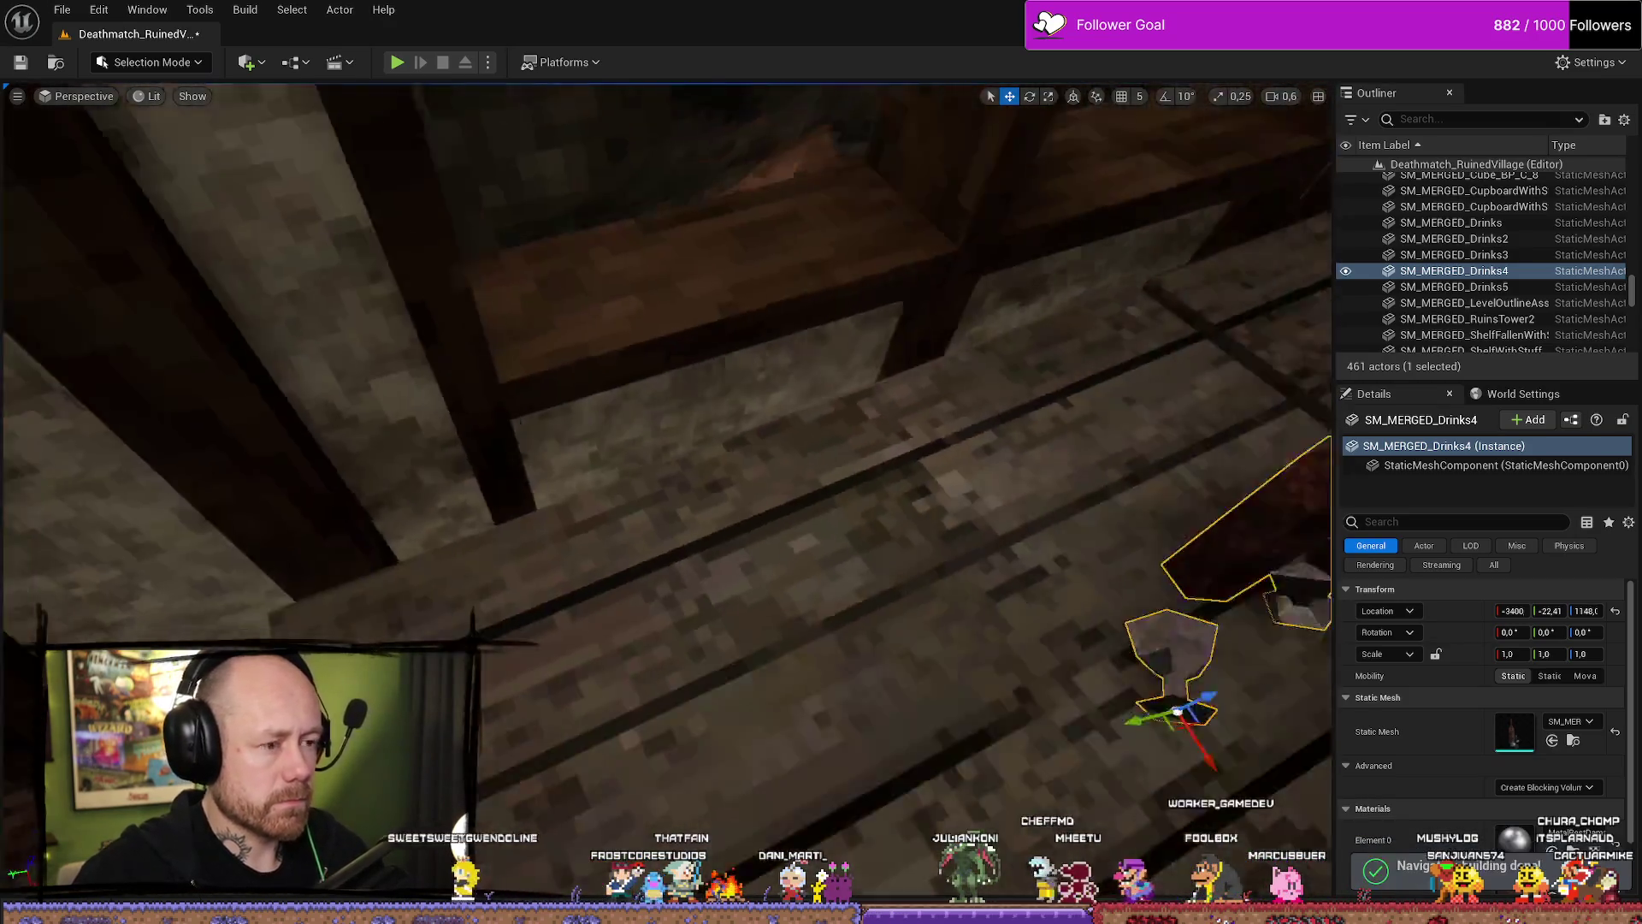
key(ctrl+space)
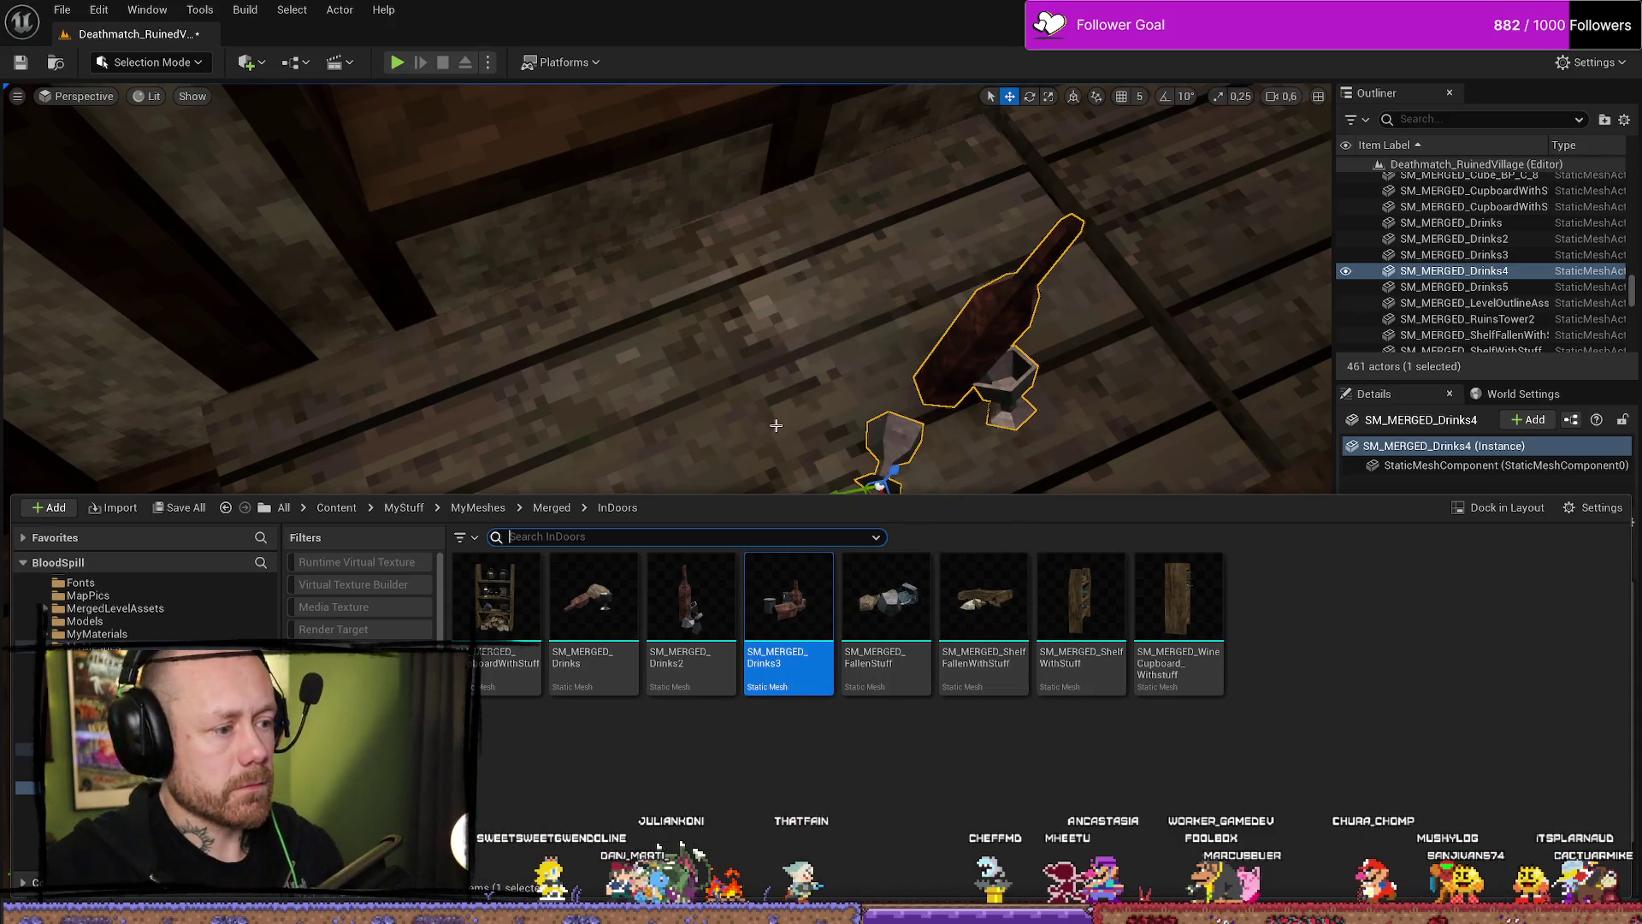
drag(773, 343, 772, 256)
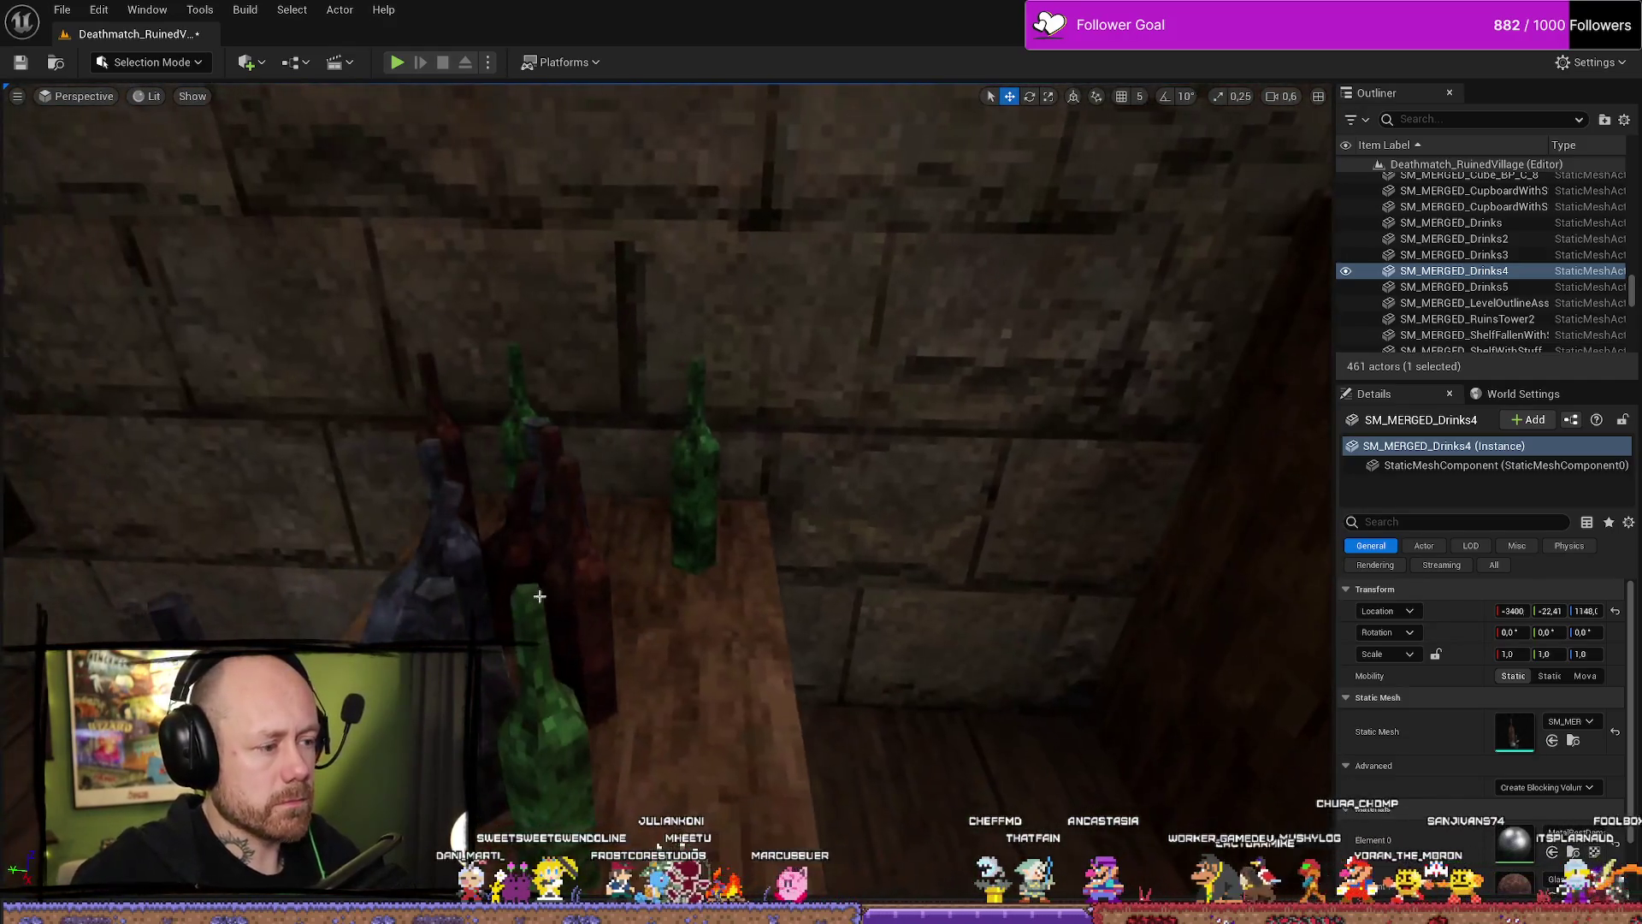
Check the bottles and jugs on the shelf and counter, ending on the Drinks3 set.
click(539, 596)
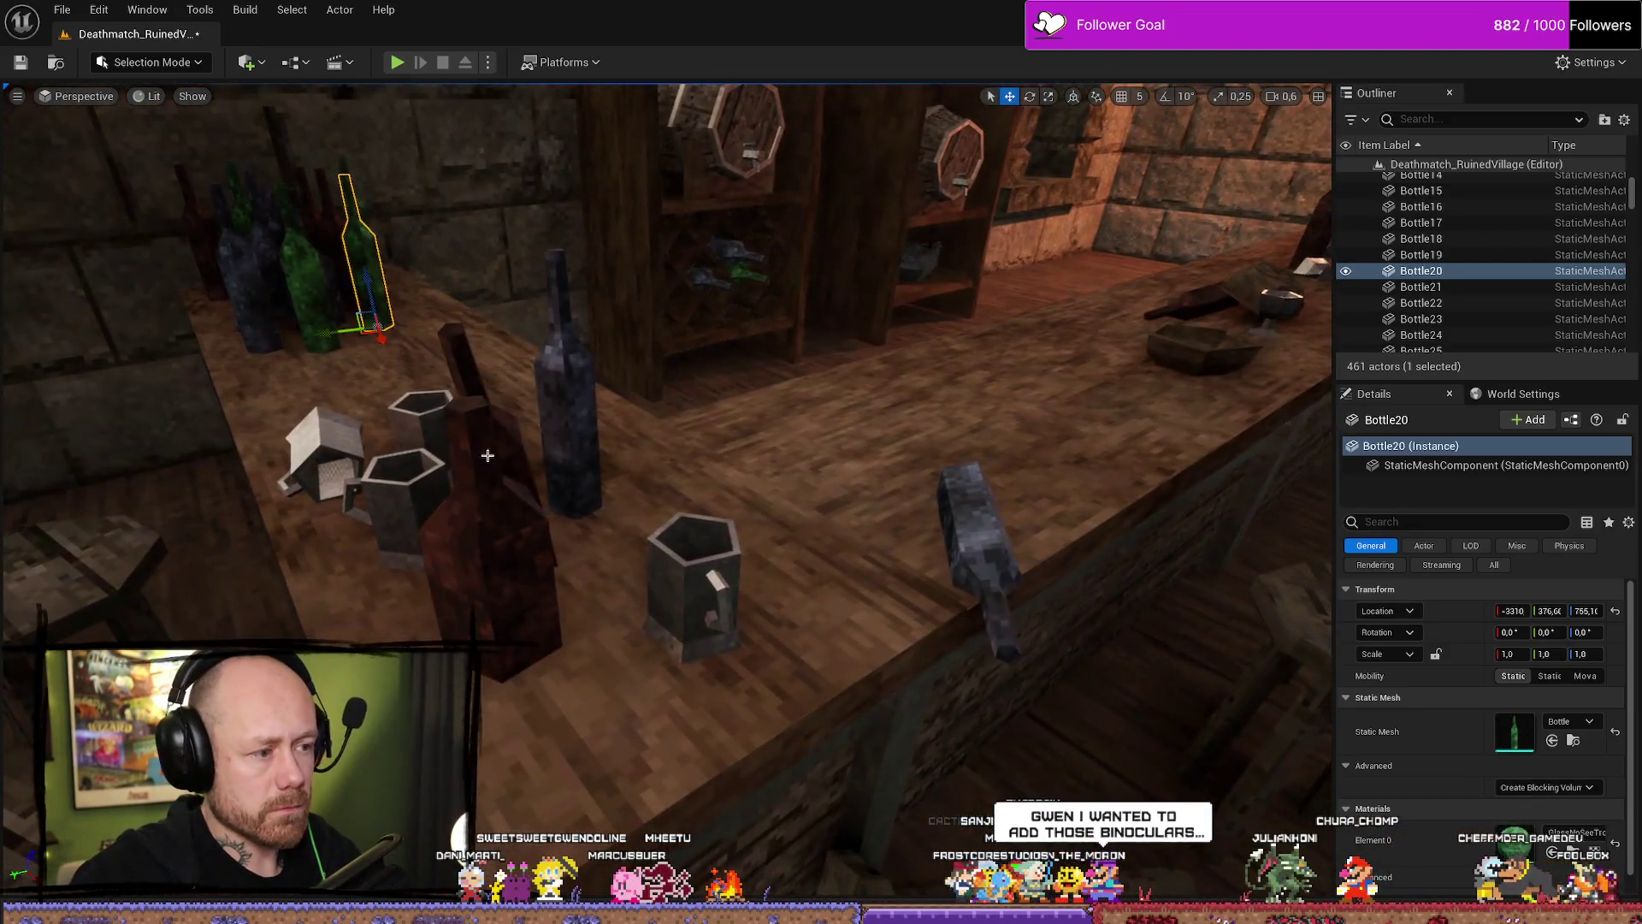
click(543, 522)
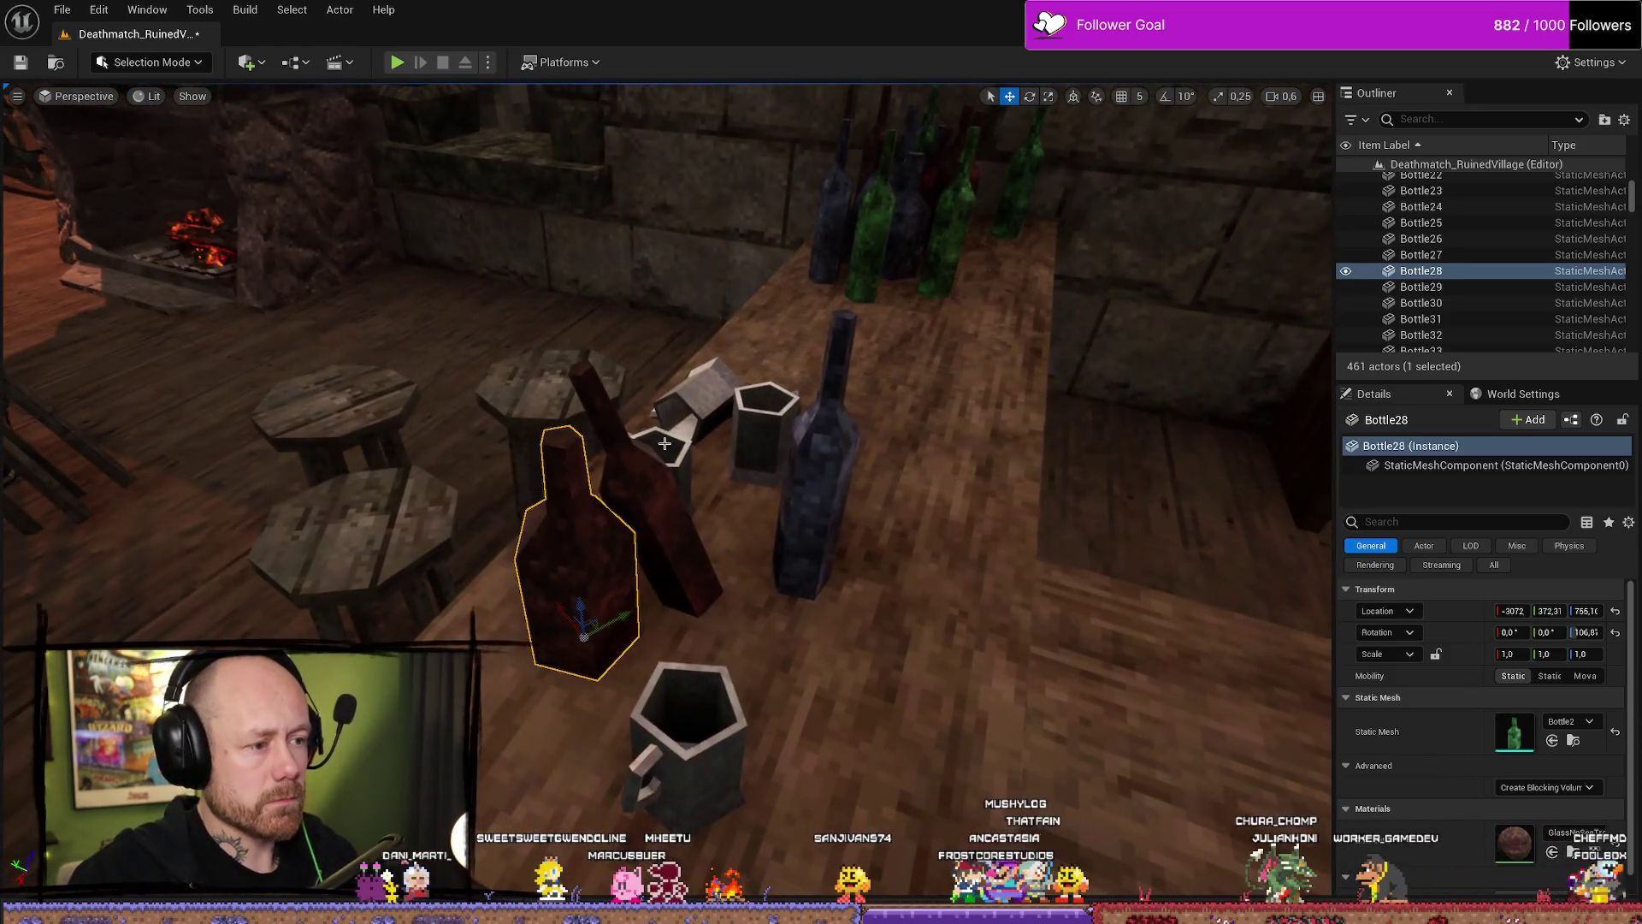
click(684, 427)
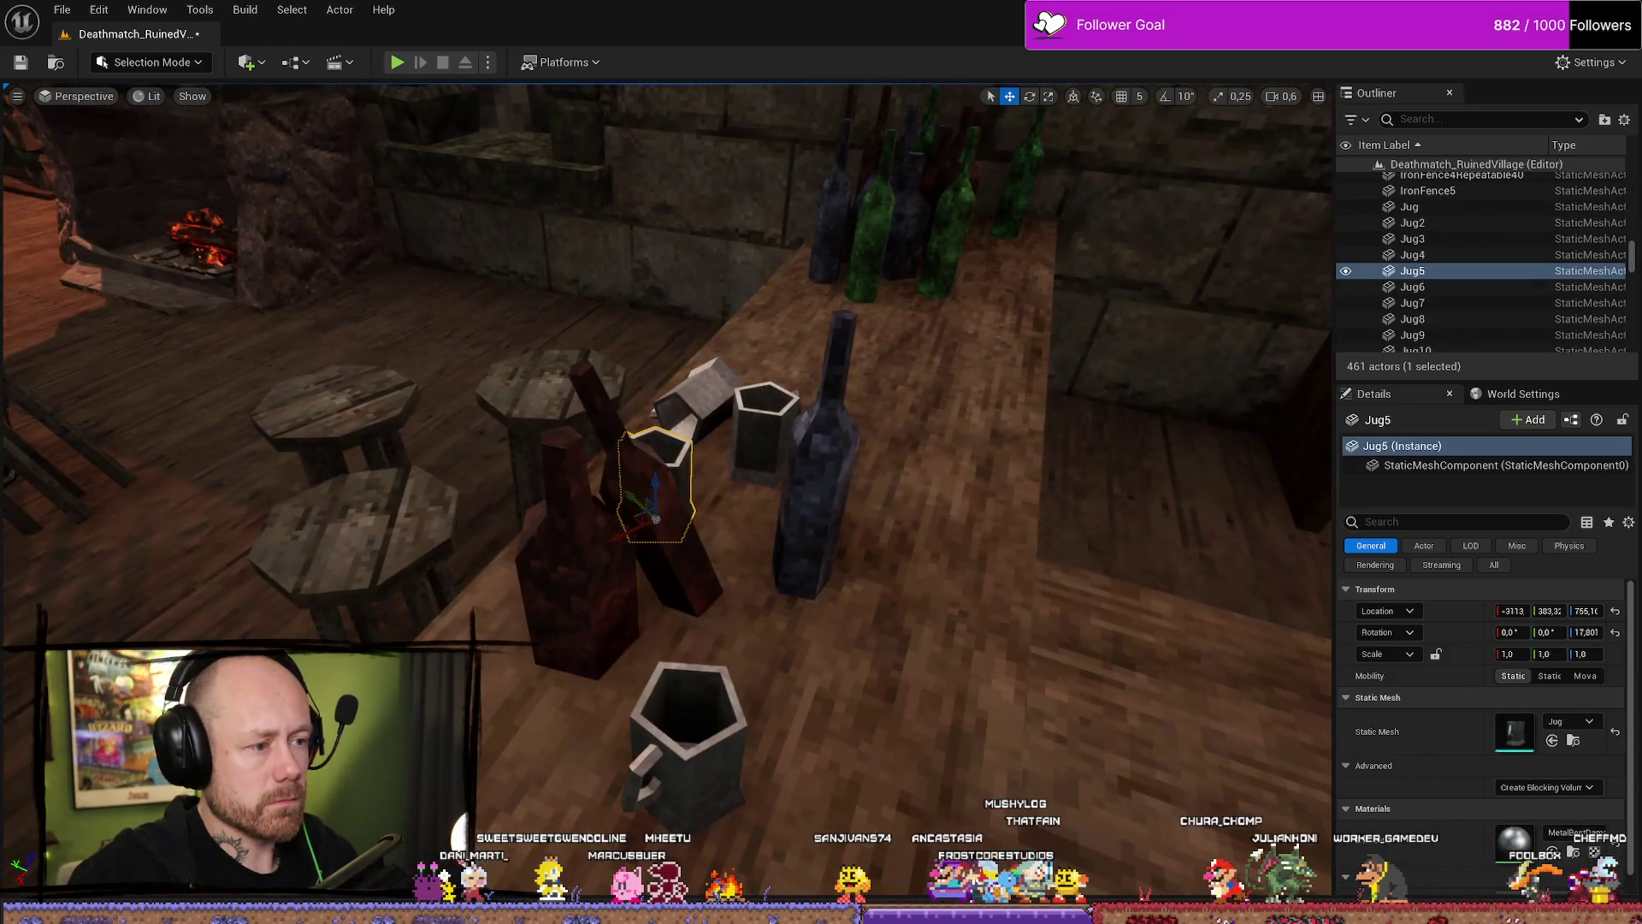
click(757, 426)
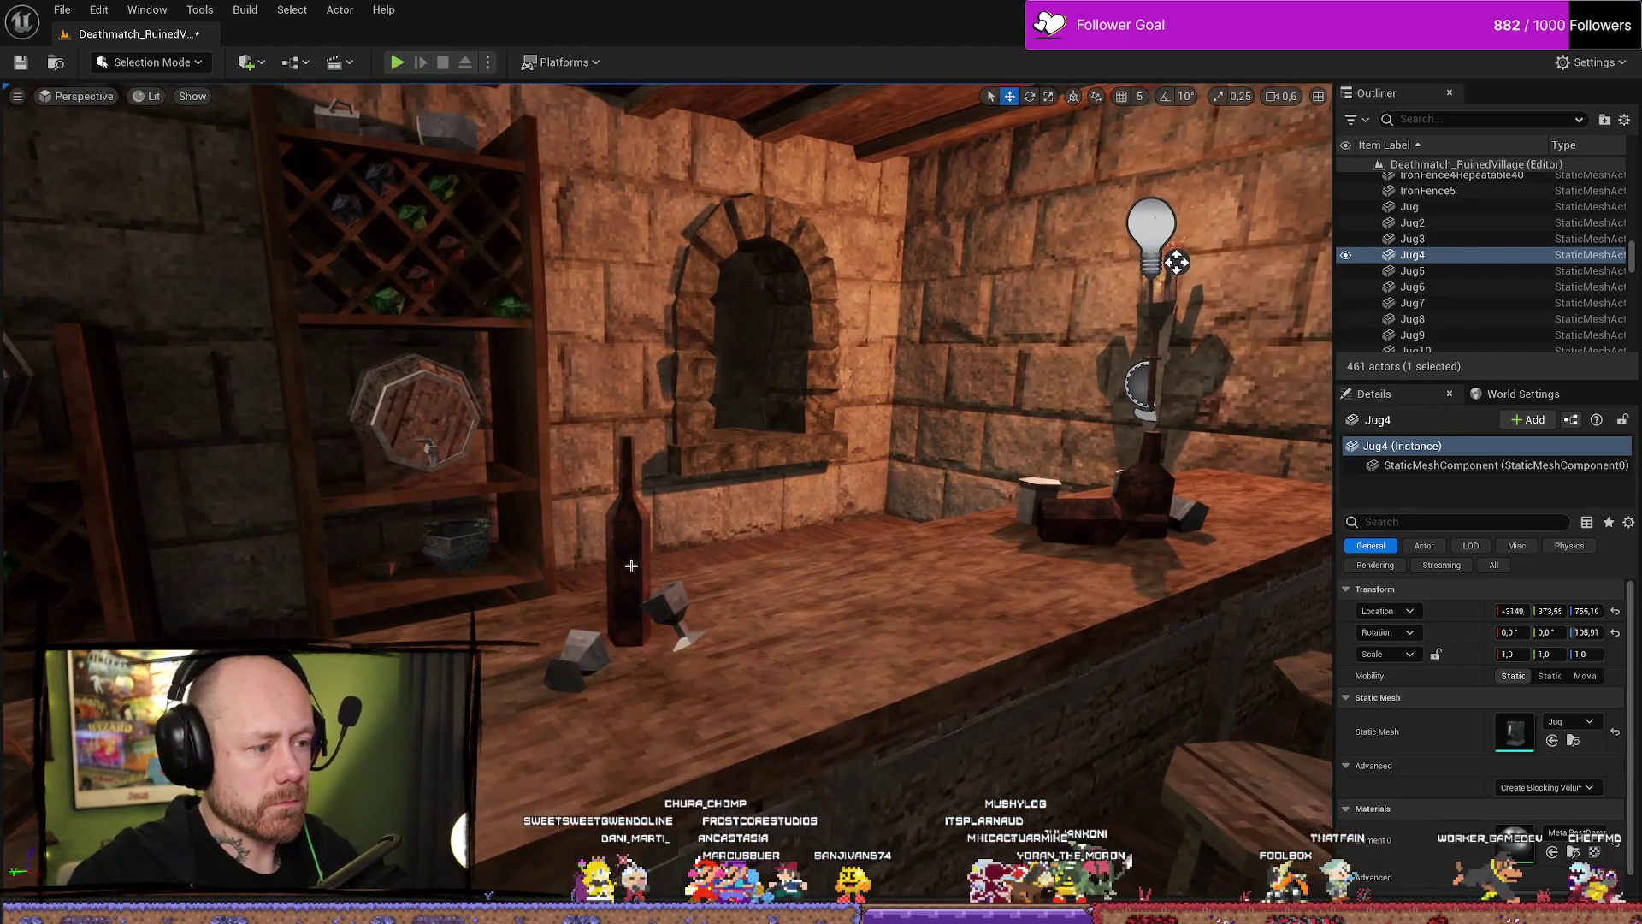
click(1166, 256)
click(990, 336)
Fly along the bar, frame SM_MERGED_Drinks3 and bring up the Content Drawer.
key(w)
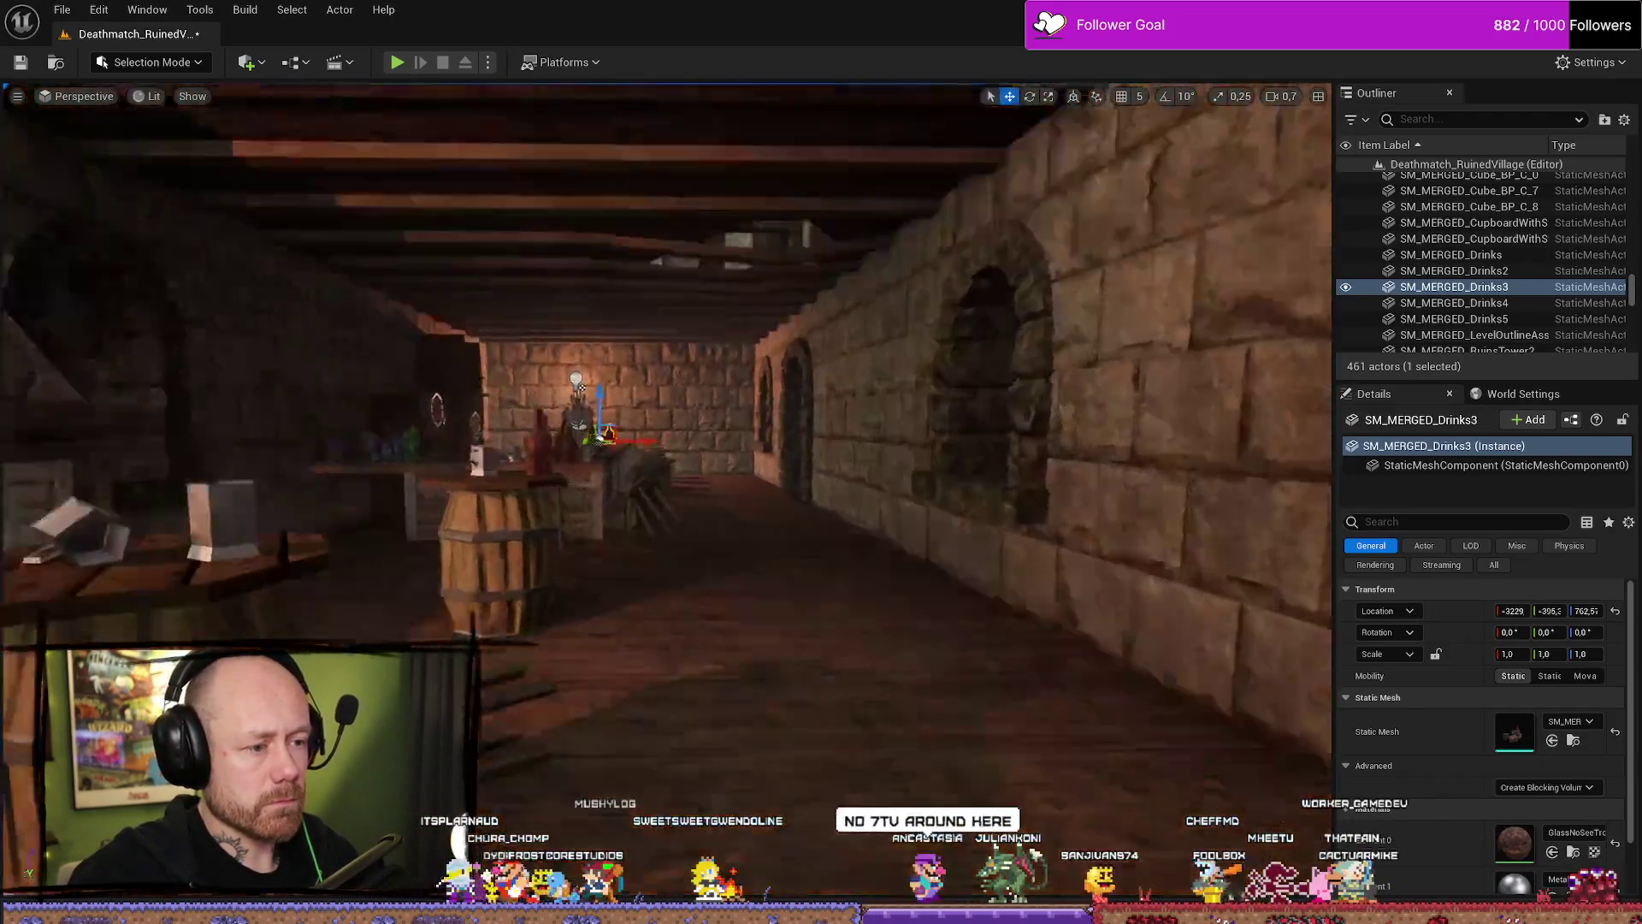
key(w)
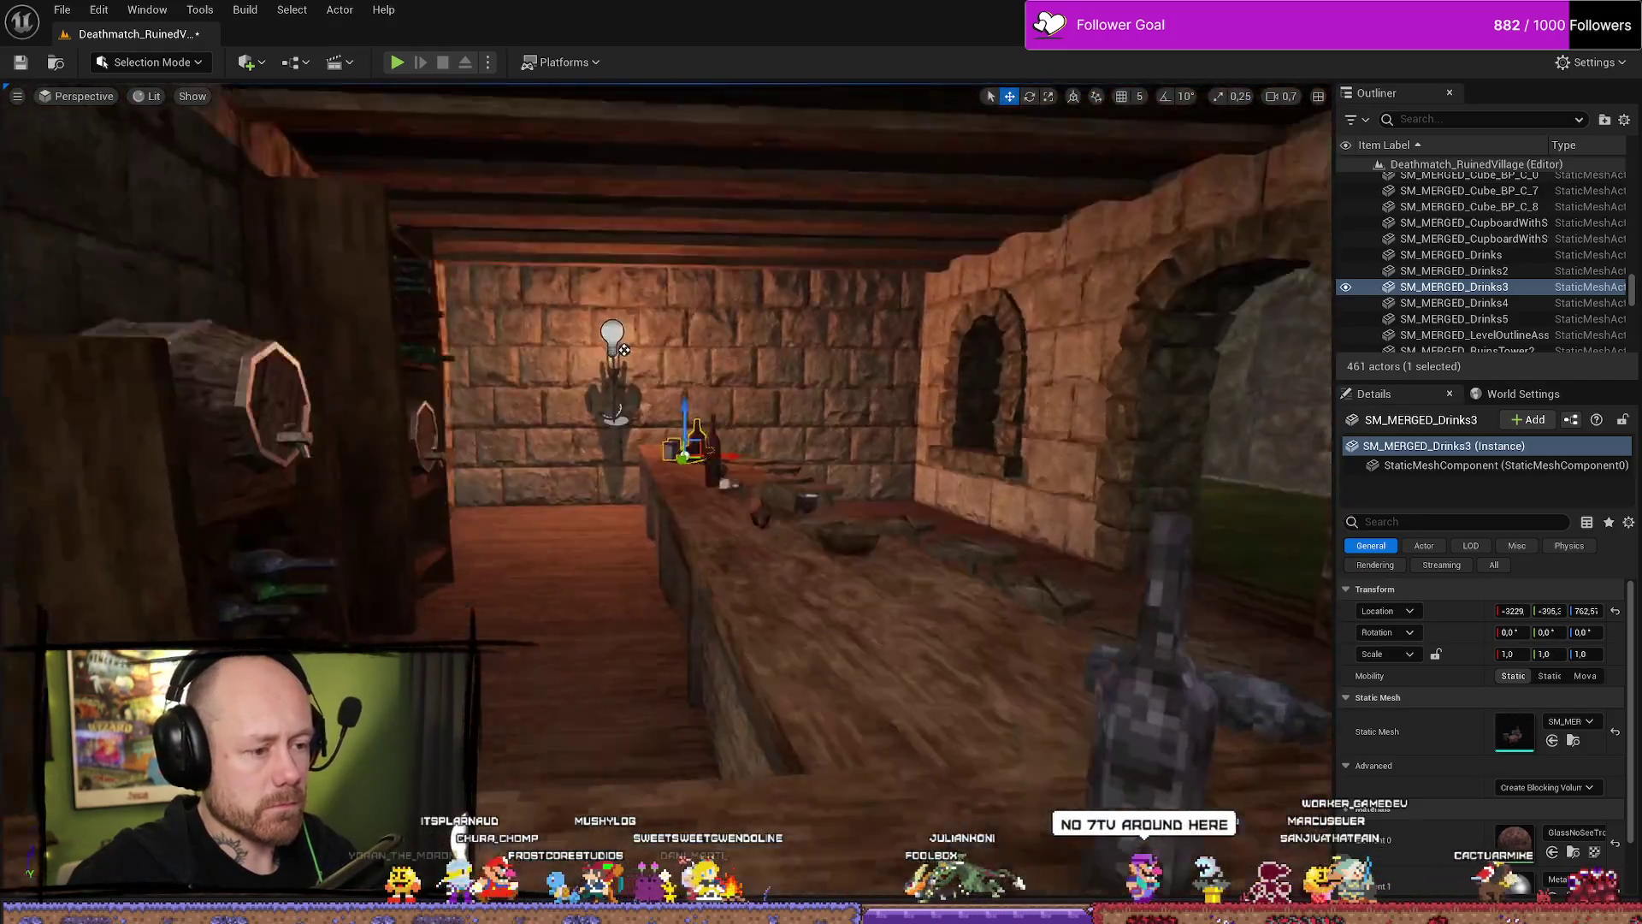
key(f)
key(ctrl+space)
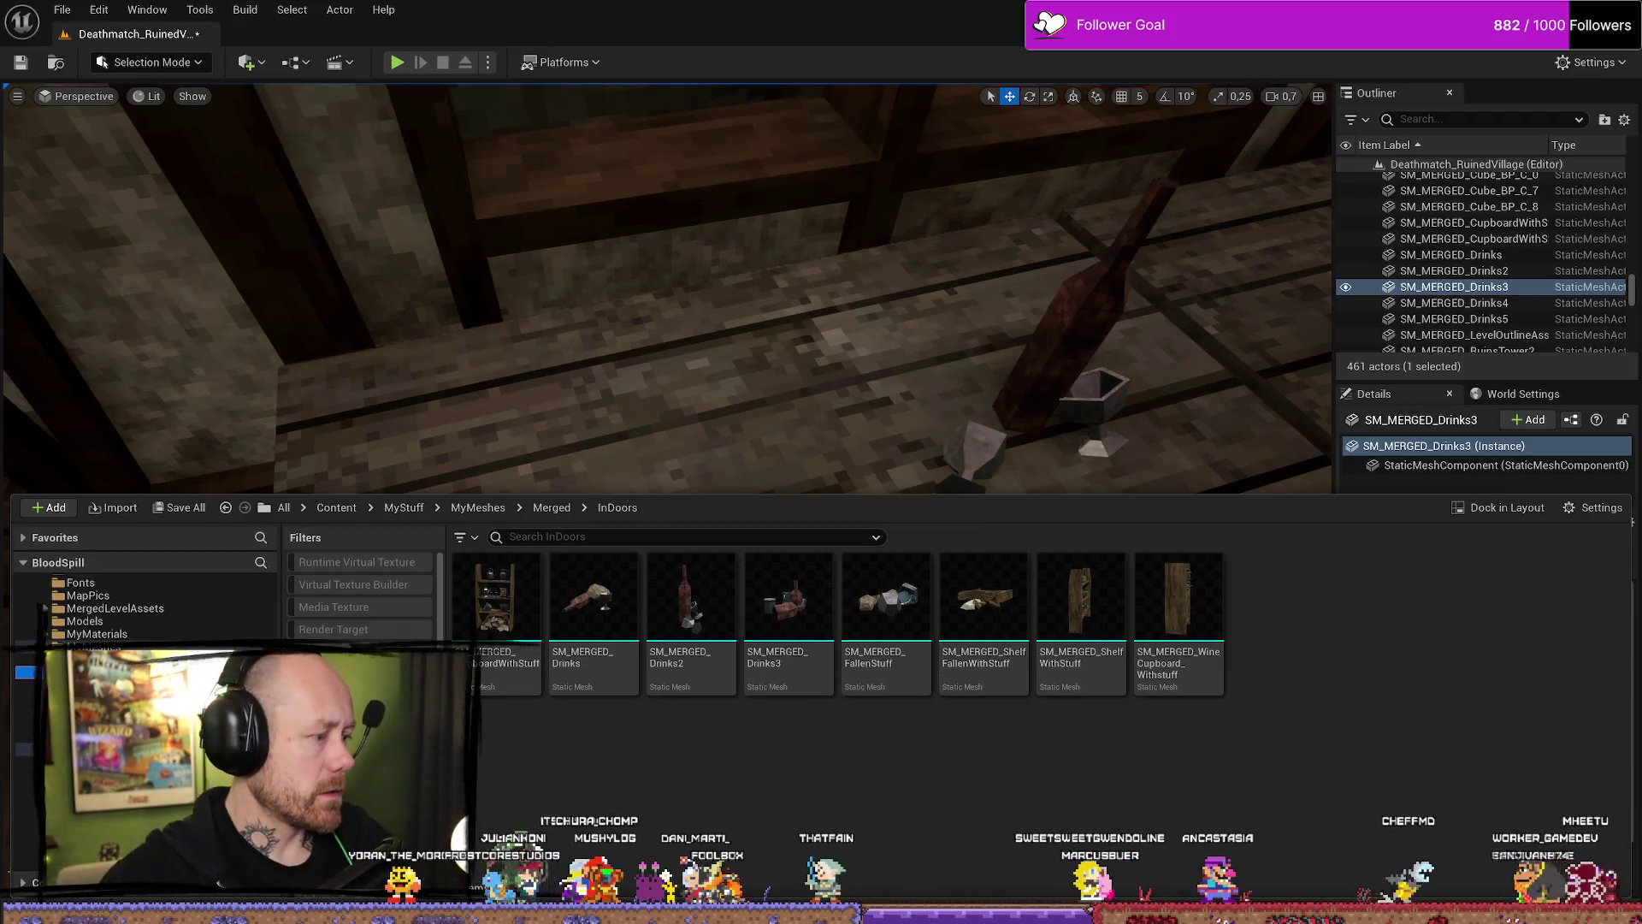
Place two Bowl meshes from Buildings/InDoors on the table, discarding a trial BowlBig.
key(alt+Left)
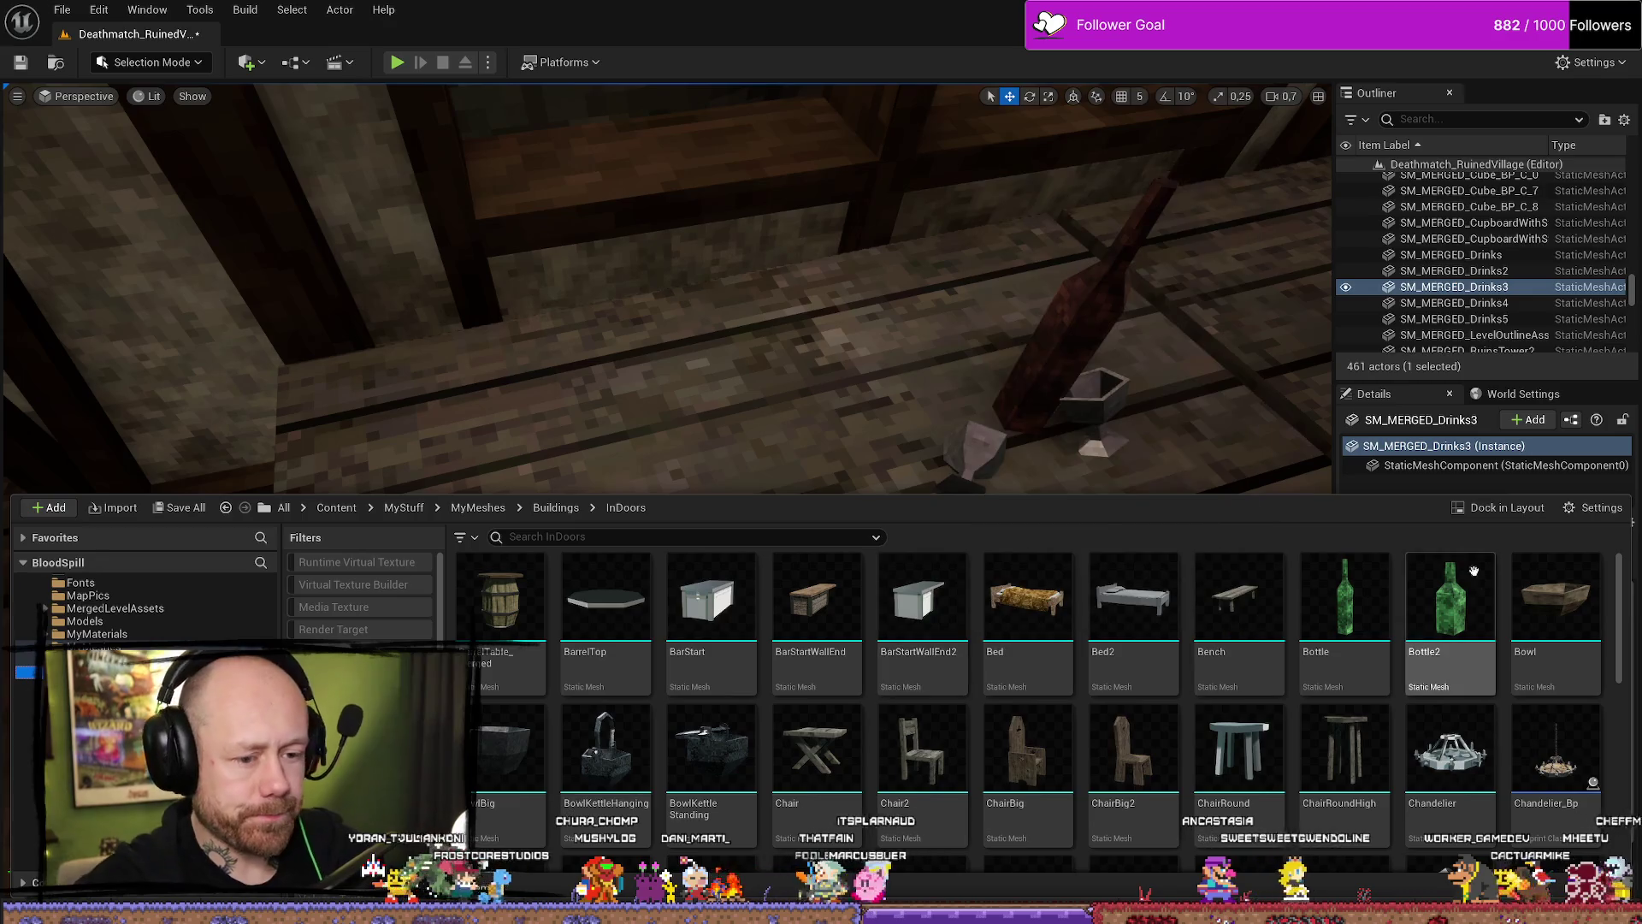
scroll(1454, 650, down, 3)
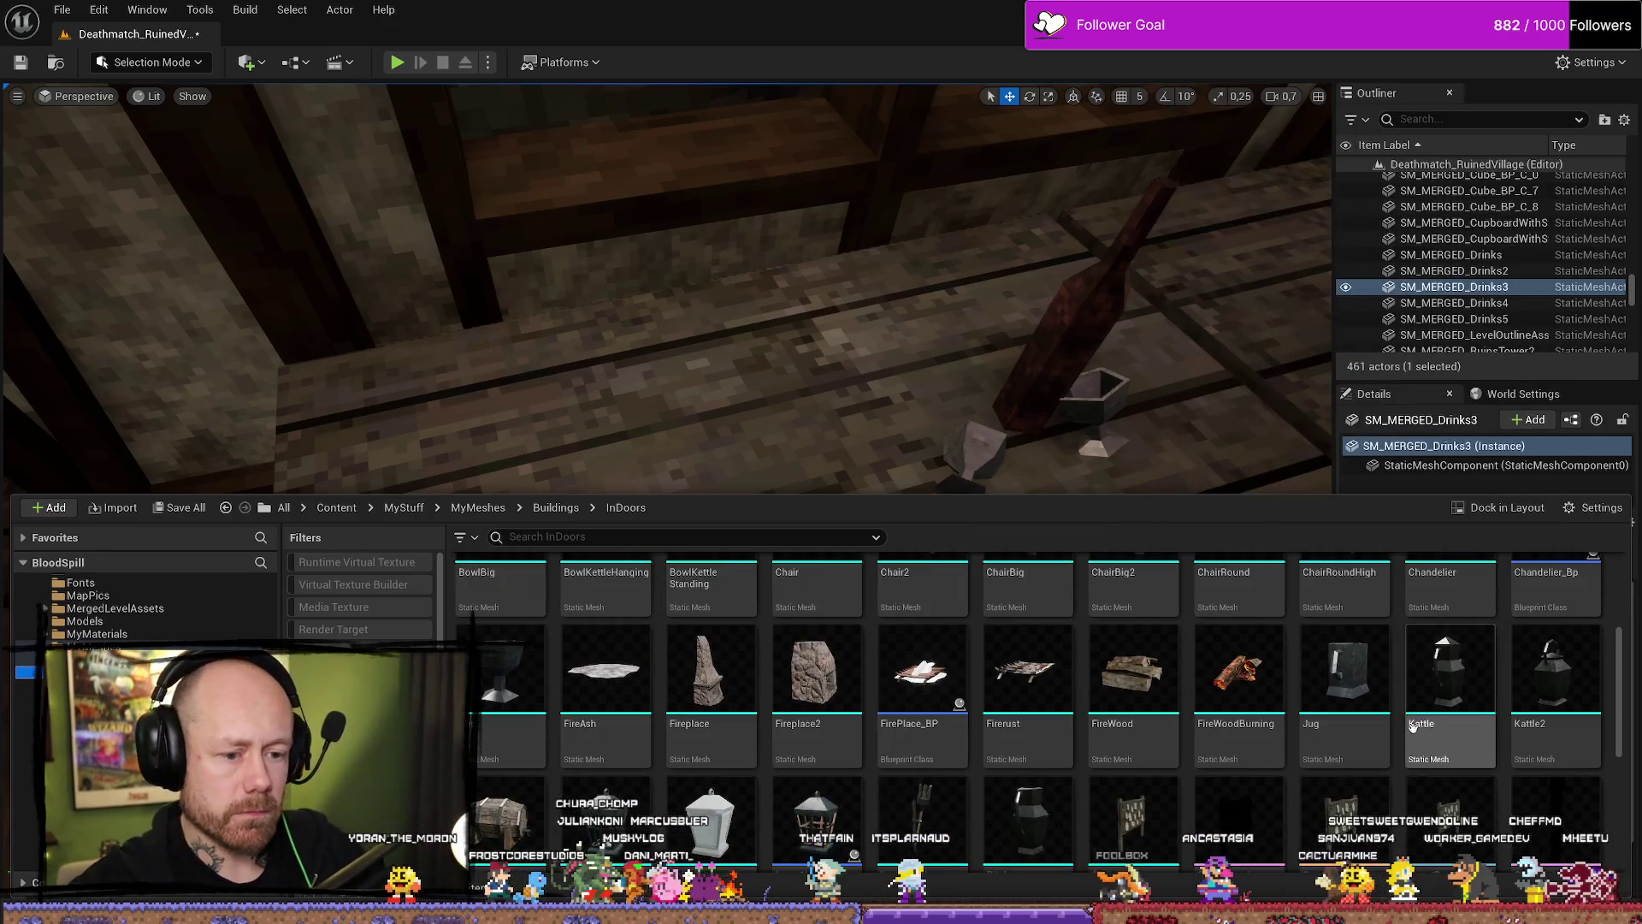
scroll(1413, 725, down, 1)
scroll(885, 744, up, 5)
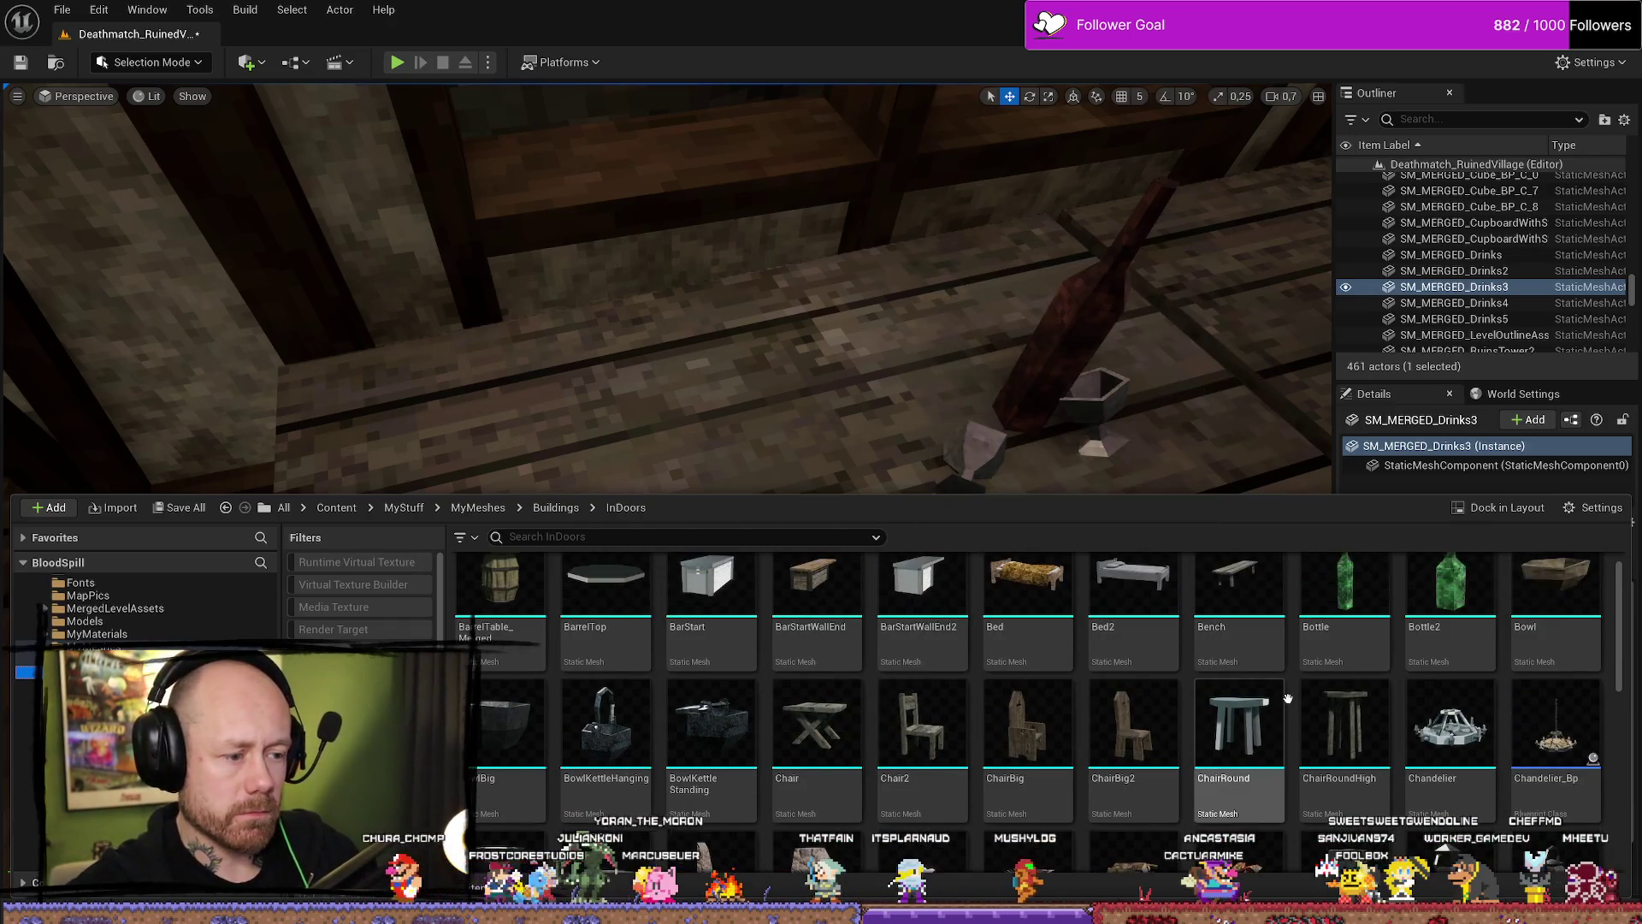
scroll(748, 696, up, 1)
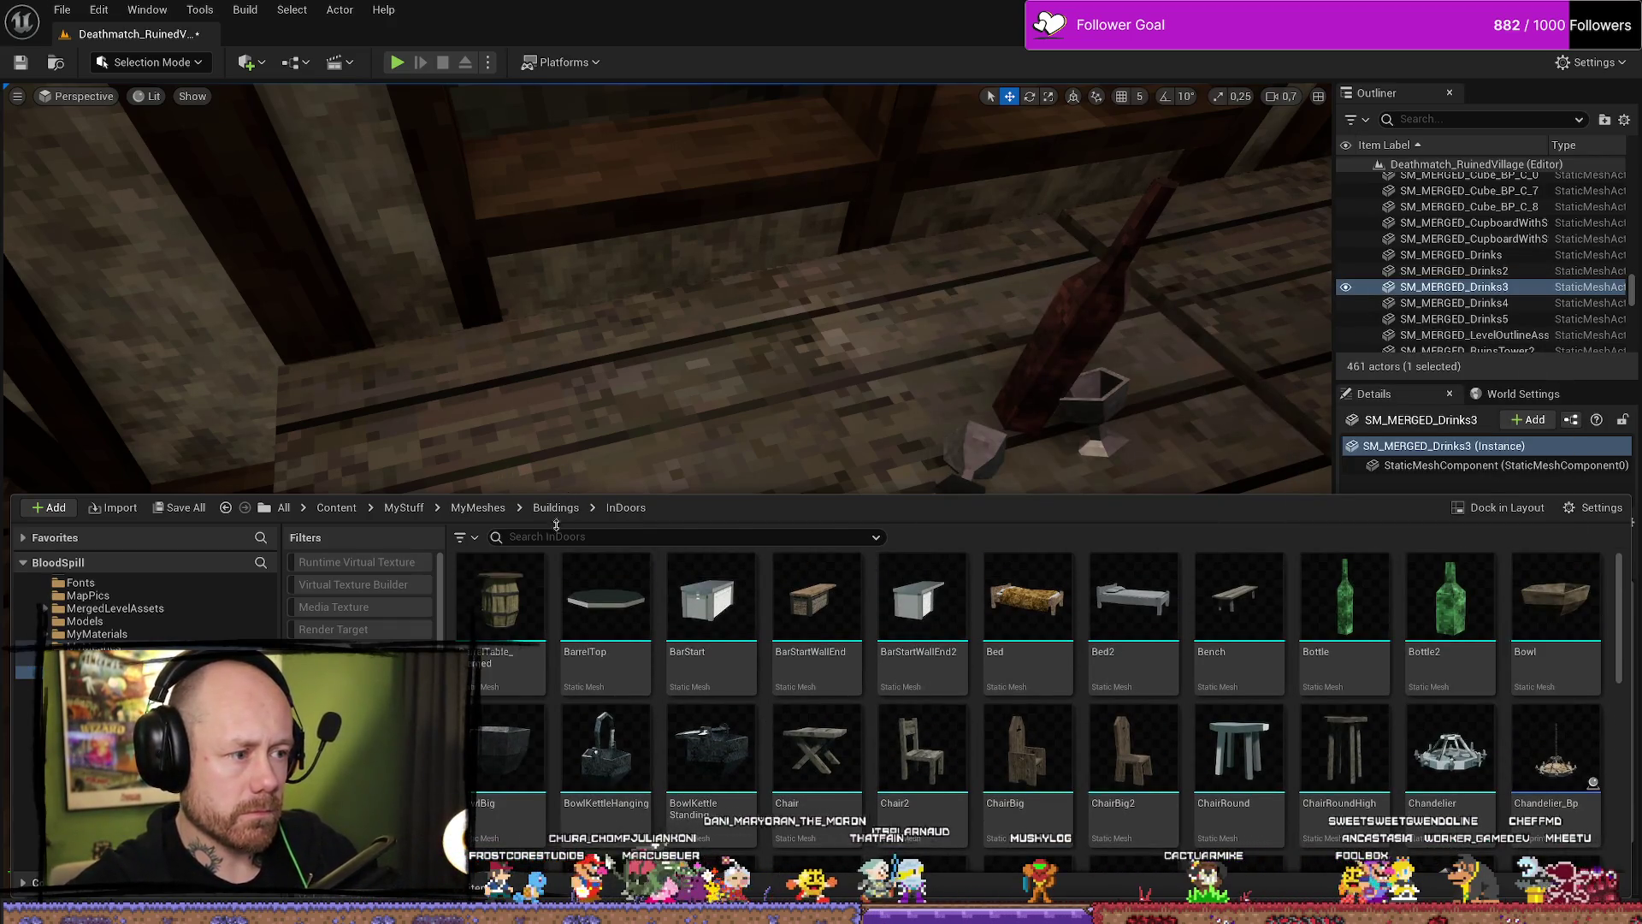
drag(505, 753, 525, 518)
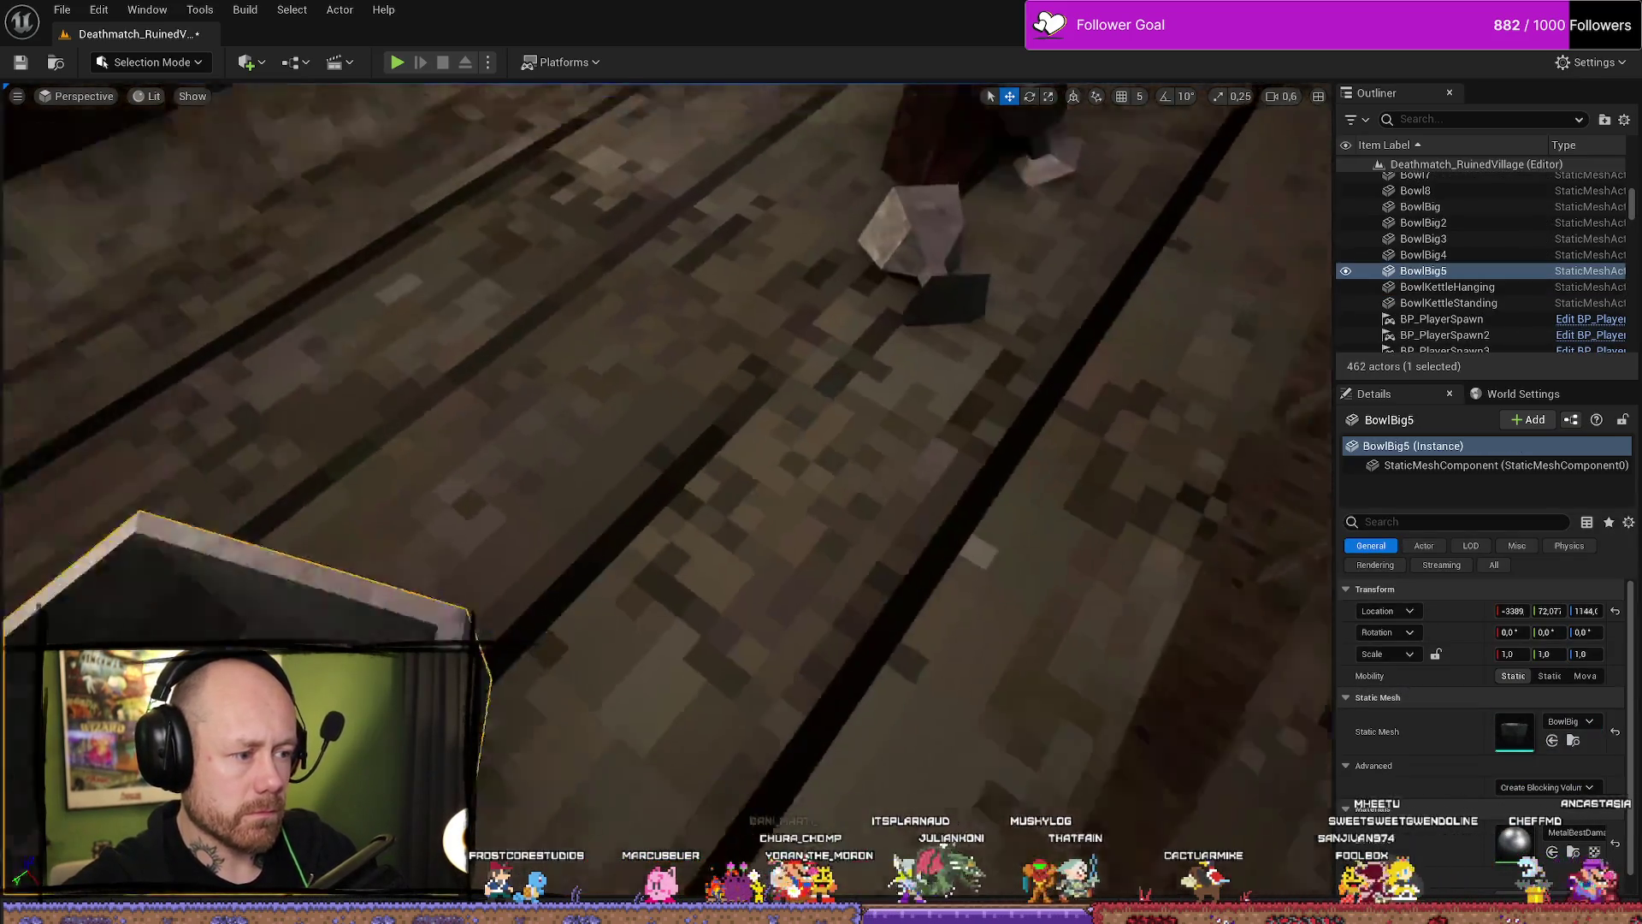
key(ctrl+space)
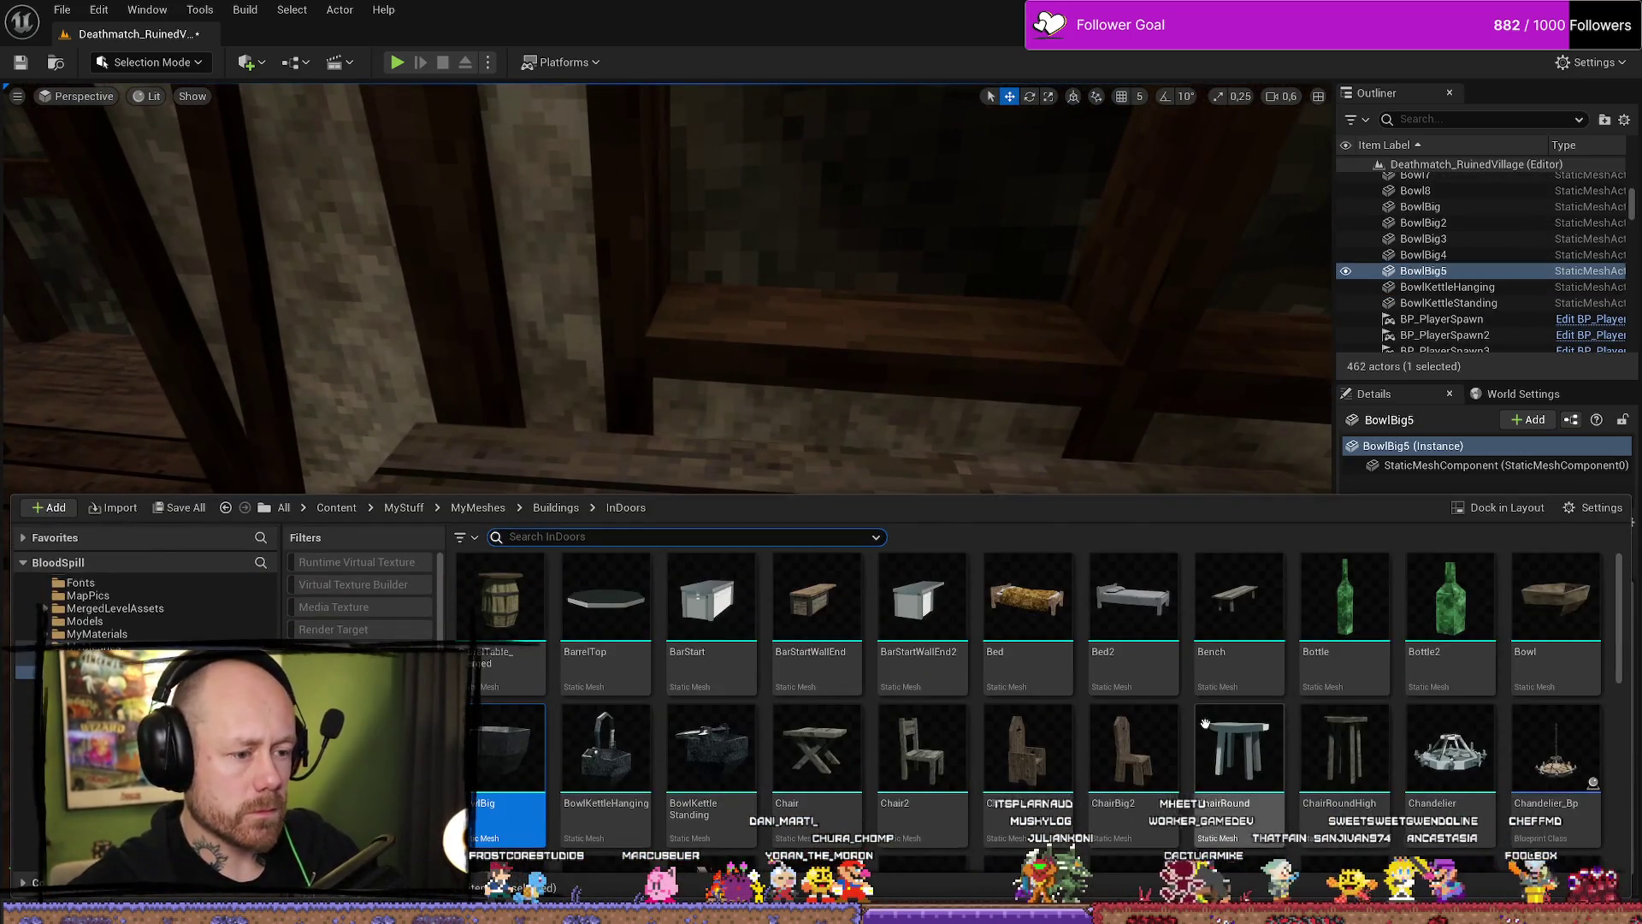
drag(1556, 603, 753, 547)
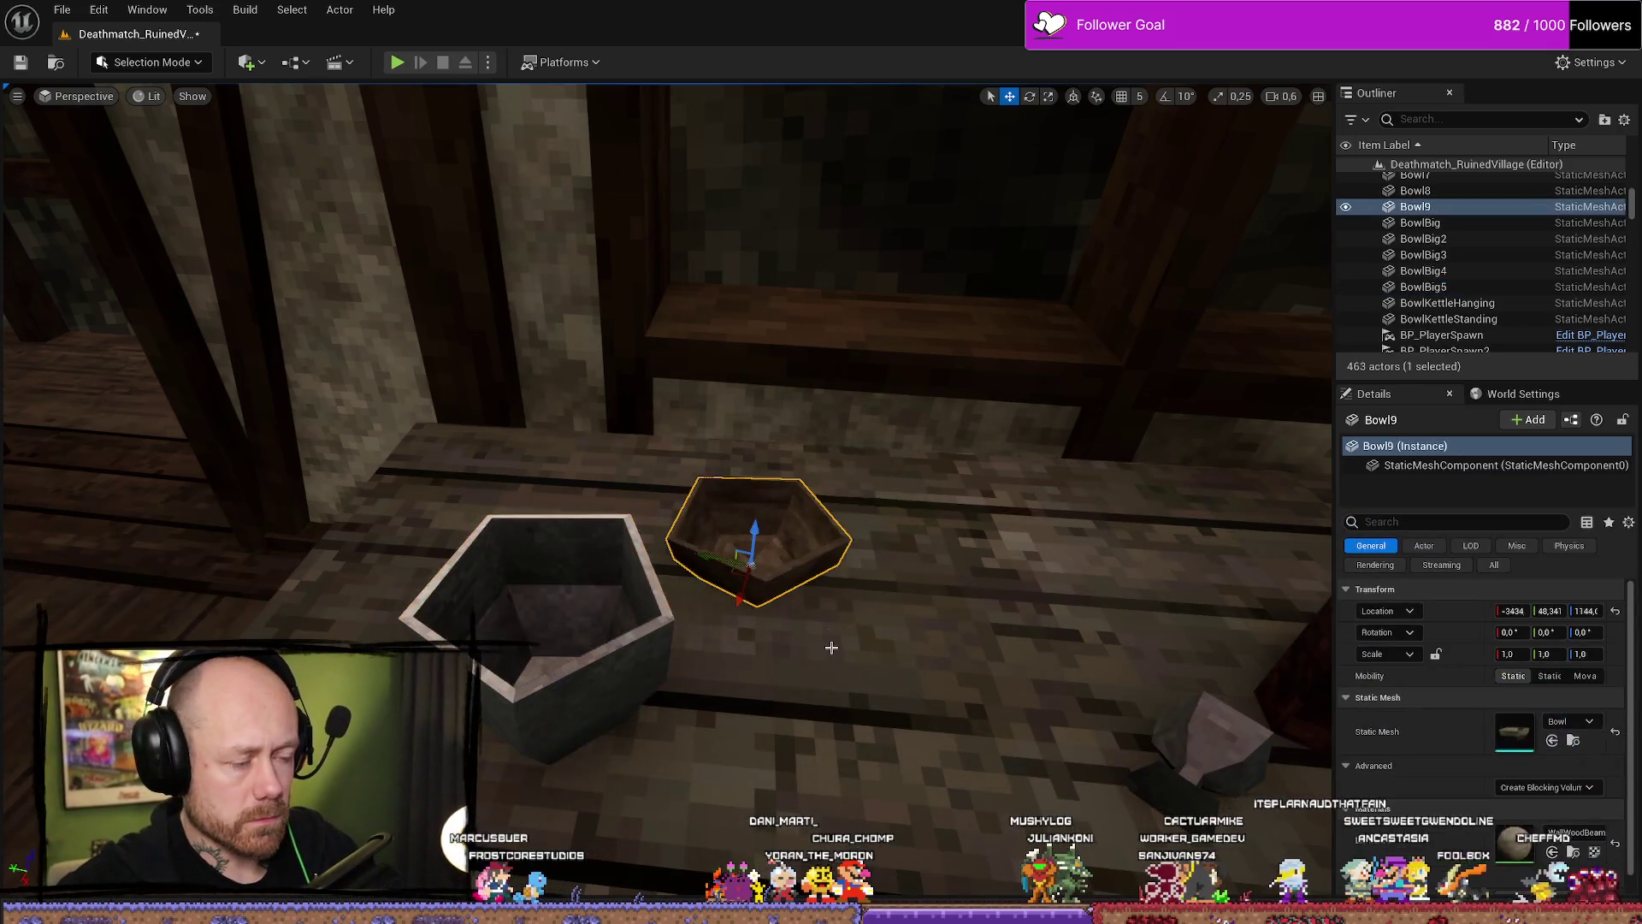
key(ctrl+space)
drag(1536, 663, 836, 643)
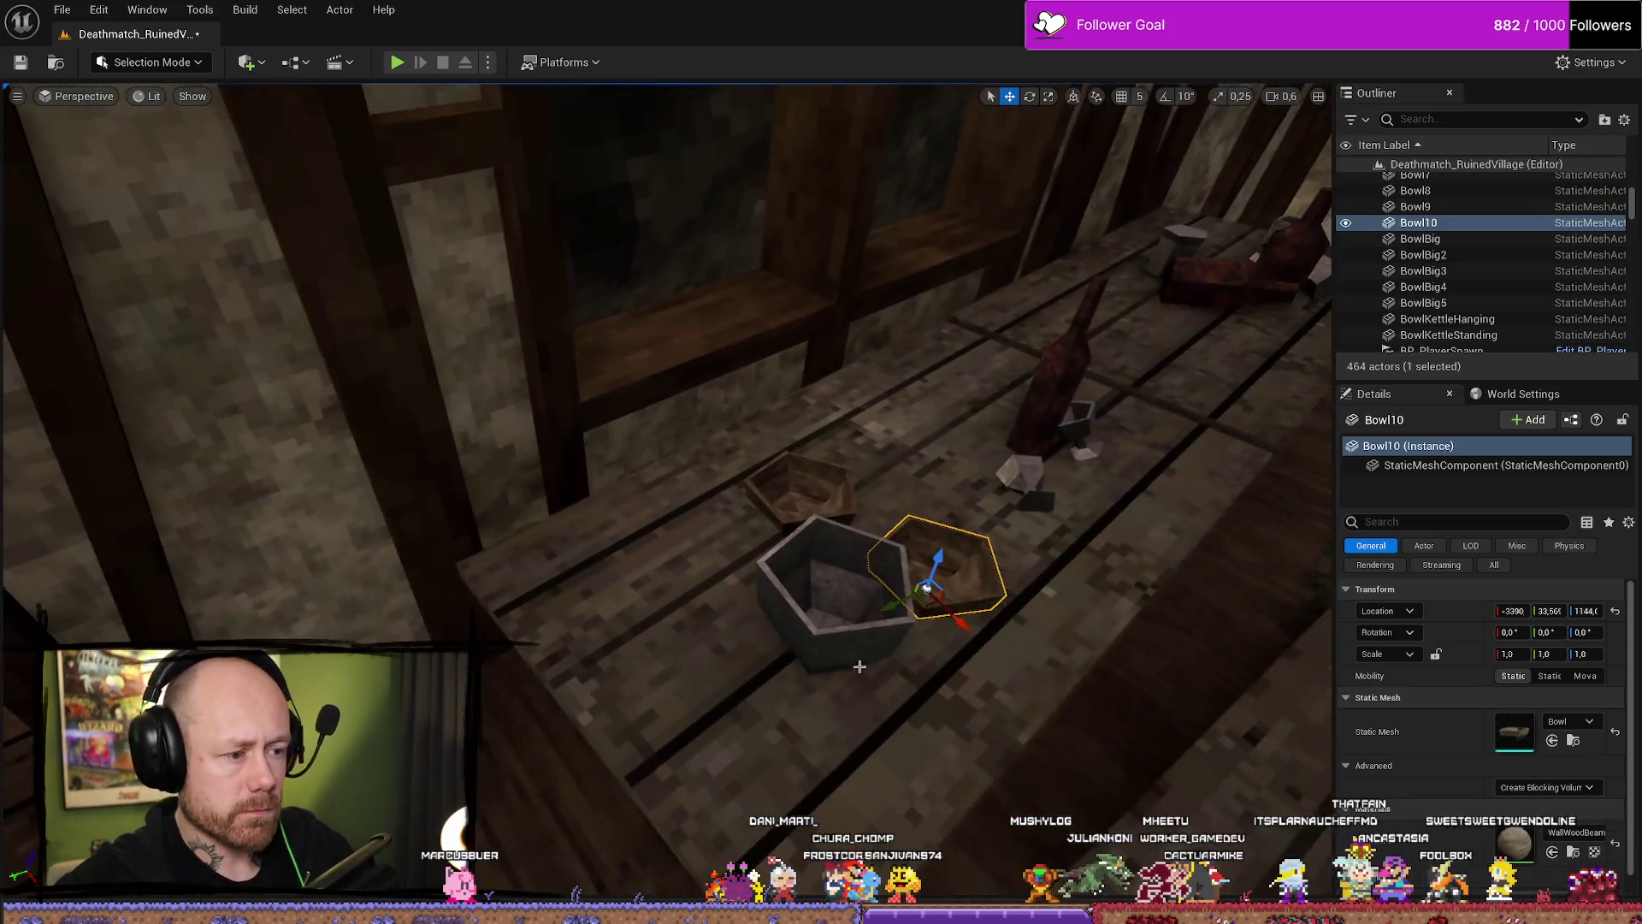
click(836, 579)
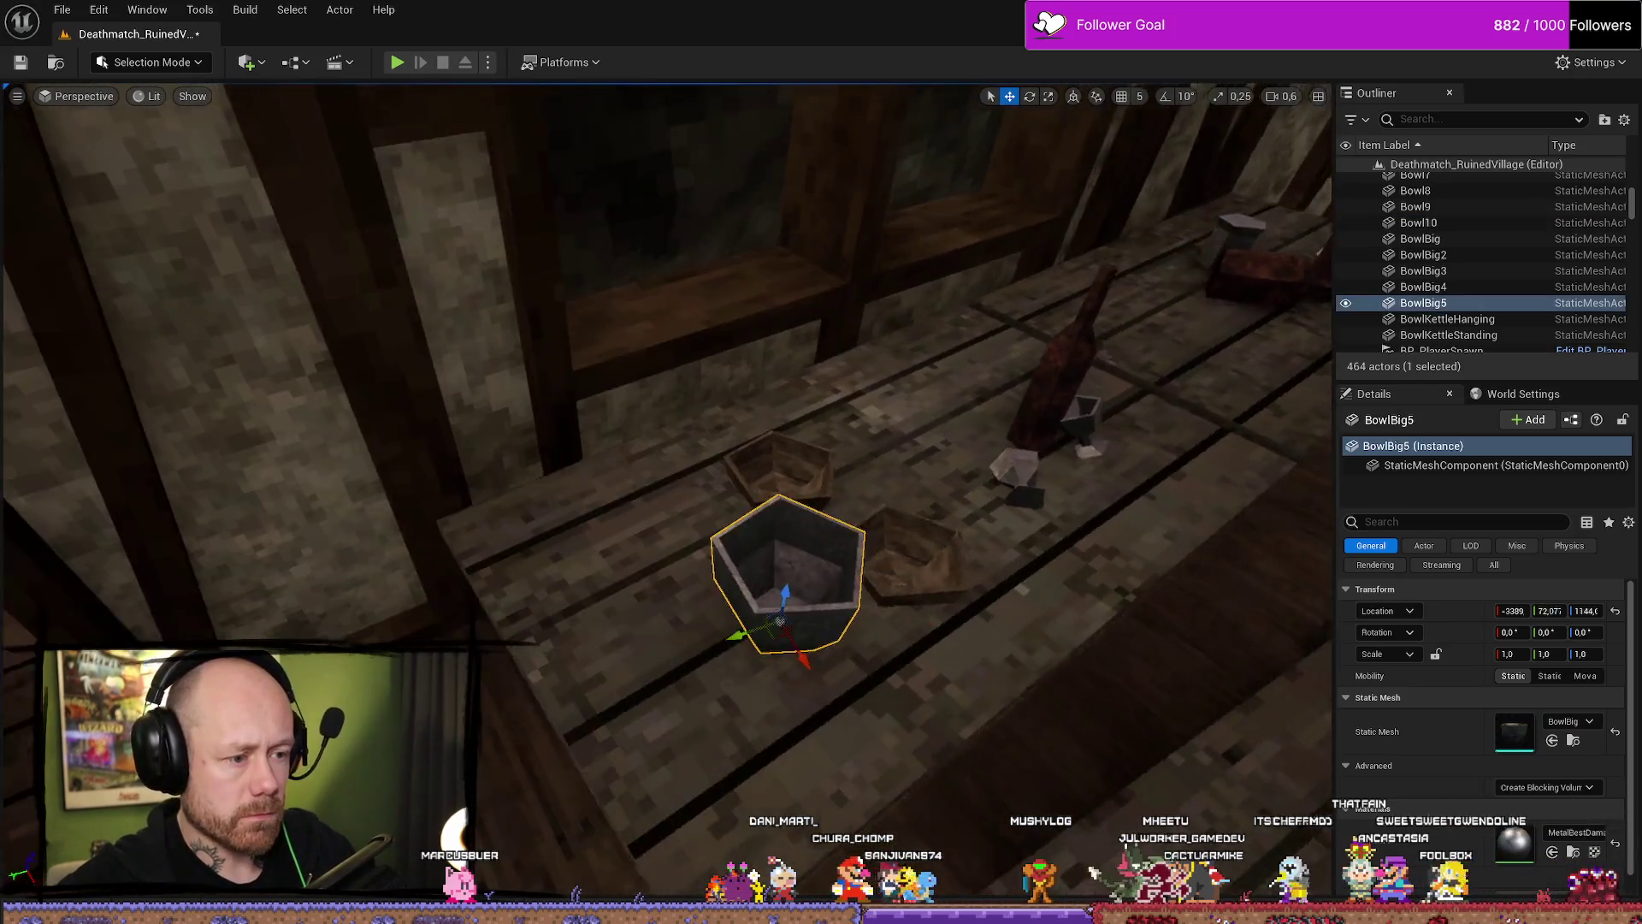
key(Delete)
Place a BowlKettleStanding on the table and rotate it.
key(ctrl+space)
scroll(1367, 710, down, 2)
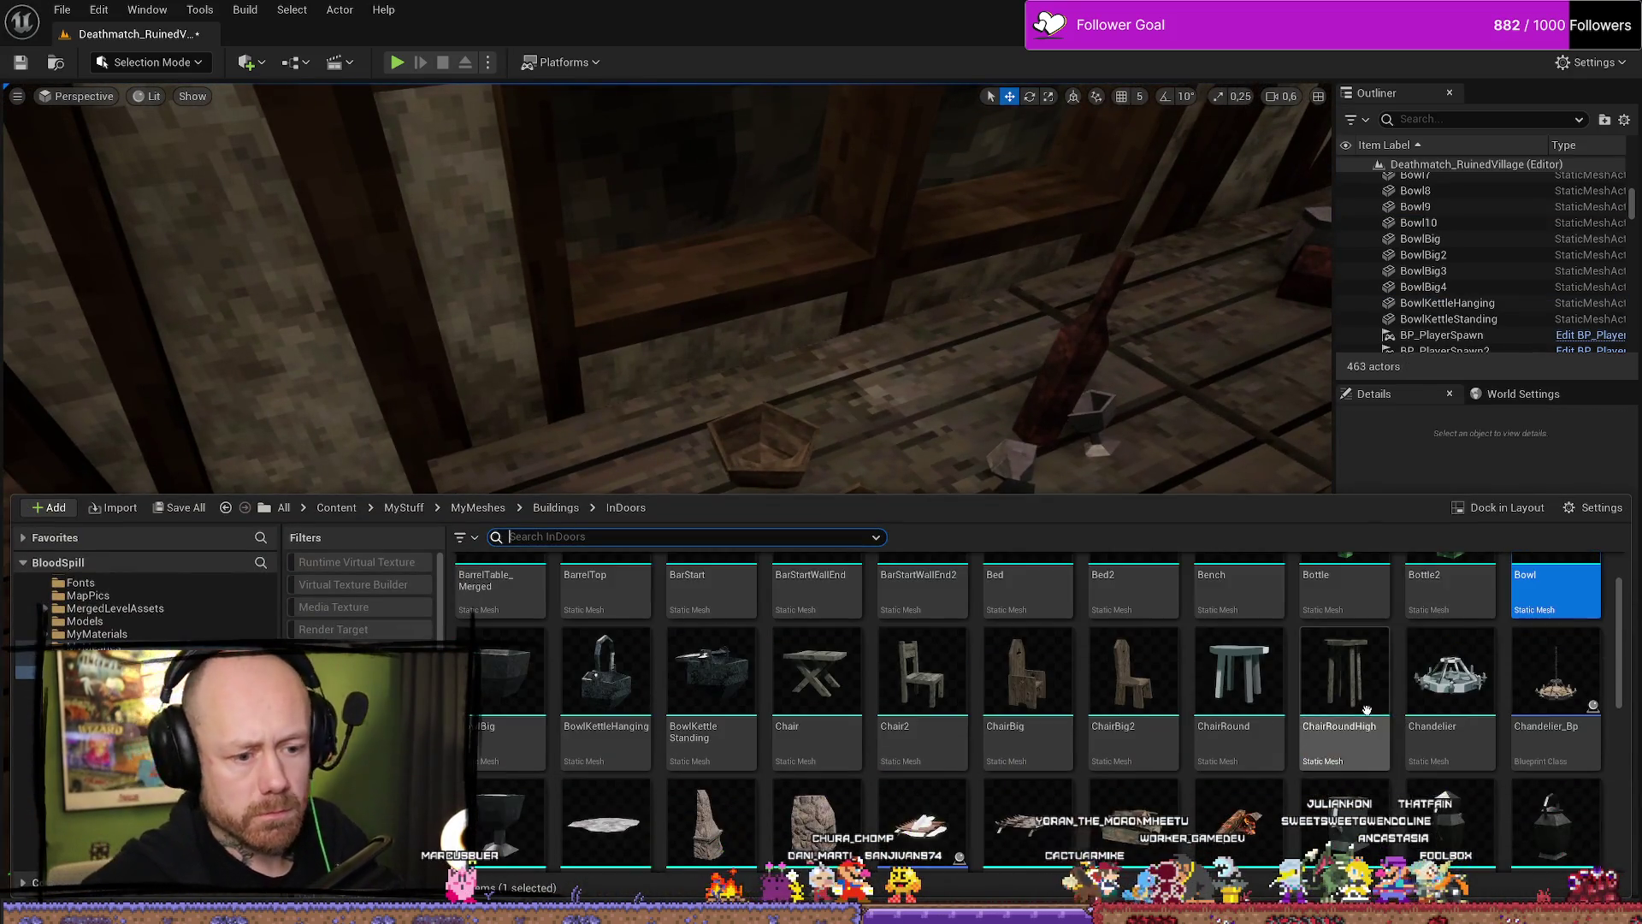
mouse_move(710, 676)
mouse_down()
mouse_move(630, 411)
mouse_move(633, 624)
mouse_move(603, 628)
mouse_up()
key(e)
Slide front bowl Bowl10 left along the table and add a copy beside it.
click(836, 568)
key(w)
mouse_move(836, 568)
mouse_down()
mouse_move(762, 593)
mouse_move(748, 578)
mouse_move(789, 570)
mouse_move(768, 629)
mouse_move(789, 590)
mouse_move(642, 496)
mouse_move(593, 598)
mouse_up()
key(e)
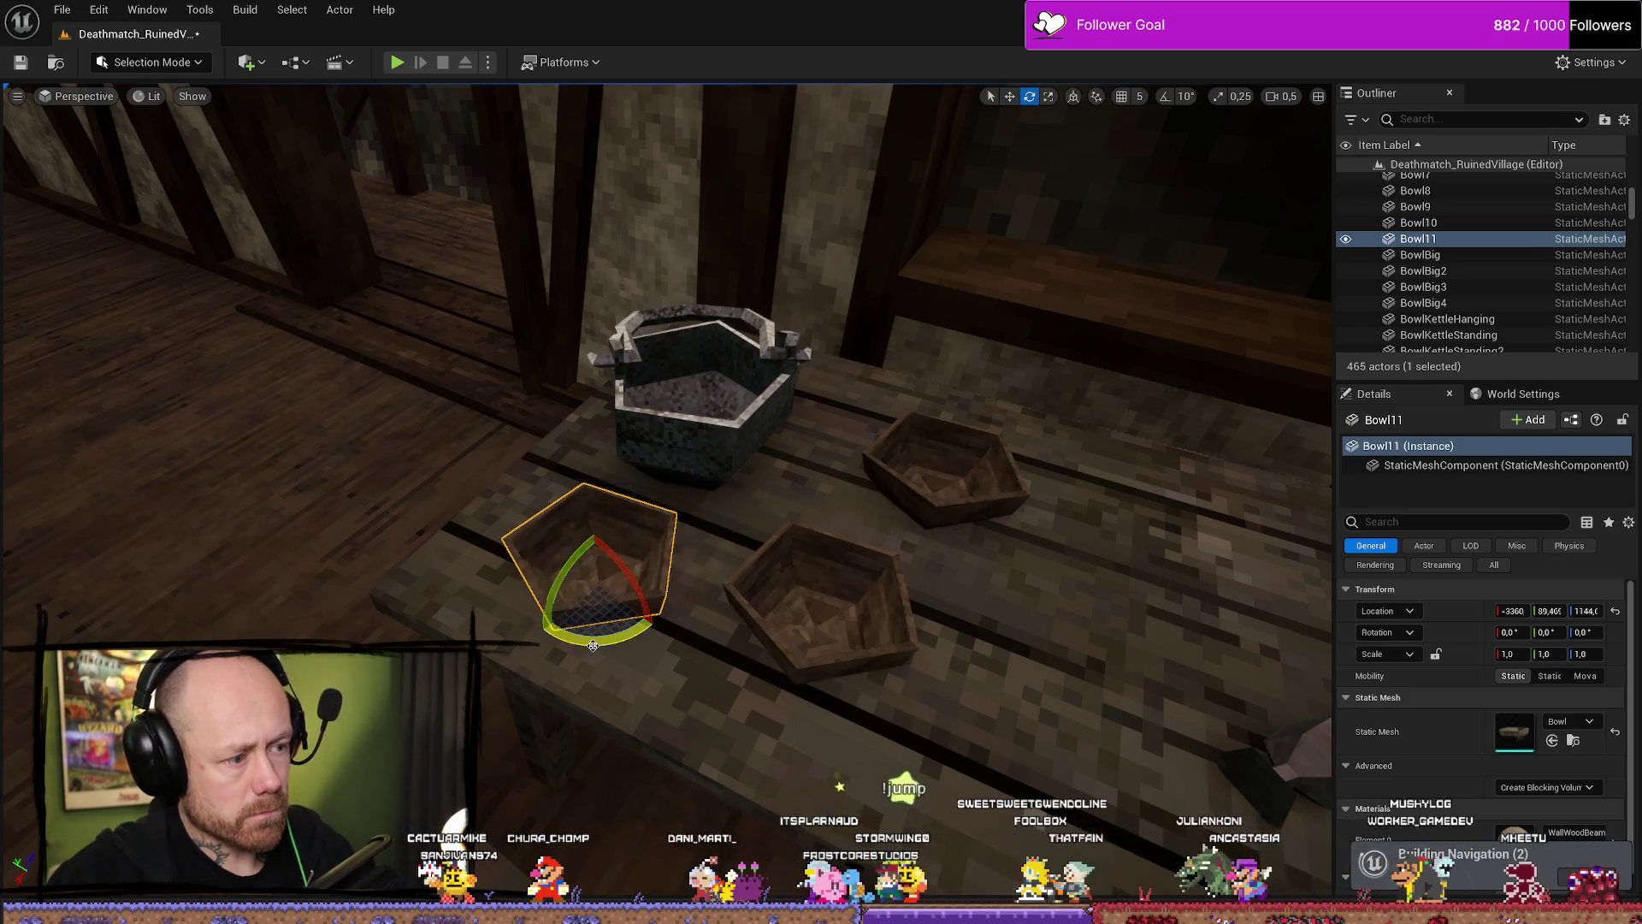
click(819, 625)
key(w)
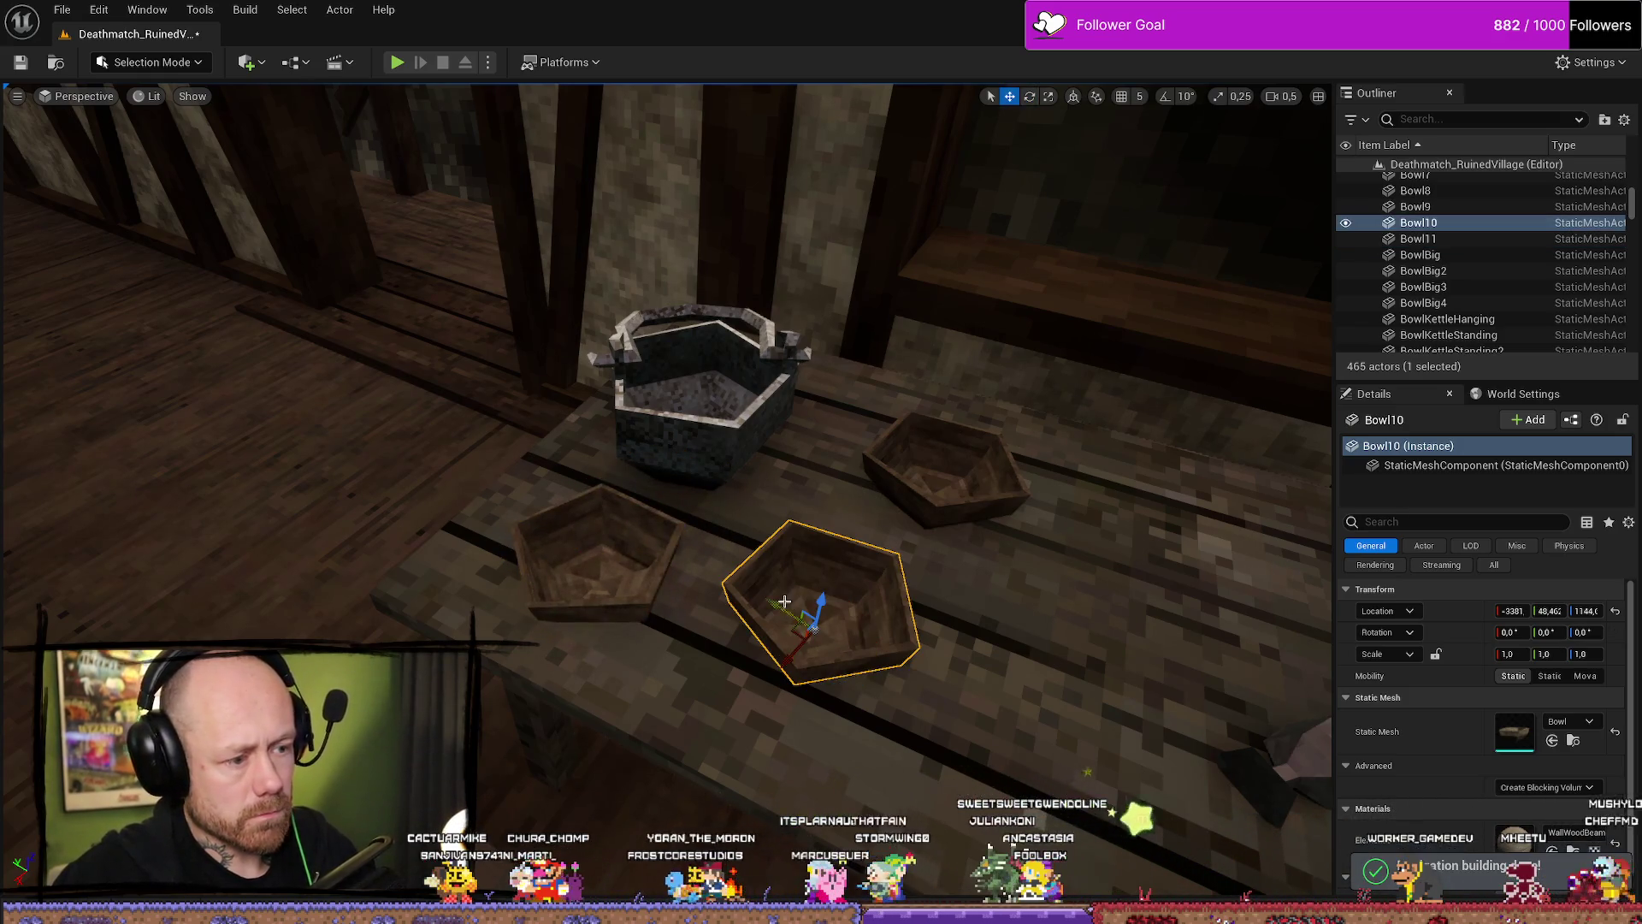
key(f)
Duplicate back bowl Bowl9 and lower the copy into the bowl beneath.
click(813, 415)
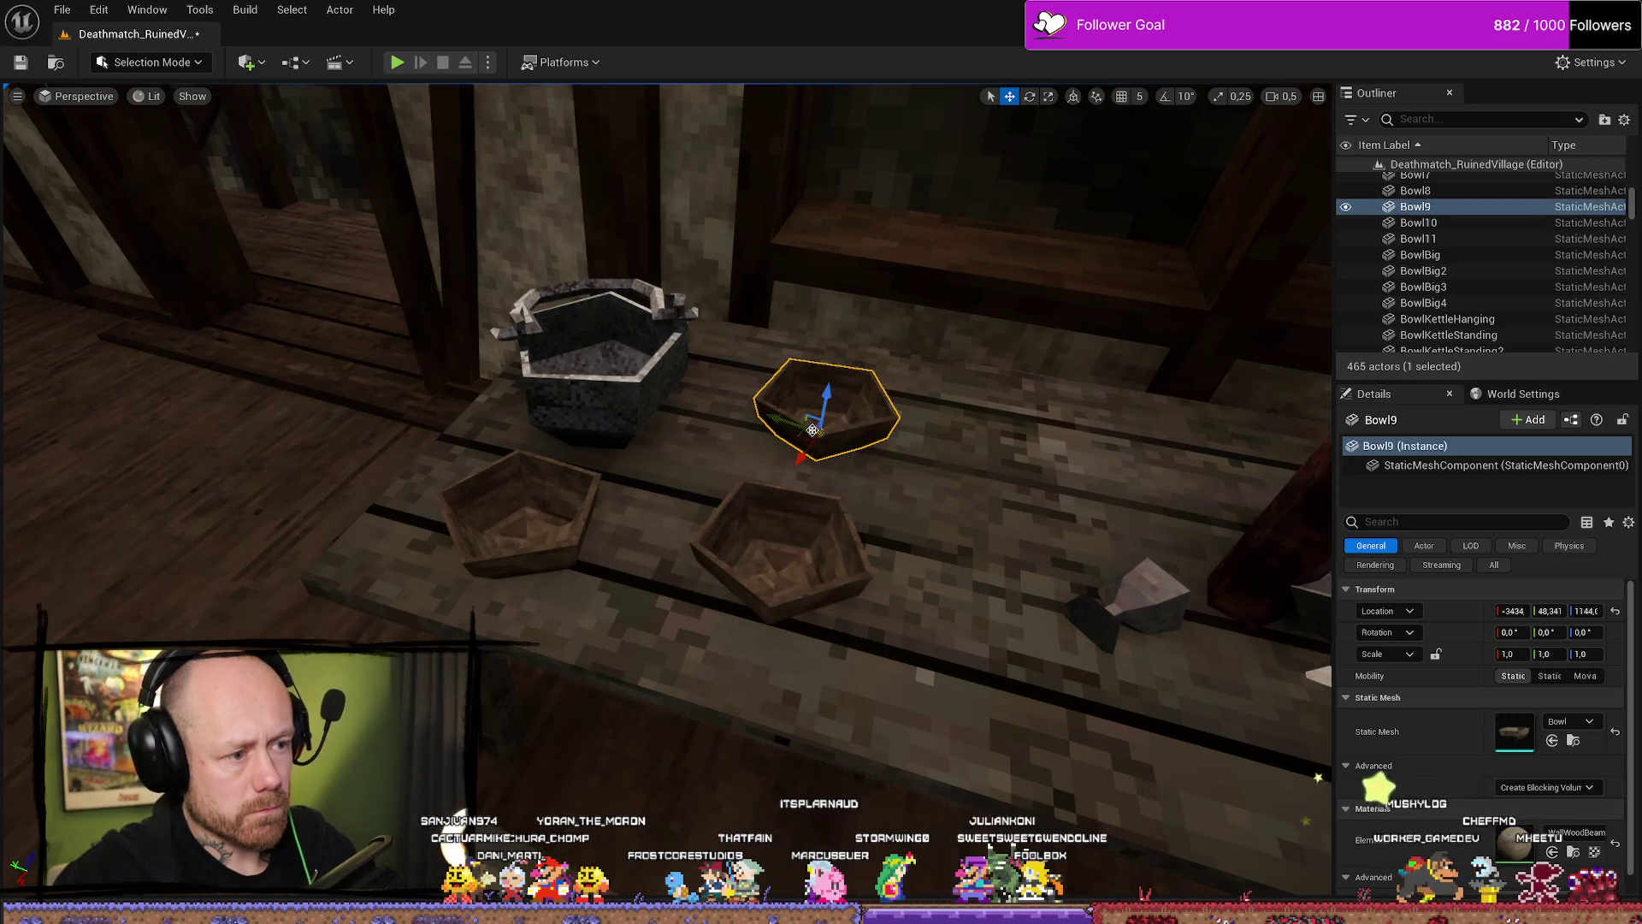
click(770, 554)
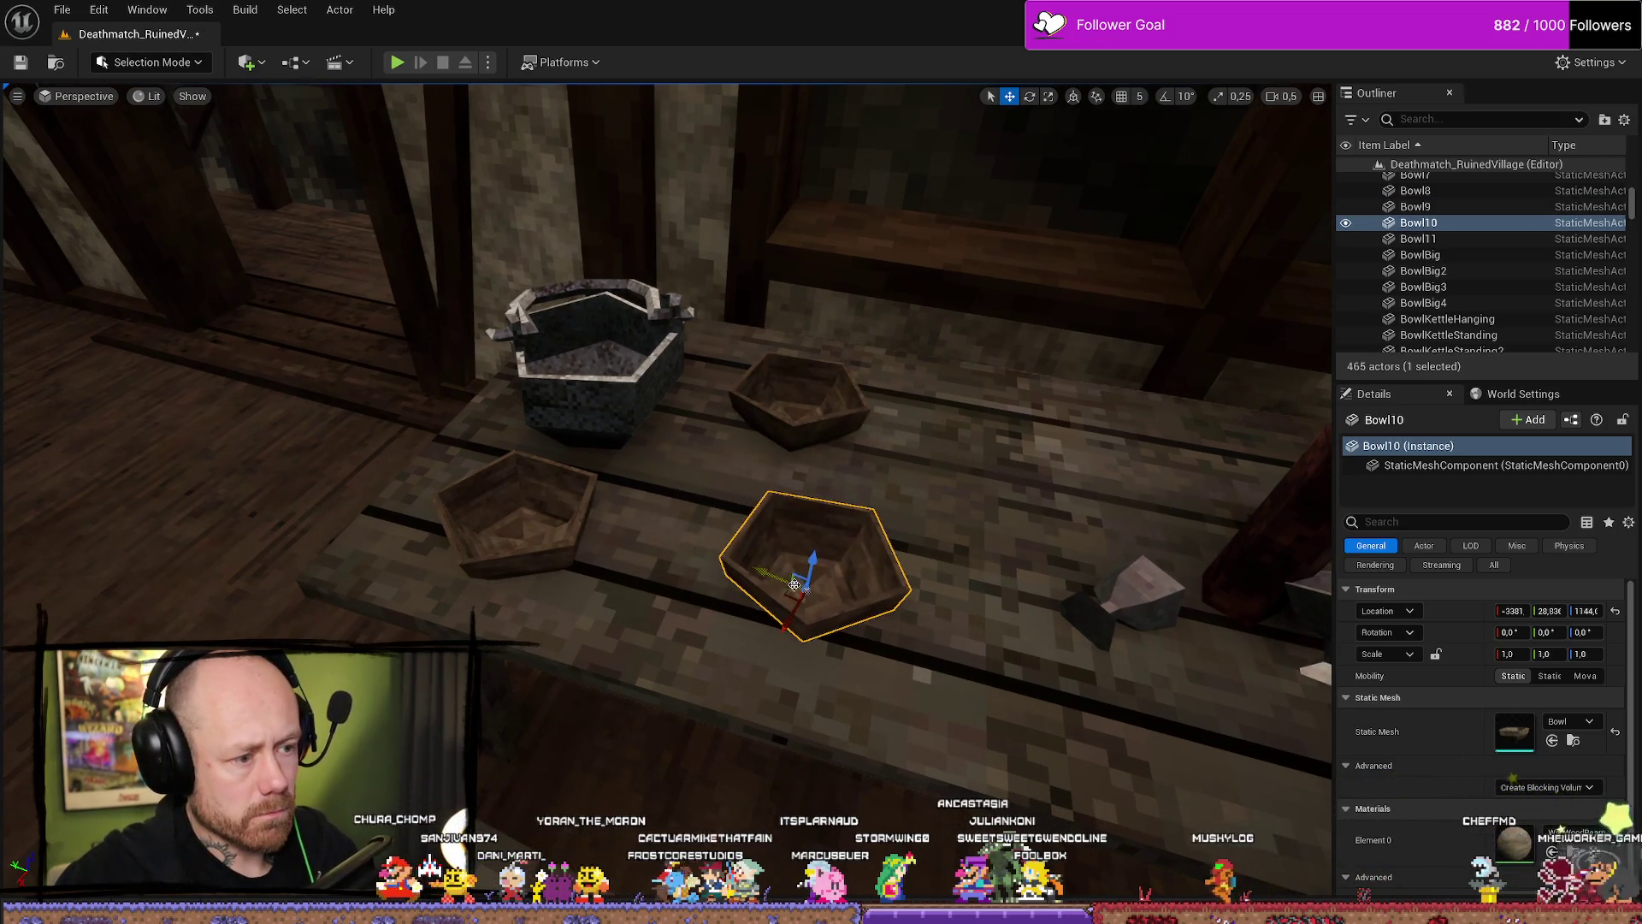
click(800, 407)
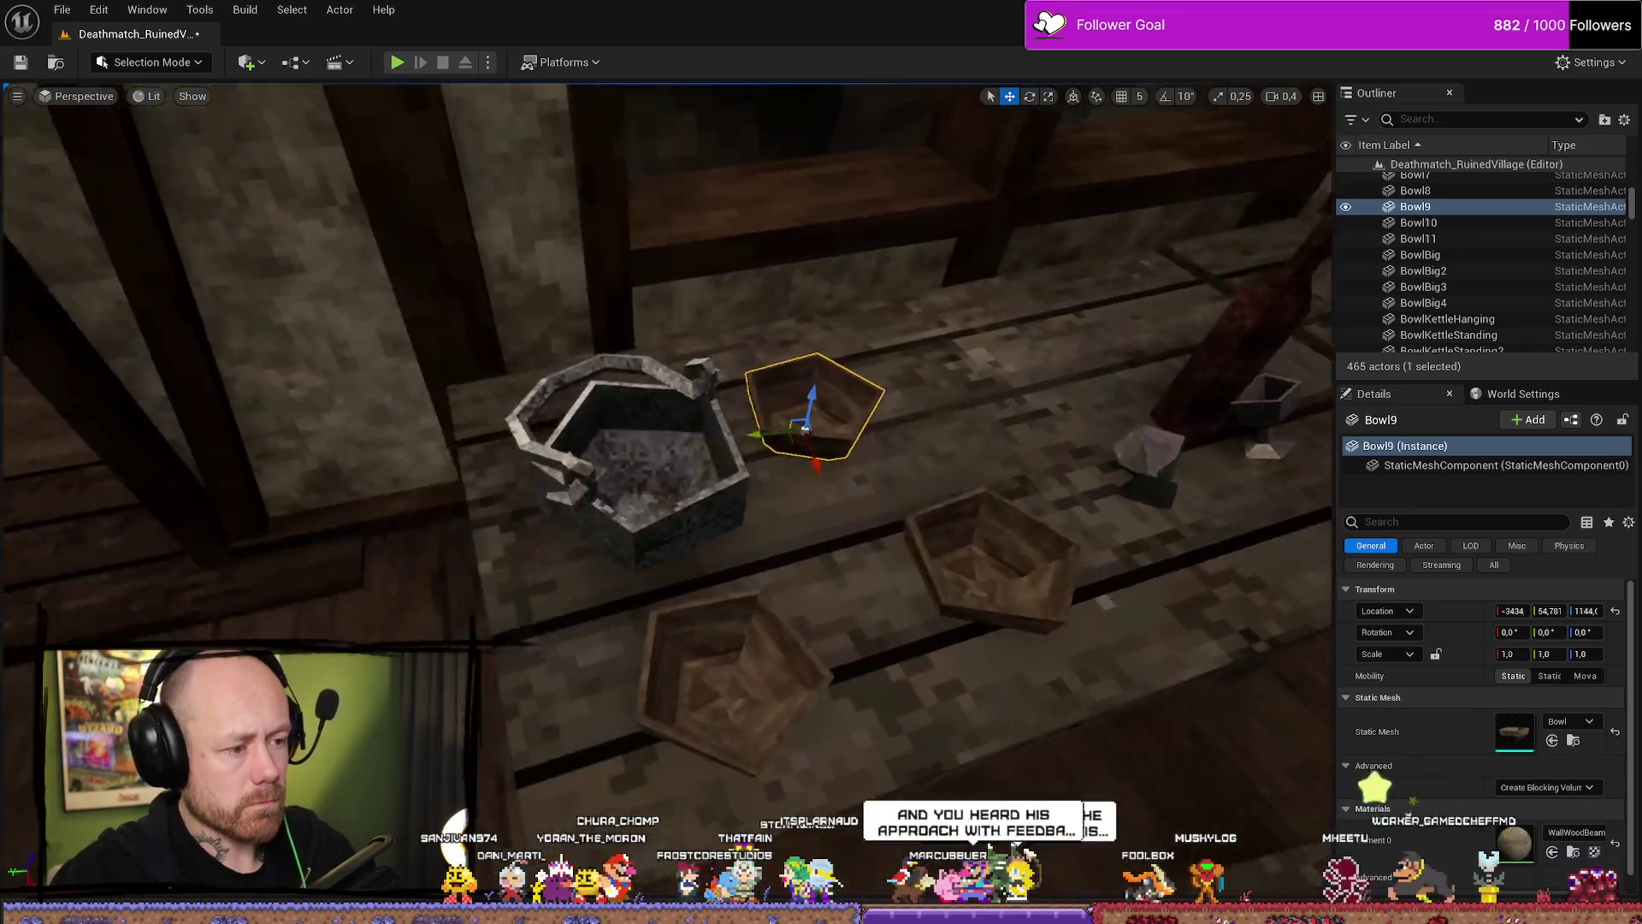
key(Right)
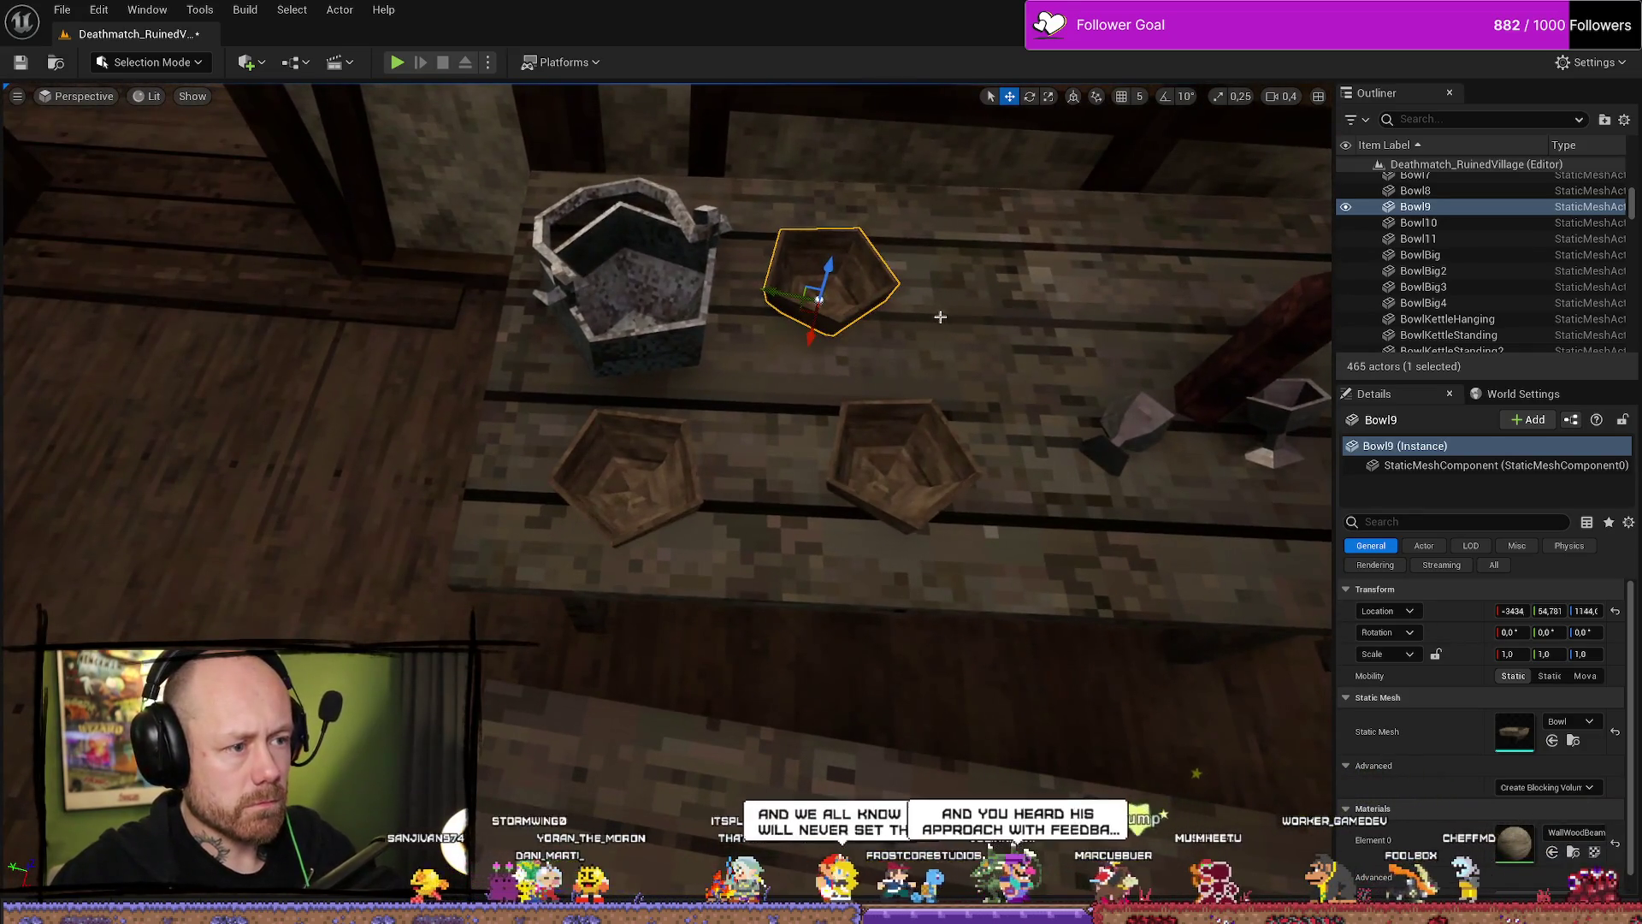
key(ctrl+d)
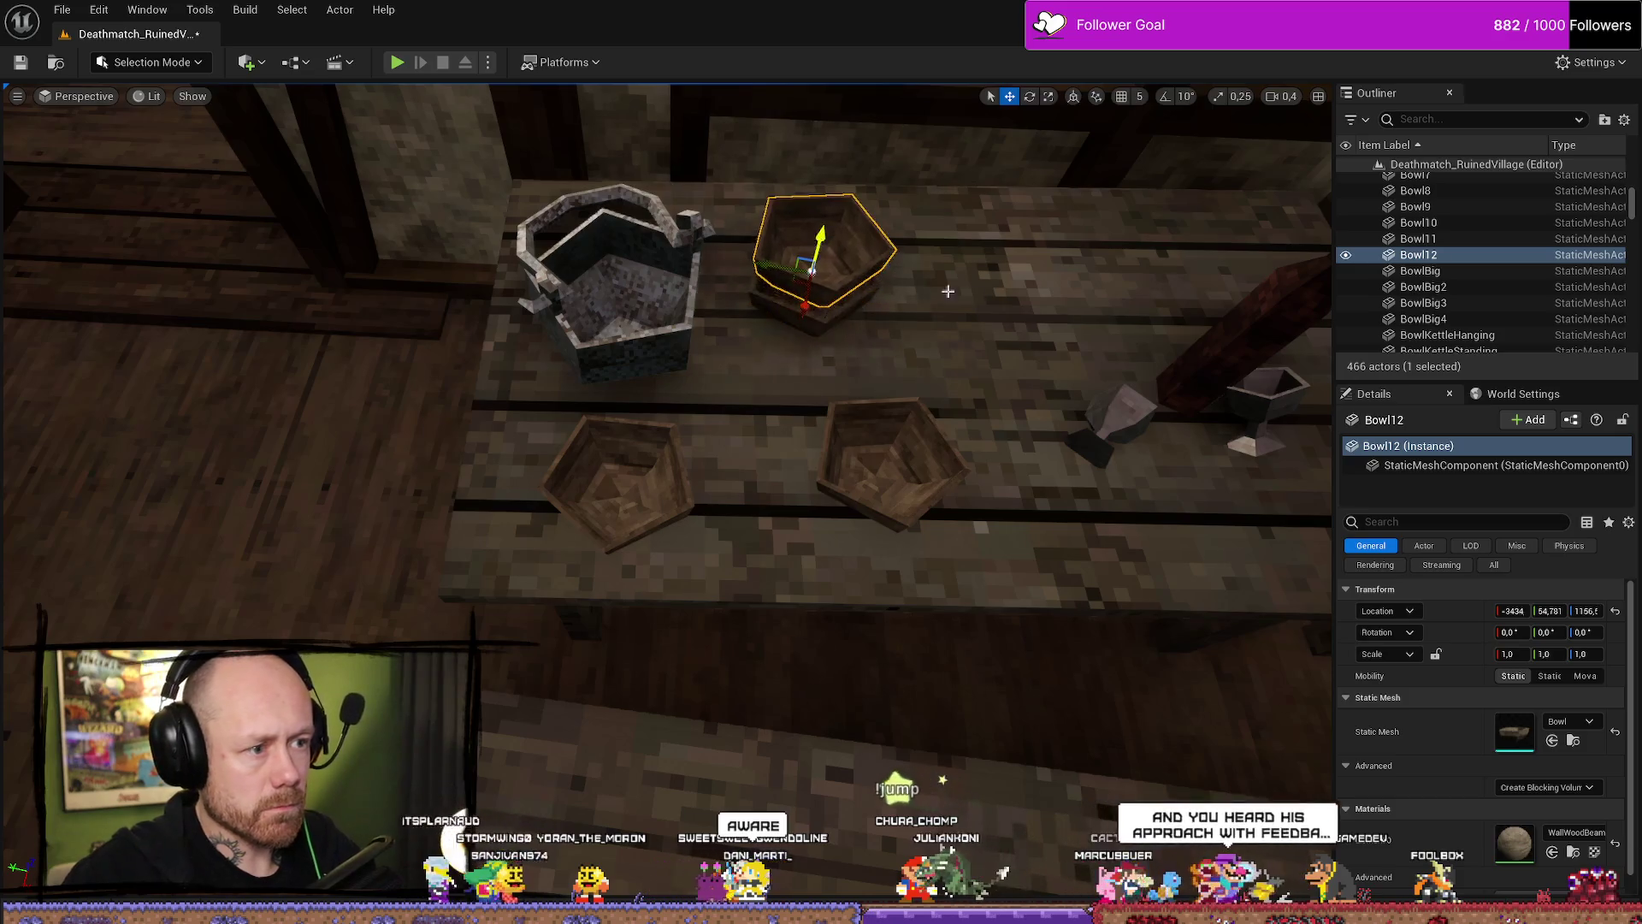
key(f)
scroll(774, 438, down, 3)
mouse_move(733, 402)
mouse_down()
mouse_move(727, 462)
mouse_move(681, 539)
mouse_up()
Rotate the stacked bowl around its vertical axis and tilt it slightly sideways.
key(e)
key(Right)
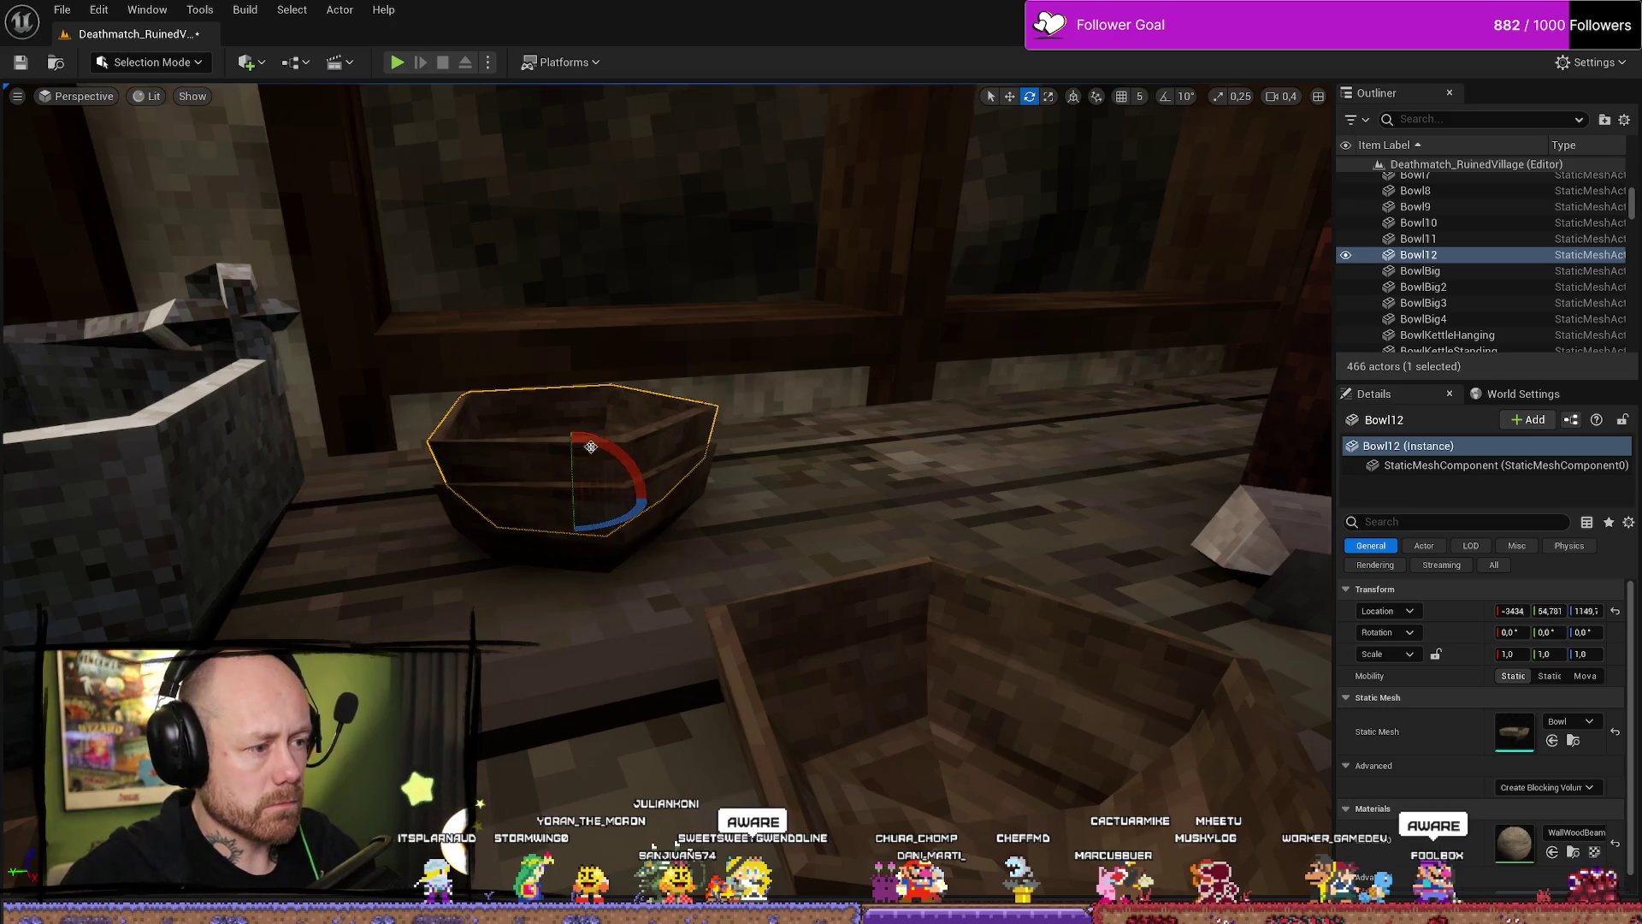
key(w)
key(e)
mouse_move(573, 494)
mouse_down()
mouse_move(623, 501)
mouse_move(591, 479)
mouse_move(592, 500)
mouse_move(565, 509)
mouse_up()
key(w)
key(e)
key(w)
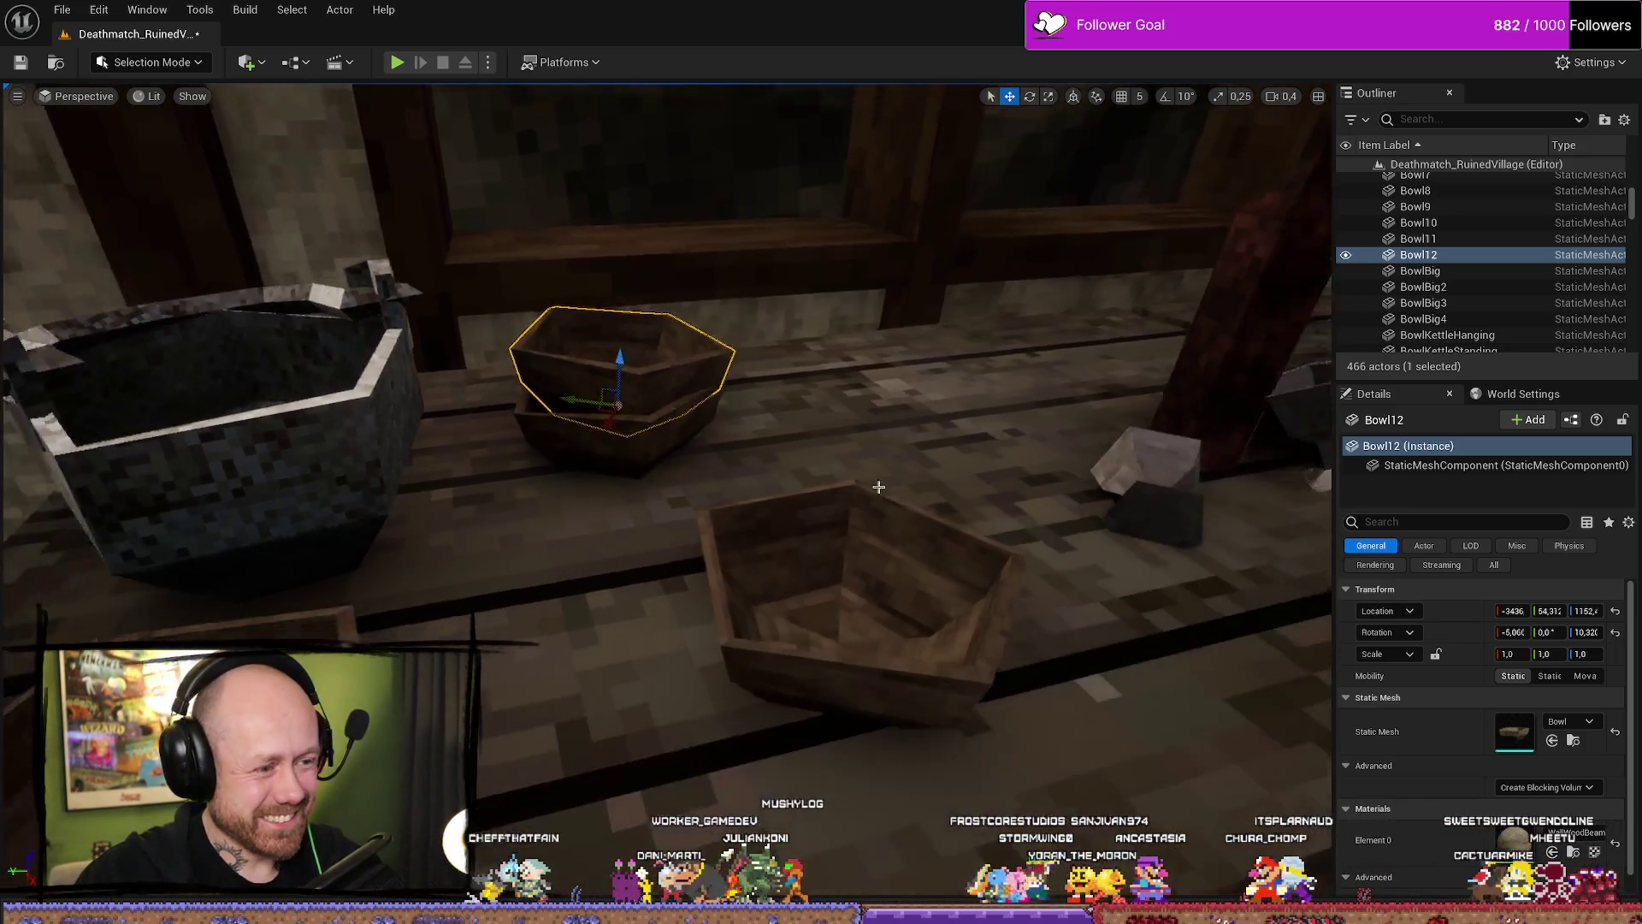
Orbit the view to look down on the tavern table.
click(765, 485)
click(765, 485)
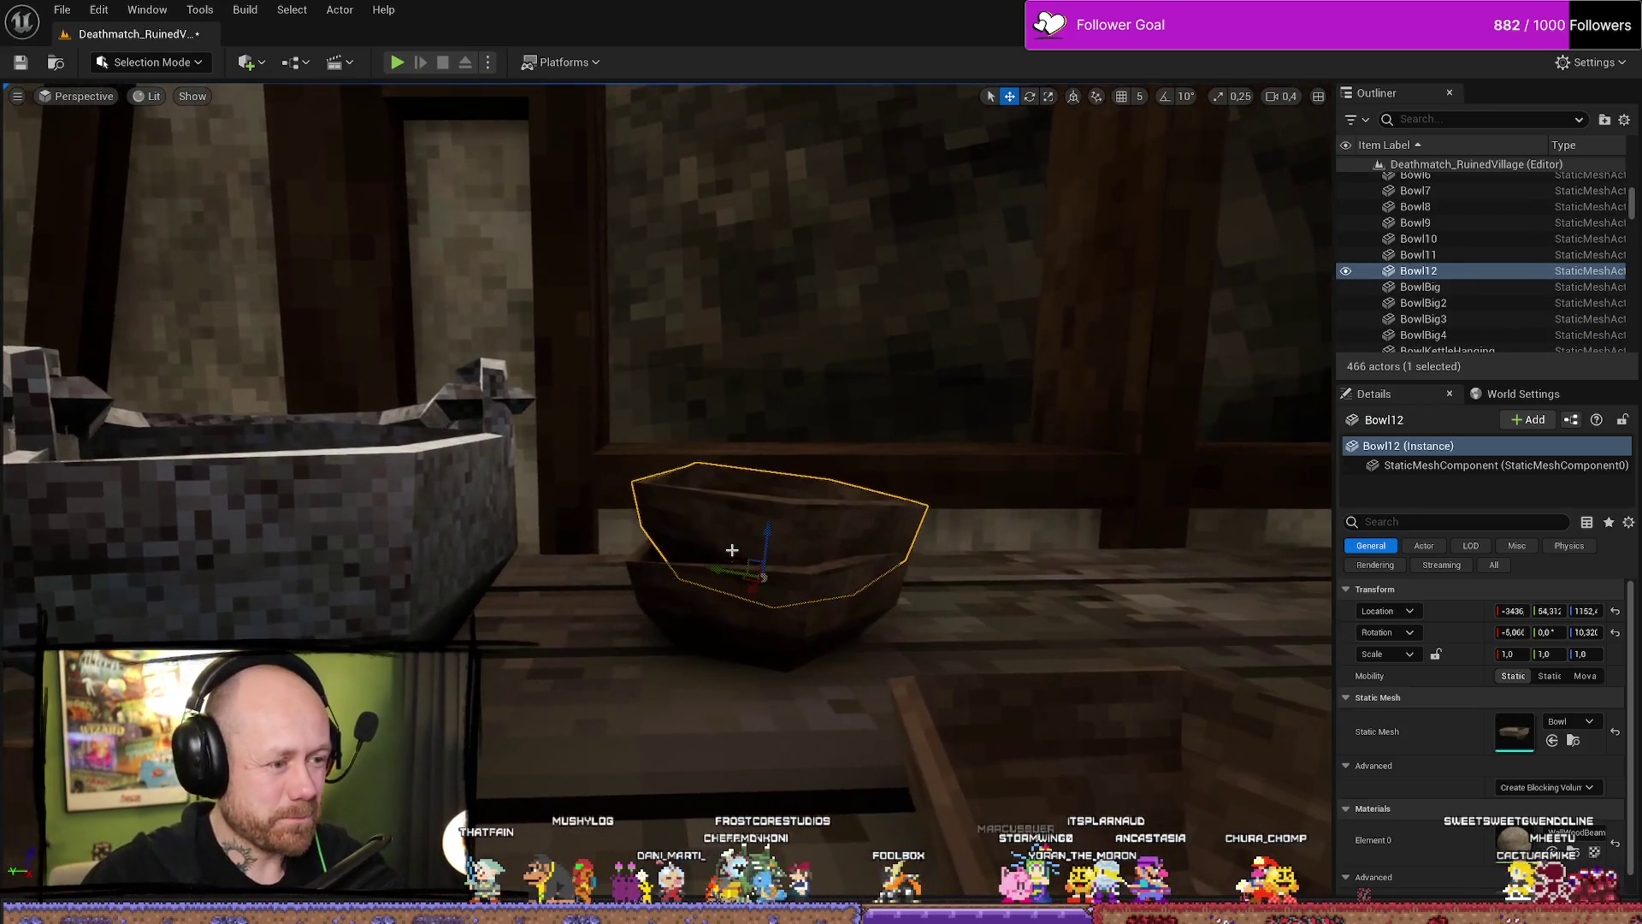
key(e)
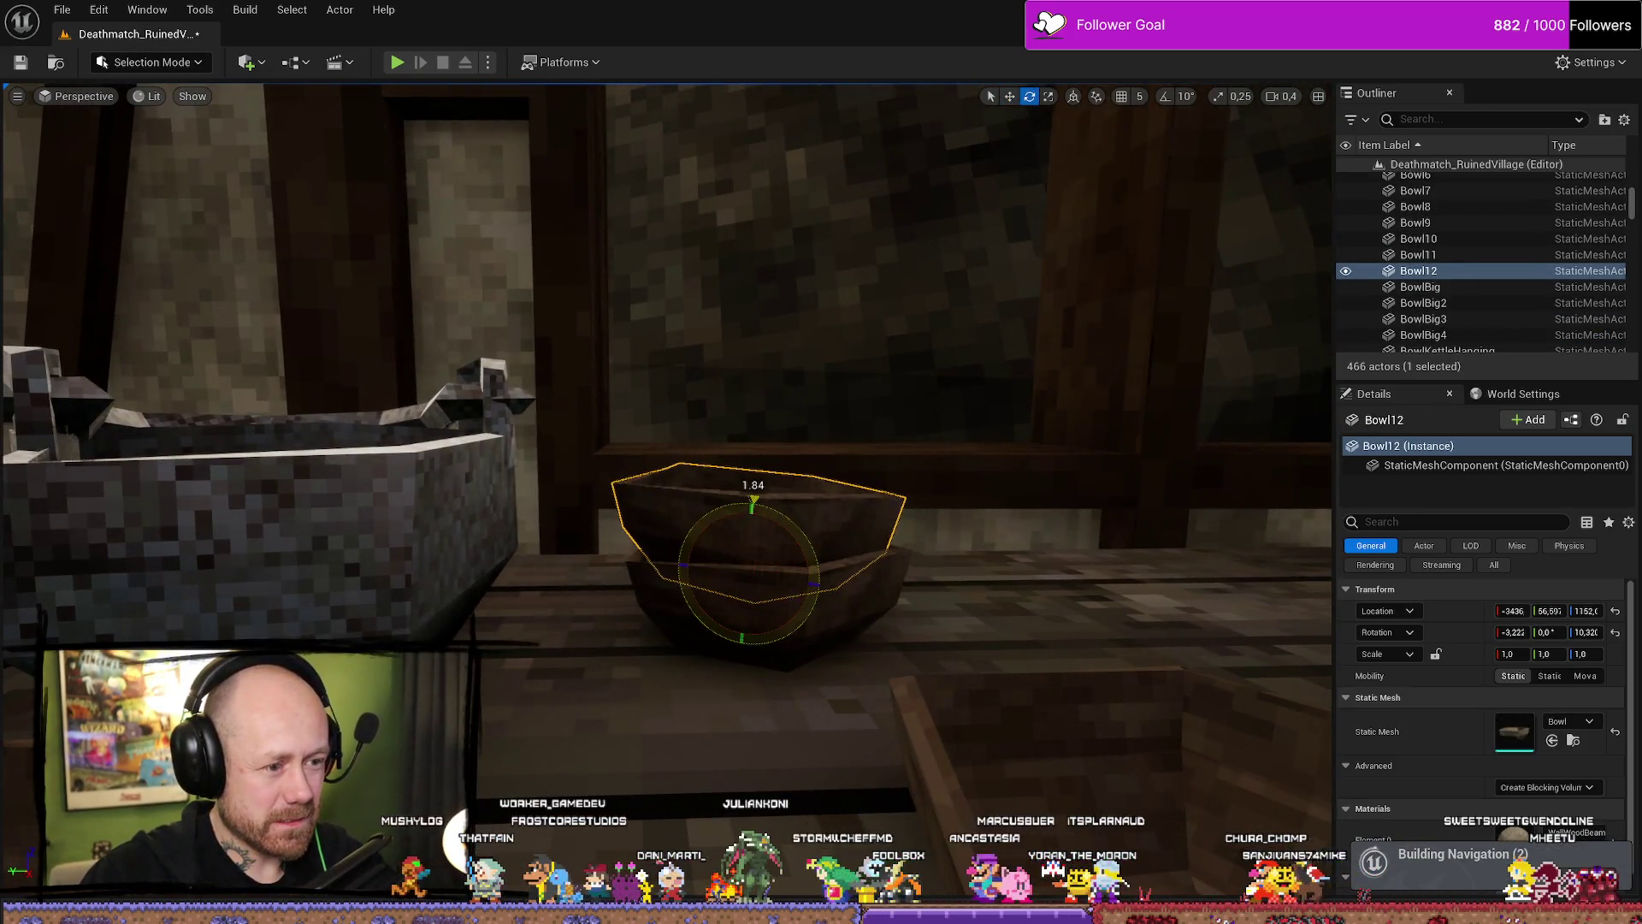
click(1092, 550)
drag(1081, 578, 895, 704)
Select the front bowl, then add the other bowls and standing kettle, leaving the cup out.
click(894, 676)
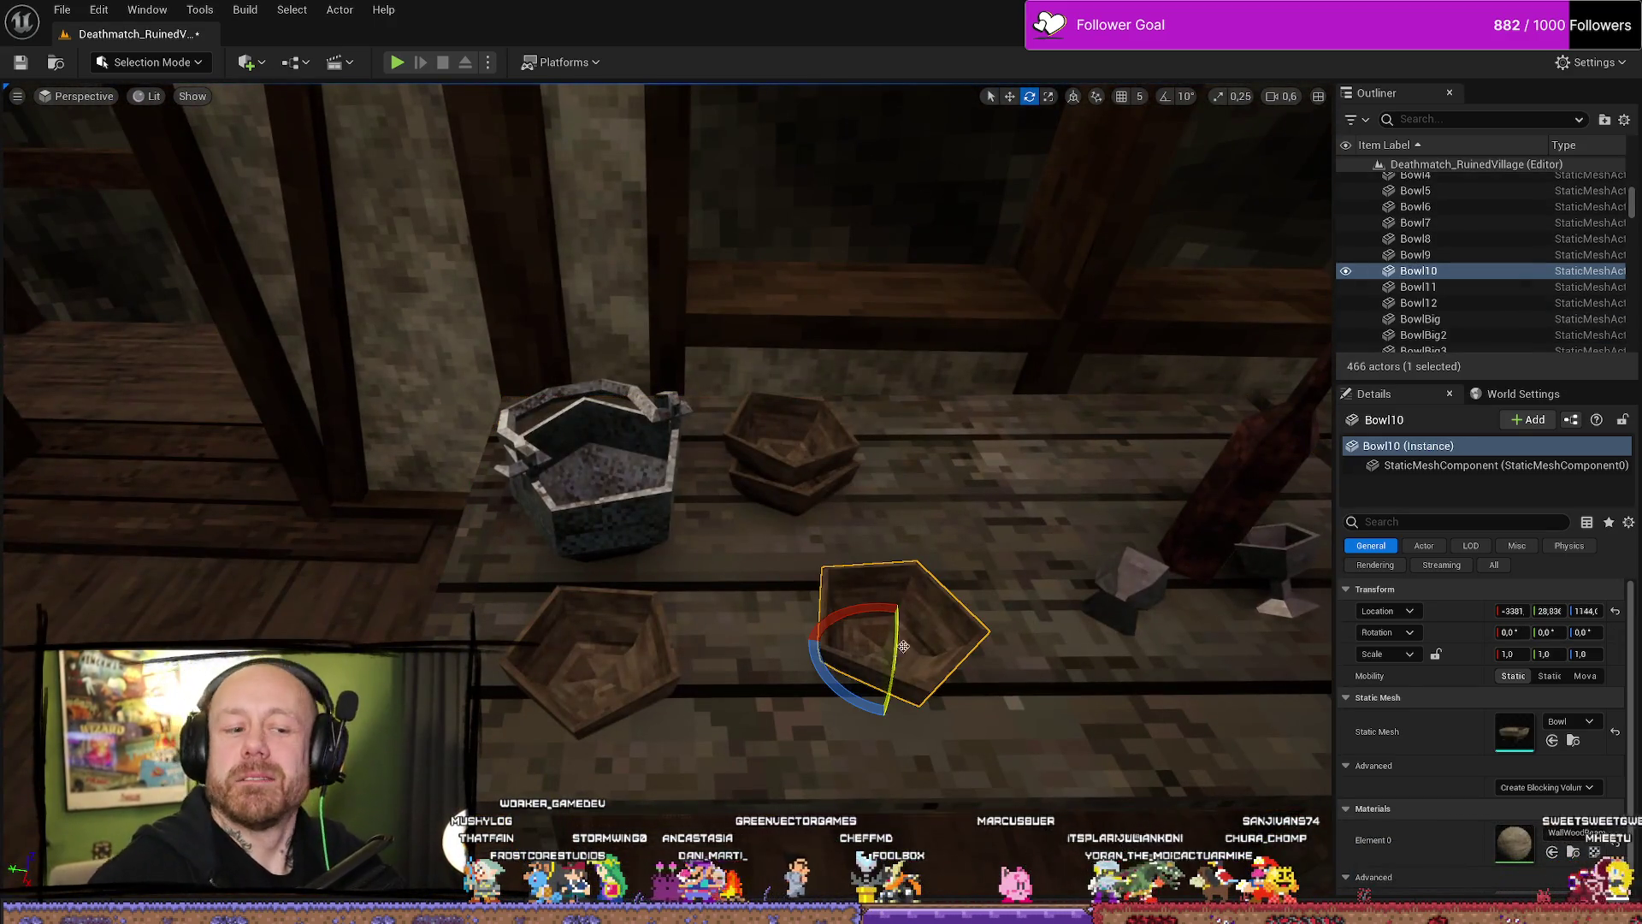
ctrl+click(1123, 547)
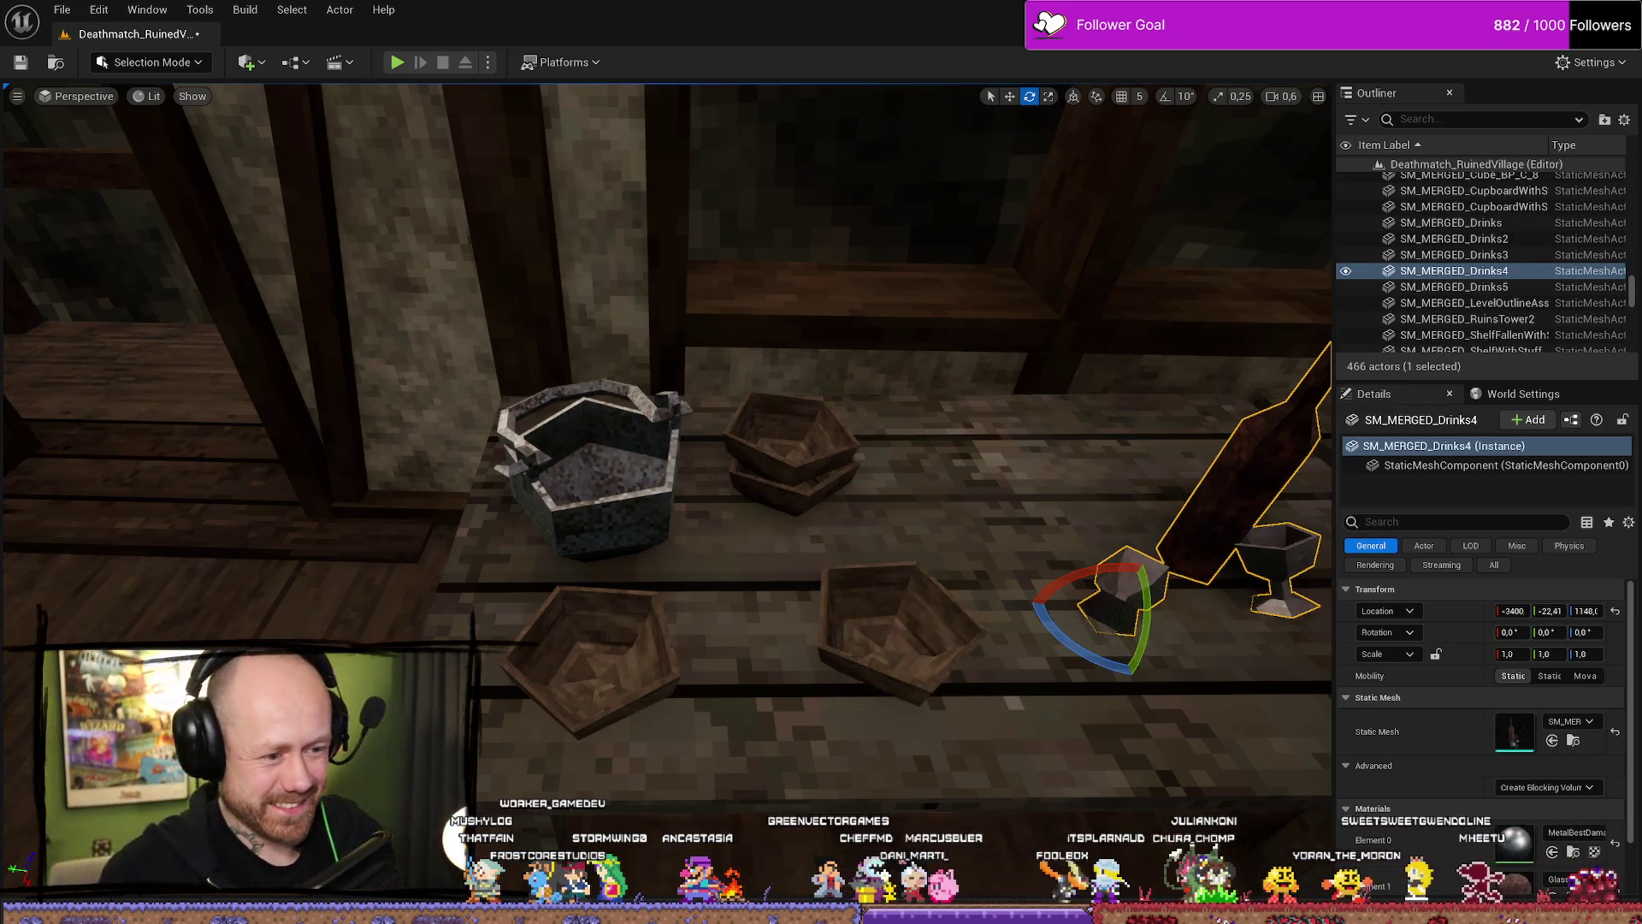
ctrl+click(1112, 590)
ctrl+click(604, 630)
ctrl+click(599, 479)
ctrl+click(772, 444)
ctrl+click(821, 489)
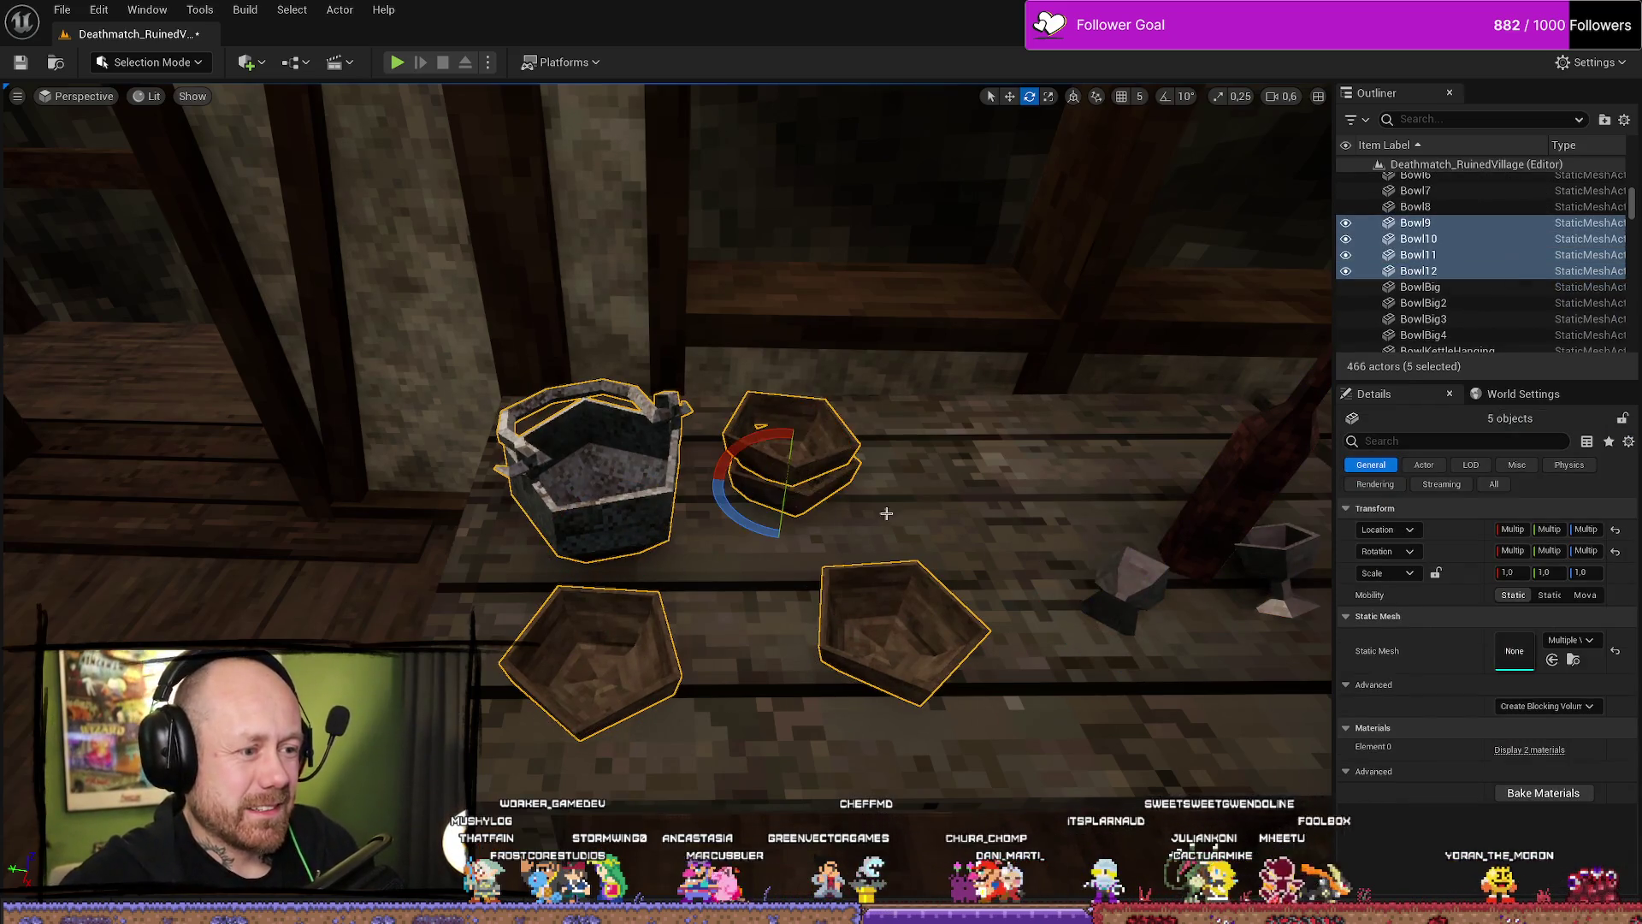
drag(916, 527, 916, 527)
ctrl+click(720, 634)
ctrl+click(723, 644)
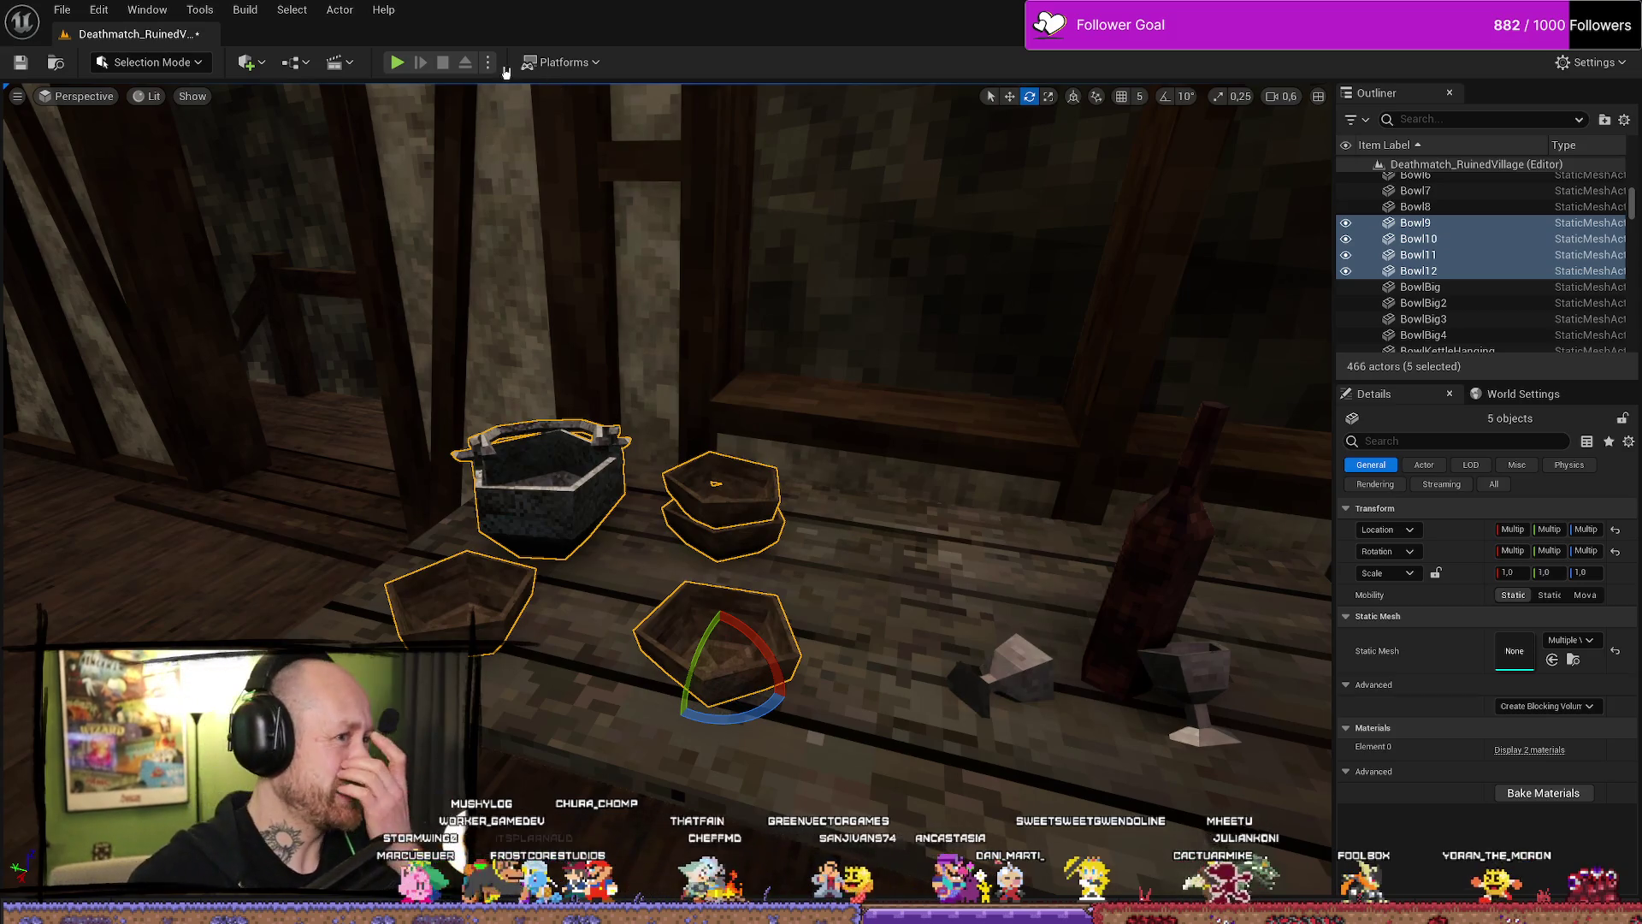
Open Merge Actors for the five selected objects and start the merge.
click(340, 11)
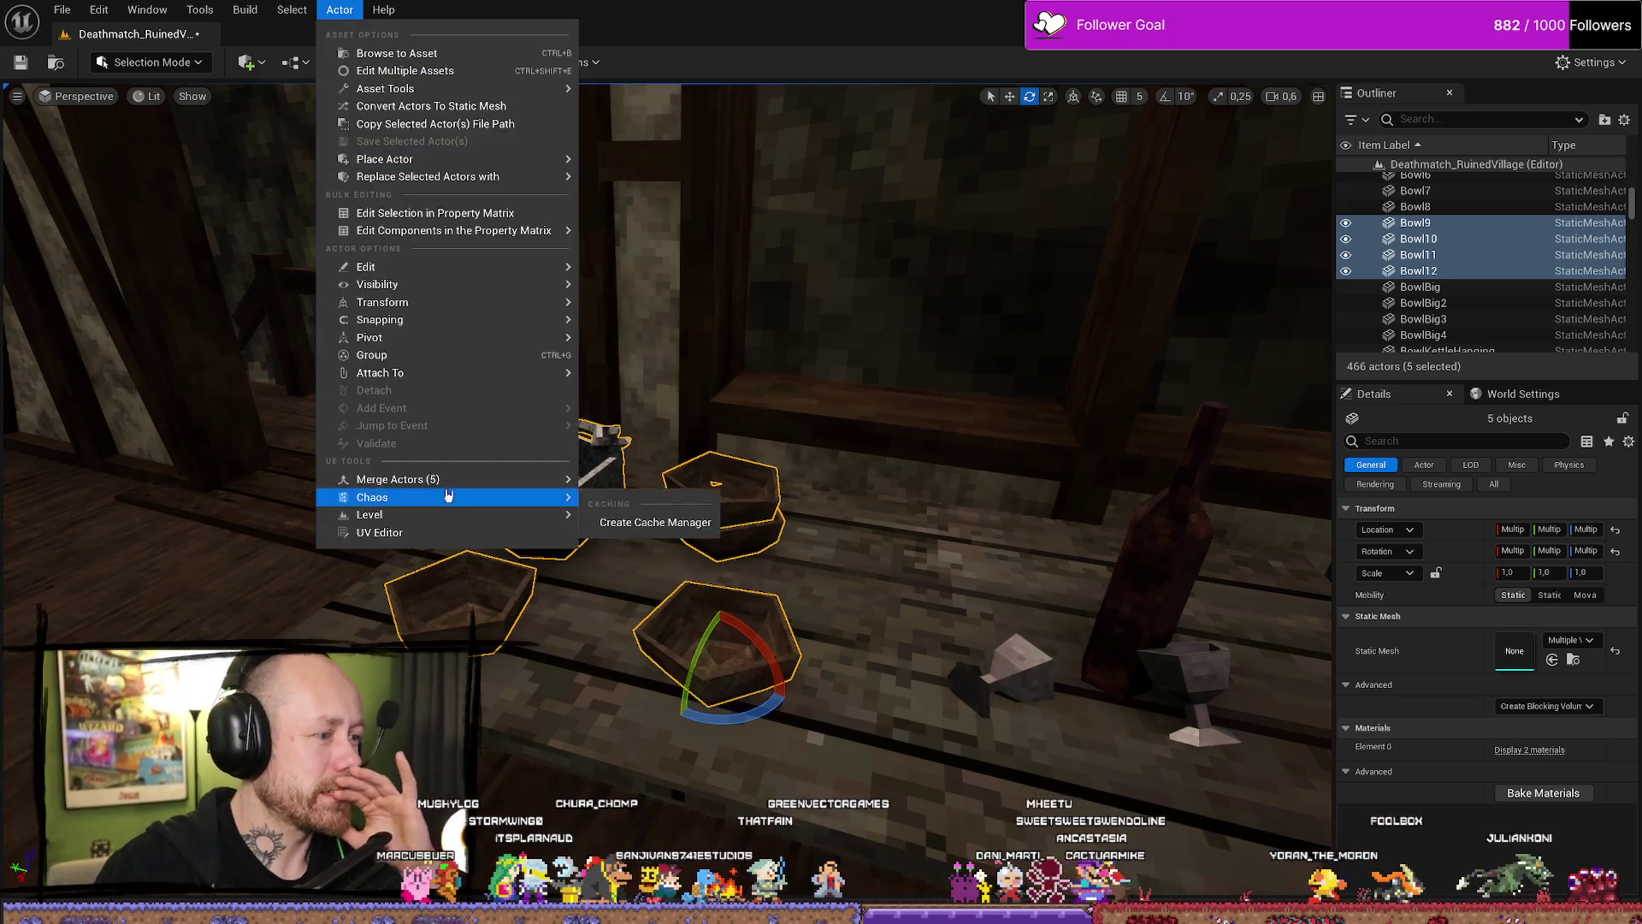
mouse_move(513, 478)
click(678, 566)
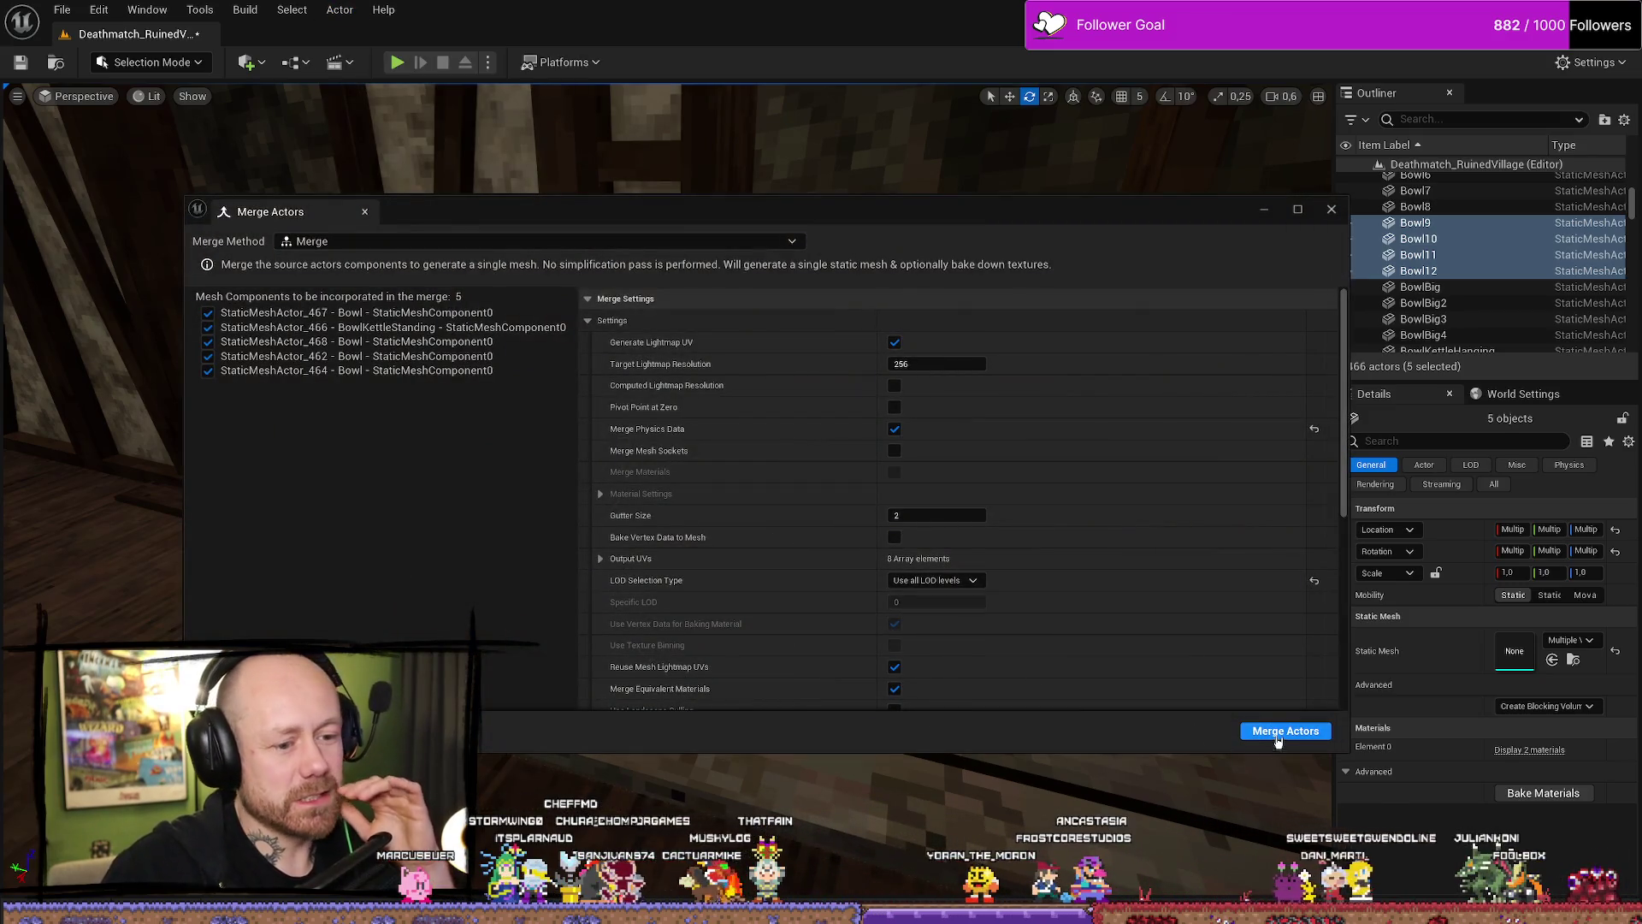
click(1283, 732)
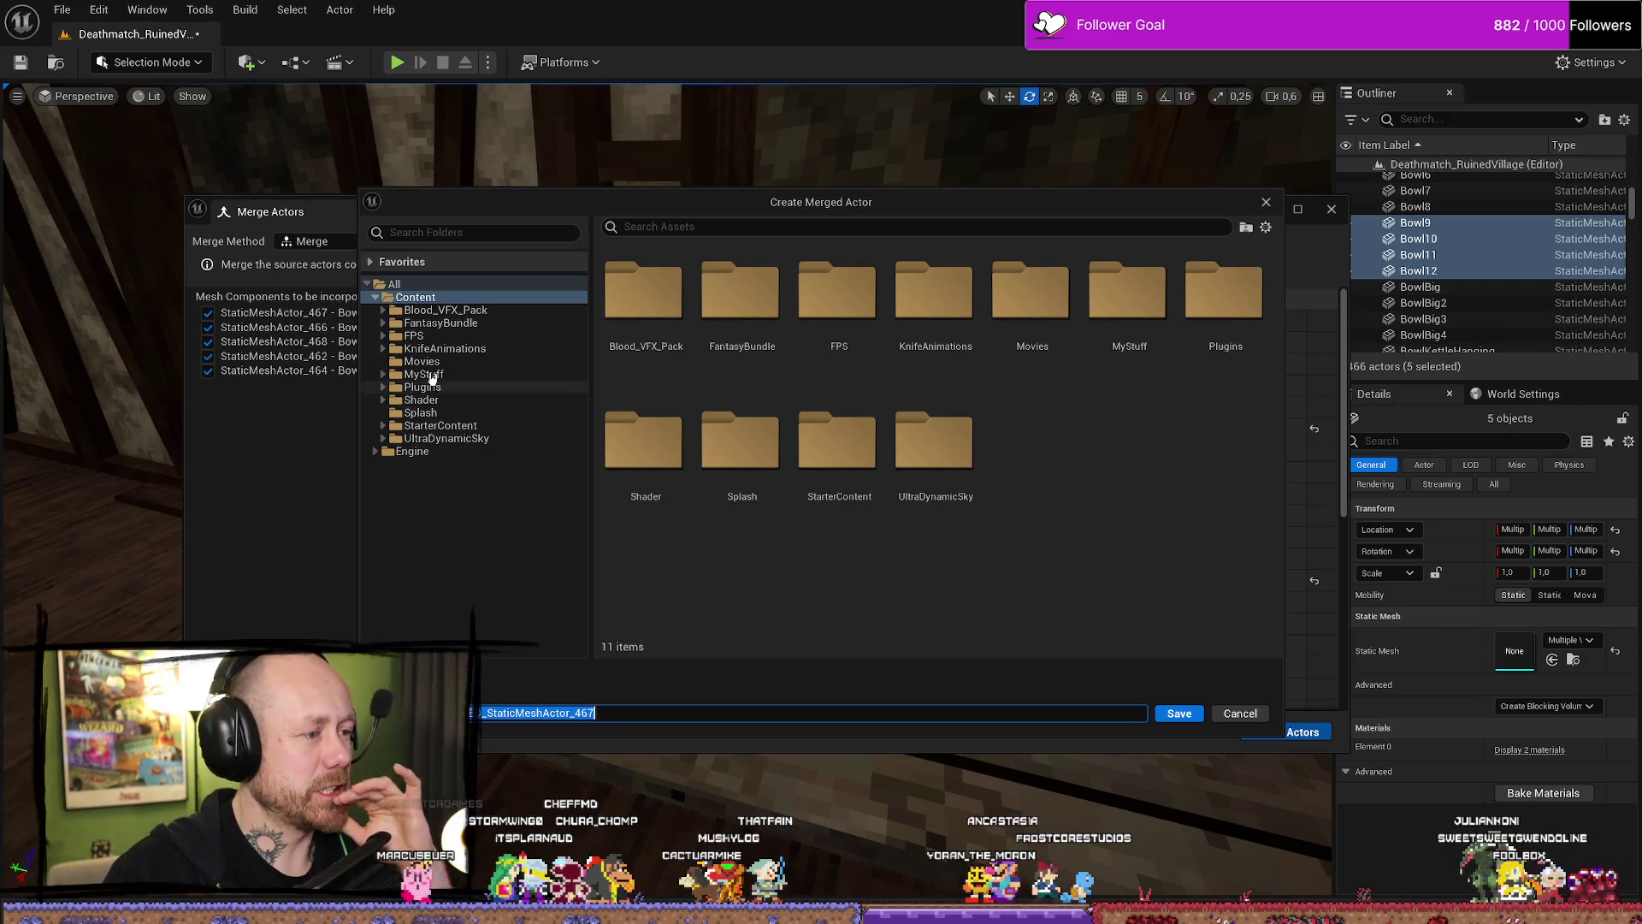
Save the merged mesh as SM_MERGED_Soup in MyMeshes/Merged/InDoors and close Merge Actors.
click(383, 374)
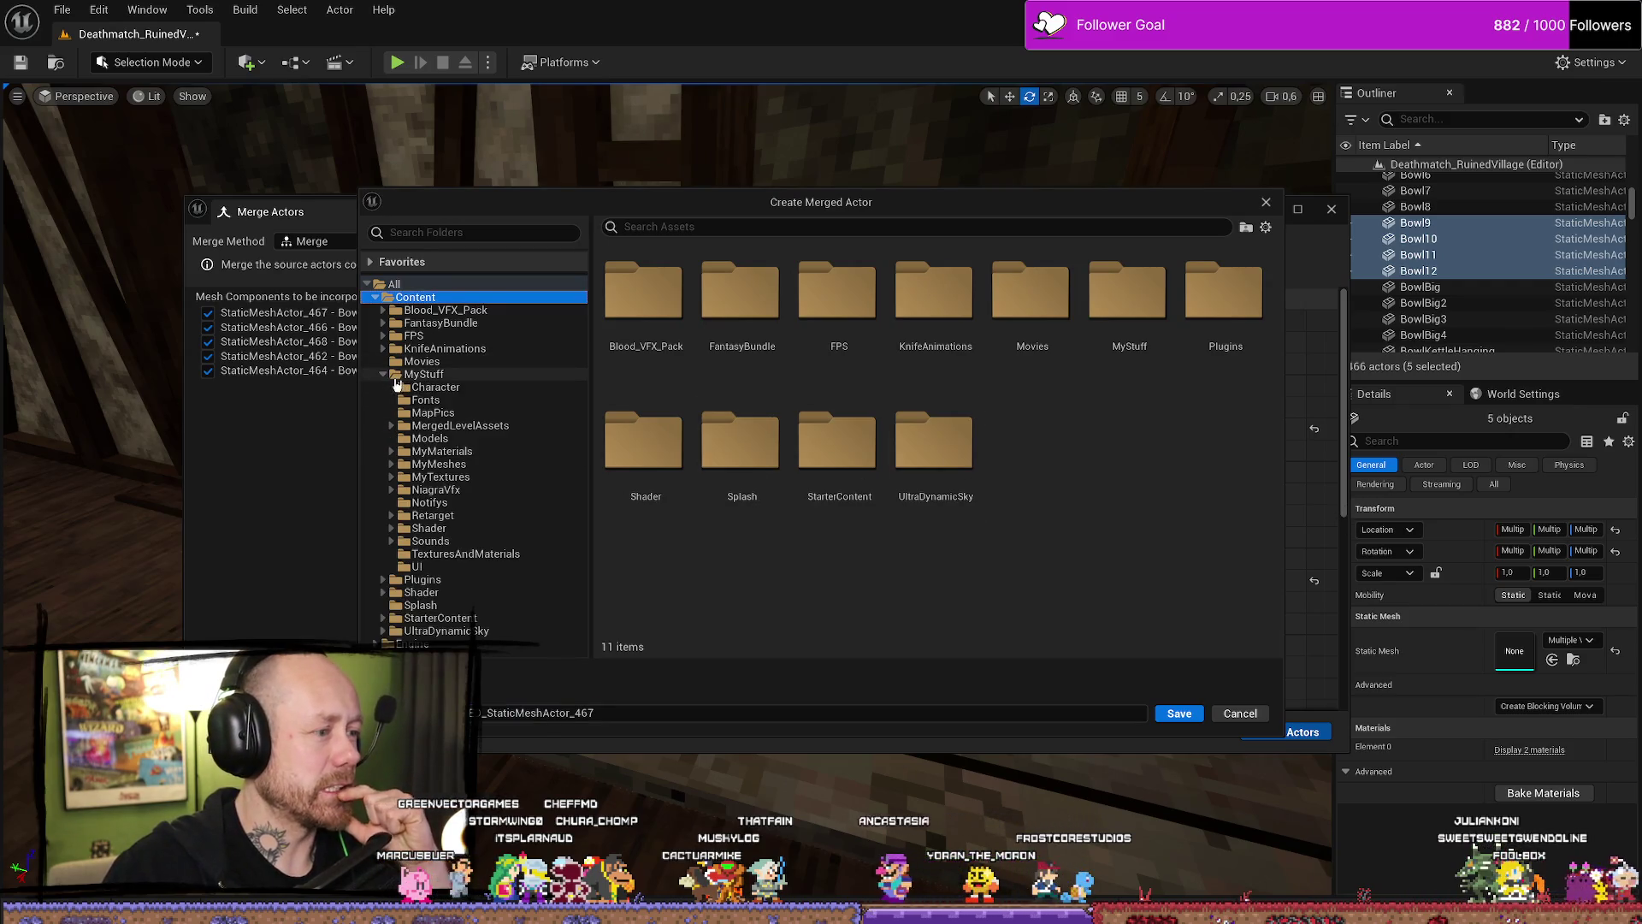
double_click(419, 466)
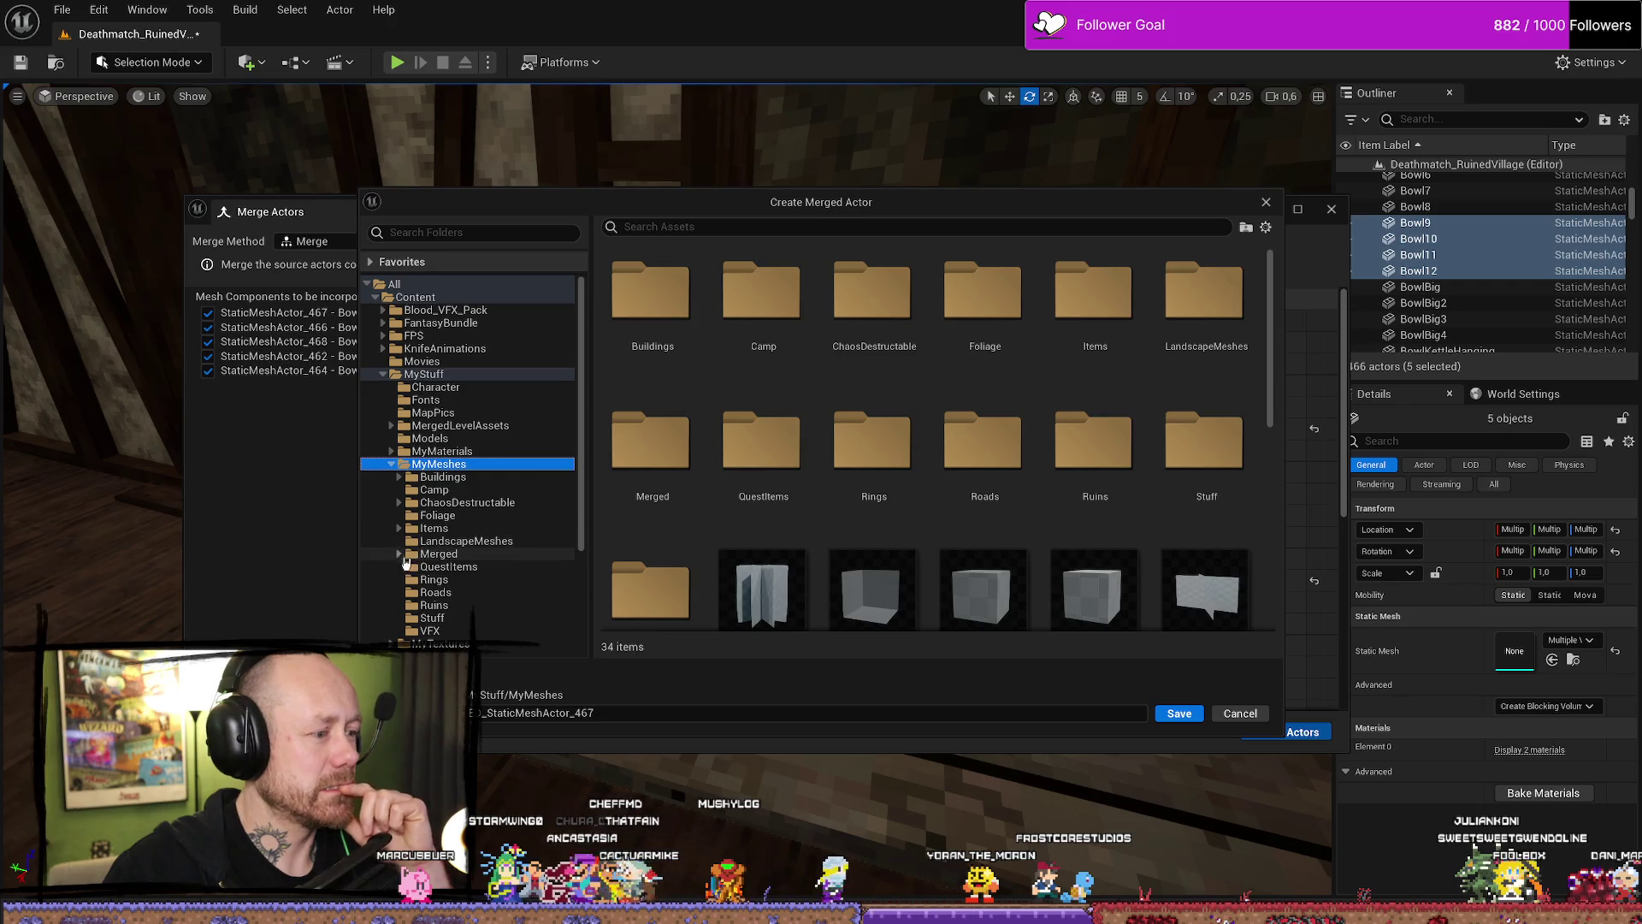
click(400, 553)
click(447, 592)
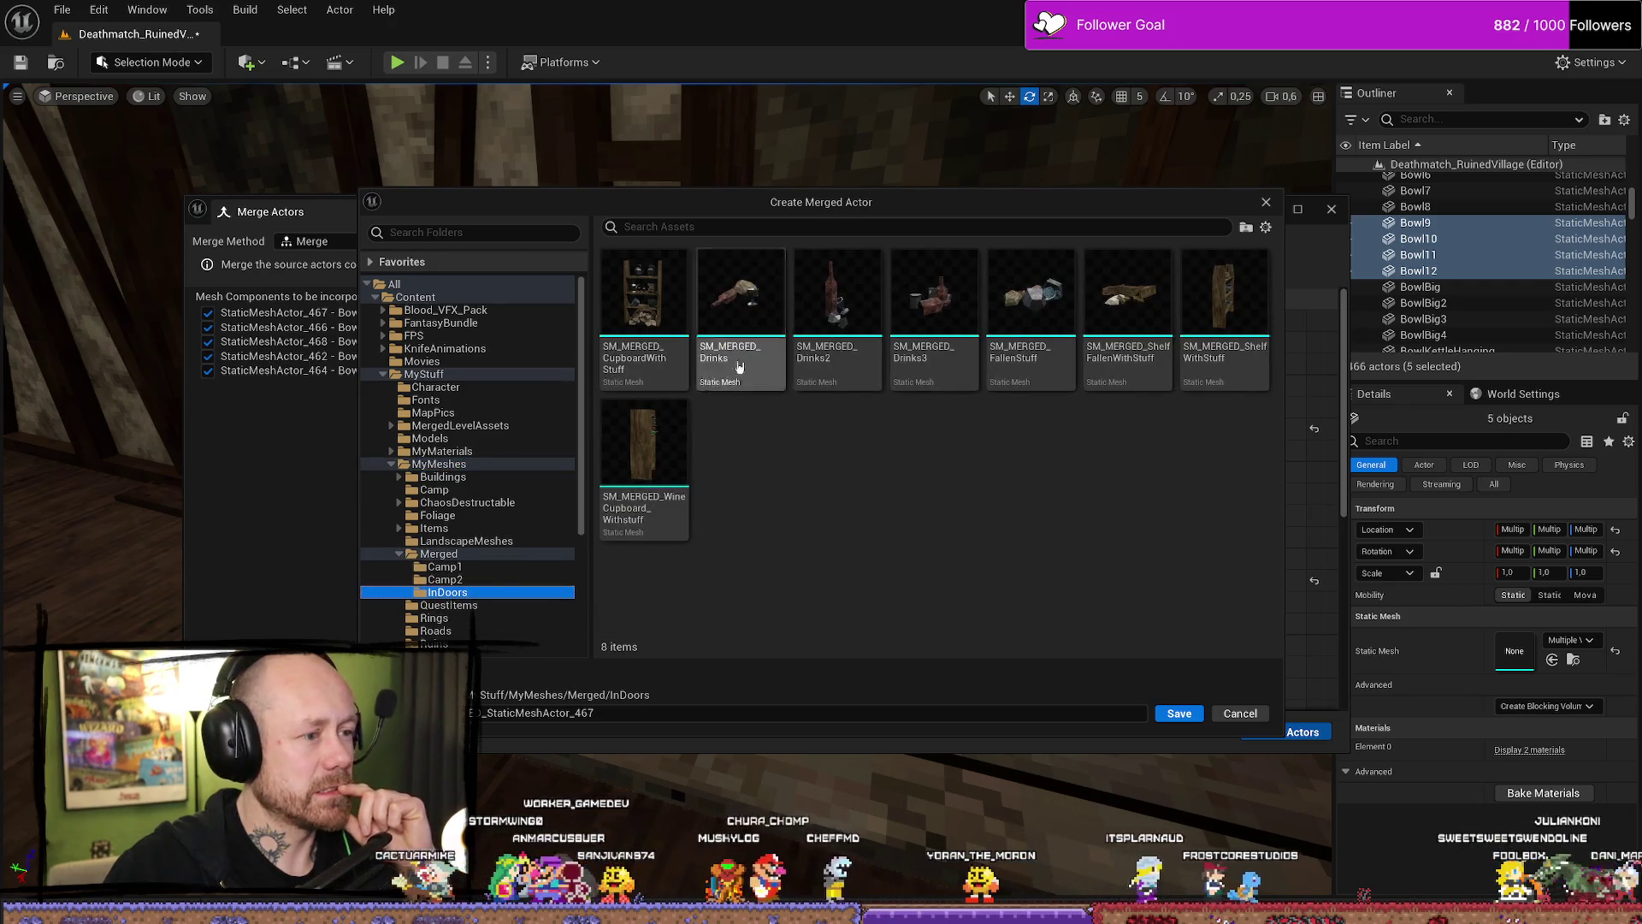
click(550, 712)
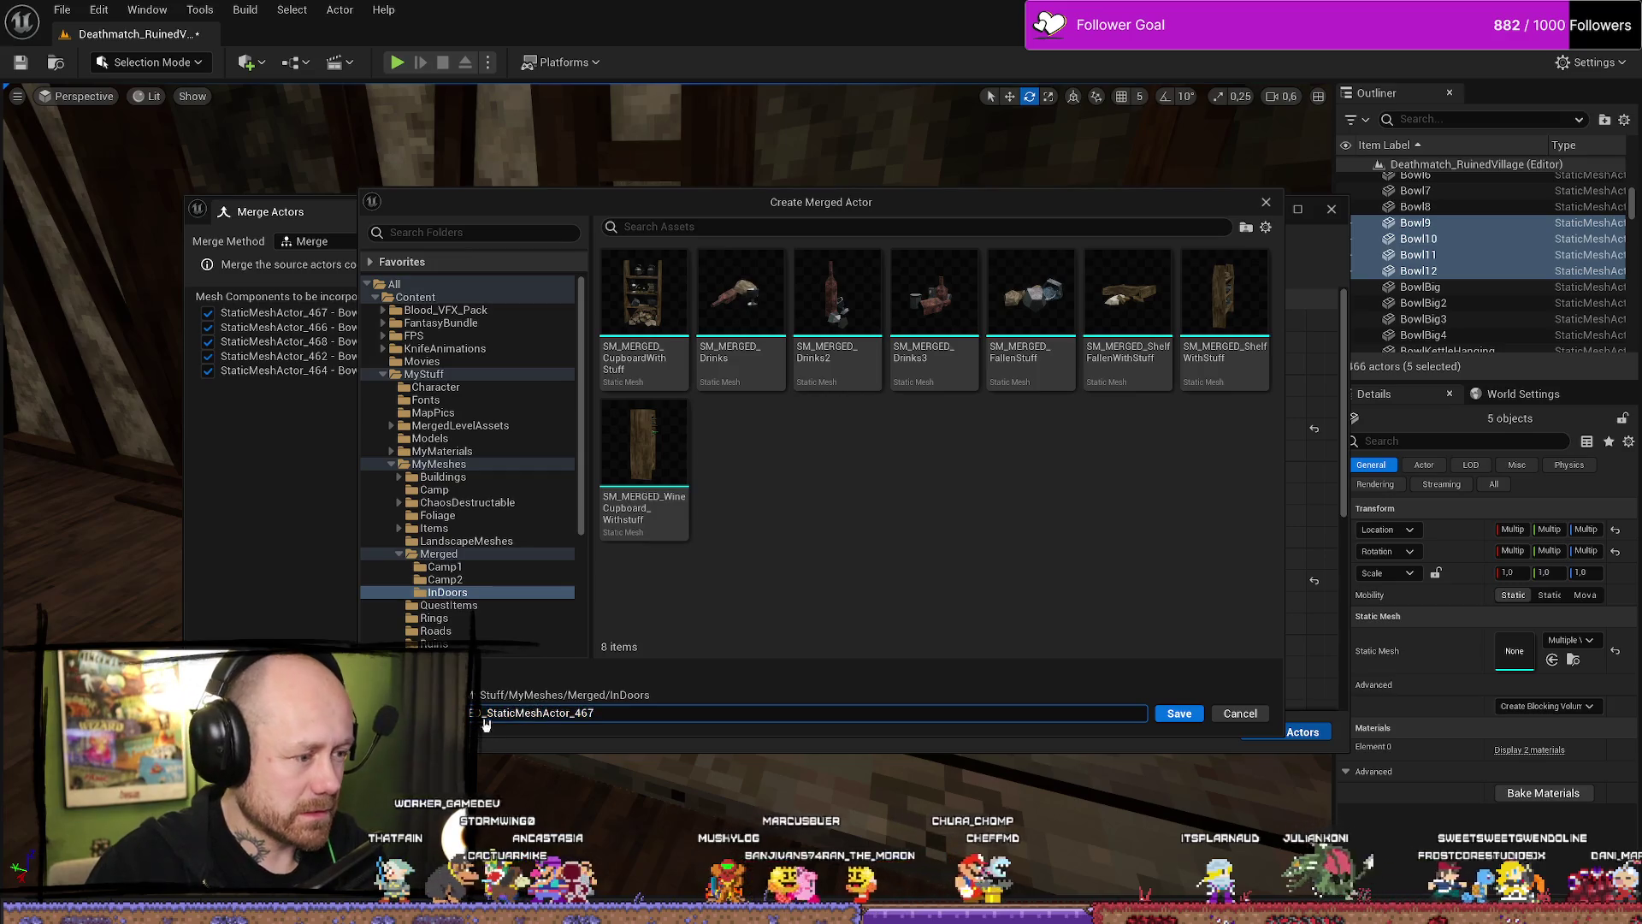
text(Soup)
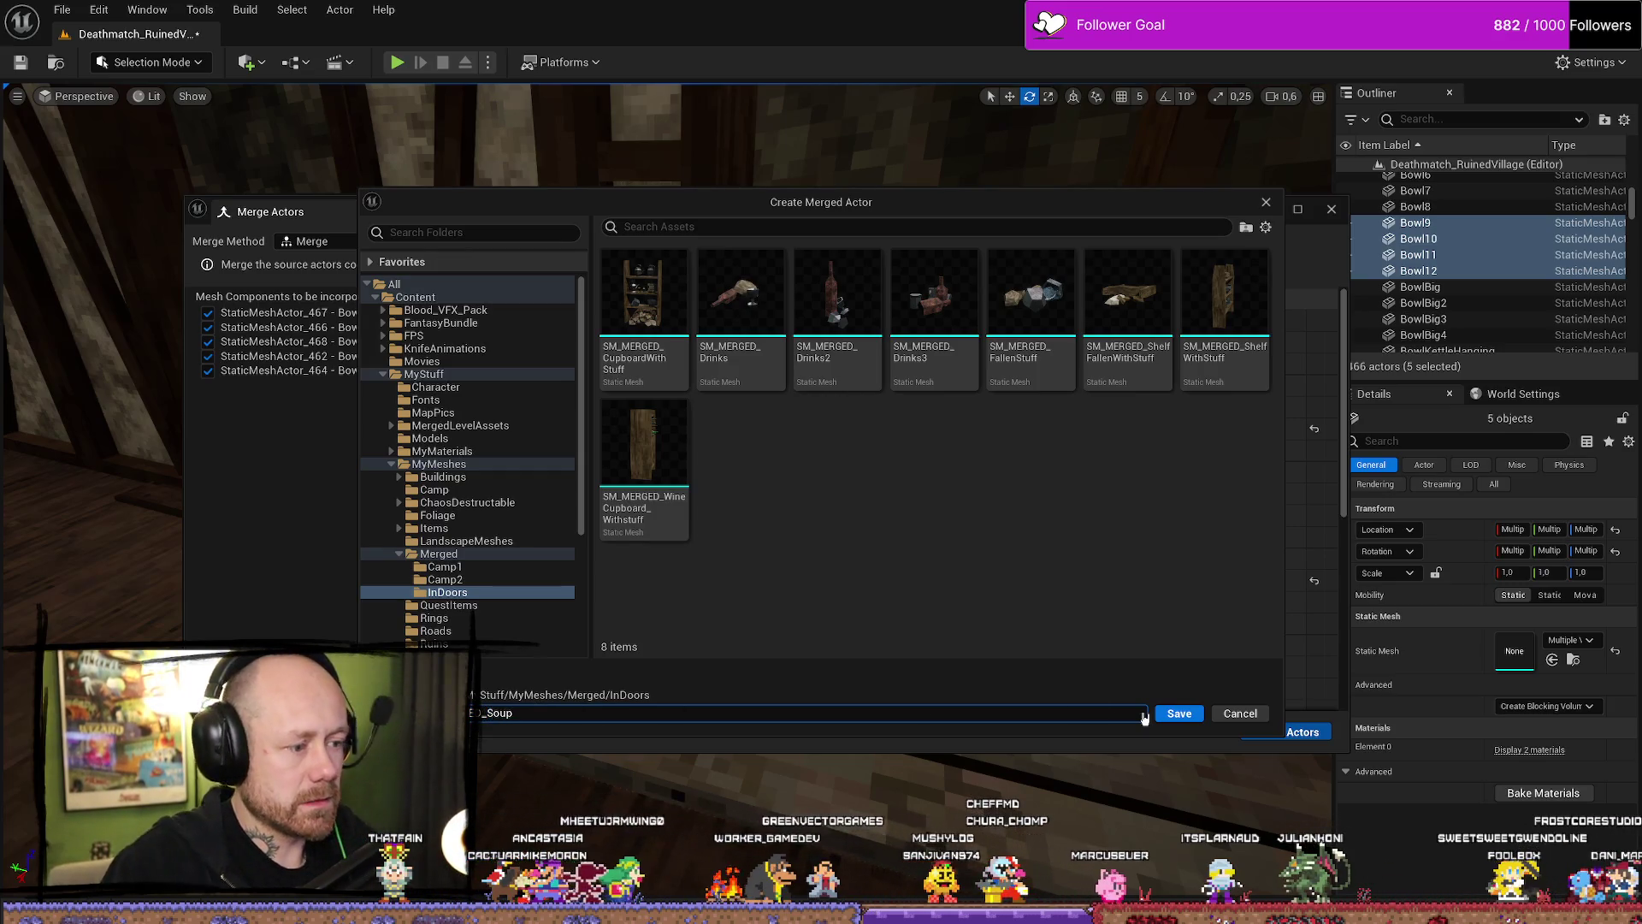
key(Return)
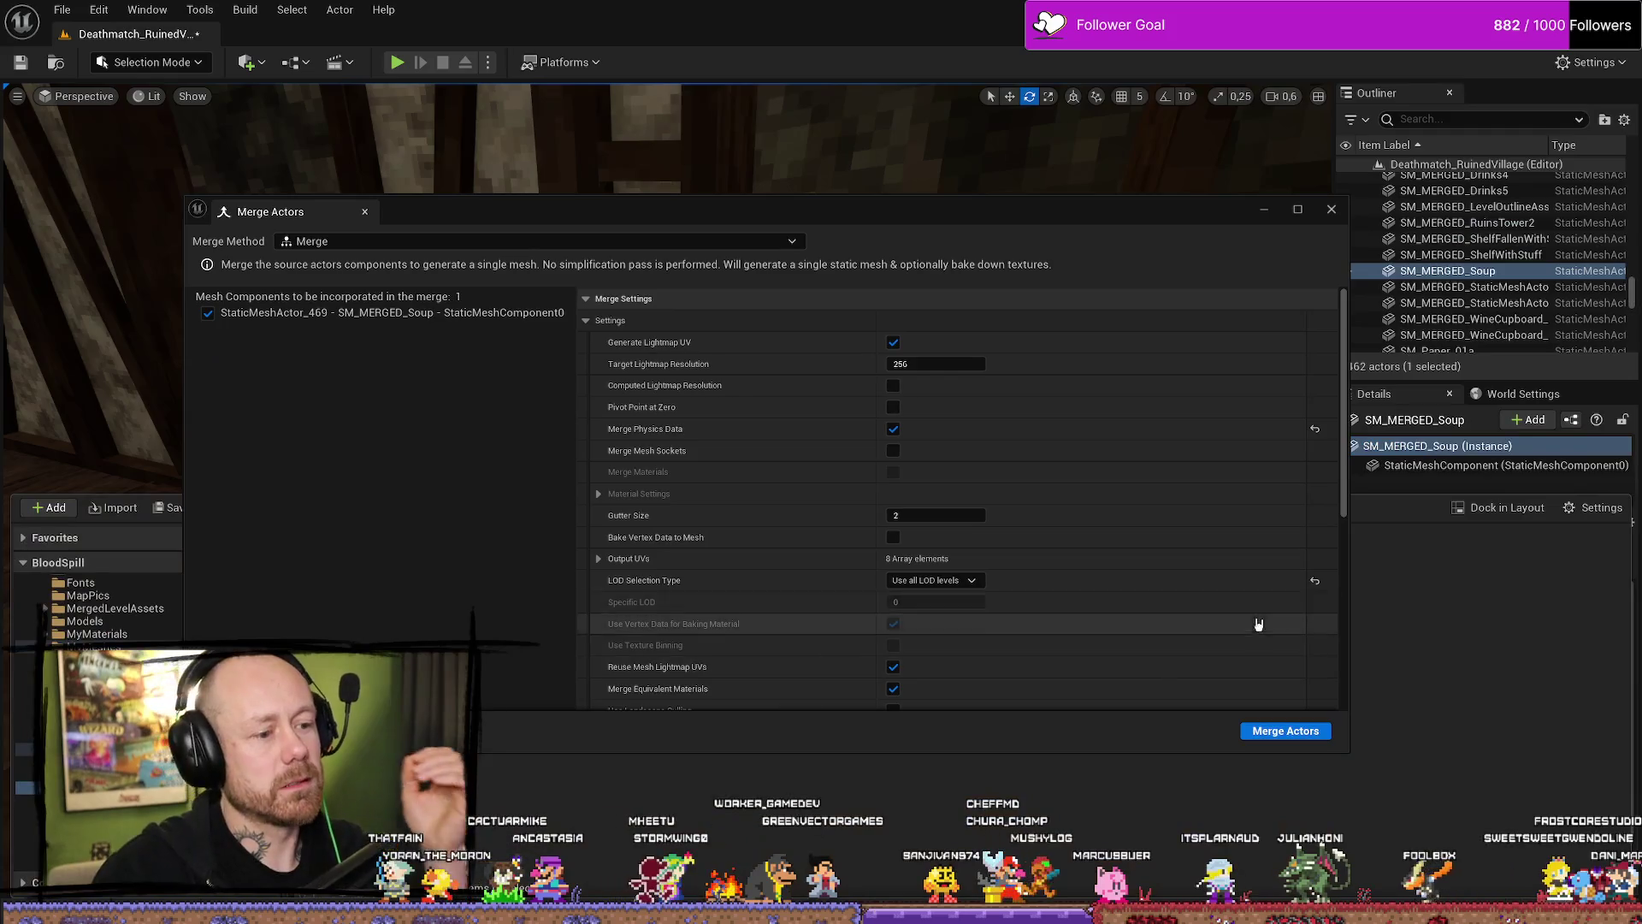
click(1332, 209)
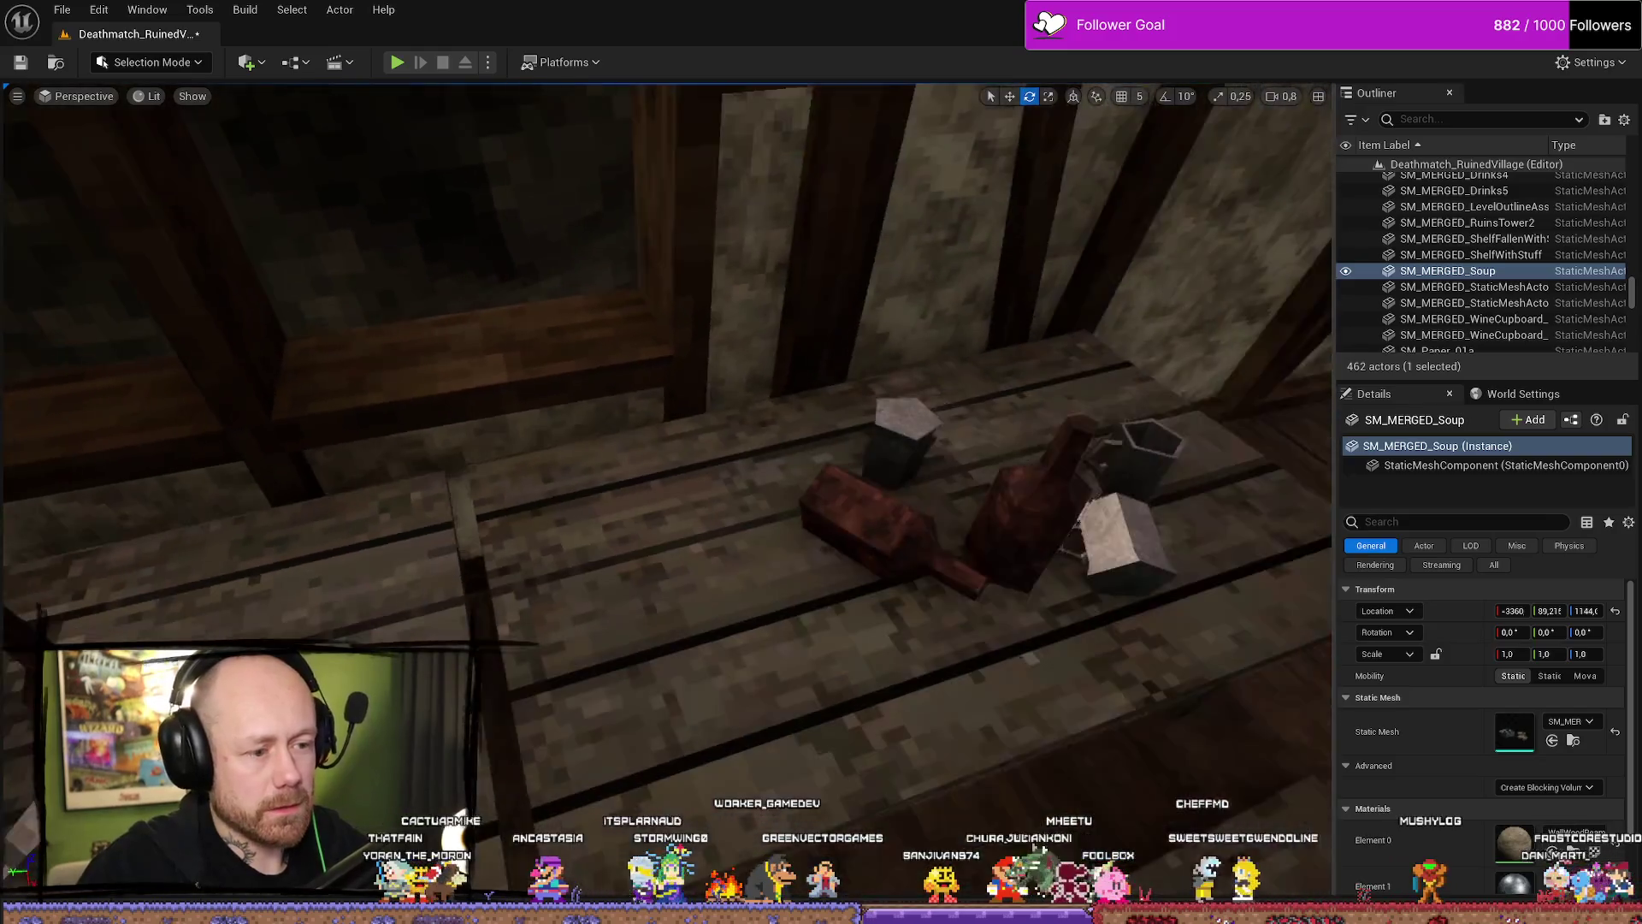
Slide Table10 under the drinks sideways along its Y axis.
click(855, 496)
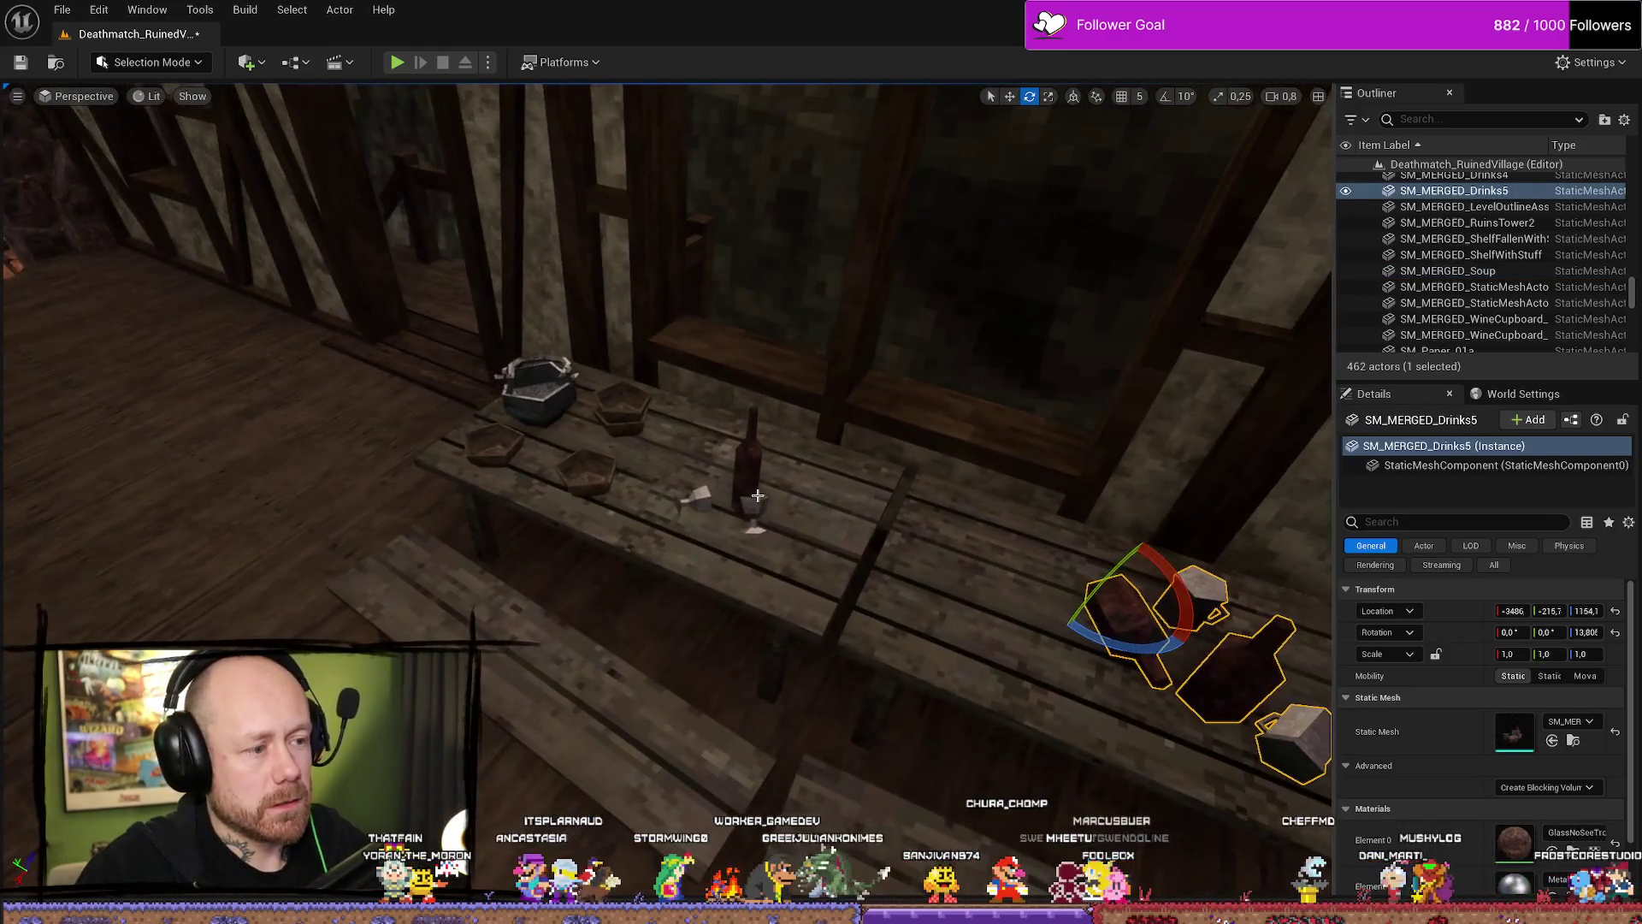
click(650, 547)
key(ctrl+space)
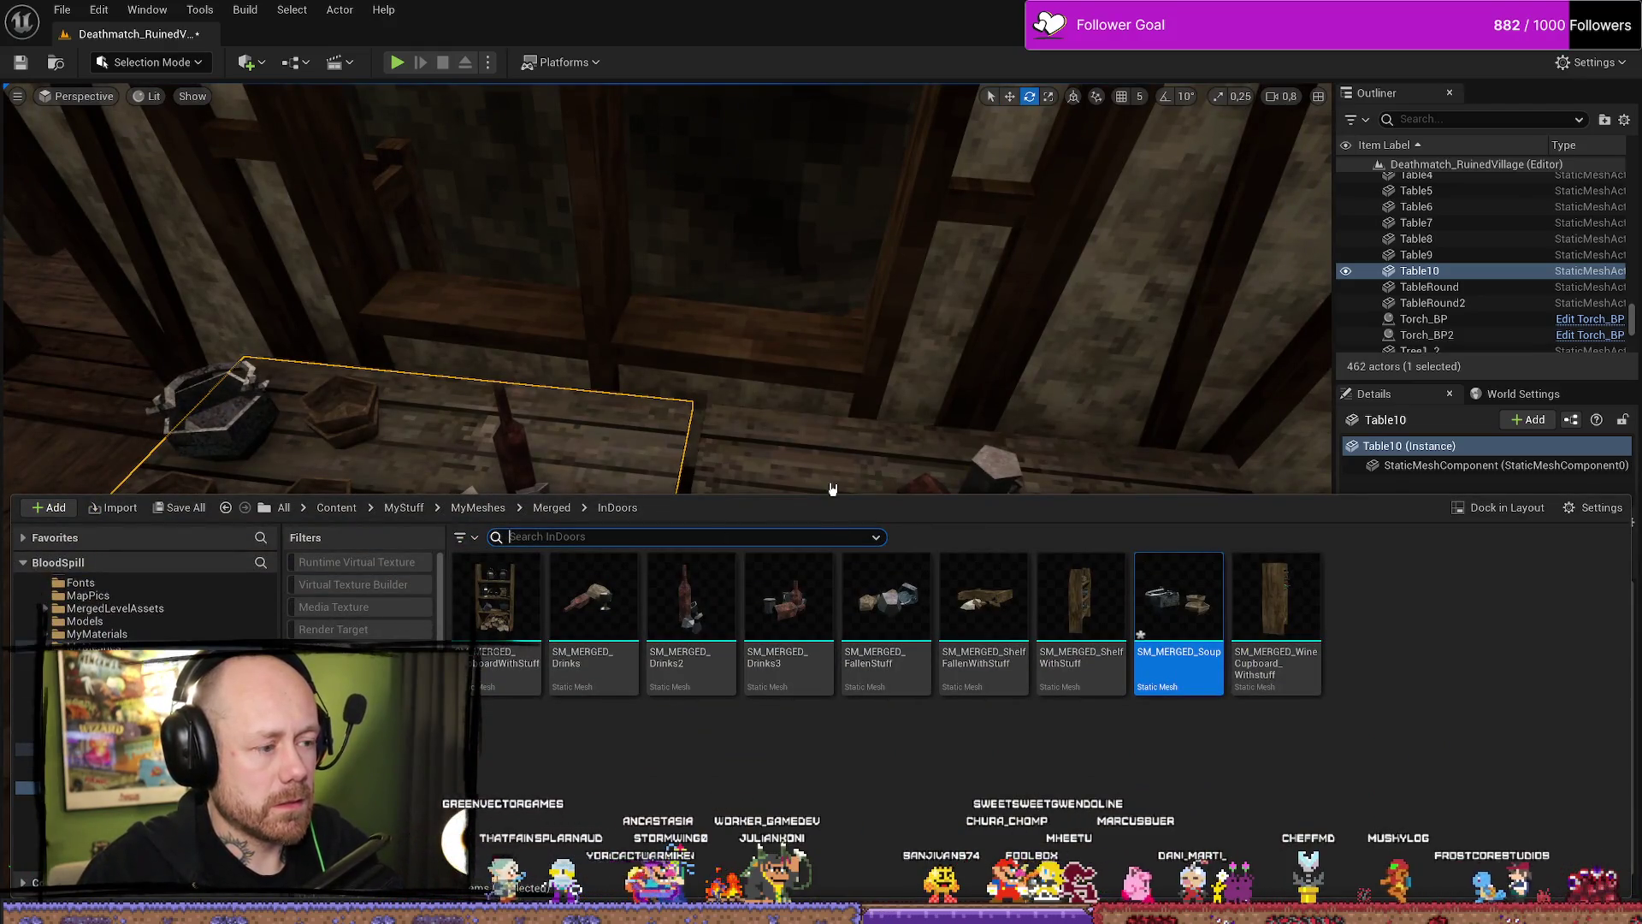
key(ctrl+space)
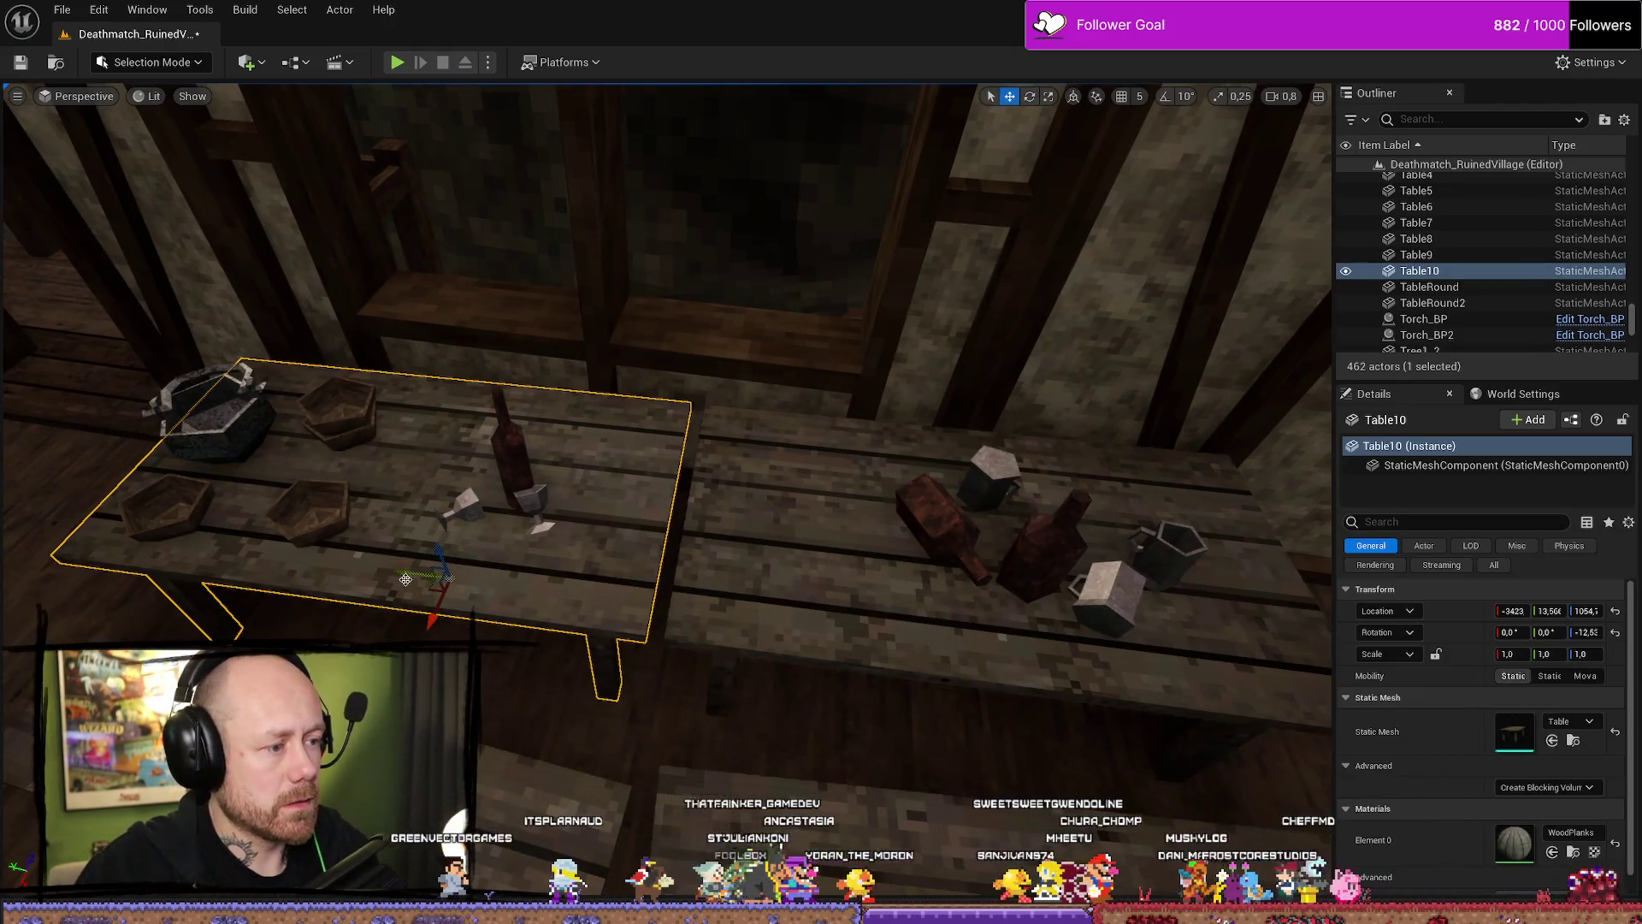
drag(400, 576, 385, 569)
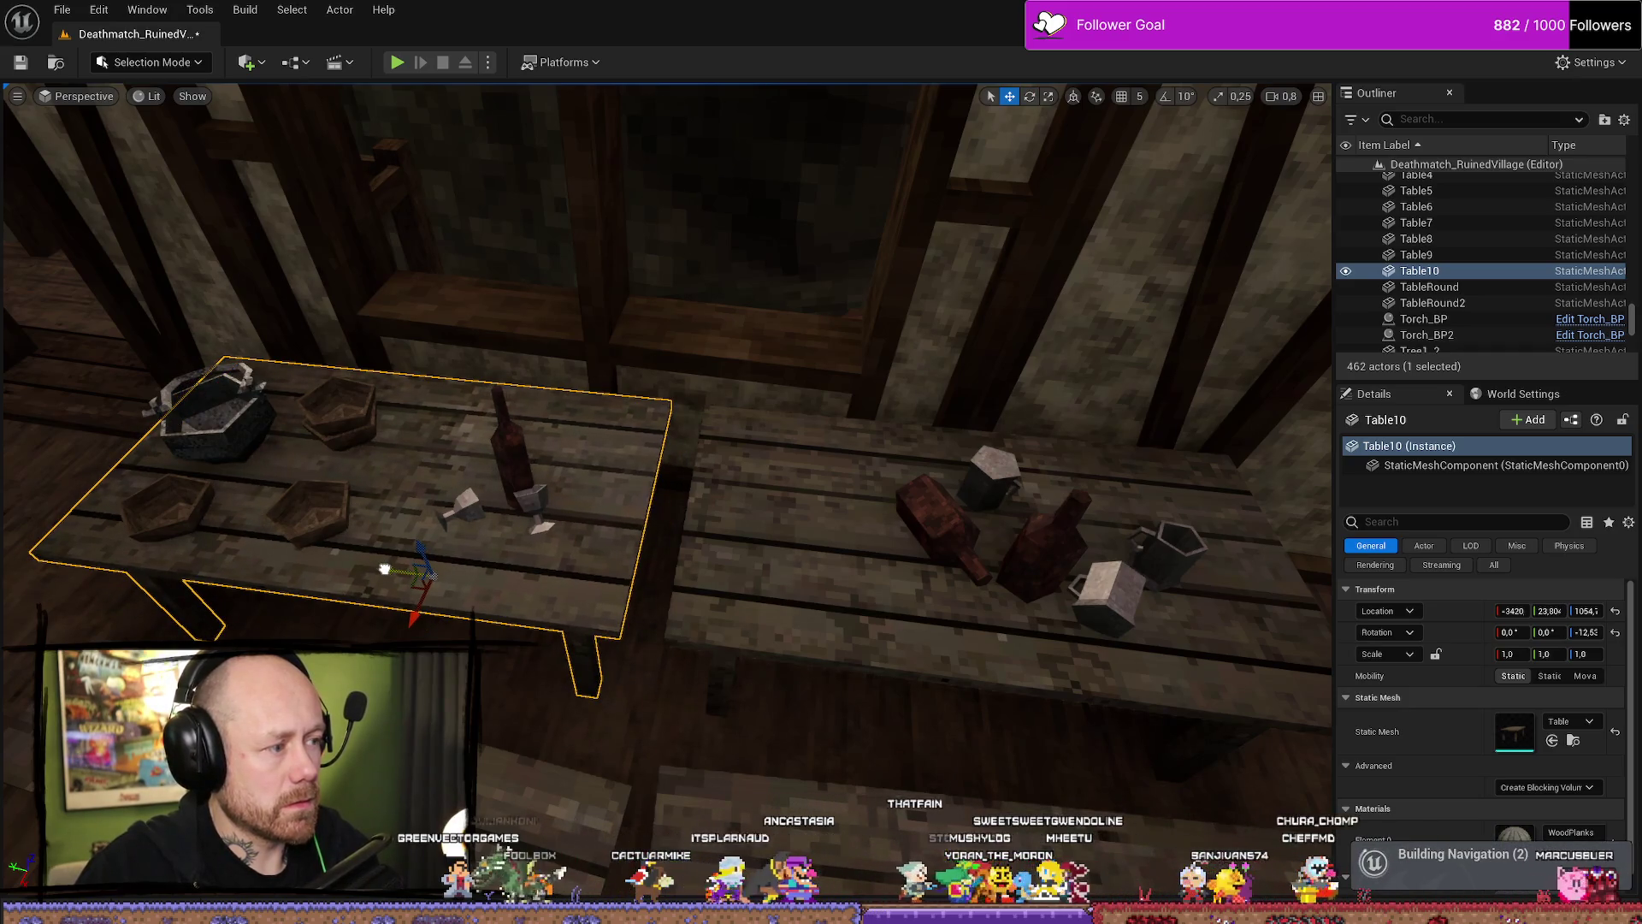
Select Table9 and browse the asset library to MyMeshes/Buildings/InDoors.
click(667, 514)
key(ctrl+space)
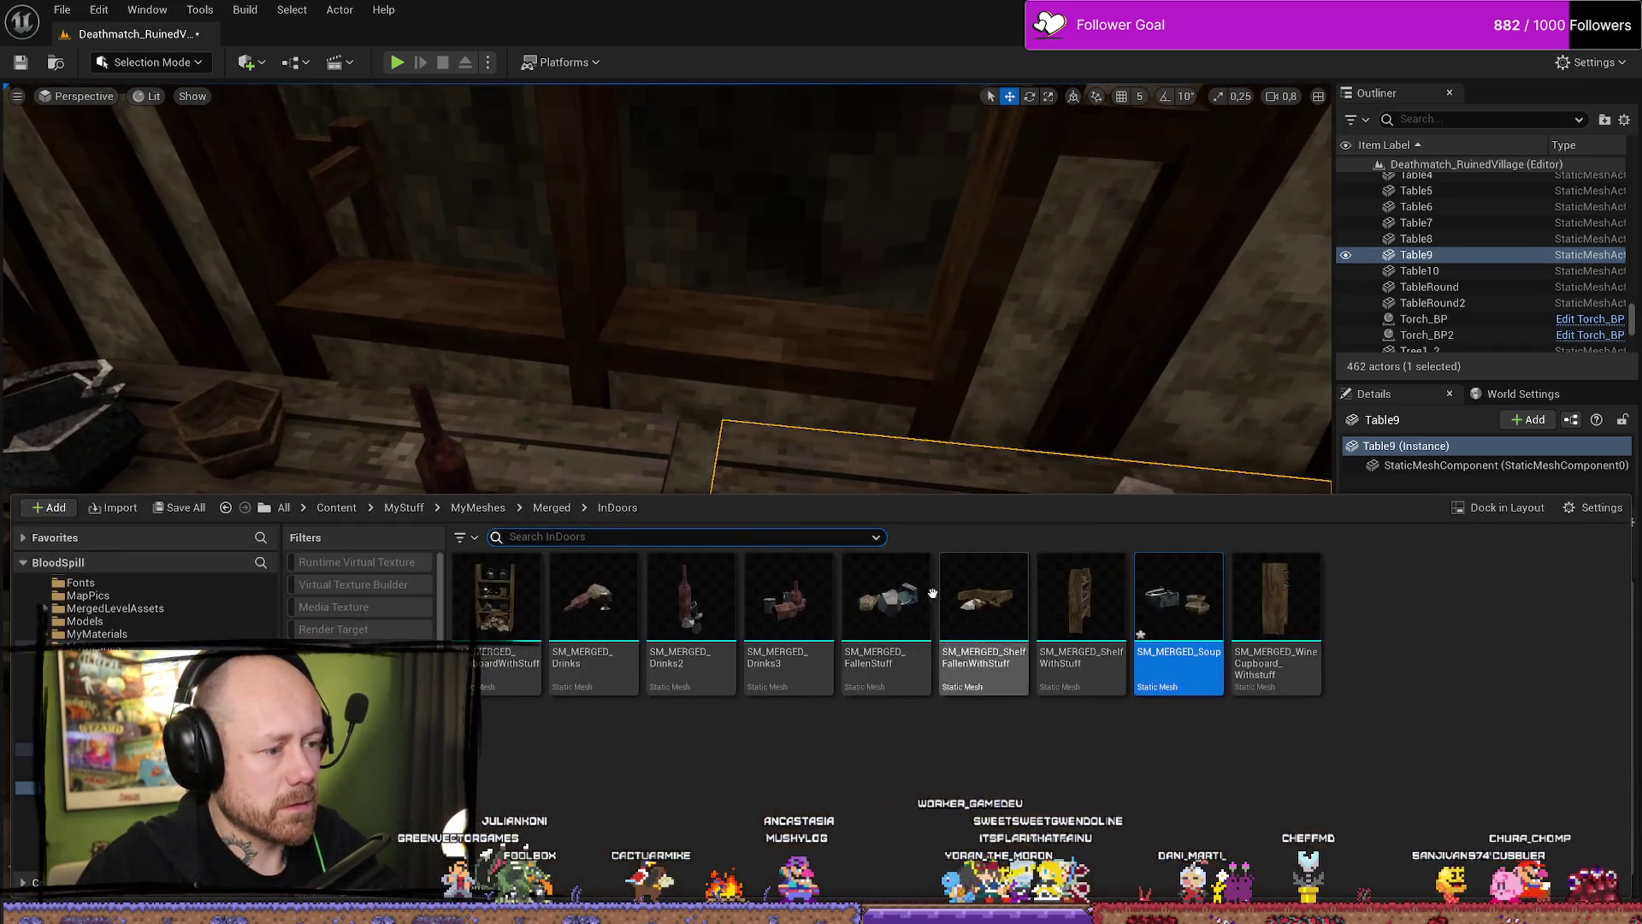
key(ctrl+space)
key(ctrl+space)
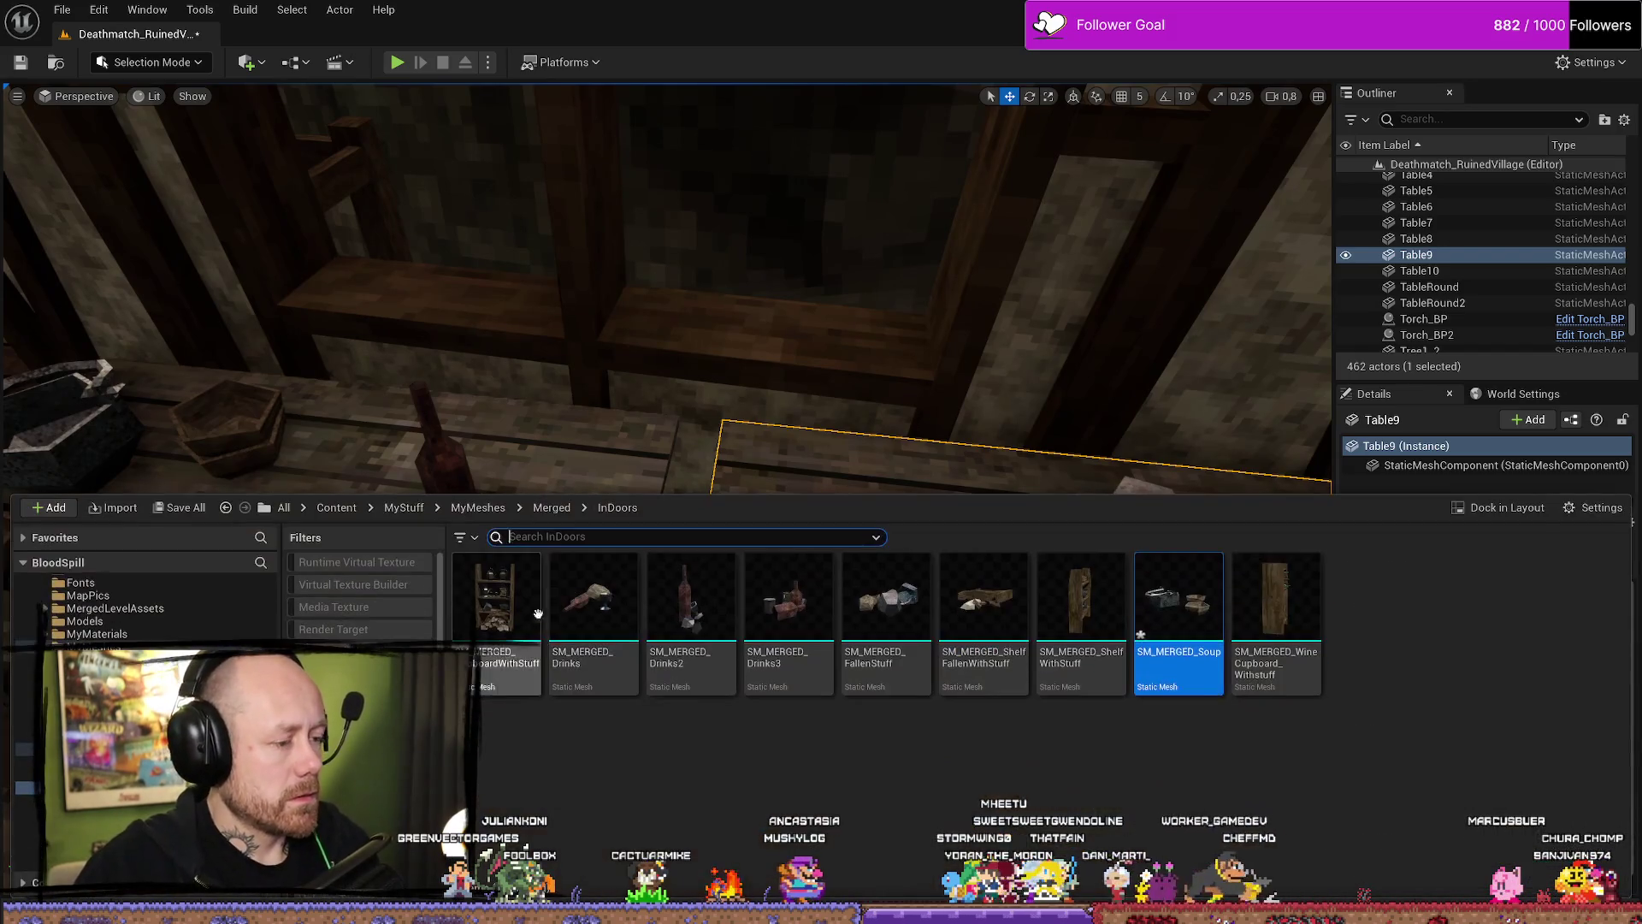
click(94, 647)
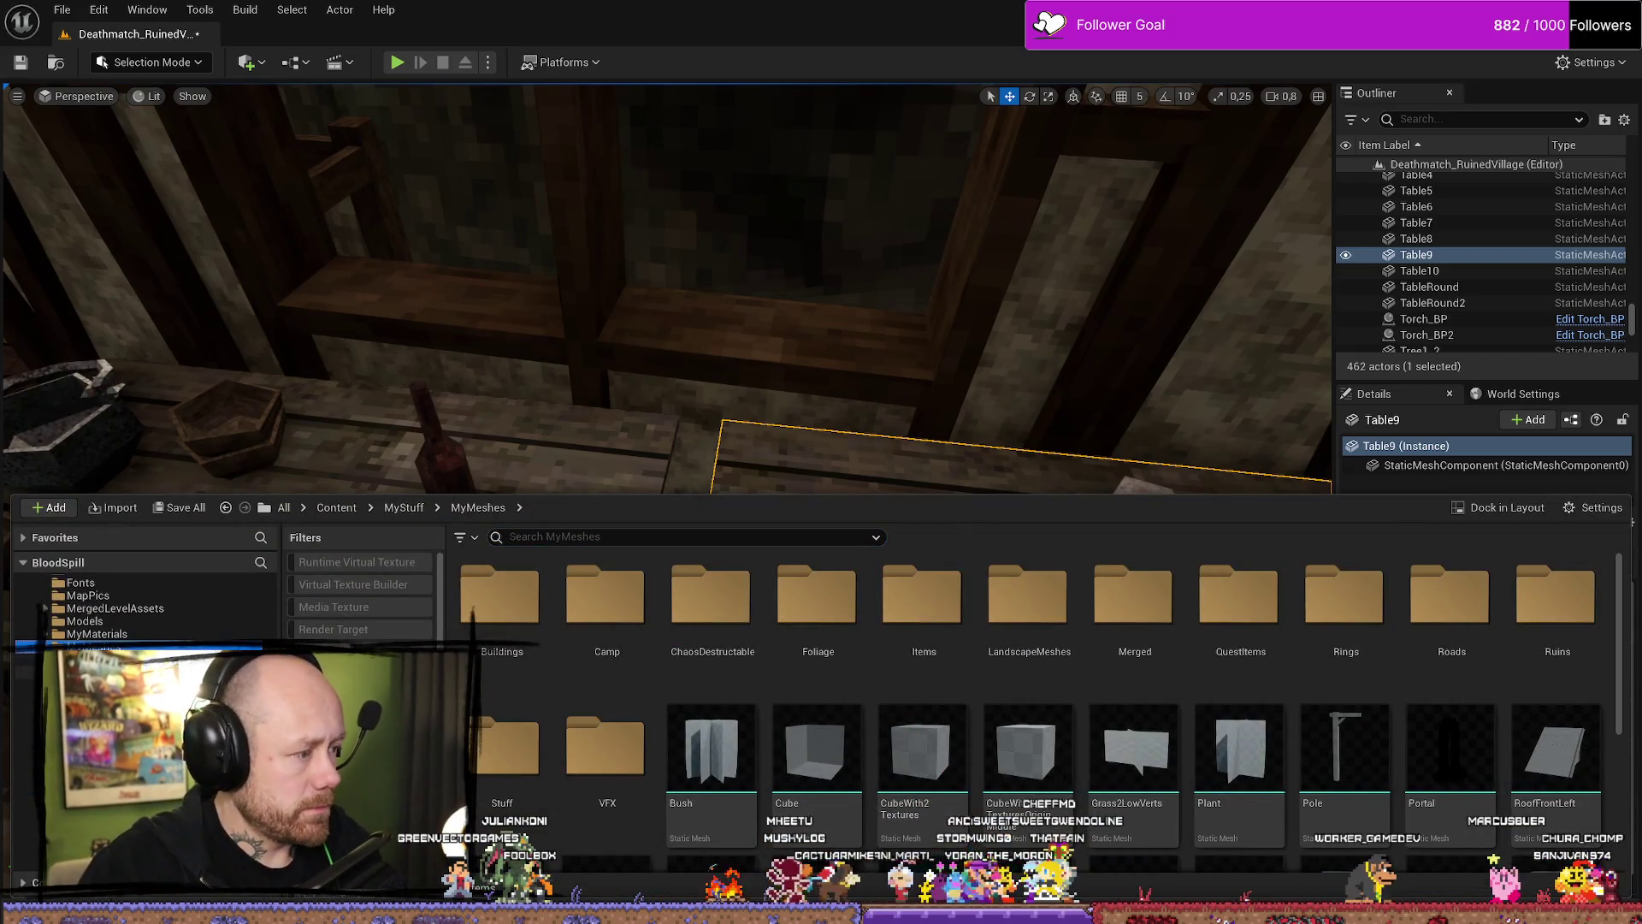
click(85, 673)
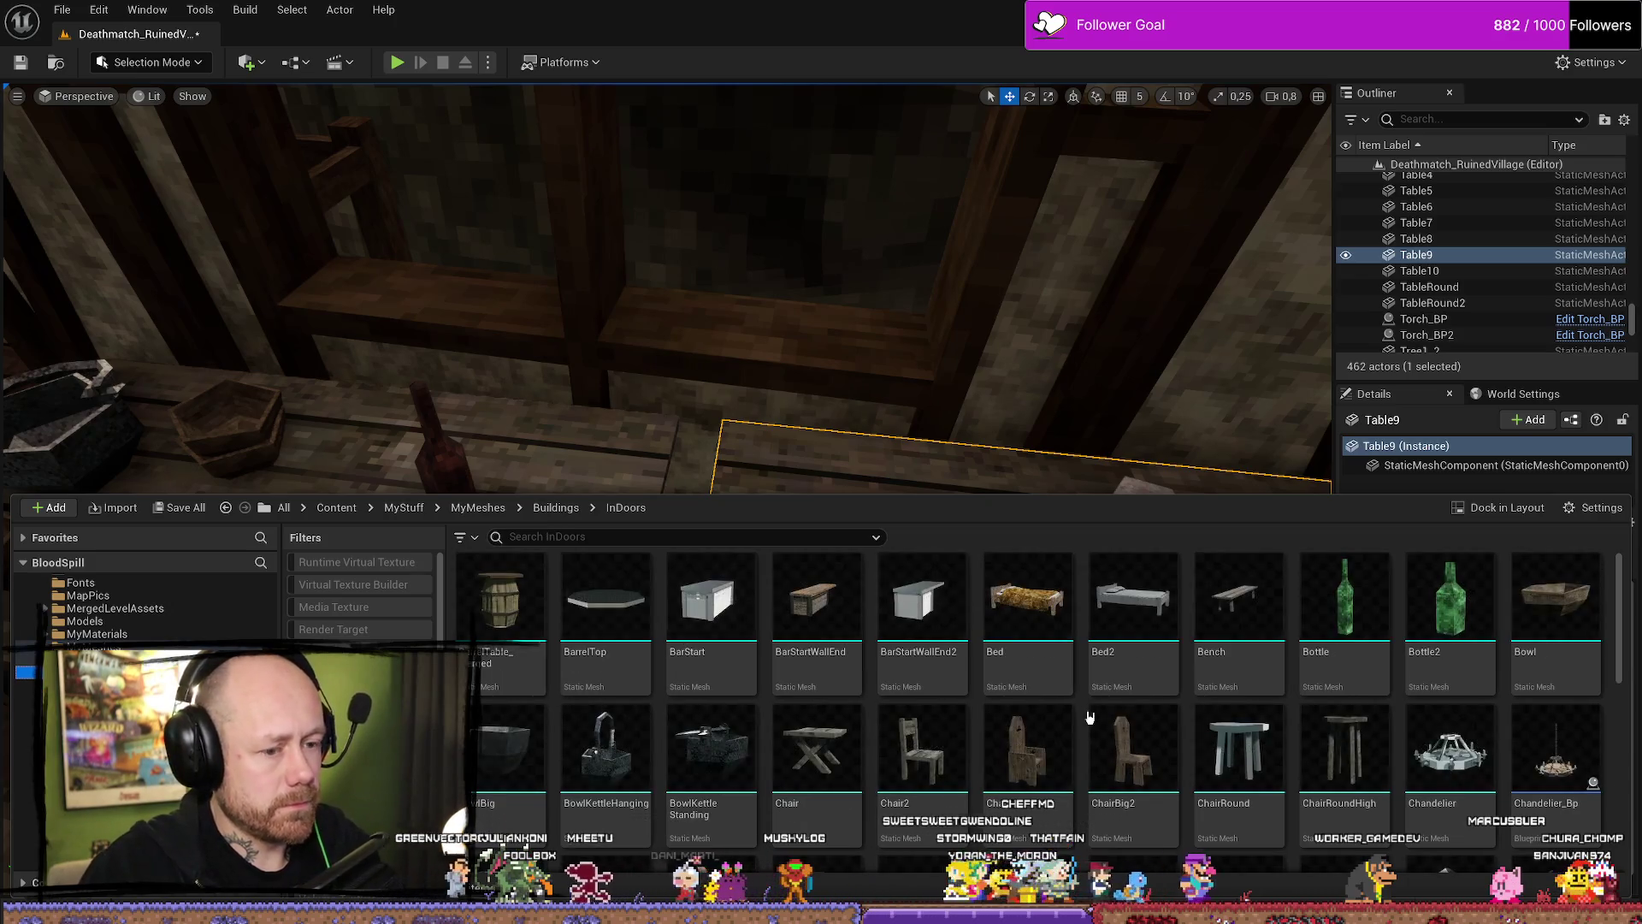
scroll(1027, 723, down, 2)
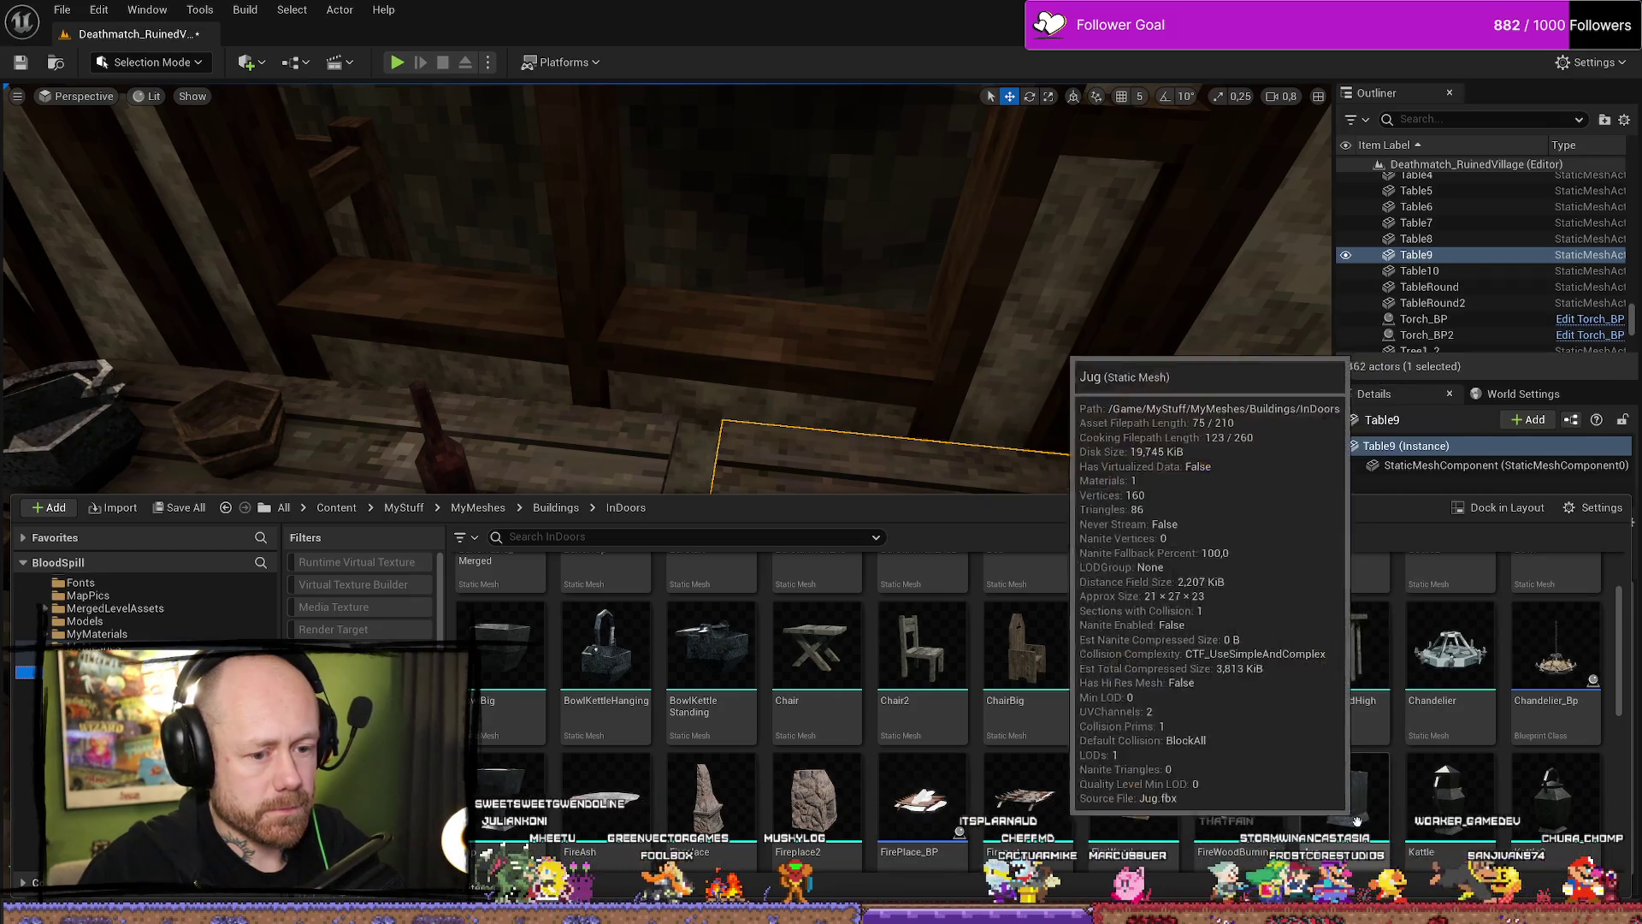
Place a Jug on the table and rotate it onto its side.
mouse_move(1390, 841)
mouse_down()
mouse_move(695, 547)
mouse_move(740, 566)
mouse_move(743, 512)
mouse_up()
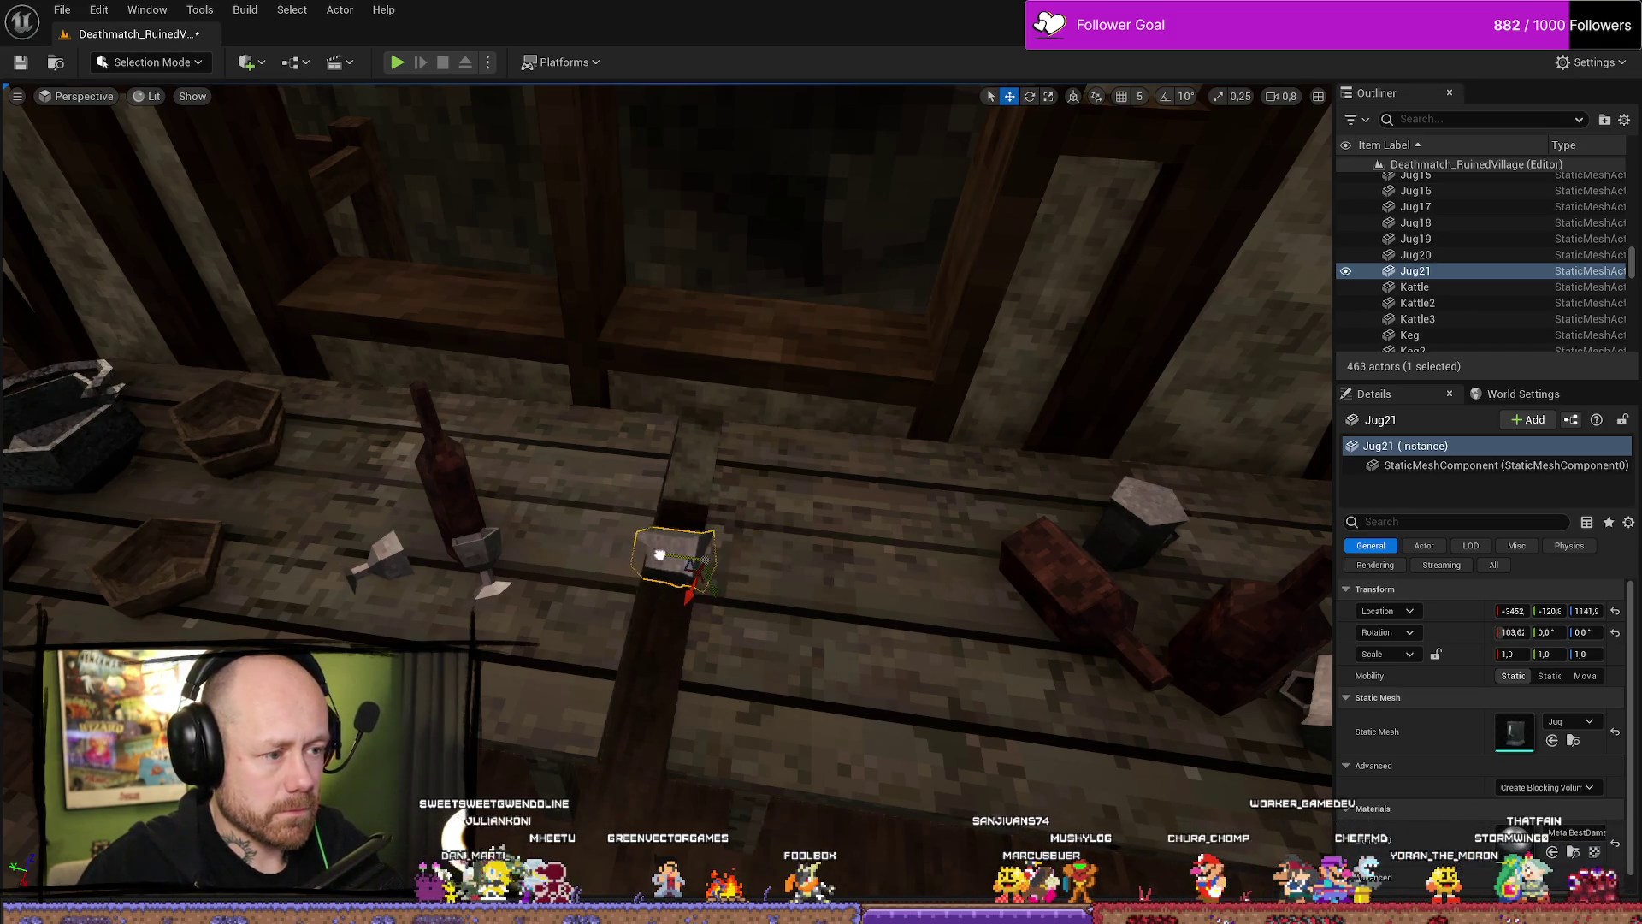
mouse_move(669, 557)
mouse_down()
mouse_move(676, 590)
mouse_move(659, 607)
mouse_move(696, 568)
mouse_up()
scroll(868, 591, down, 3)
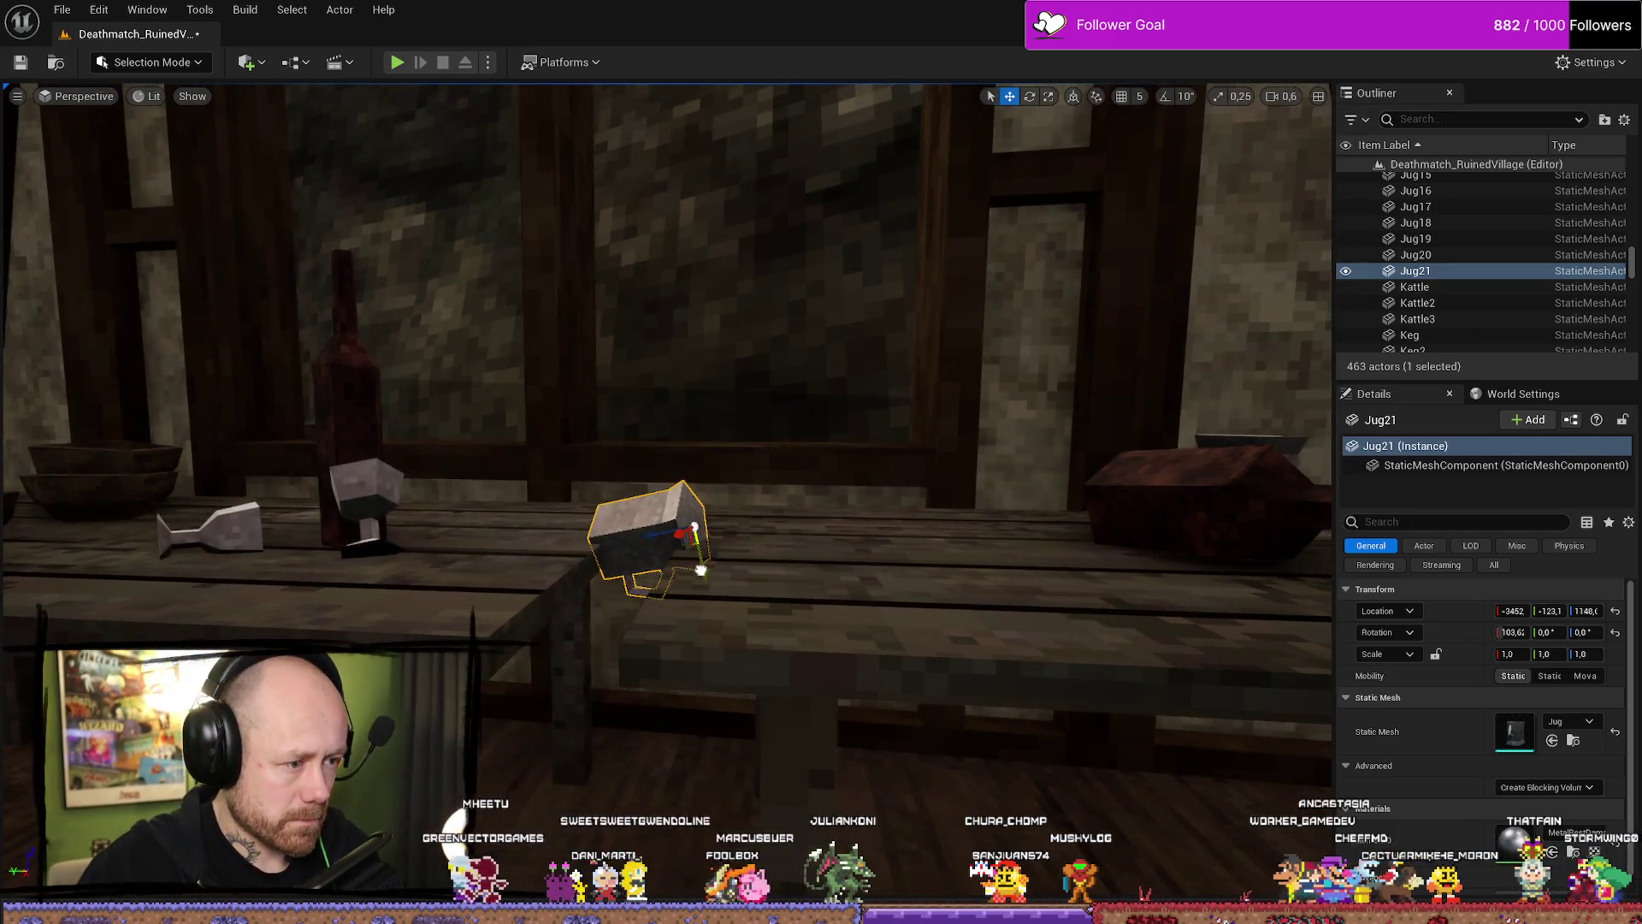
scroll(697, 568, up, 3)
drag(789, 764, 838, 659)
key(e)
mouse_move(941, 629)
mouse_down()
mouse_move(928, 661)
mouse_move(873, 674)
mouse_move(807, 598)
mouse_up()
Tilt the jug about 9 degrees and nudge it into position on the table.
mouse_move(919, 631)
mouse_down()
mouse_move(855, 599)
mouse_move(856, 556)
mouse_up()
key(e)
mouse_move(877, 497)
mouse_down()
mouse_move(839, 504)
mouse_move(855, 513)
mouse_up()
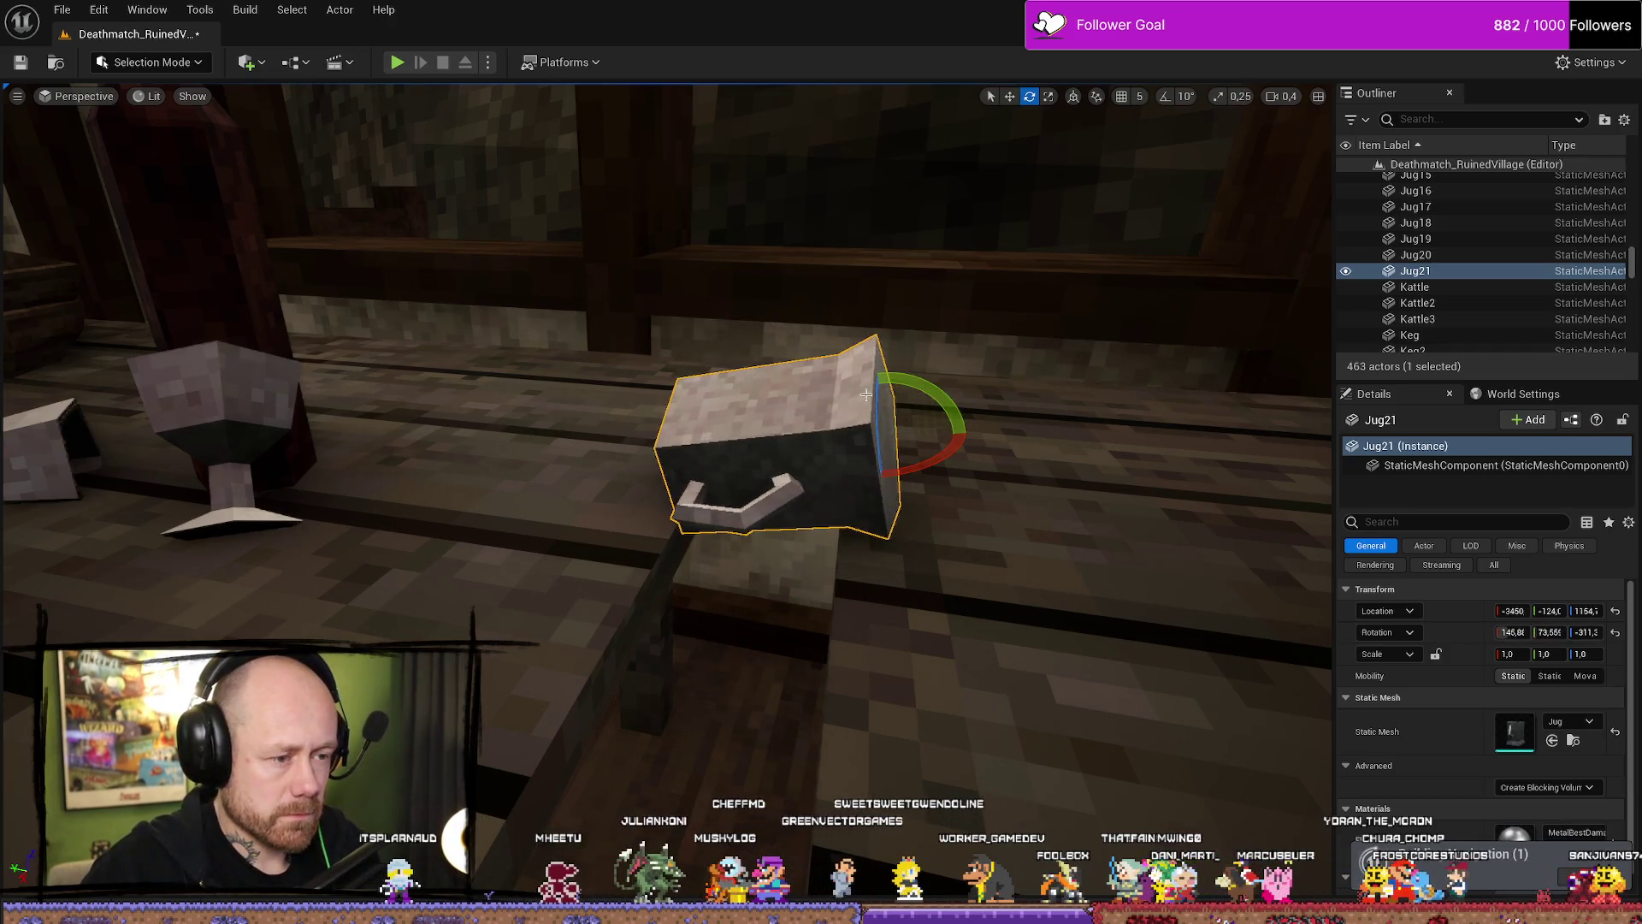
drag(939, 399, 919, 381)
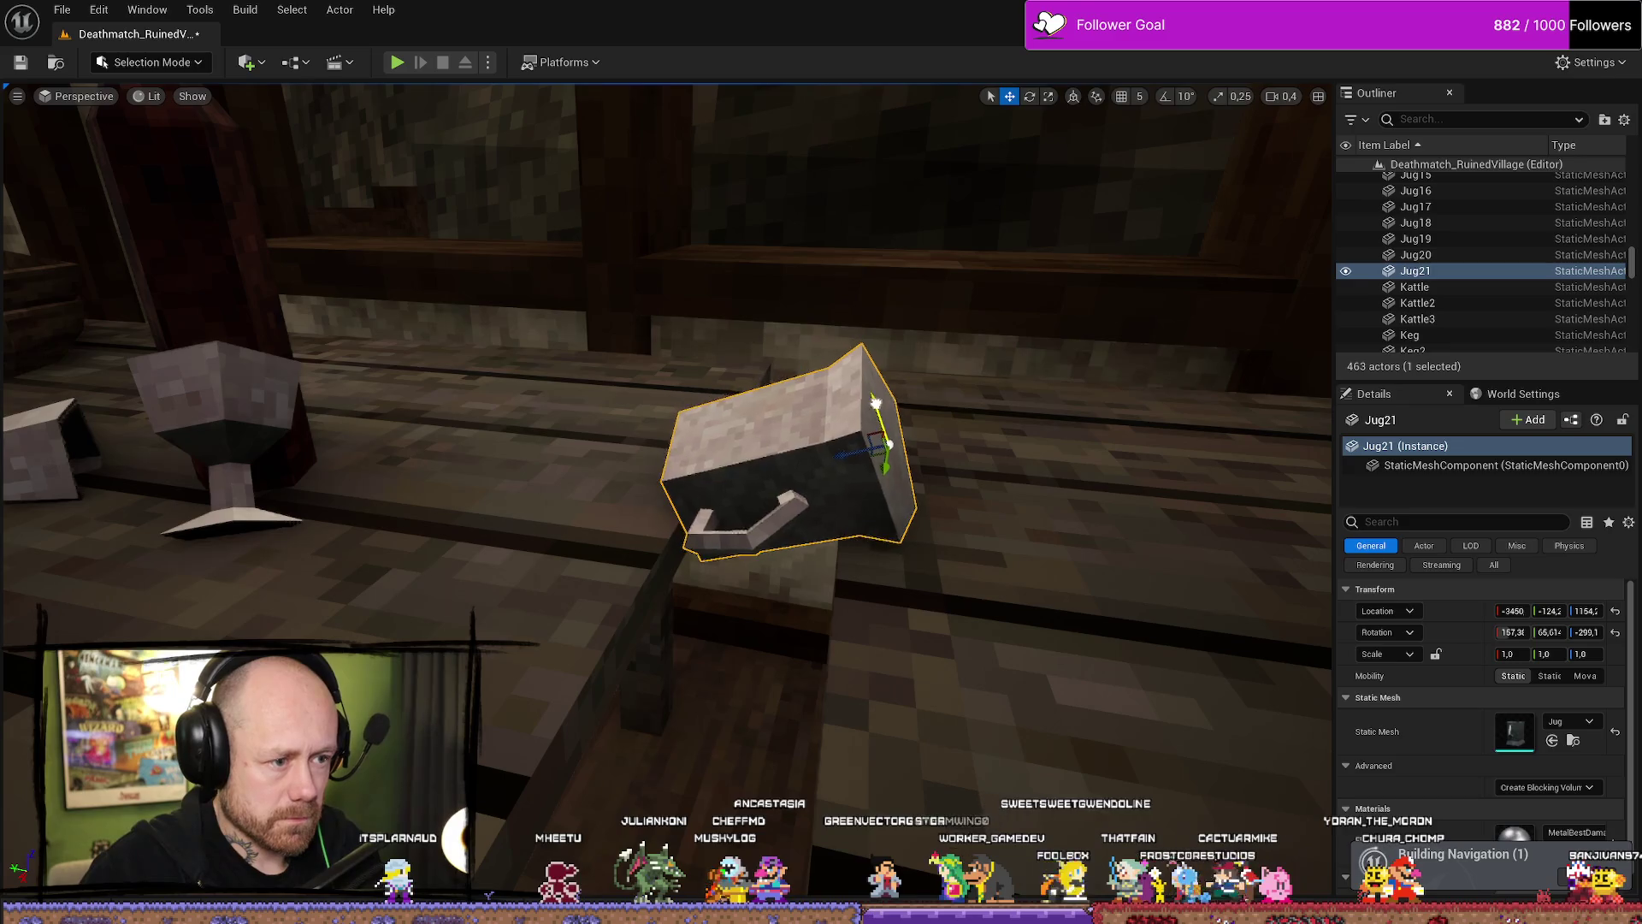
drag(870, 458, 852, 531)
drag(837, 474, 833, 468)
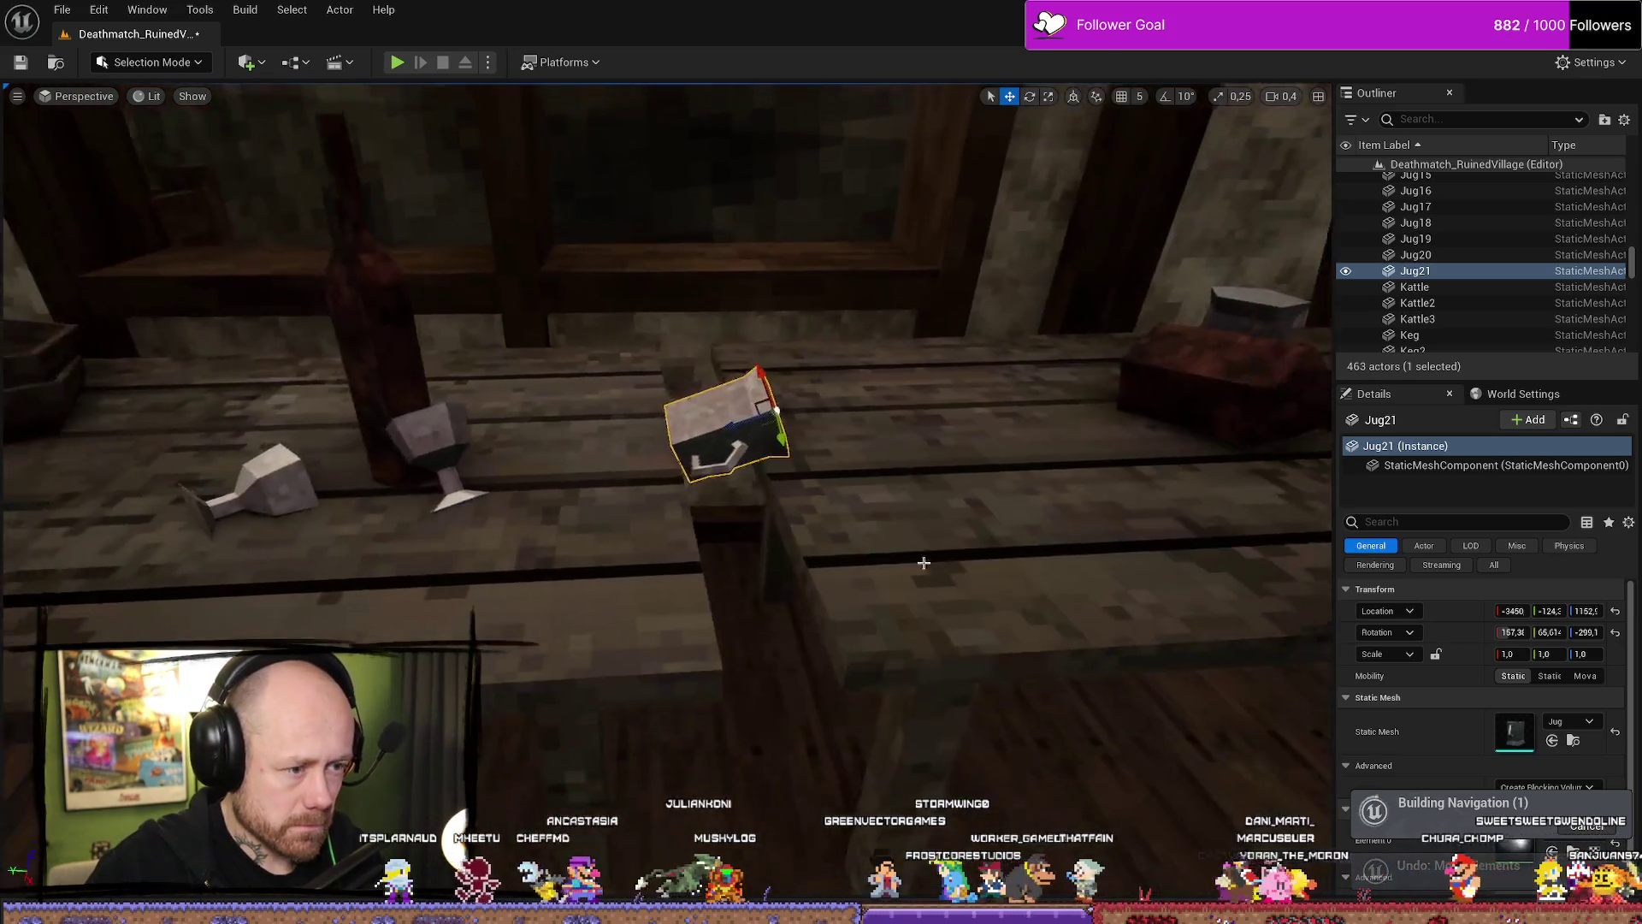
click(1028, 747)
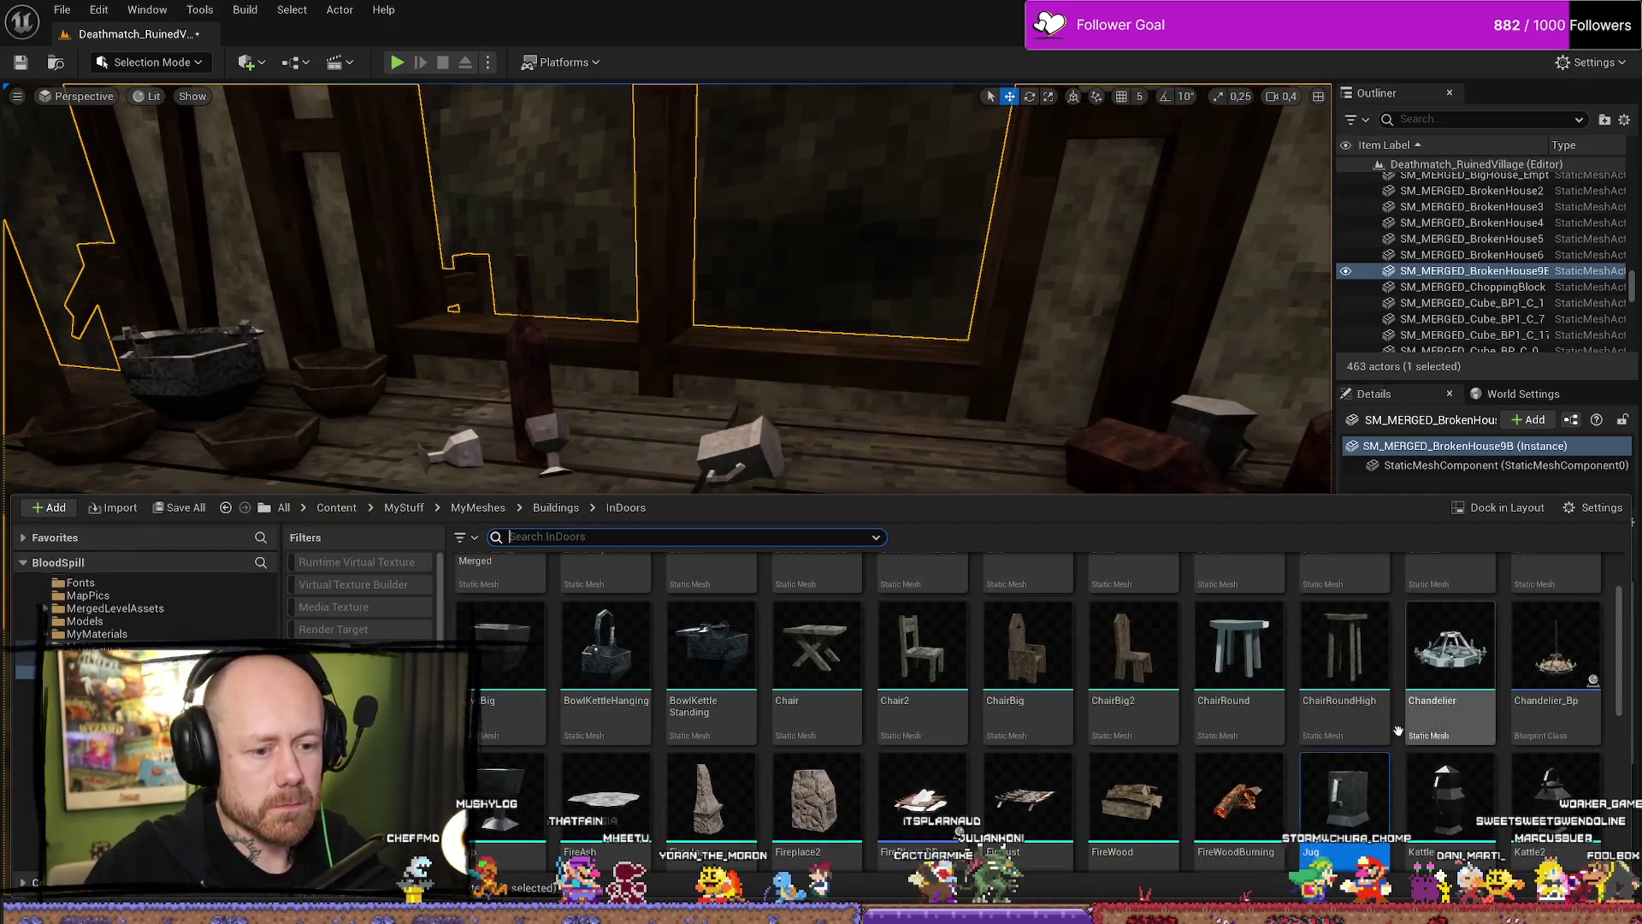
Add cup Cup7 beside the jug and tip it over onto its side.
drag(514, 814, 718, 585)
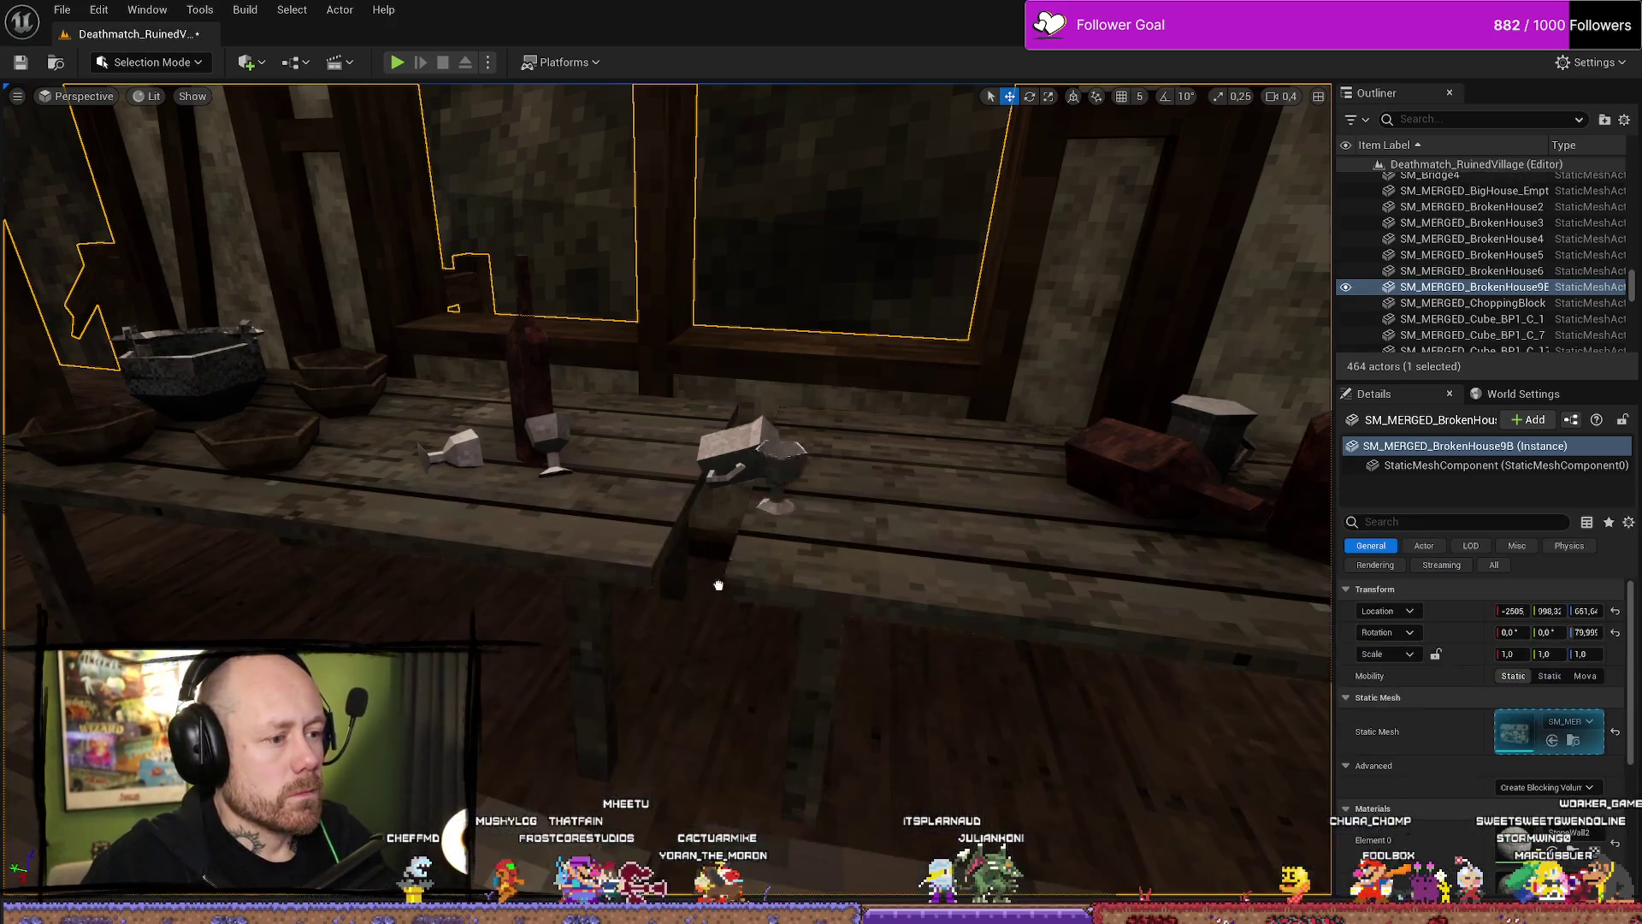
click(681, 686)
drag(711, 662, 752, 698)
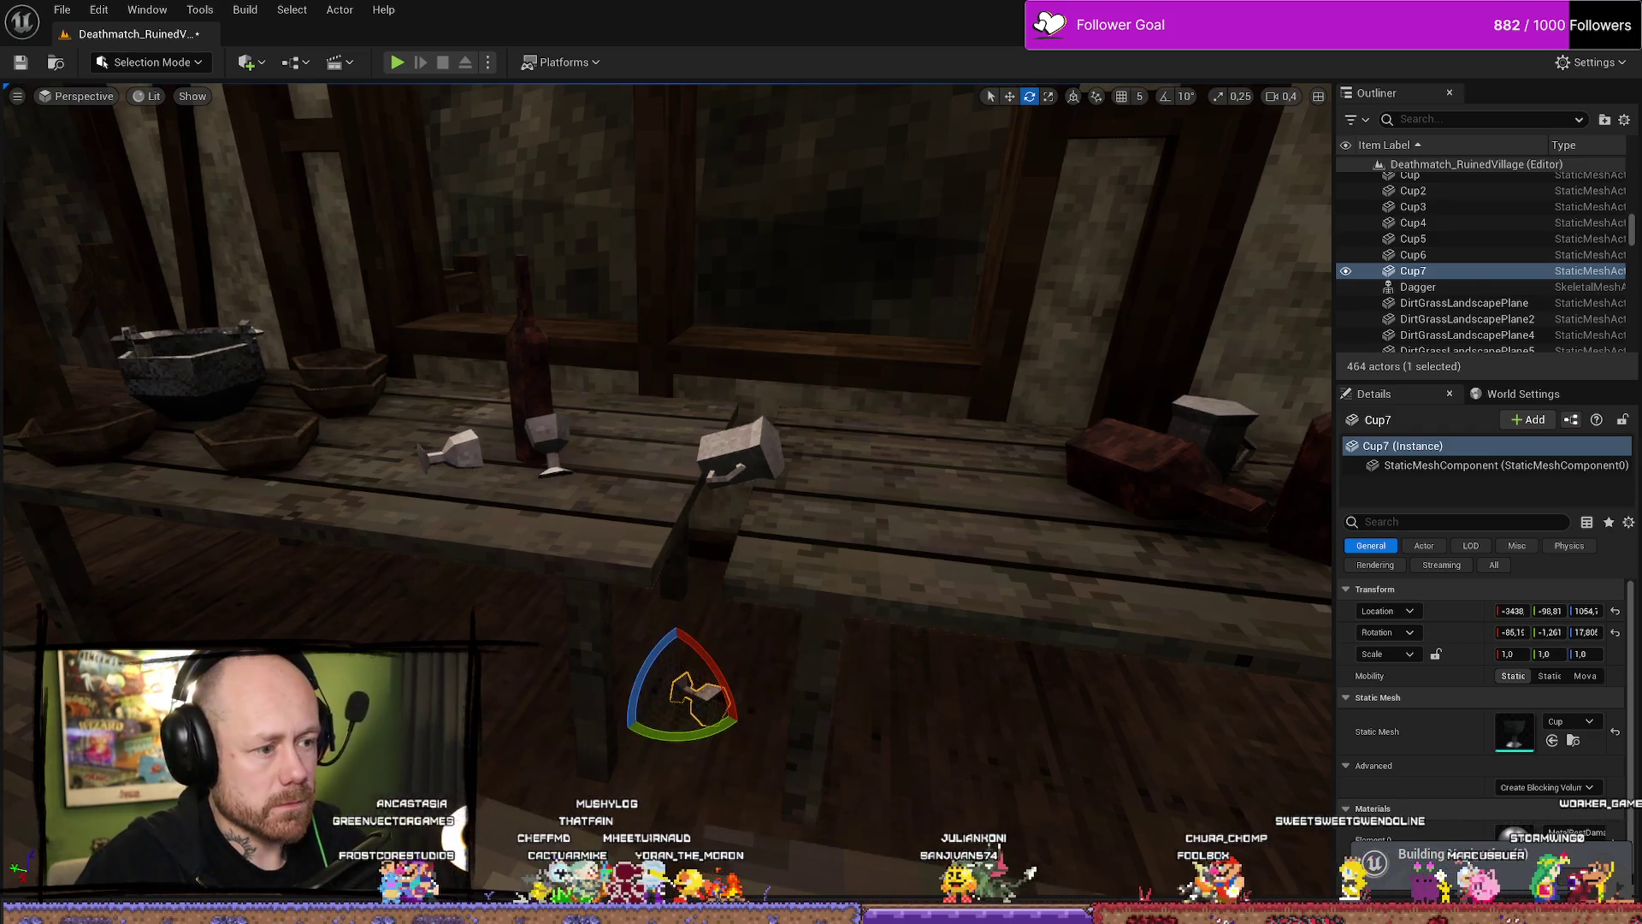
click(821, 523)
scroll(727, 651, up, 3)
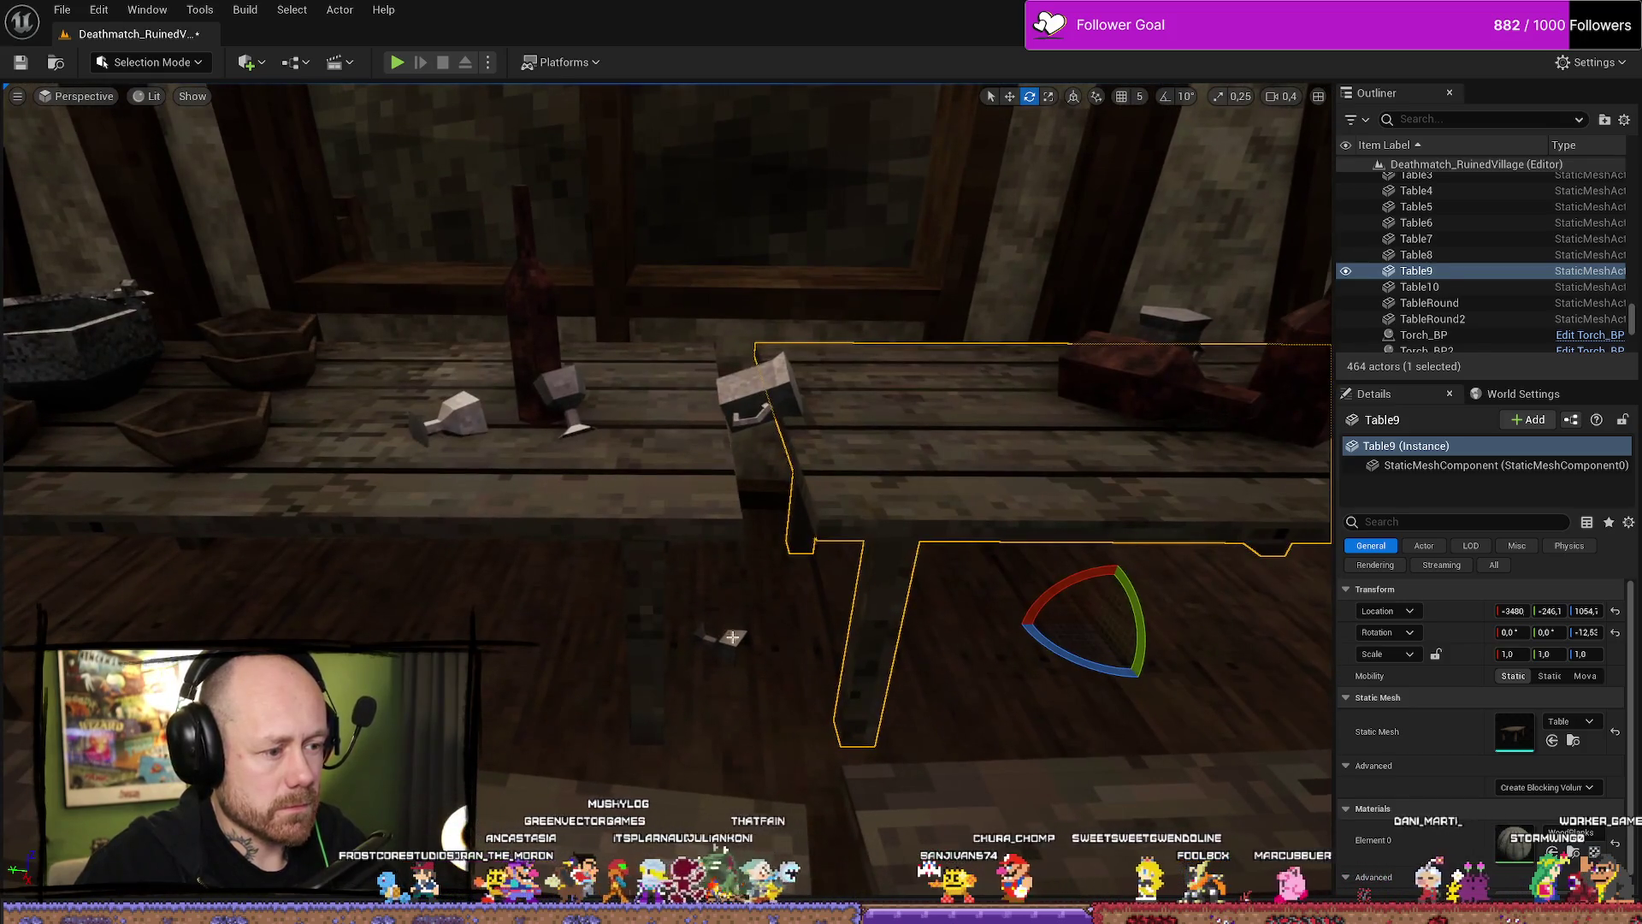
Reselect the cup on the table, then select the bottle drinks group.
click(733, 638)
key(w)
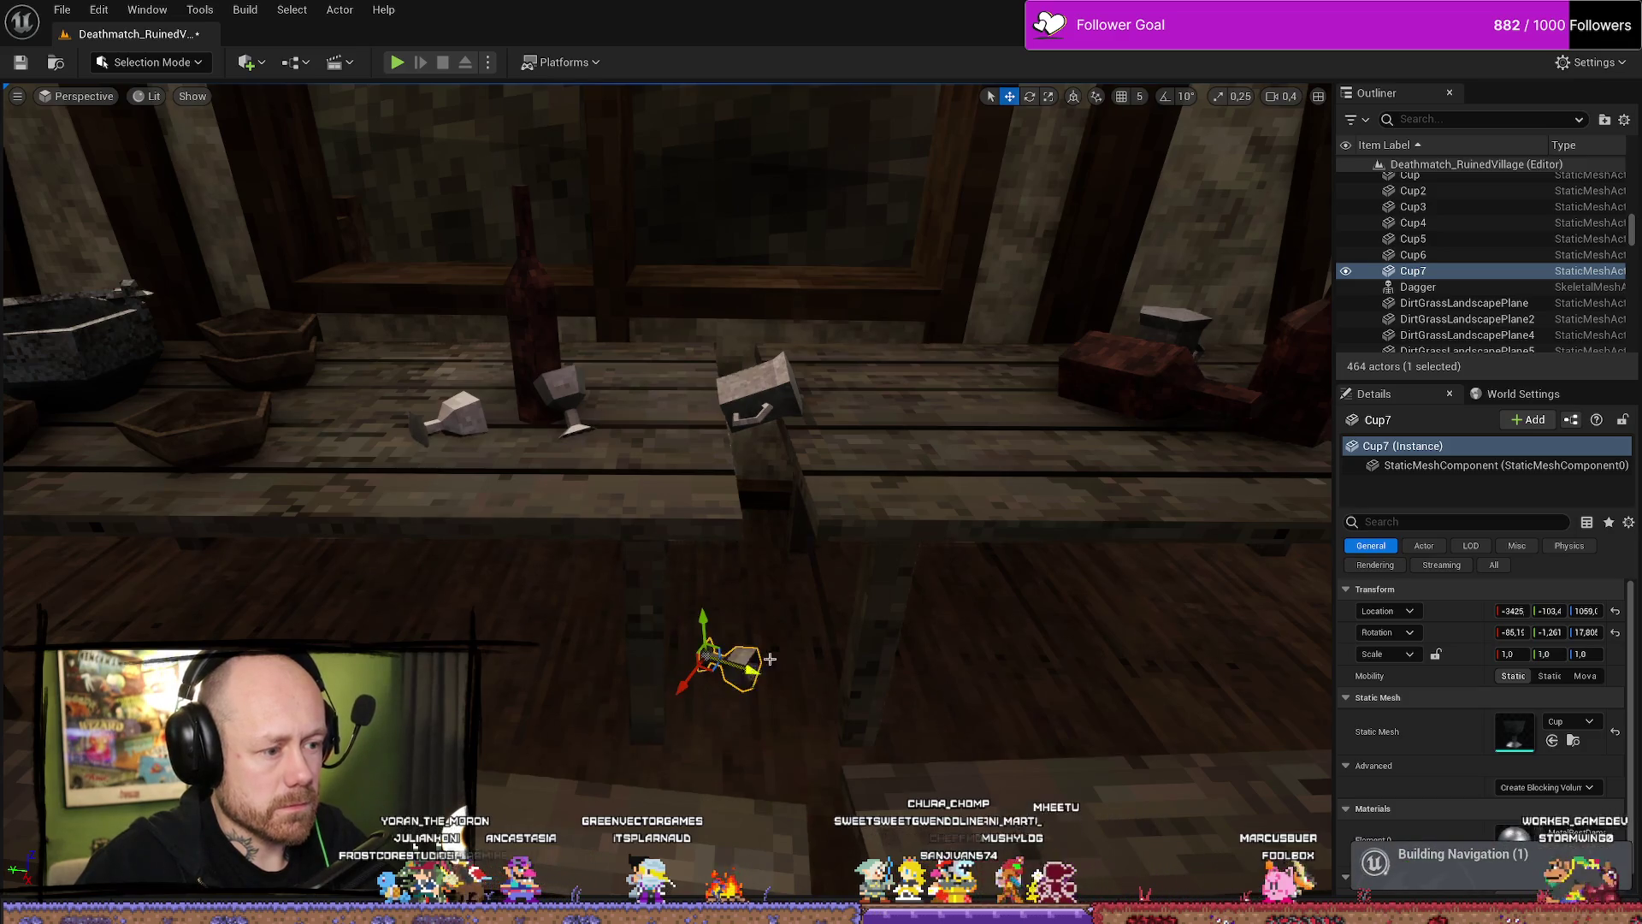
scroll(770, 658, down, 4)
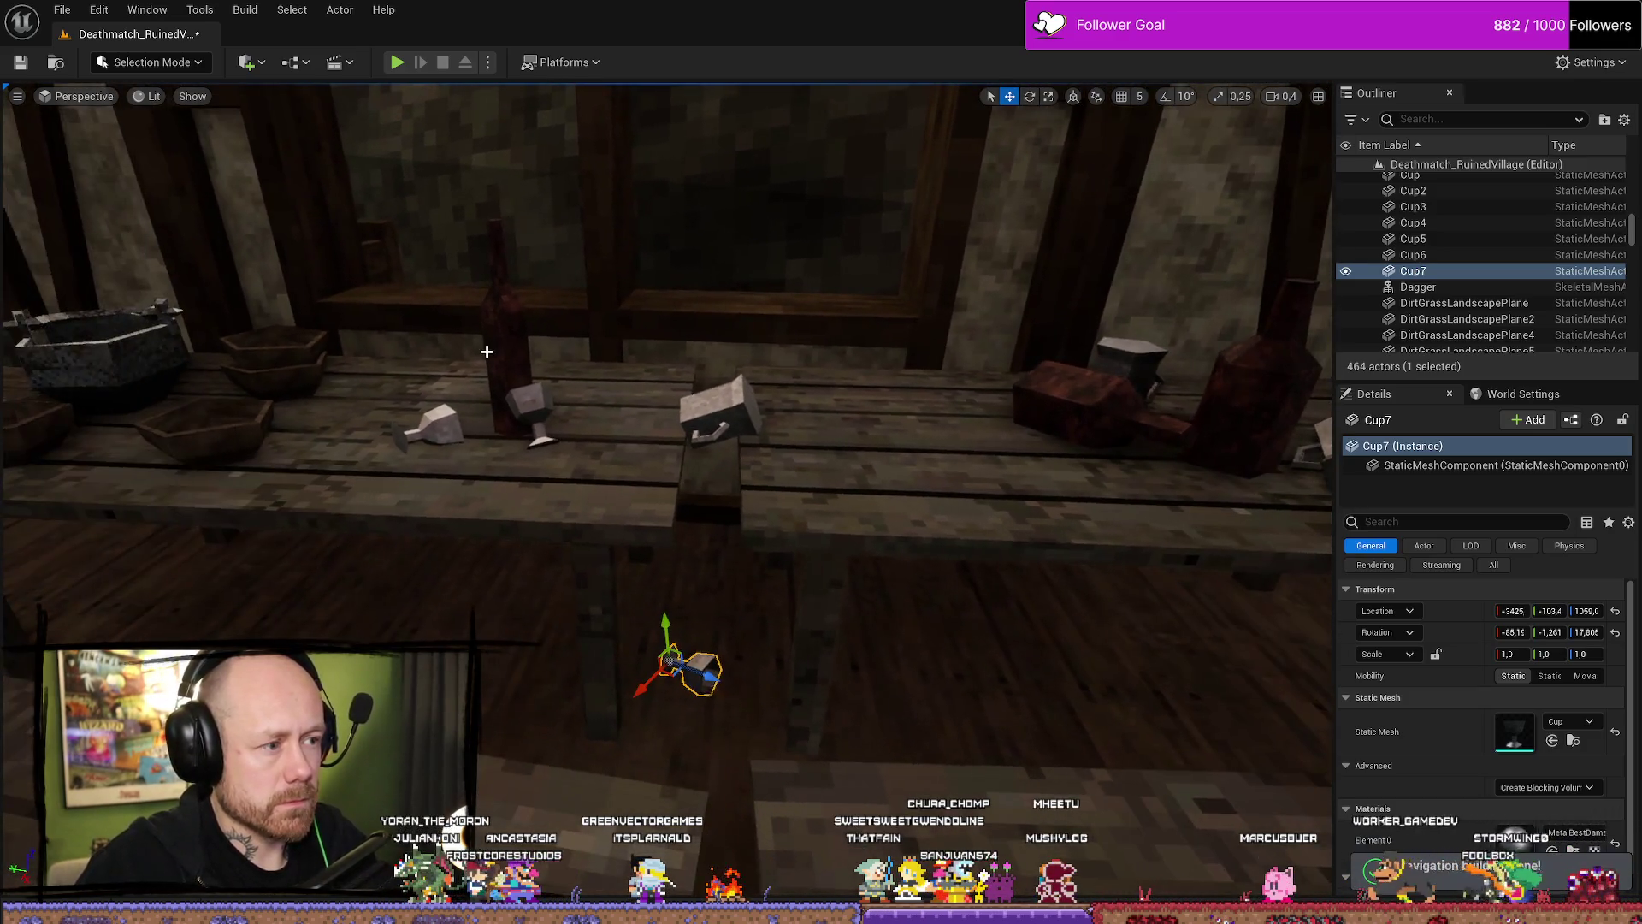
click(545, 383)
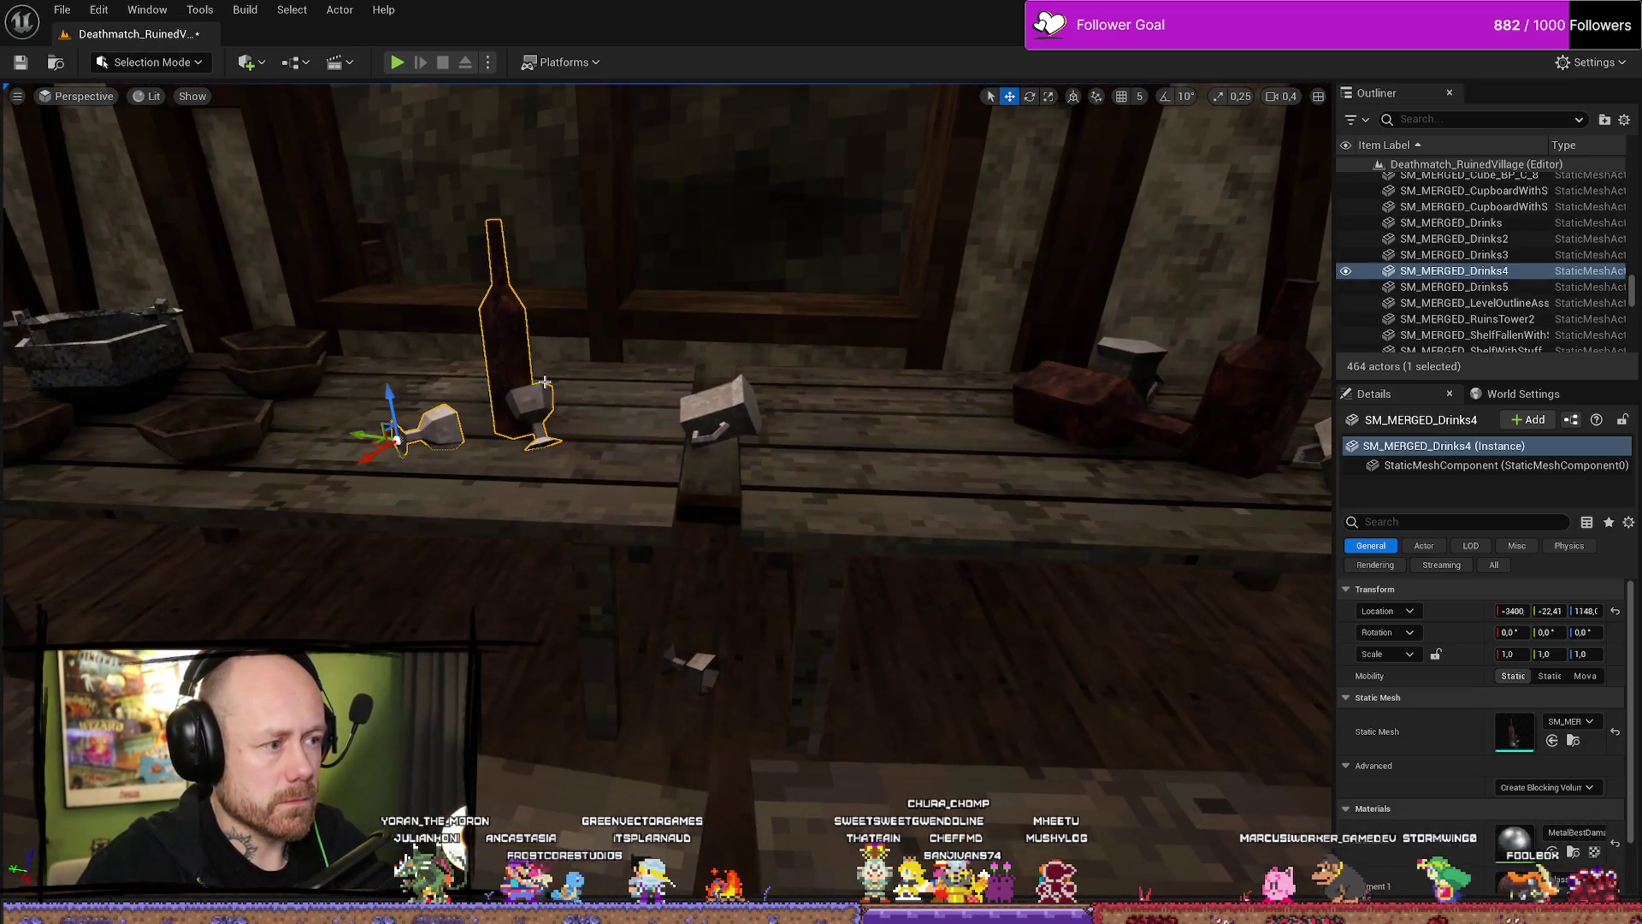
Place the SM_MERGED_Drinks5 bottle mesh on the table and raise it slightly.
key(ctrl+space)
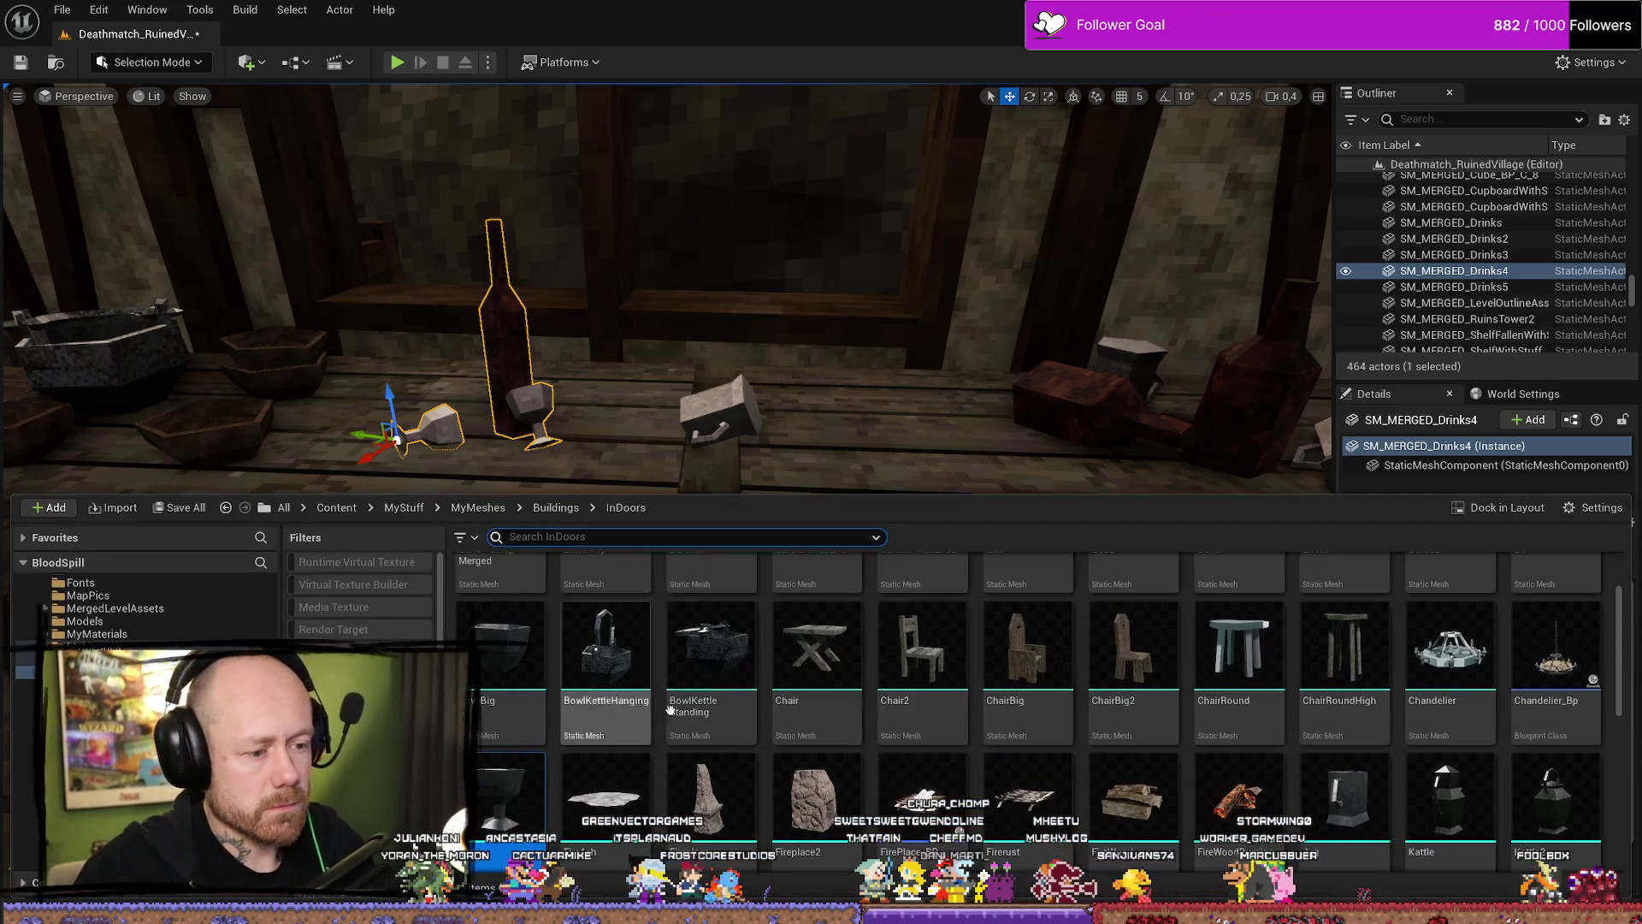
mouse_move(1345, 616)
mouse_down()
mouse_move(688, 652)
mouse_move(727, 608)
mouse_move(722, 623)
mouse_move(519, 609)
mouse_up()
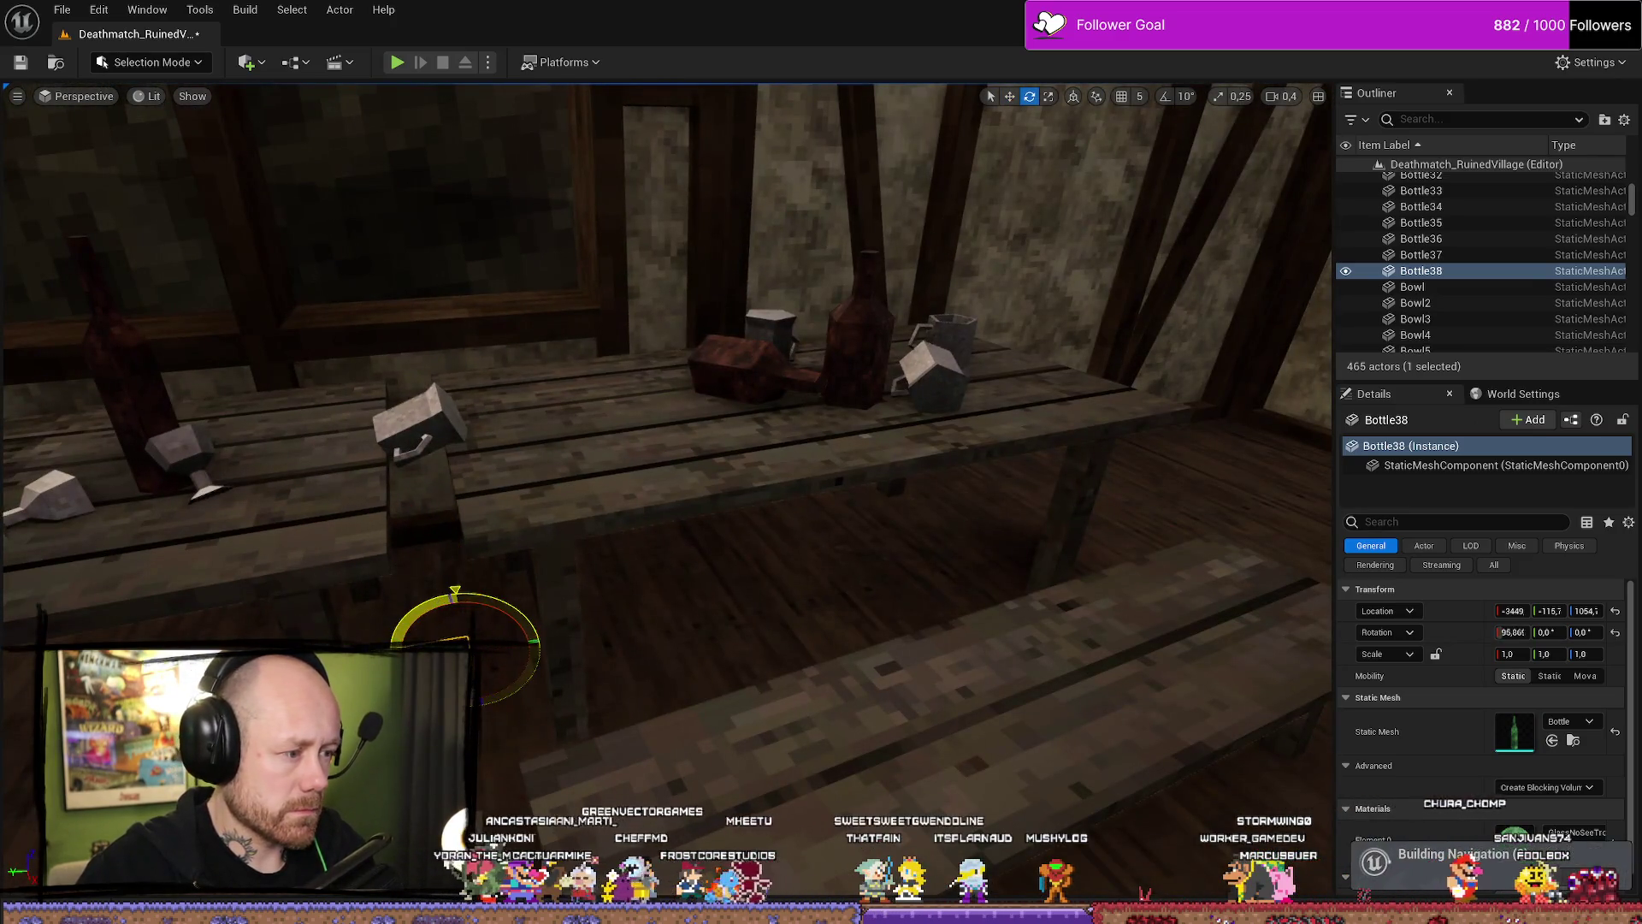
key(w)
drag(473, 685, 473, 675)
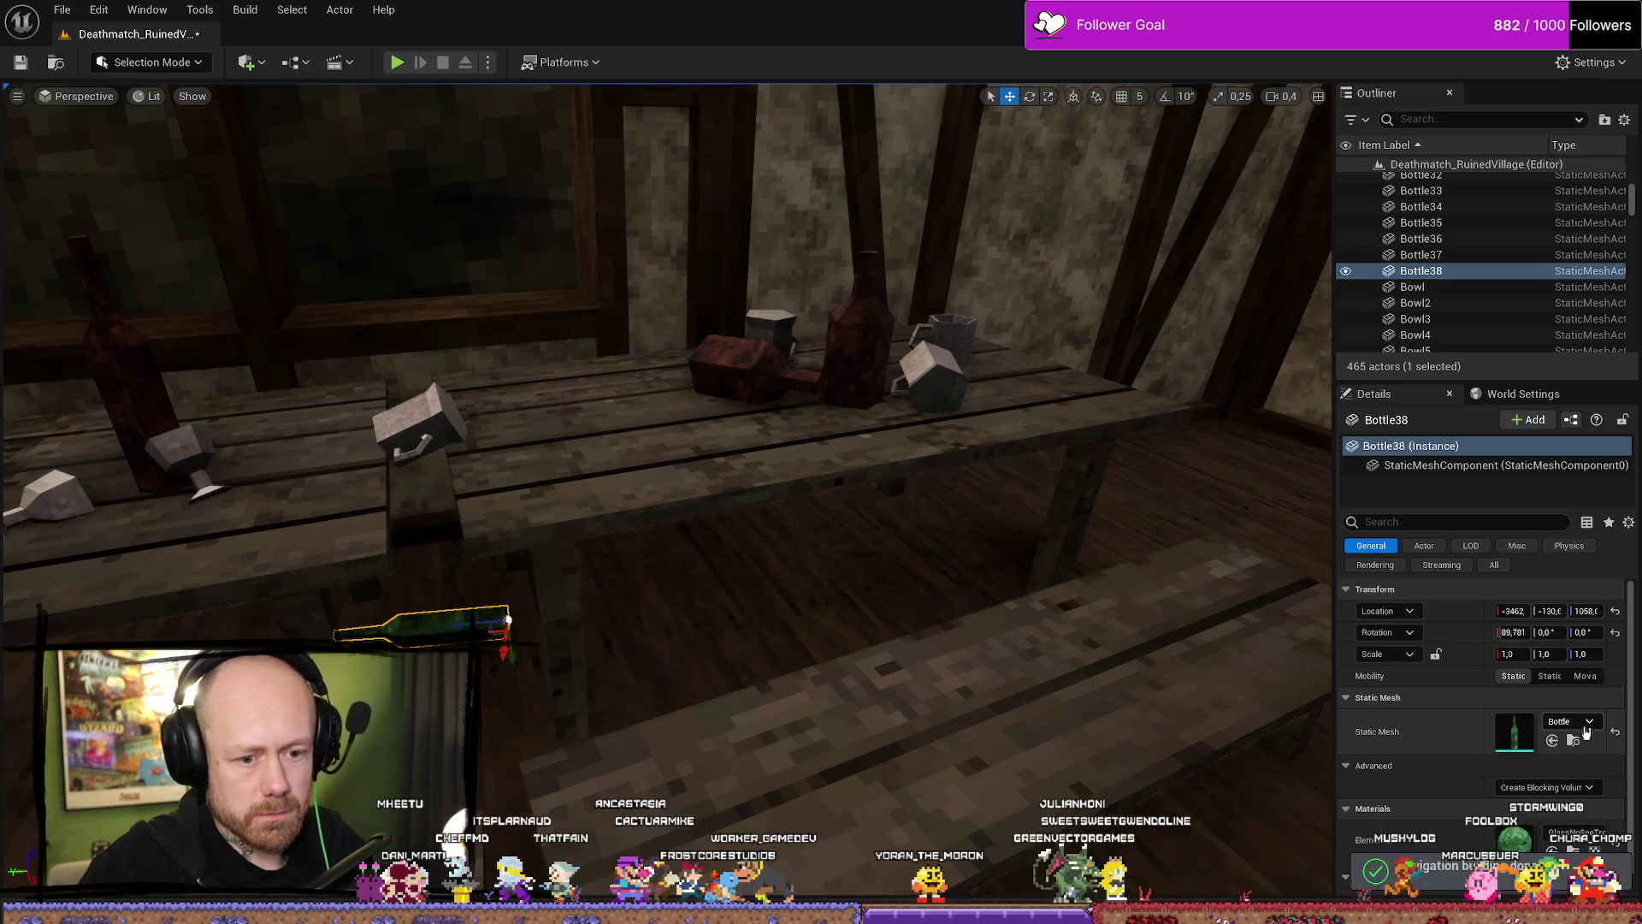
click(1592, 834)
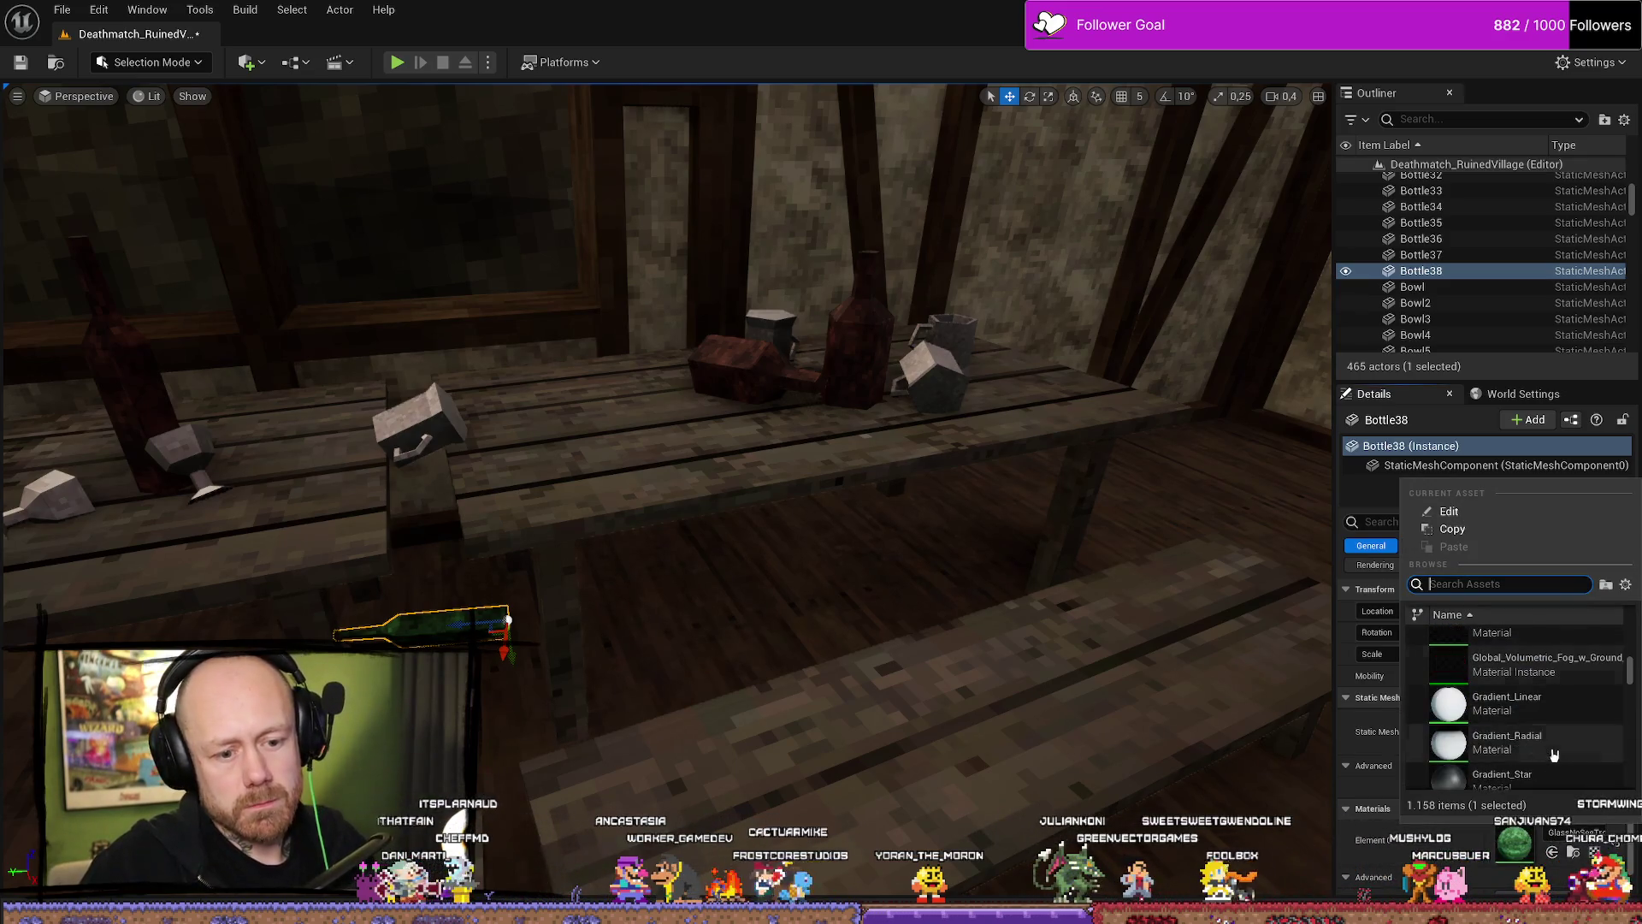
click(1052, 671)
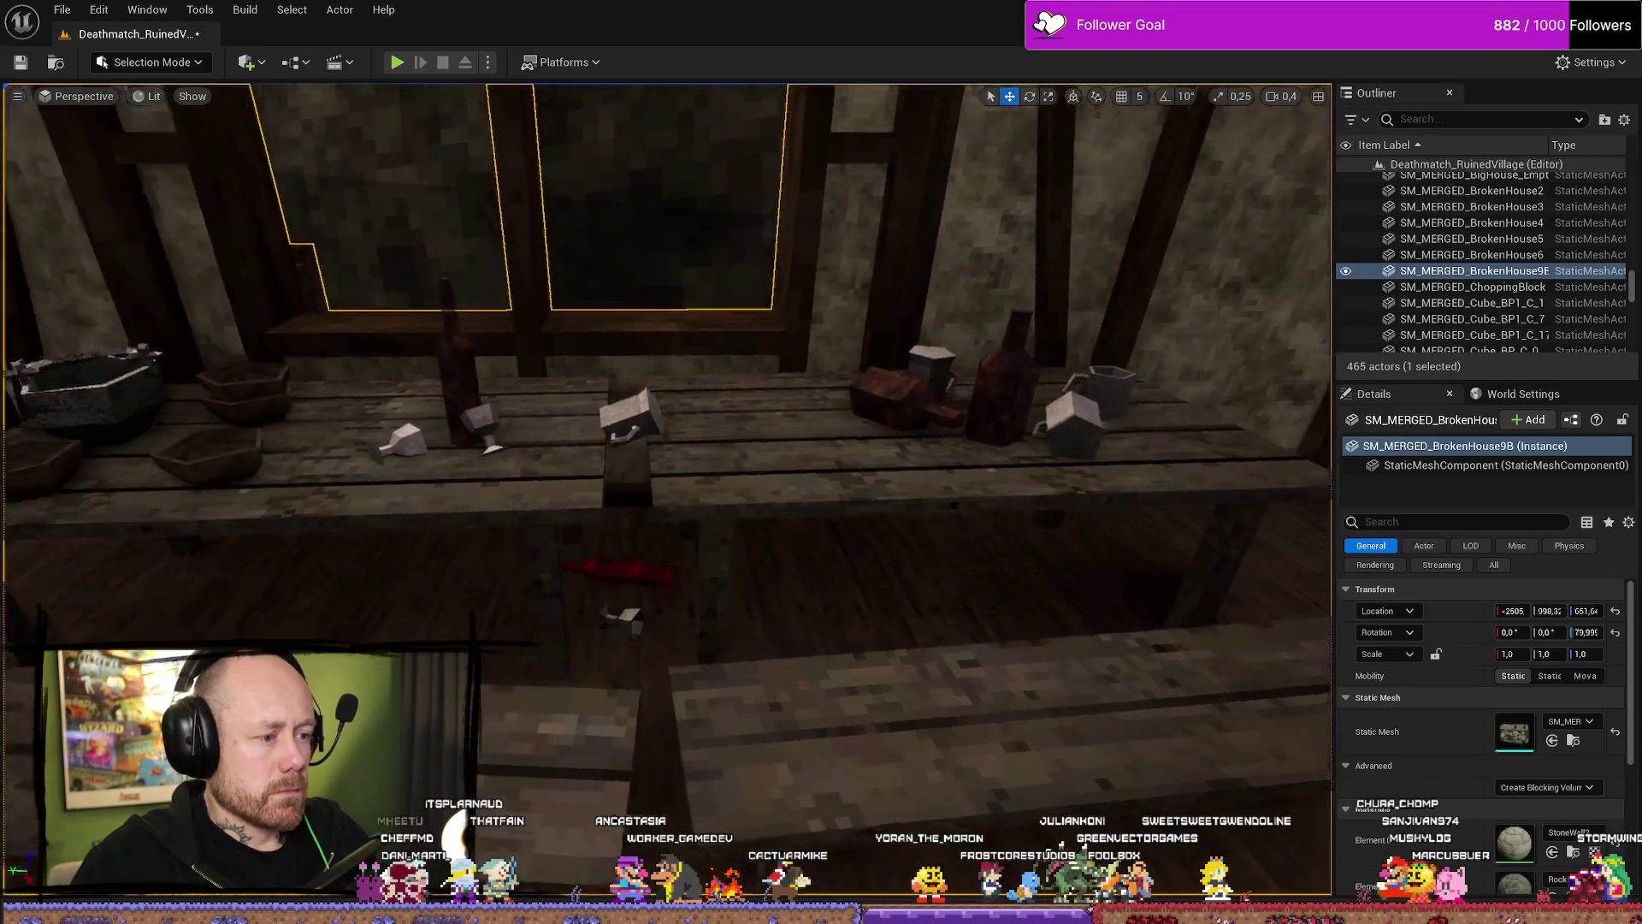
Select the wooden table Table9 and fly the view over to the timber wall.
scroll(667, 360, up, 1)
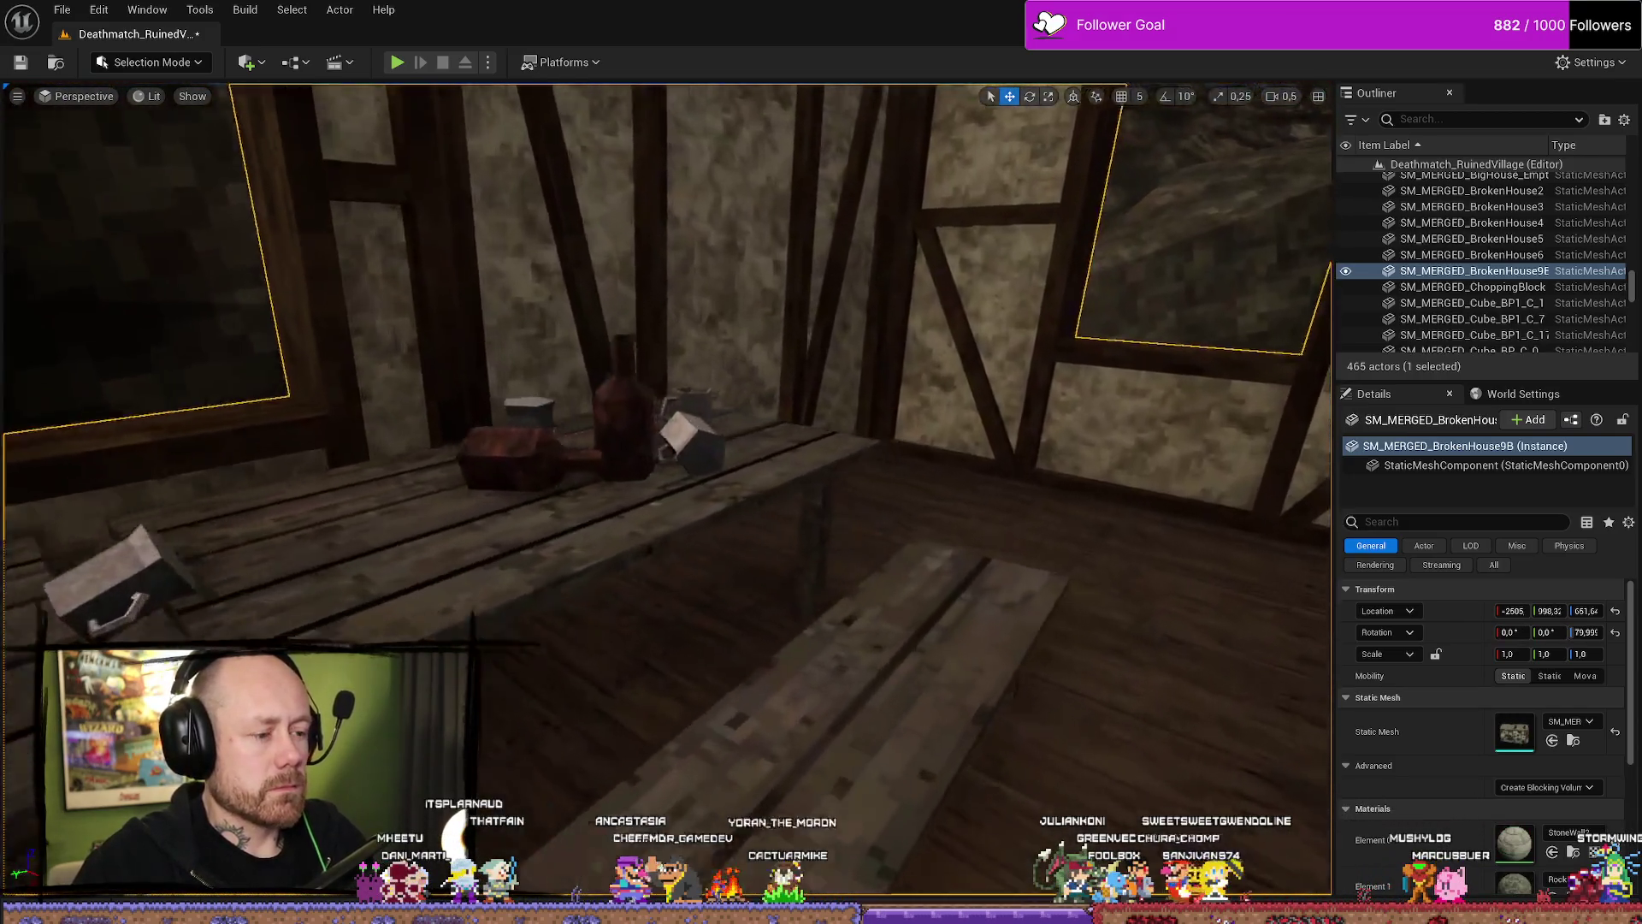
drag(723, 706, 722, 707)
click(722, 707)
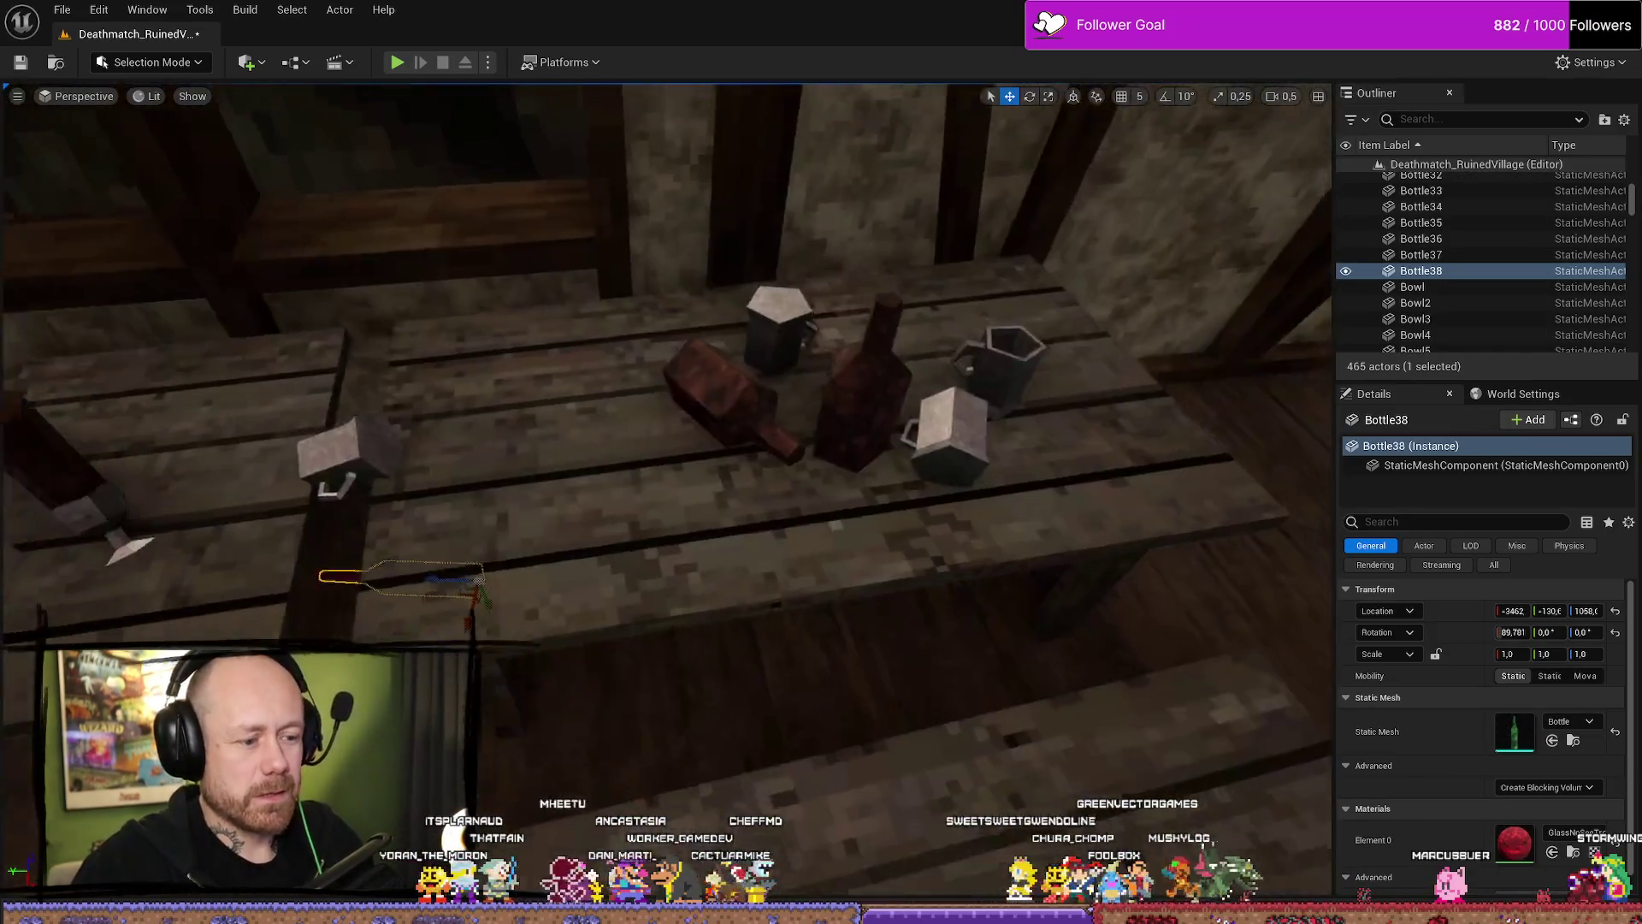
drag(770, 466, 770, 465)
click(772, 462)
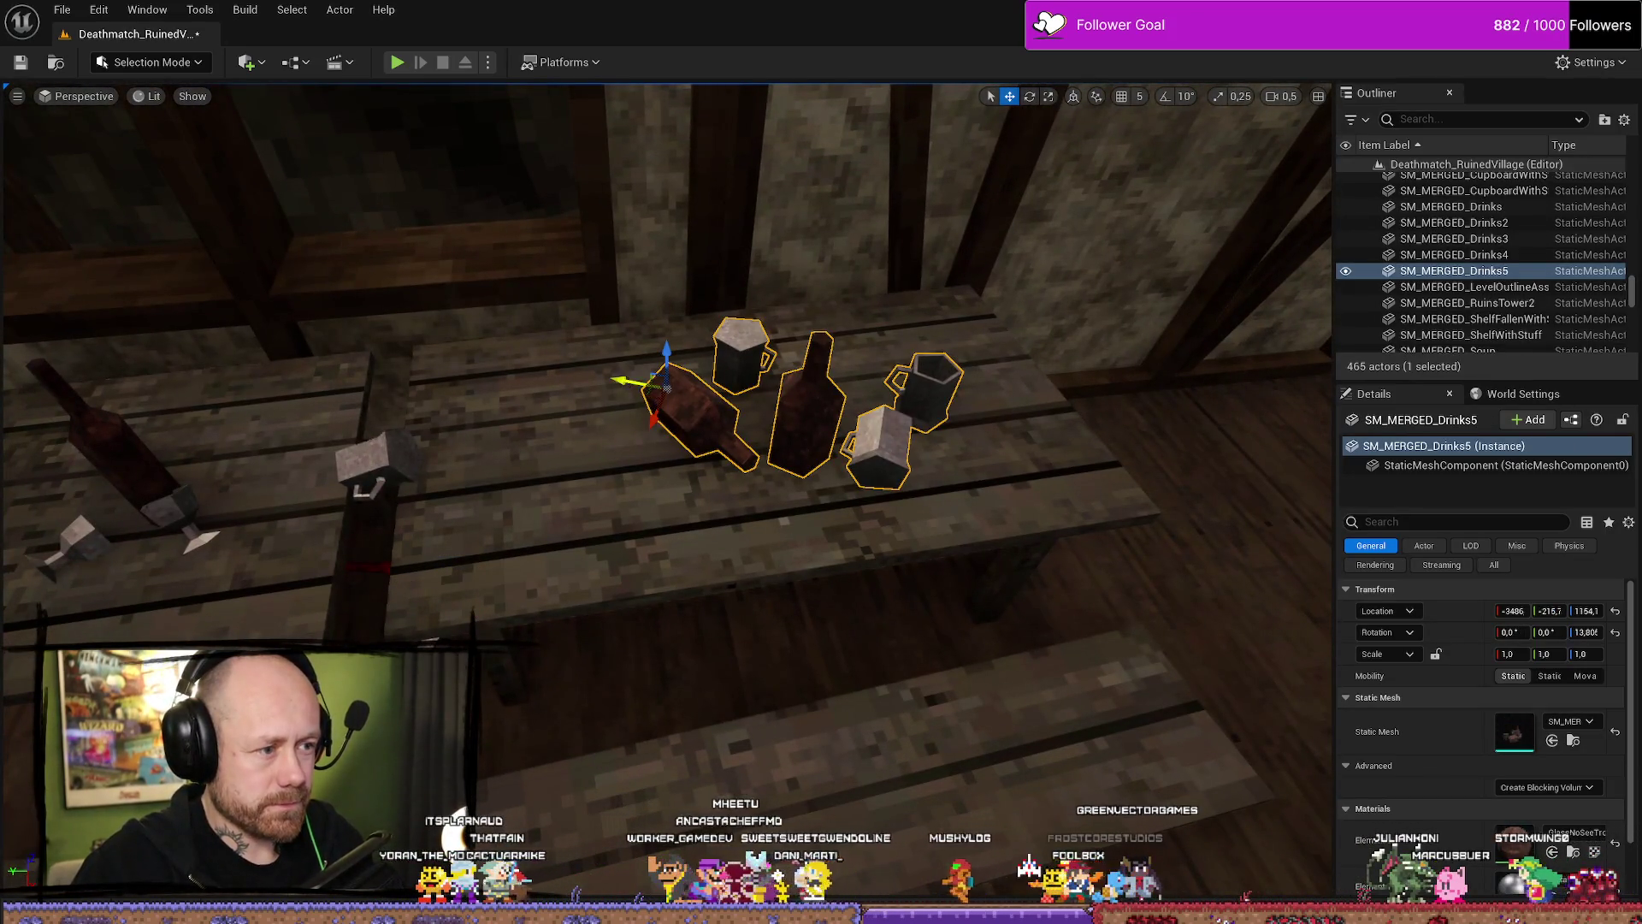
click(784, 548)
drag(784, 547, 784, 547)
drag(1104, 378, 1104, 378)
key(ctrl+space)
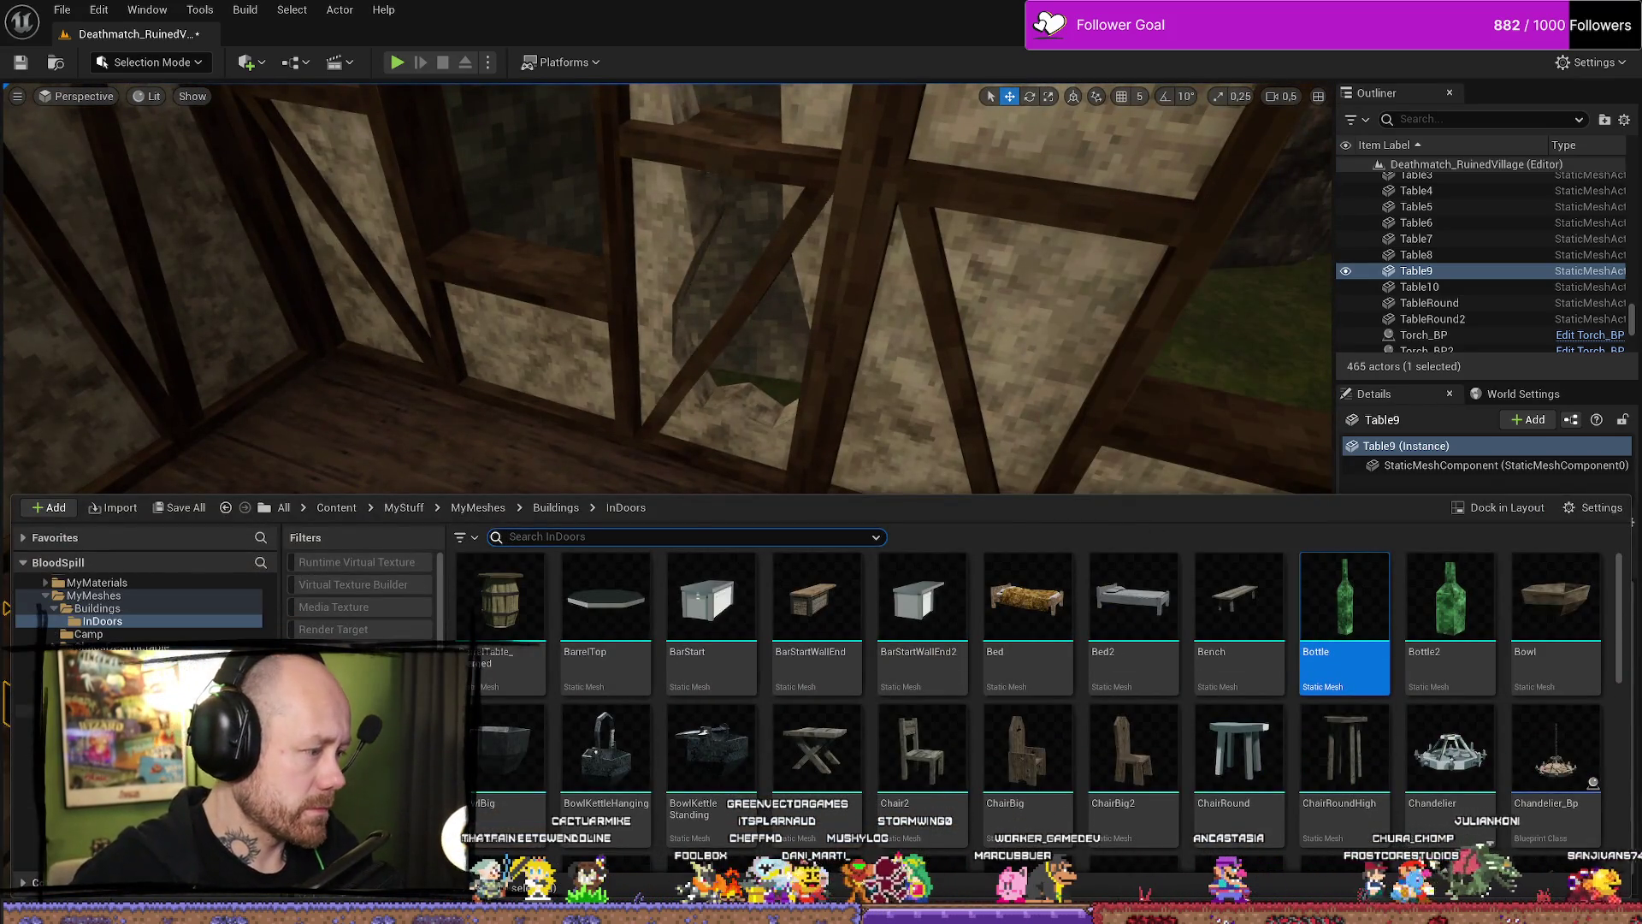
Drop SM_MERGED_FallenStuff from Merged/InDoors onto the floor by the wall and raise it.
key(alt+Left)
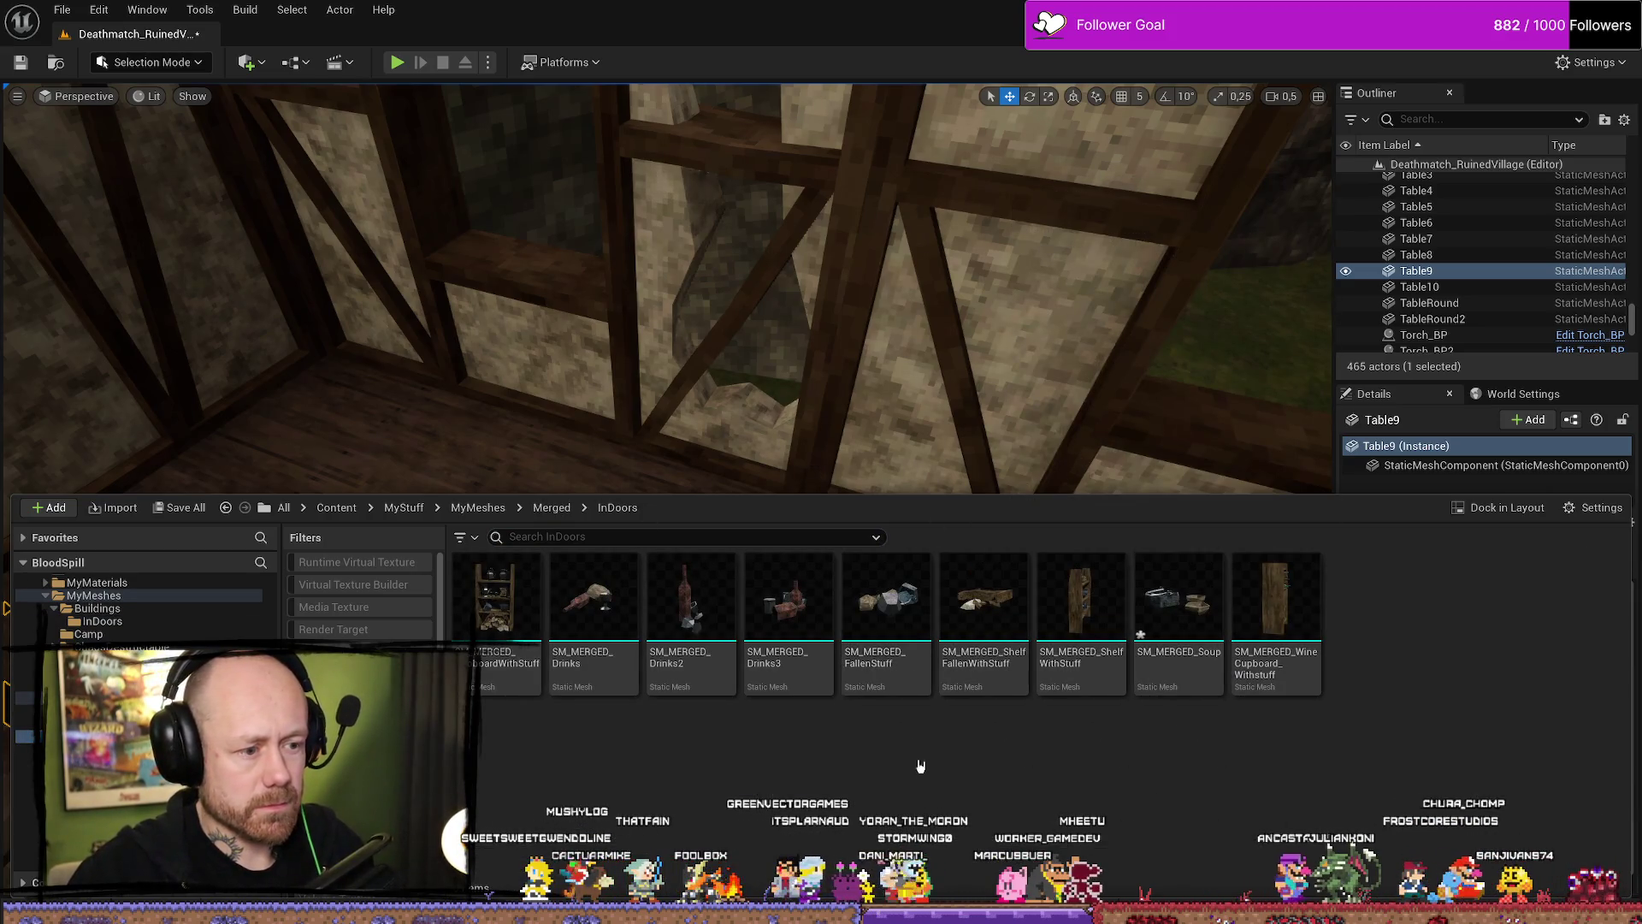
mouse_move(898, 484)
mouse_down()
mouse_move(737, 576)
mouse_move(769, 650)
mouse_up()
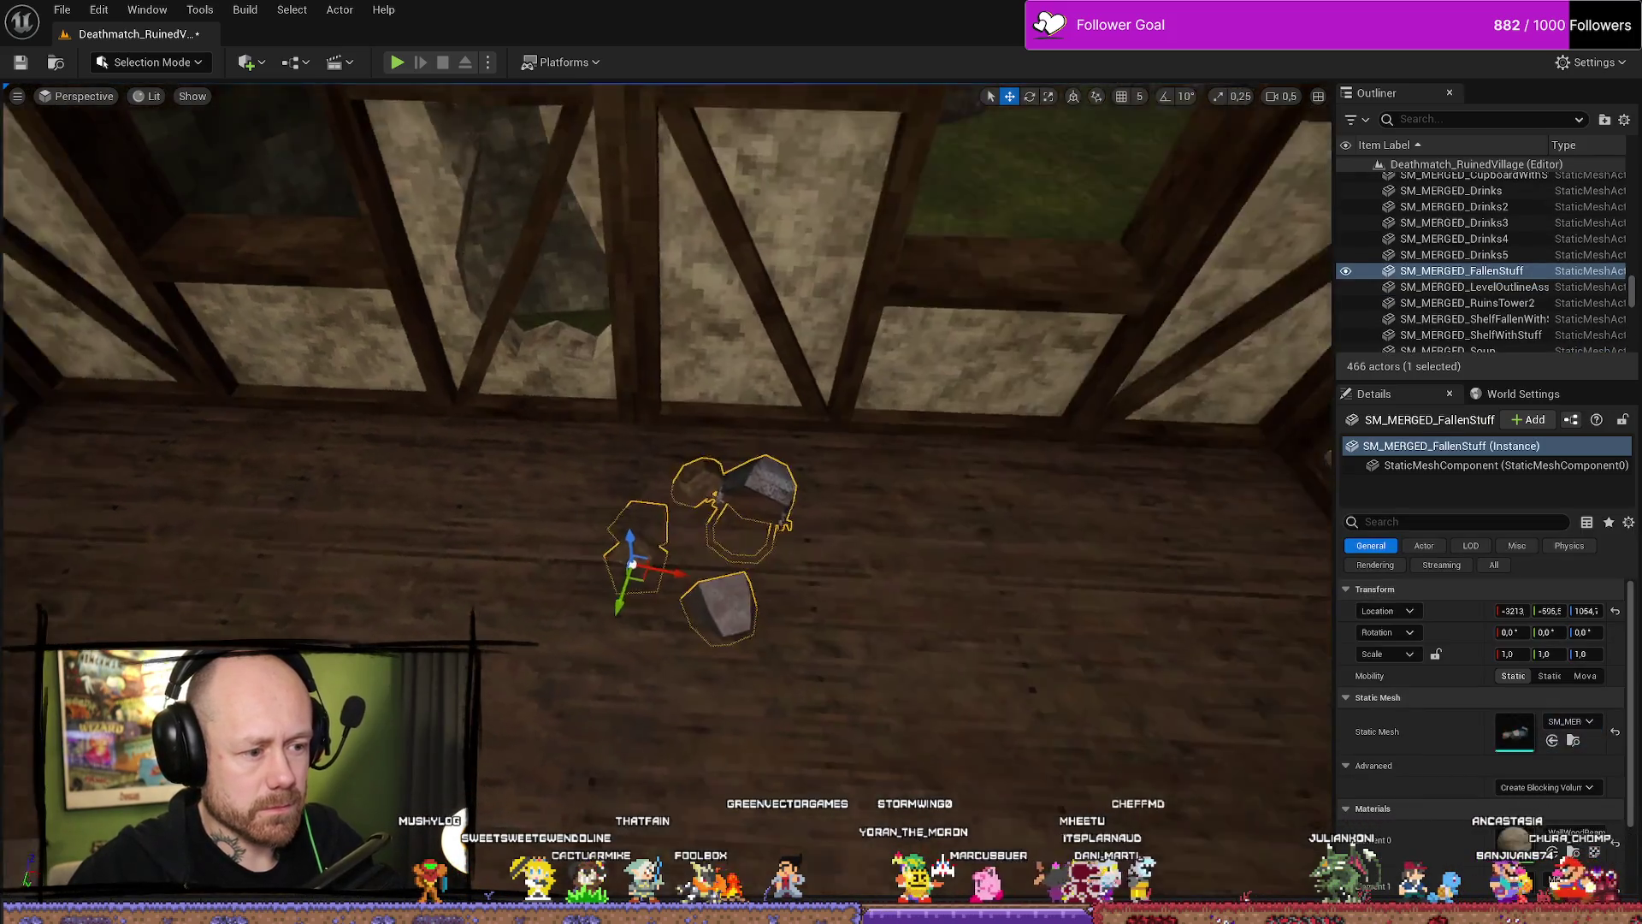
key(f)
drag(830, 518, 858, 475)
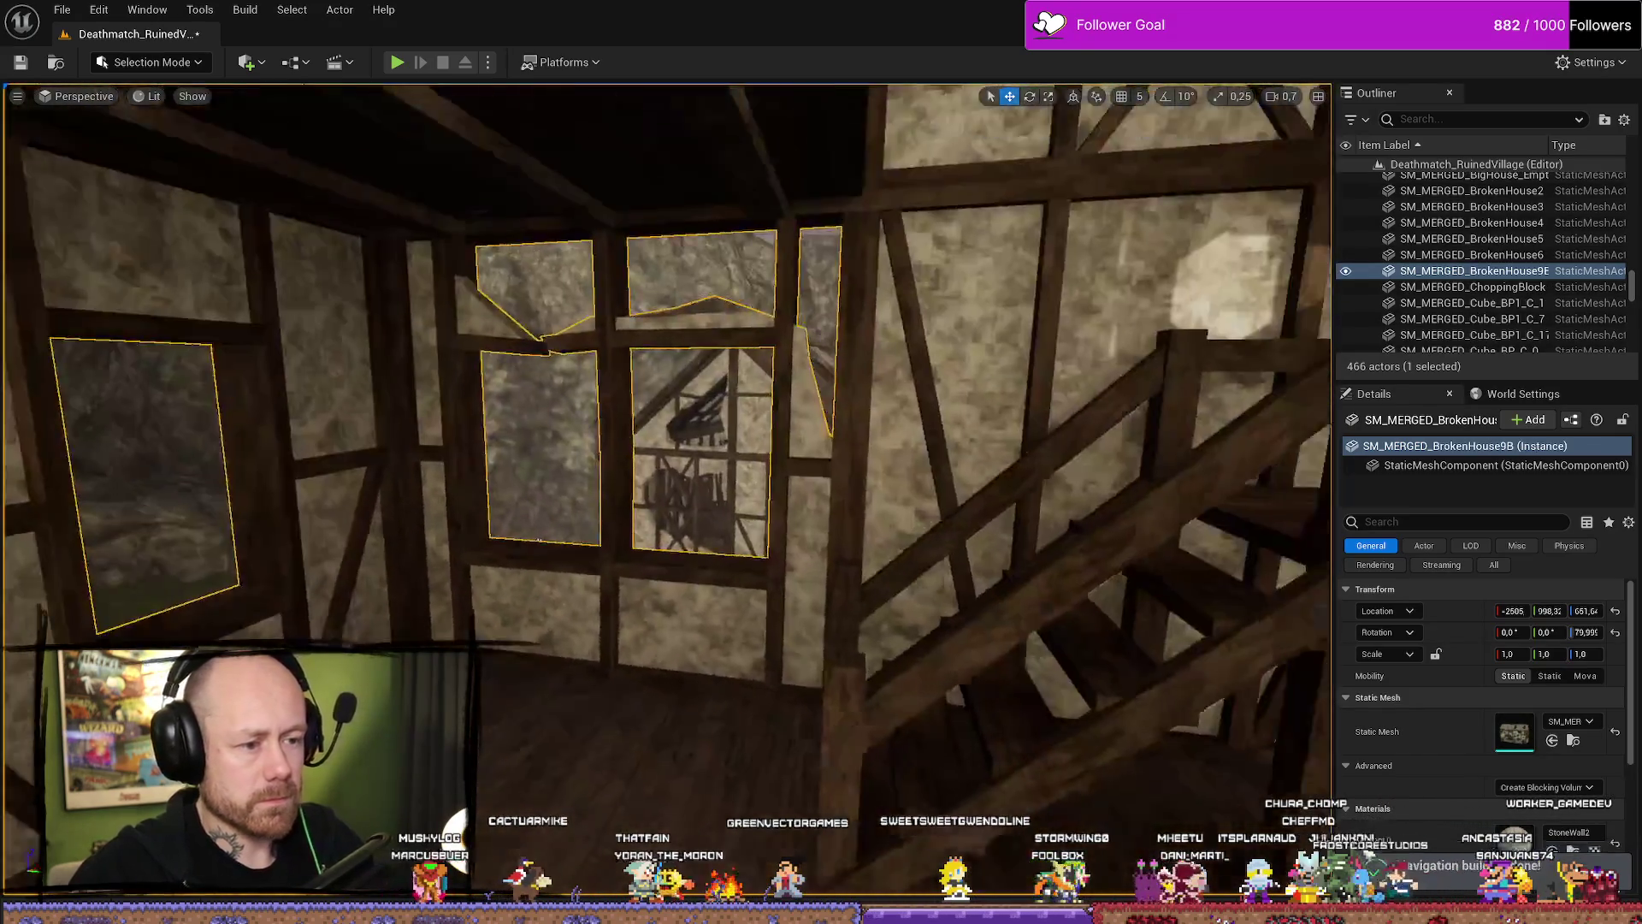
Browse the Content Drawer to Buildings/InDoors and scroll down to the Shelf asset.
click(402, 359)
key(ctrl+space)
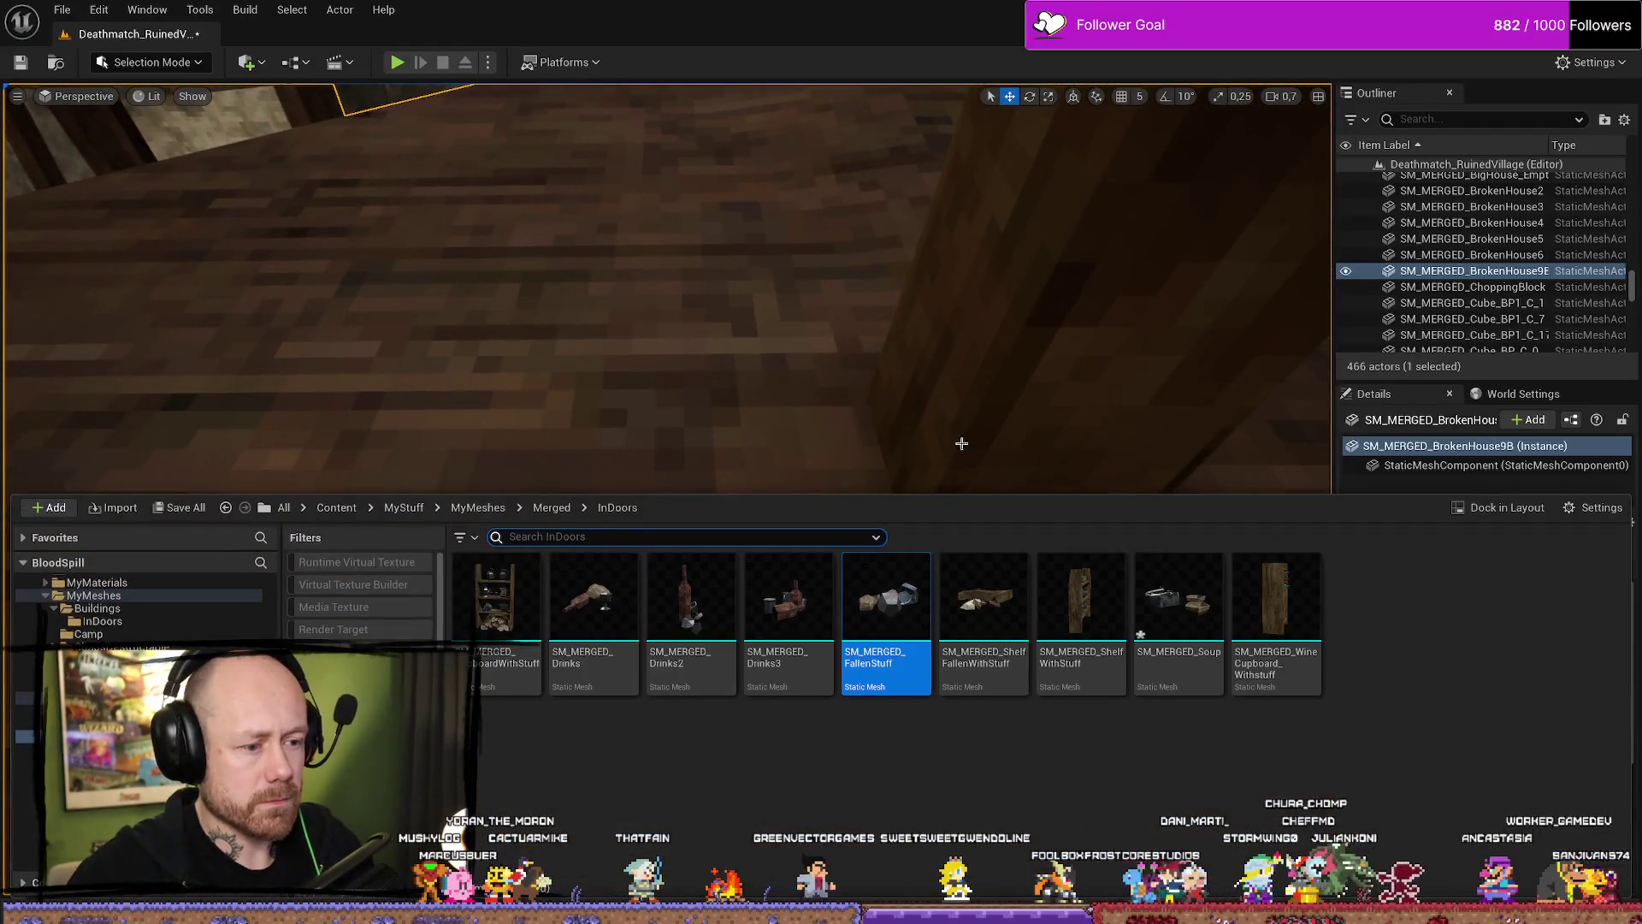
click(1001, 429)
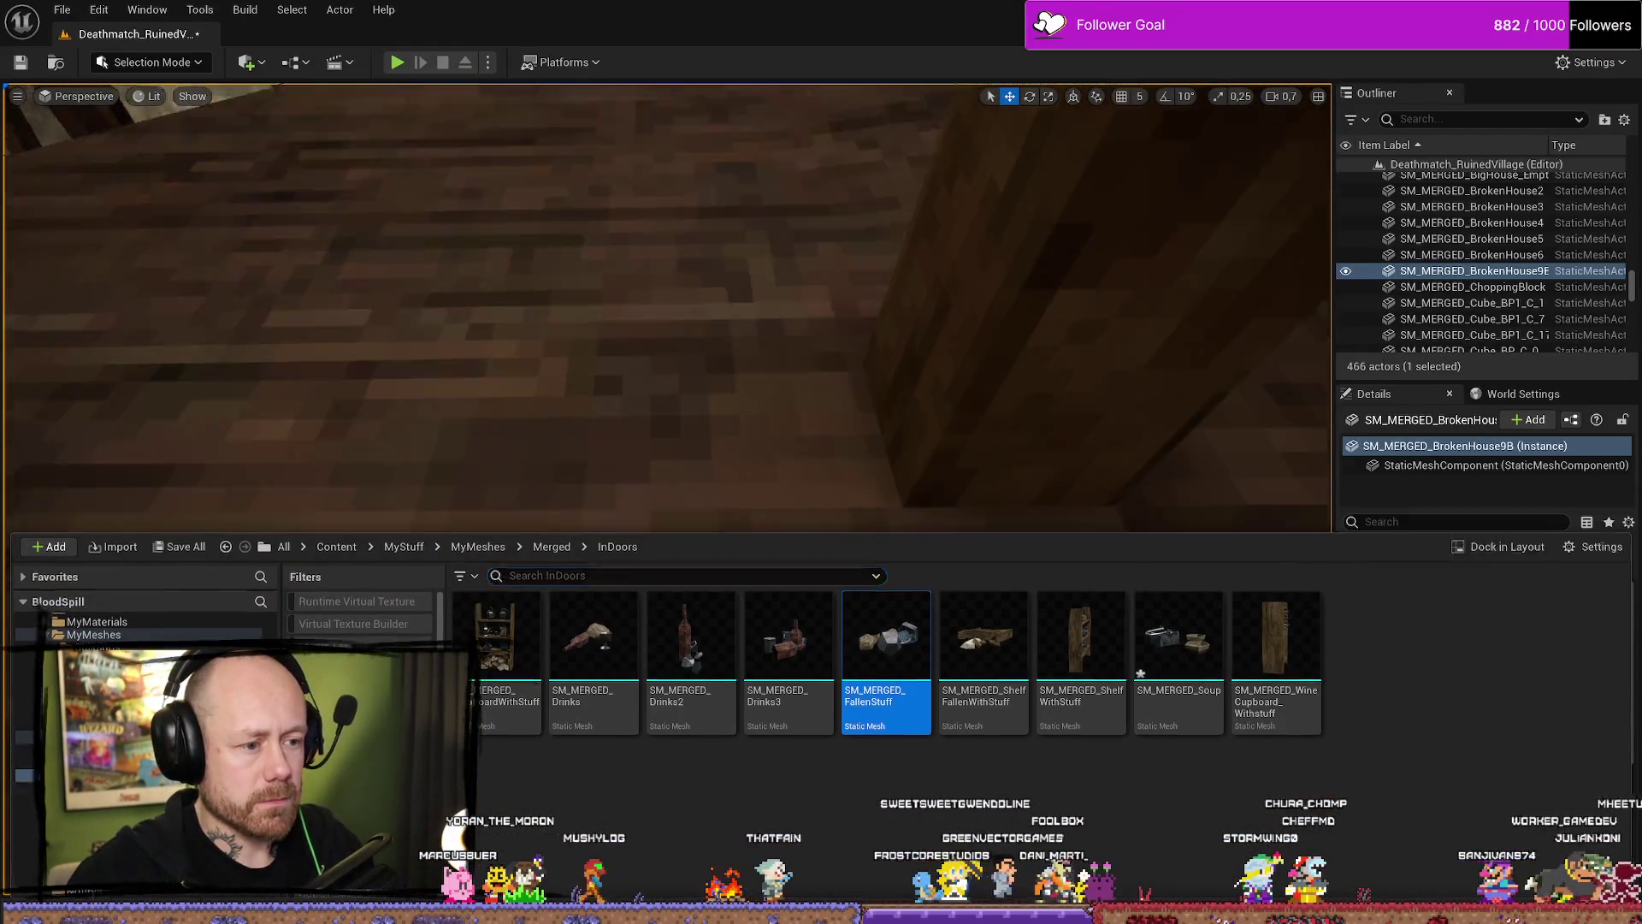
scroll(1001, 430, down, 3)
key(ctrl+space)
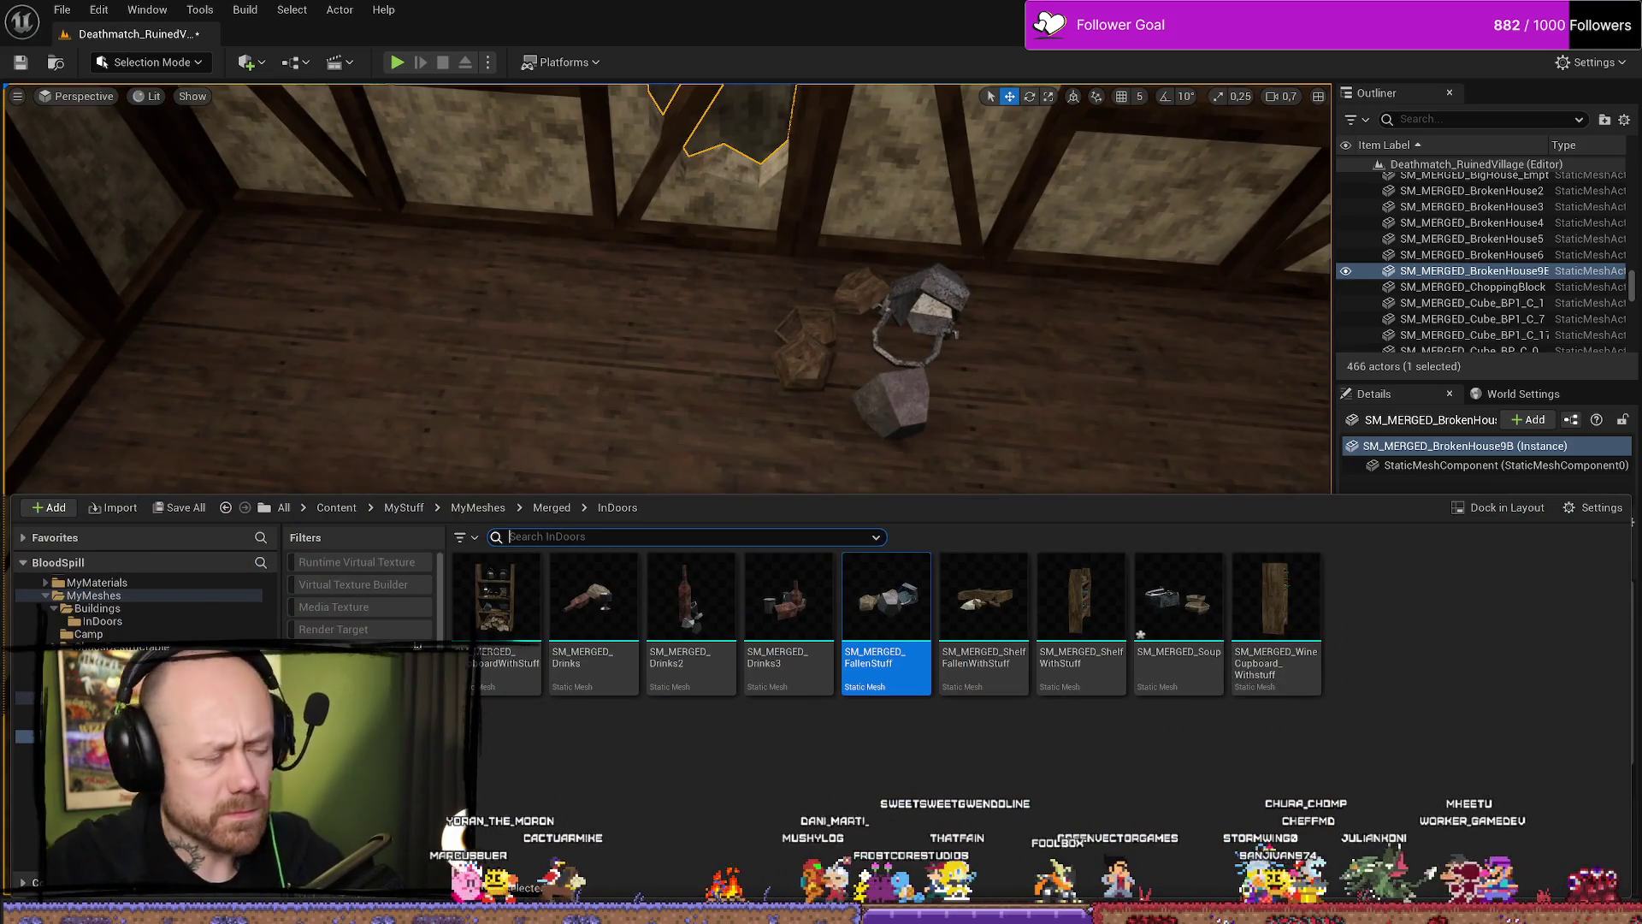
click(138, 623)
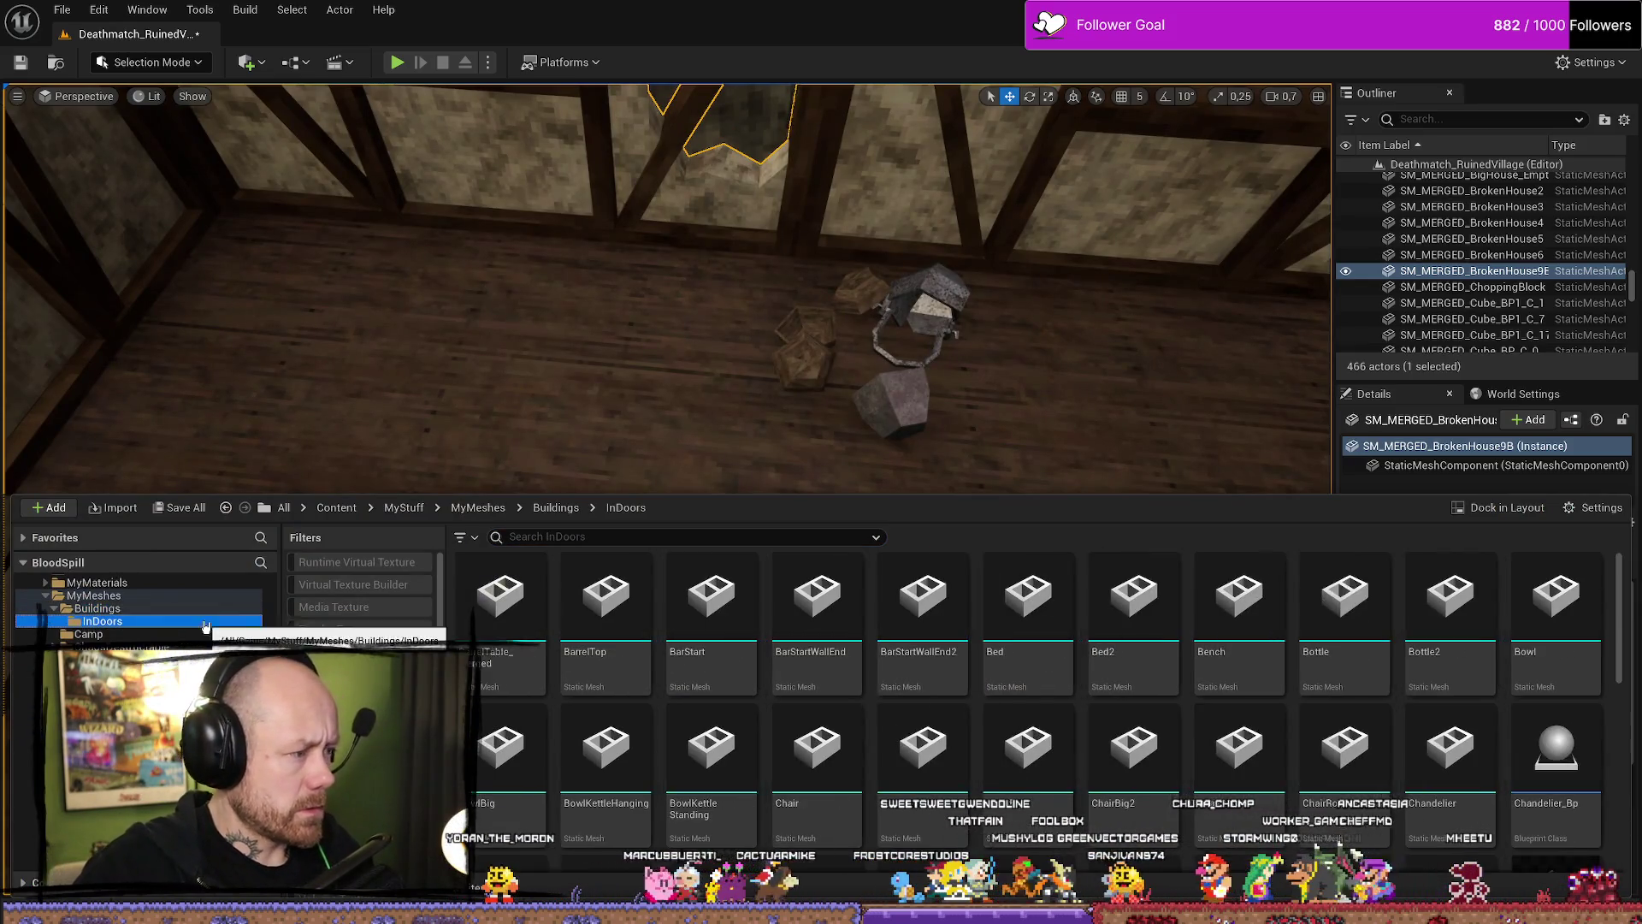
scroll(1098, 733, down, 8)
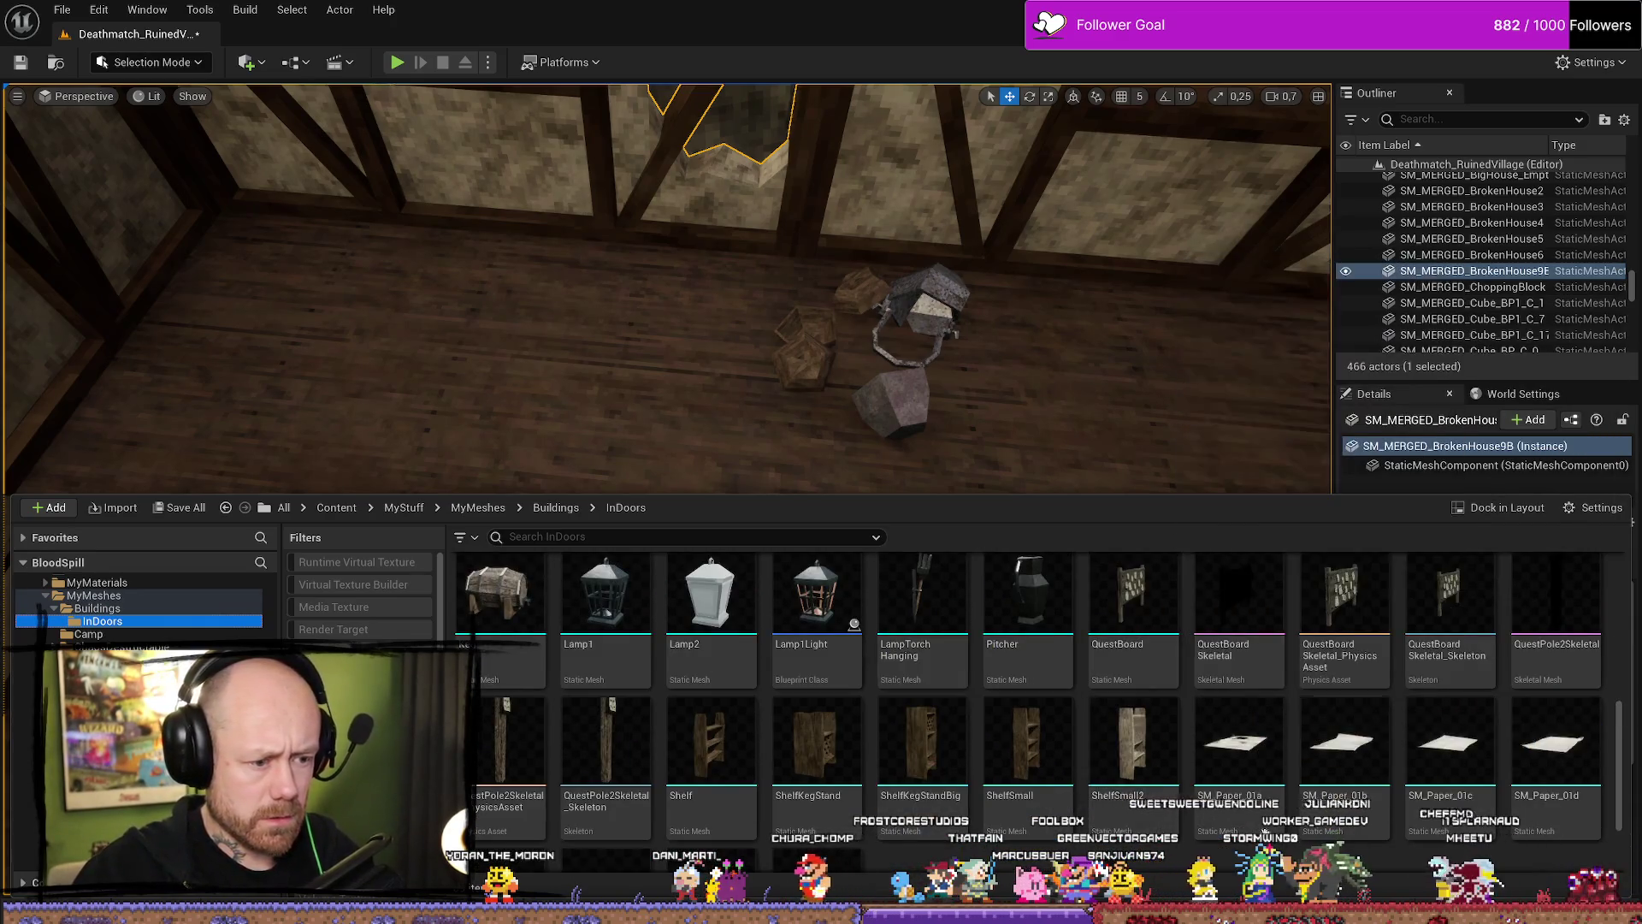
Place a Shelf by the wall, lift it up and tilt it diagonally.
mouse_move(710, 740)
mouse_down()
mouse_move(529, 336)
mouse_move(635, 298)
mouse_move(653, 518)
mouse_move(638, 594)
mouse_move(638, 577)
mouse_up()
drag(656, 660, 644, 459)
mouse_move(710, 414)
mouse_down()
mouse_move(741, 389)
mouse_move(509, 421)
mouse_up()
key(w)
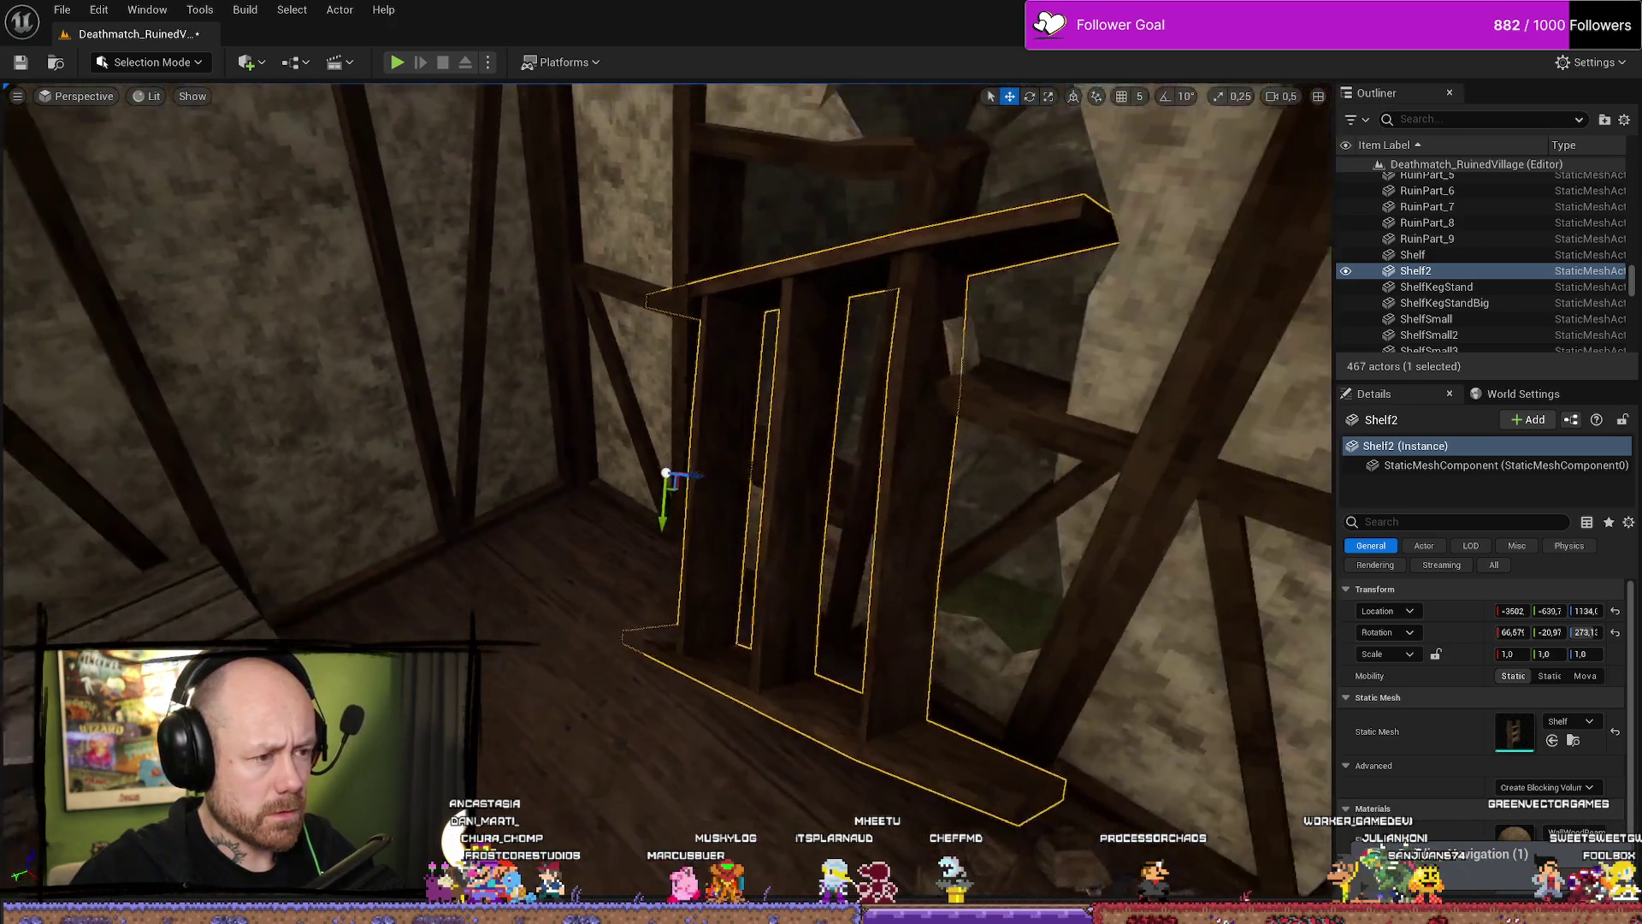
key(e)
mouse_move(676, 445)
mouse_down()
mouse_move(700, 460)
mouse_move(678, 417)
mouse_move(407, 483)
mouse_move(355, 557)
mouse_move(345, 524)
mouse_move(252, 479)
mouse_move(250, 506)
mouse_move(308, 547)
mouse_move(436, 575)
mouse_move(513, 684)
mouse_move(541, 661)
mouse_move(582, 676)
mouse_move(602, 630)
mouse_move(505, 573)
mouse_move(409, 558)
mouse_up()
Undo the last shelf move, then shift the shelf over the fallen items and lean it sideways.
drag(572, 605, 720, 616)
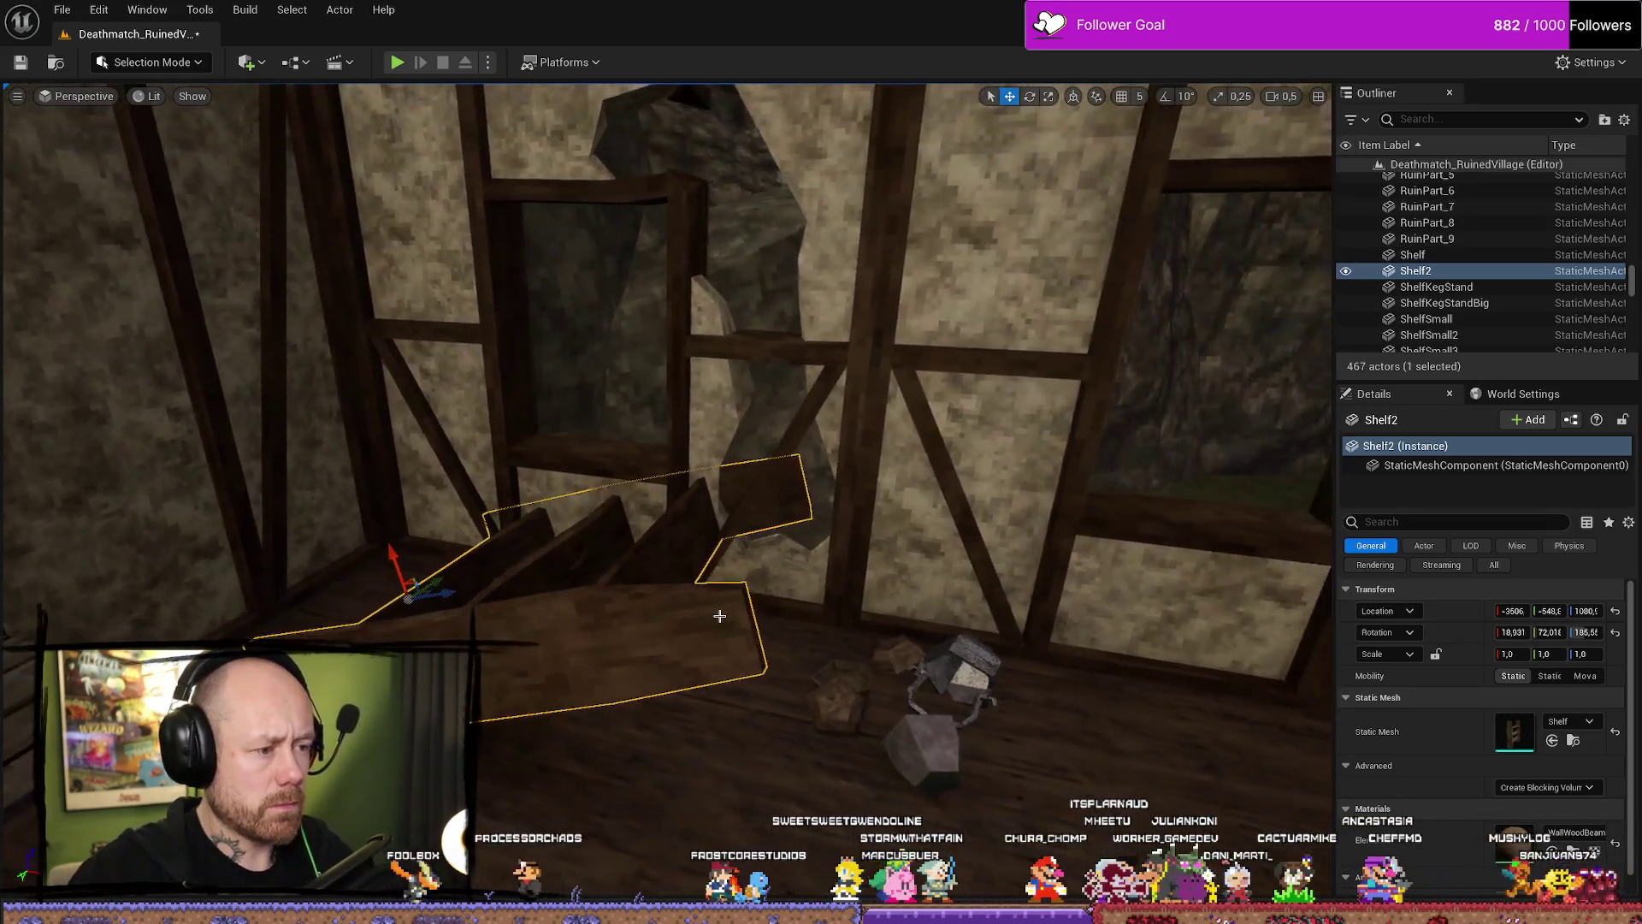
key(ctrl+z)
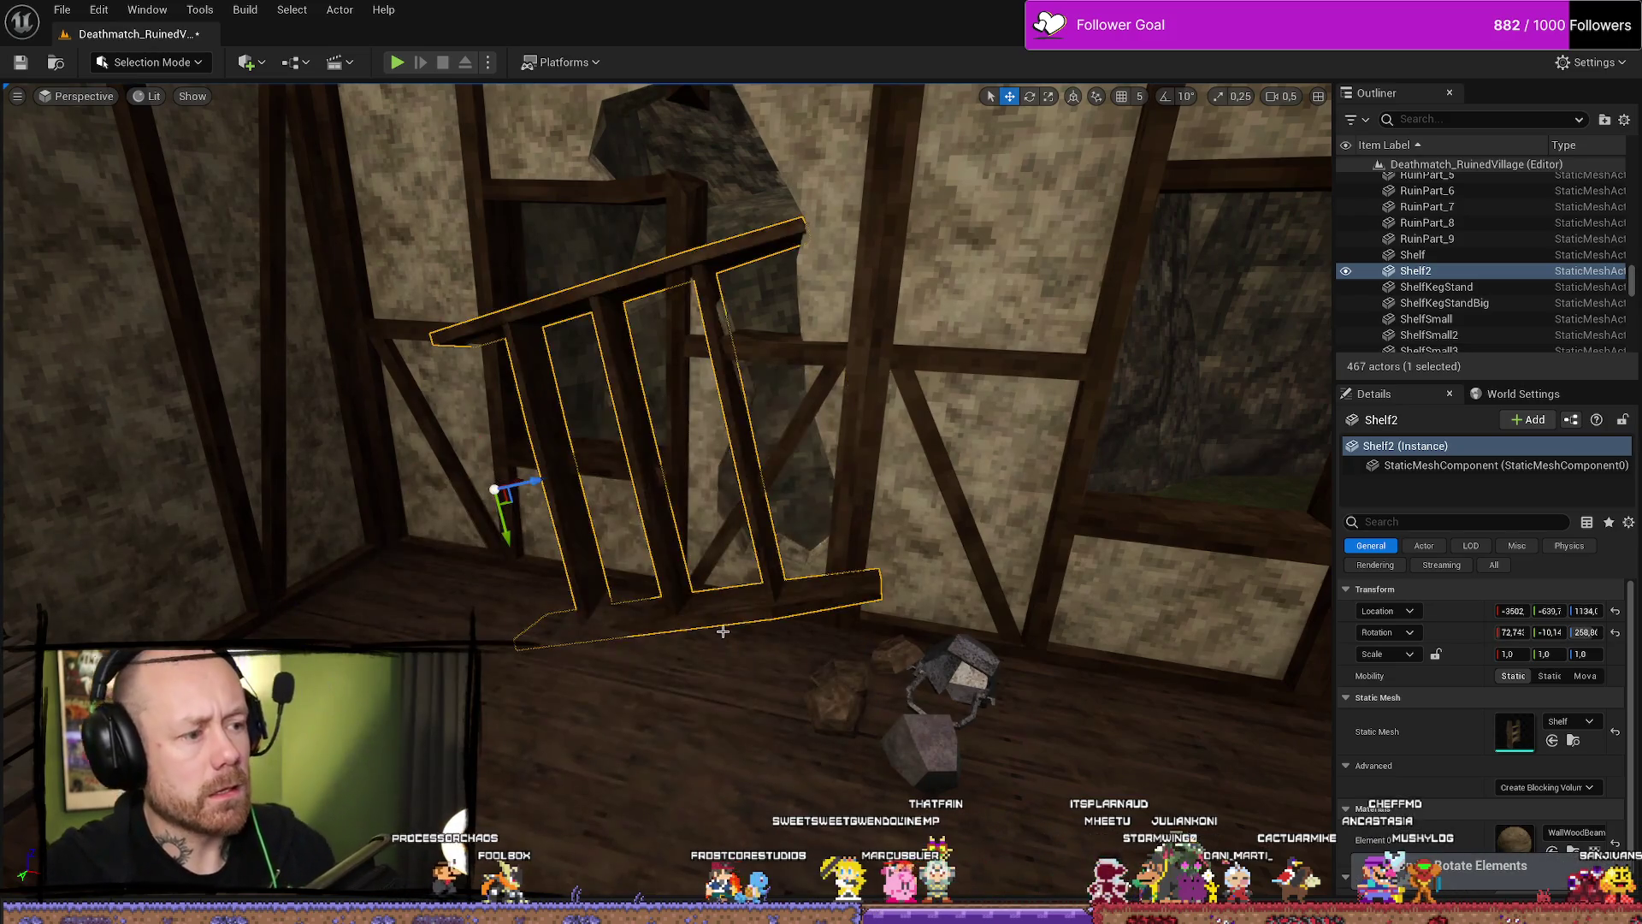
drag(722, 631, 453, 544)
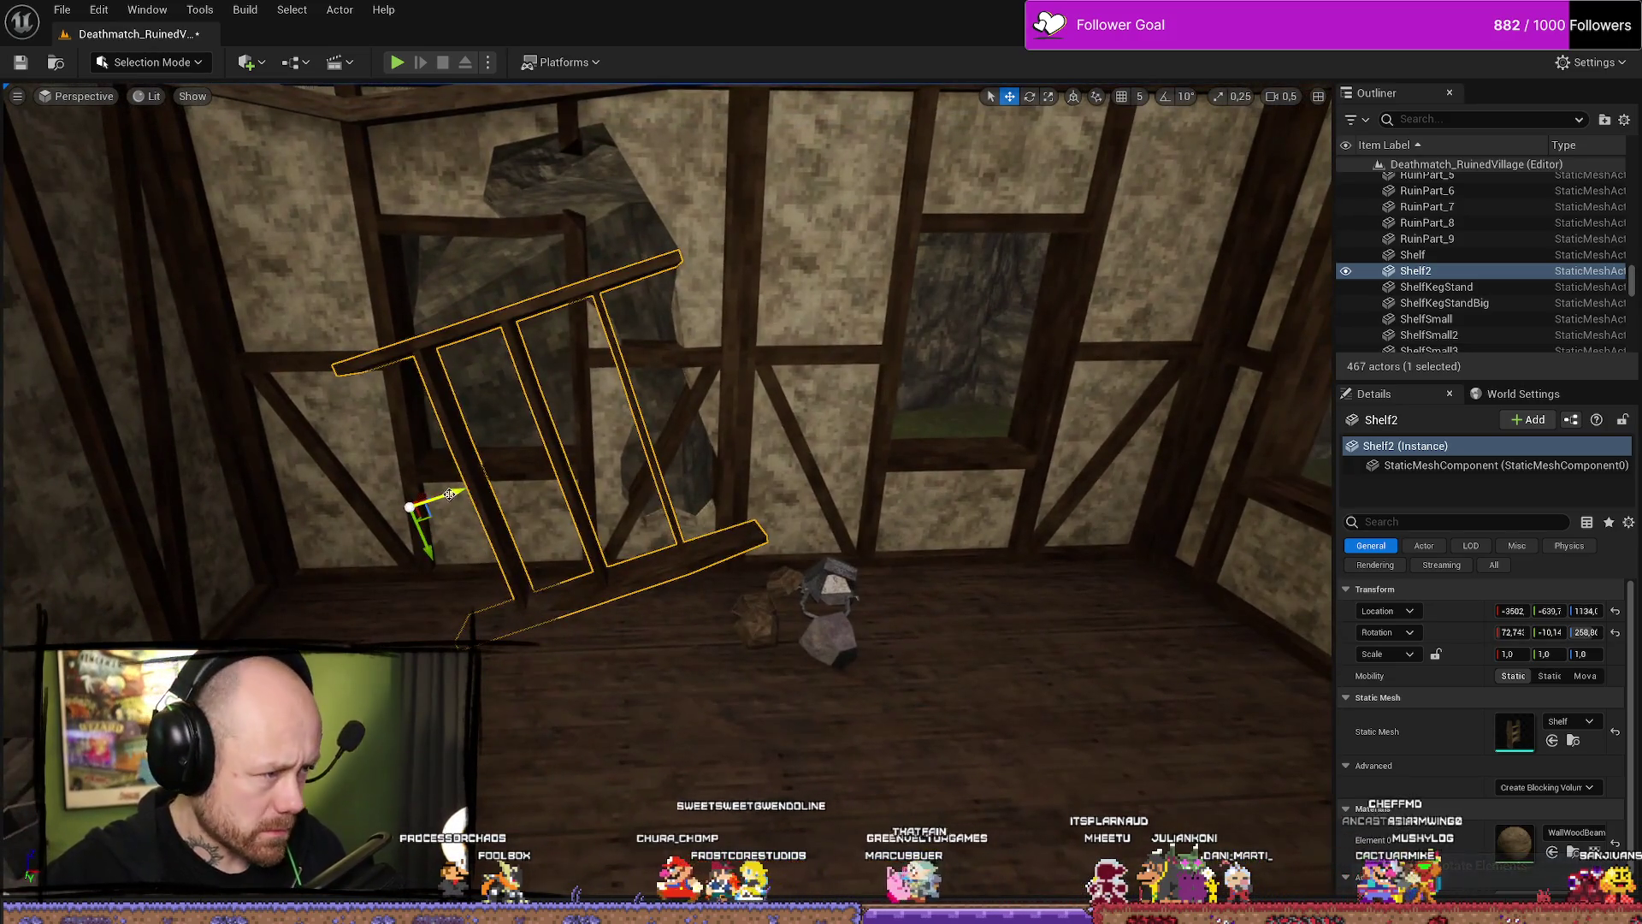
mouse_move(532, 468)
mouse_down()
mouse_move(475, 492)
mouse_move(634, 549)
mouse_move(785, 482)
mouse_move(841, 587)
mouse_up()
mouse_move(817, 526)
mouse_down()
mouse_move(770, 556)
mouse_move(847, 524)
mouse_move(479, 488)
mouse_move(561, 472)
mouse_move(510, 523)
mouse_move(536, 511)
mouse_up()
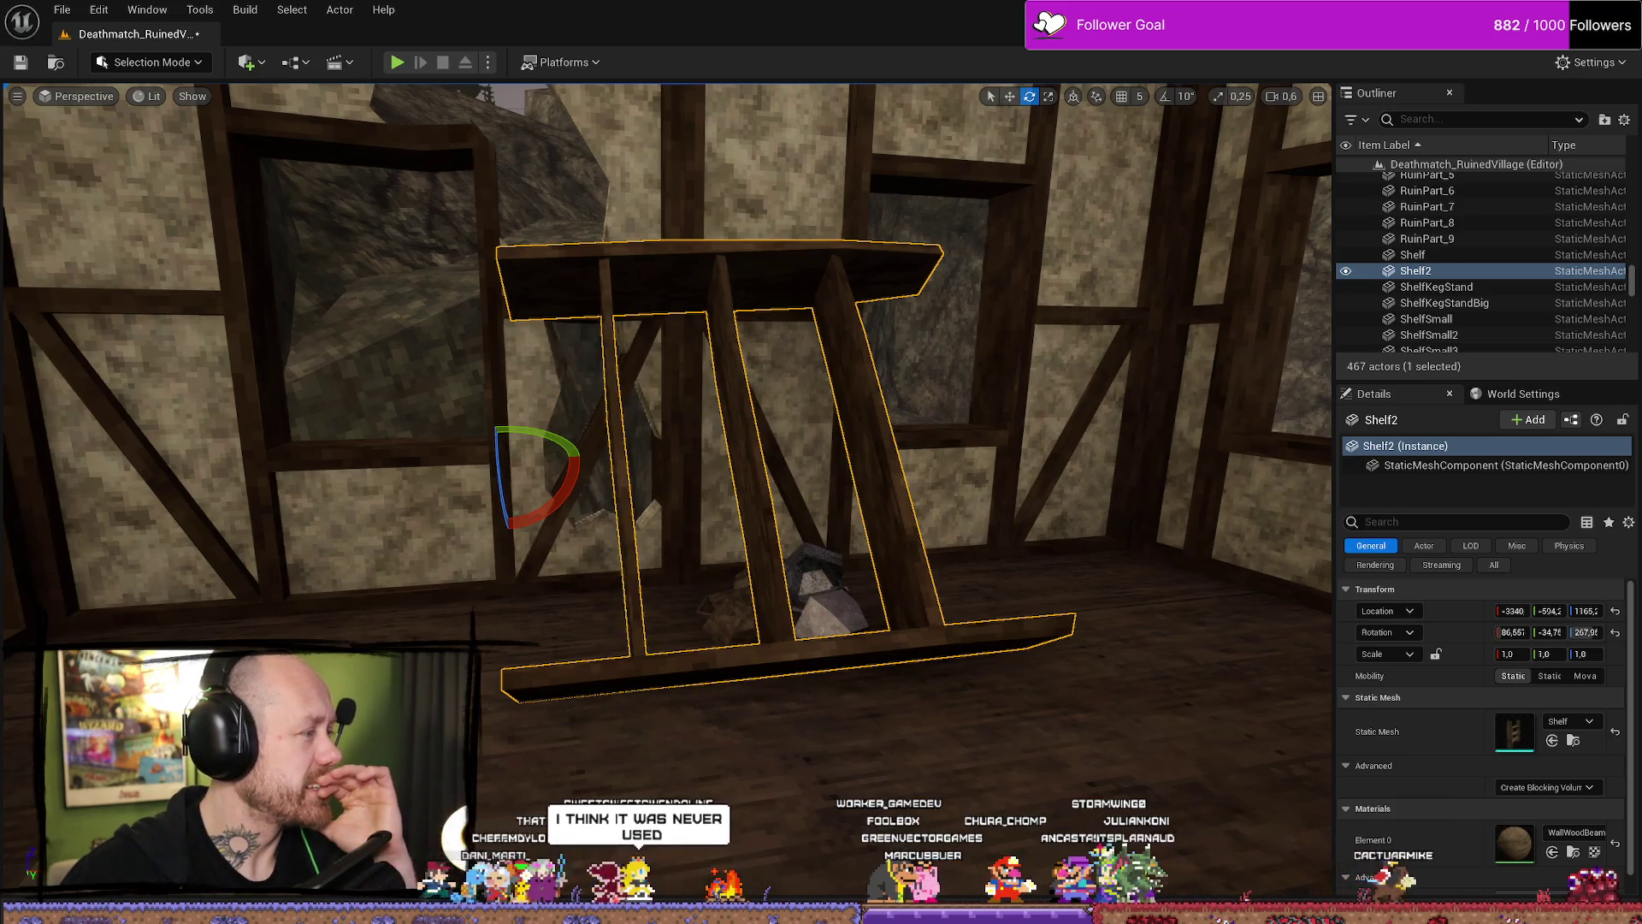
View the shared Twitch clip in Firefox, then close it to show the BloodSpill Trello board.
key(alt+Tab)
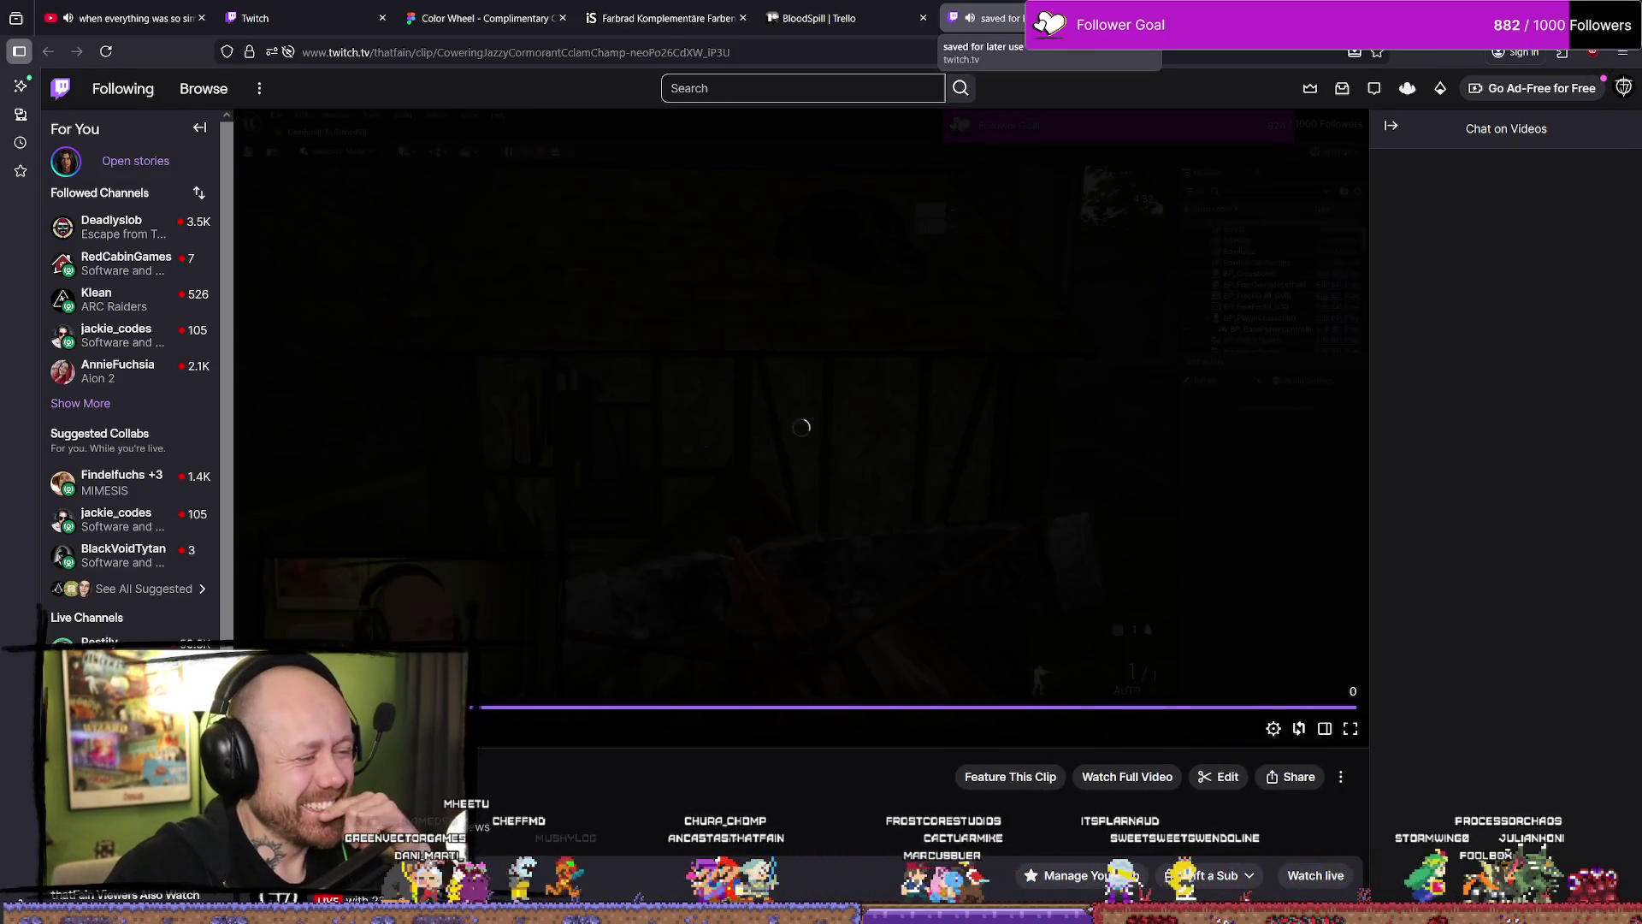
key(ctrl+w)
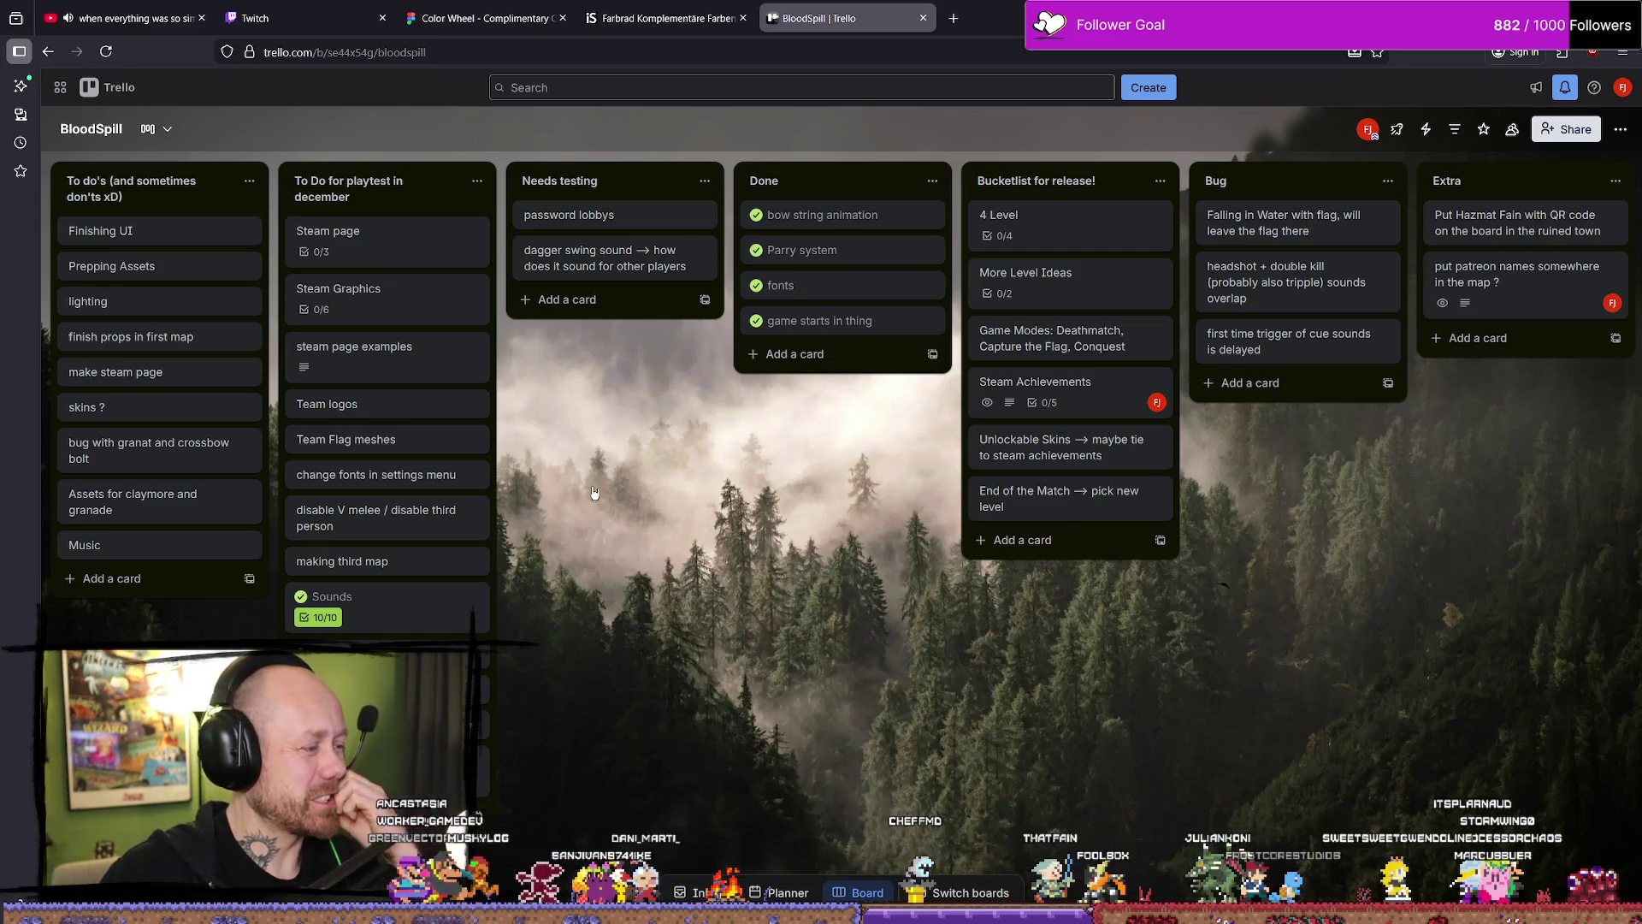
Switch from Firefox back to the Unreal Editor window.
key(alt+Tab)
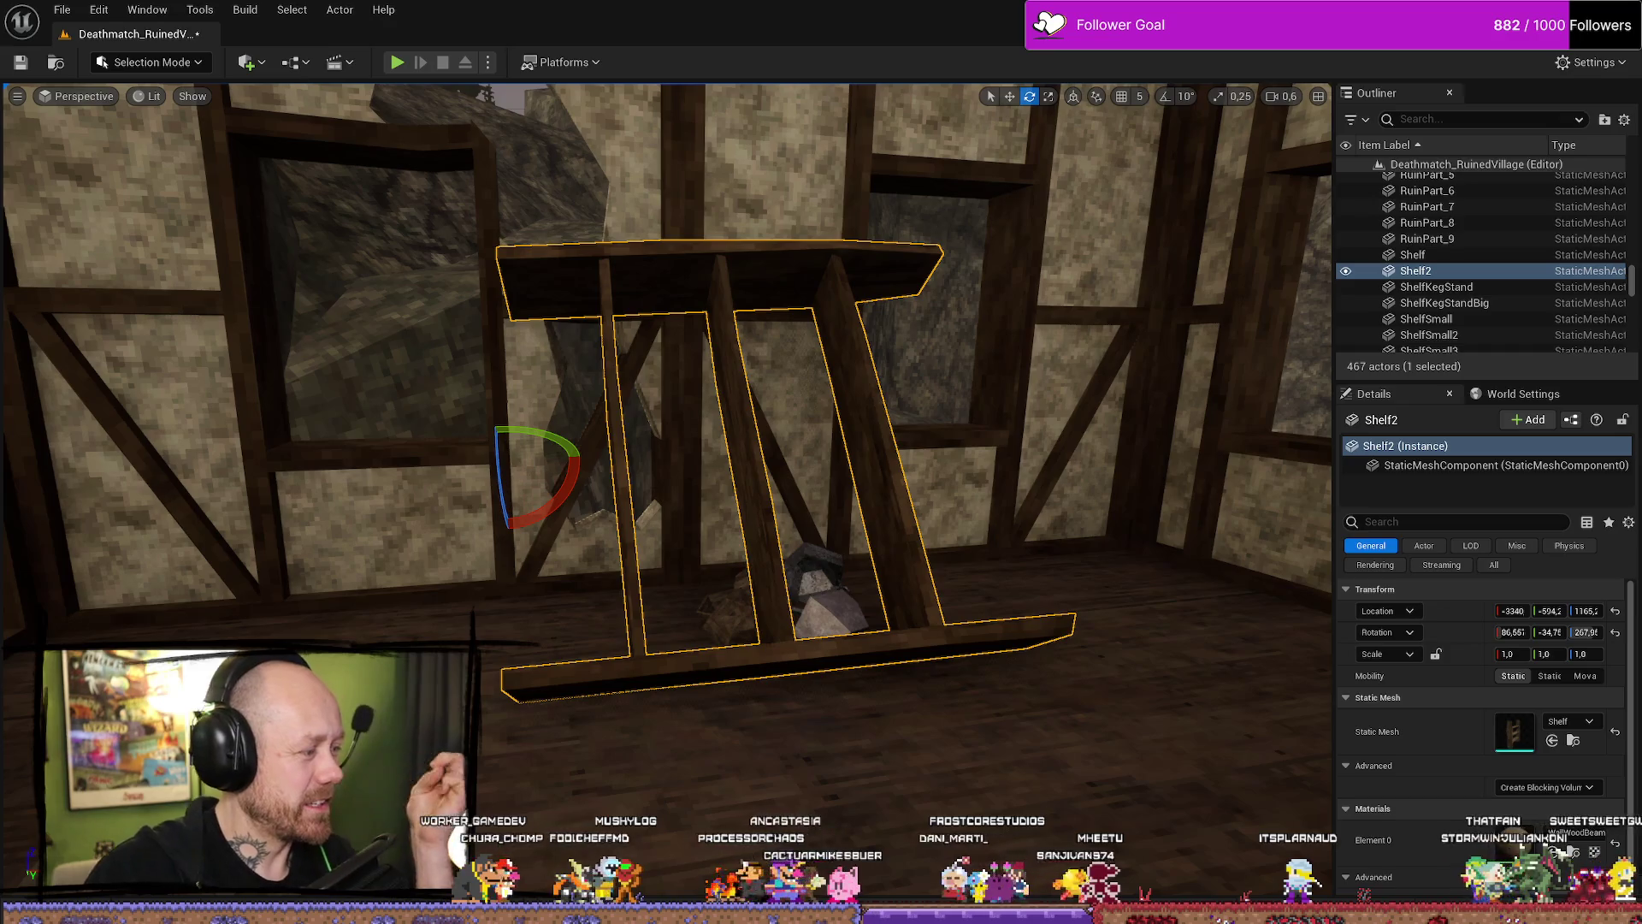
Tip Shelf2 further over and adjust its lean angle against the wall.
mouse_move(816, 571)
mouse_down()
mouse_move(694, 428)
mouse_move(598, 522)
mouse_move(531, 505)
mouse_move(713, 488)
mouse_up()
key(w)
key(e)
drag(716, 397, 633, 398)
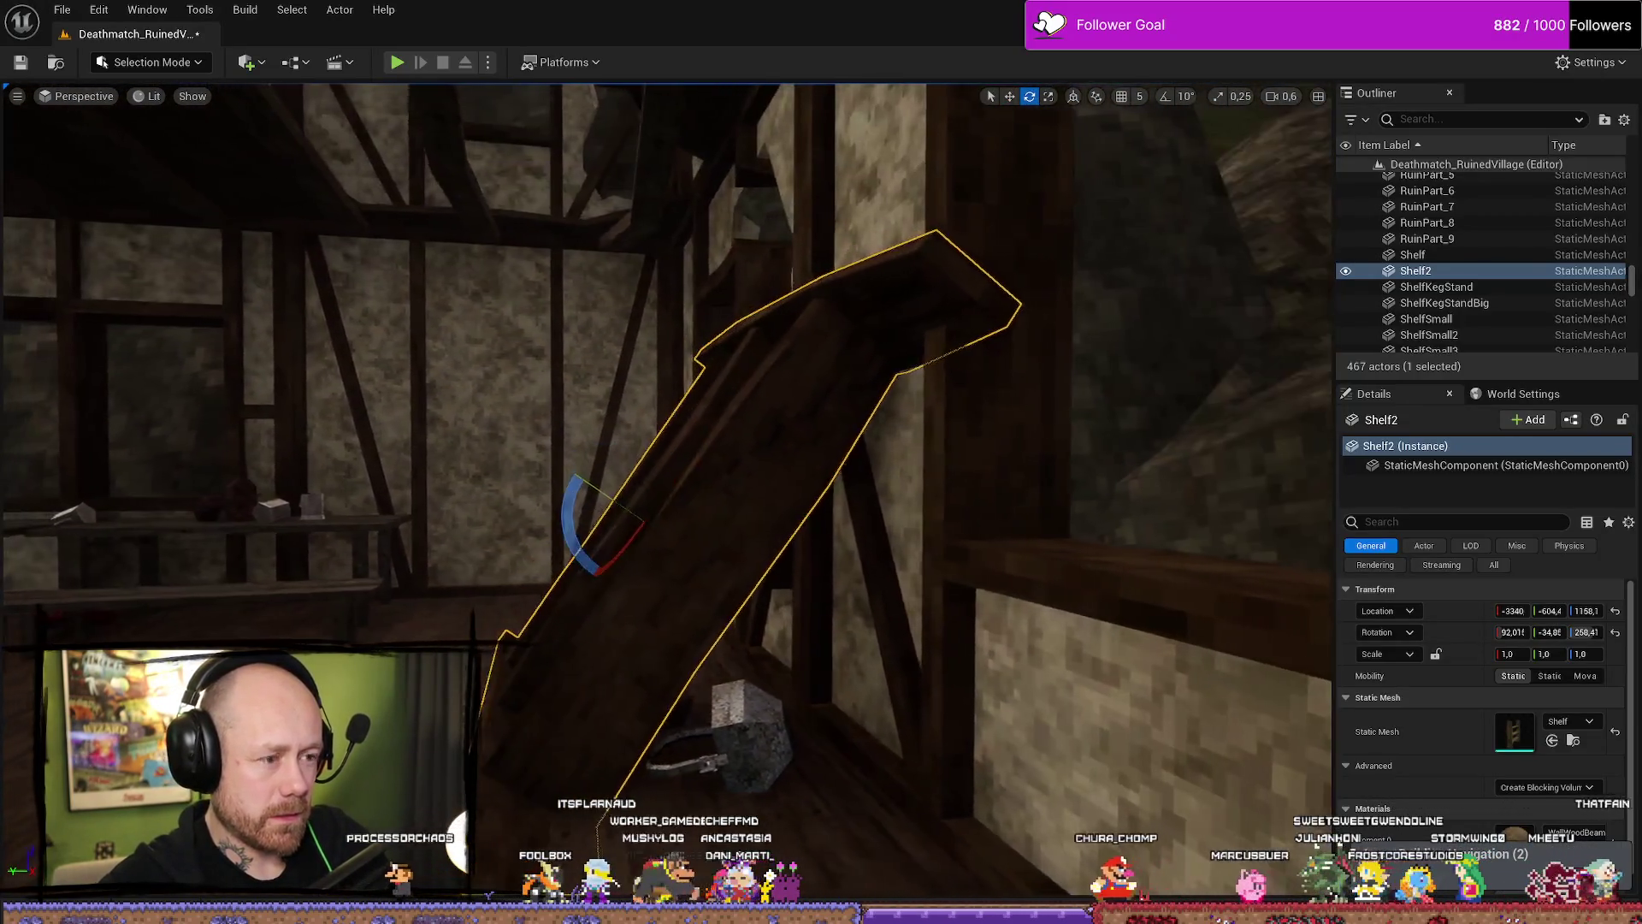
mouse_move(599, 492)
mouse_down()
mouse_move(659, 514)
mouse_move(593, 479)
mouse_move(697, 479)
mouse_move(631, 517)
mouse_up()
key(w)
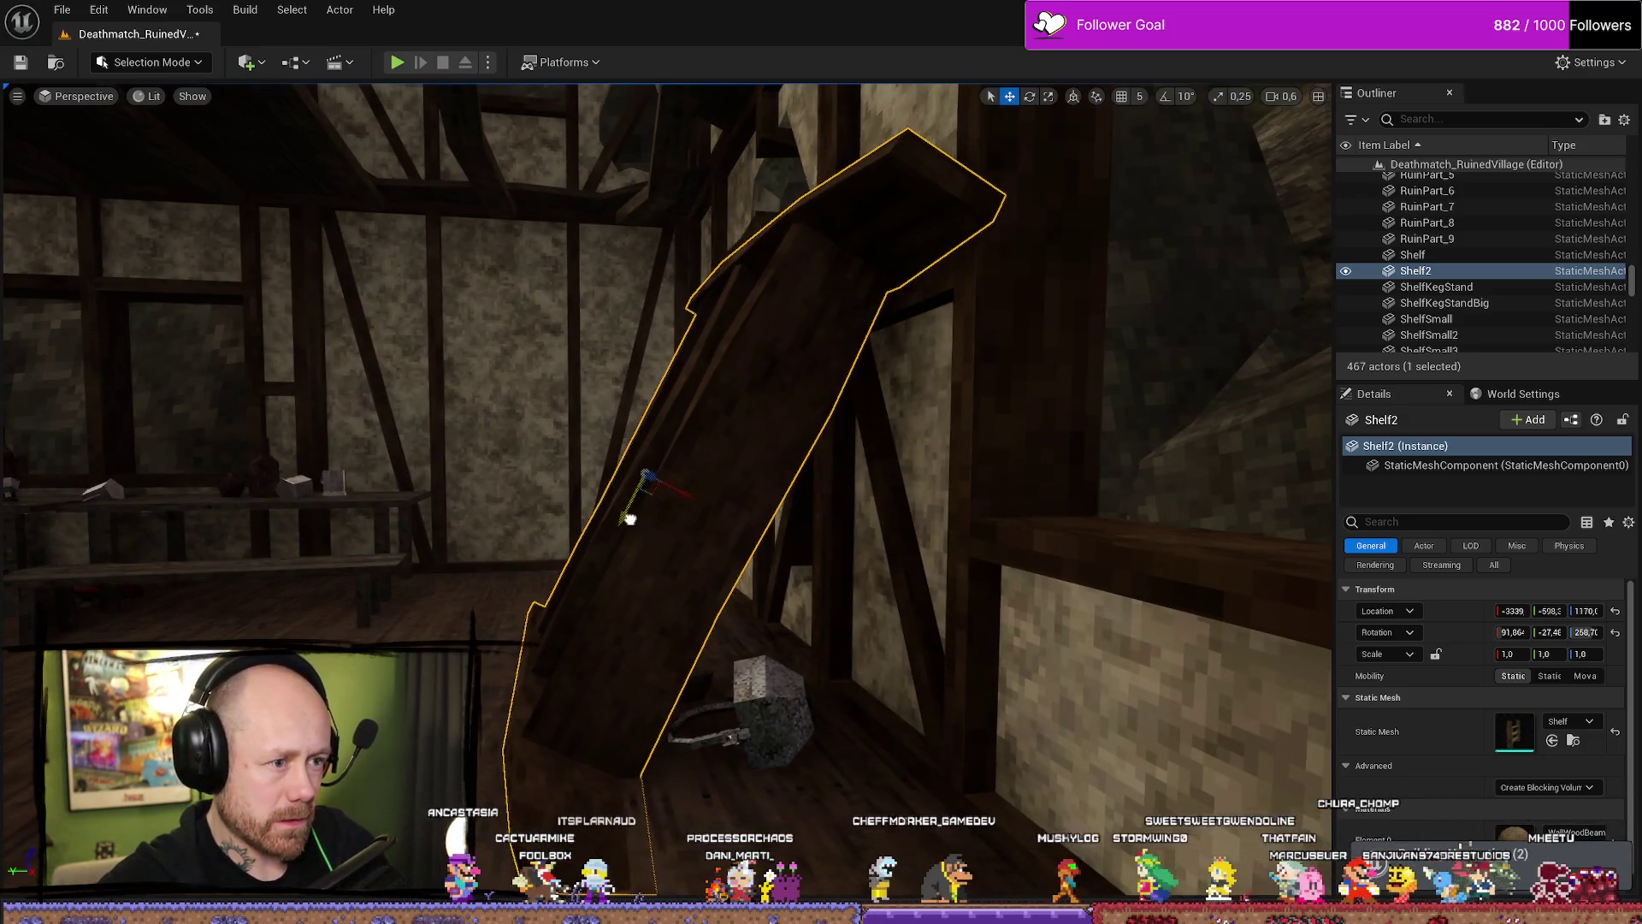
scroll(738, 575, down, 1)
Slide the FallenStuff pile along Y and turn it about 55° around Z.
click(741, 566)
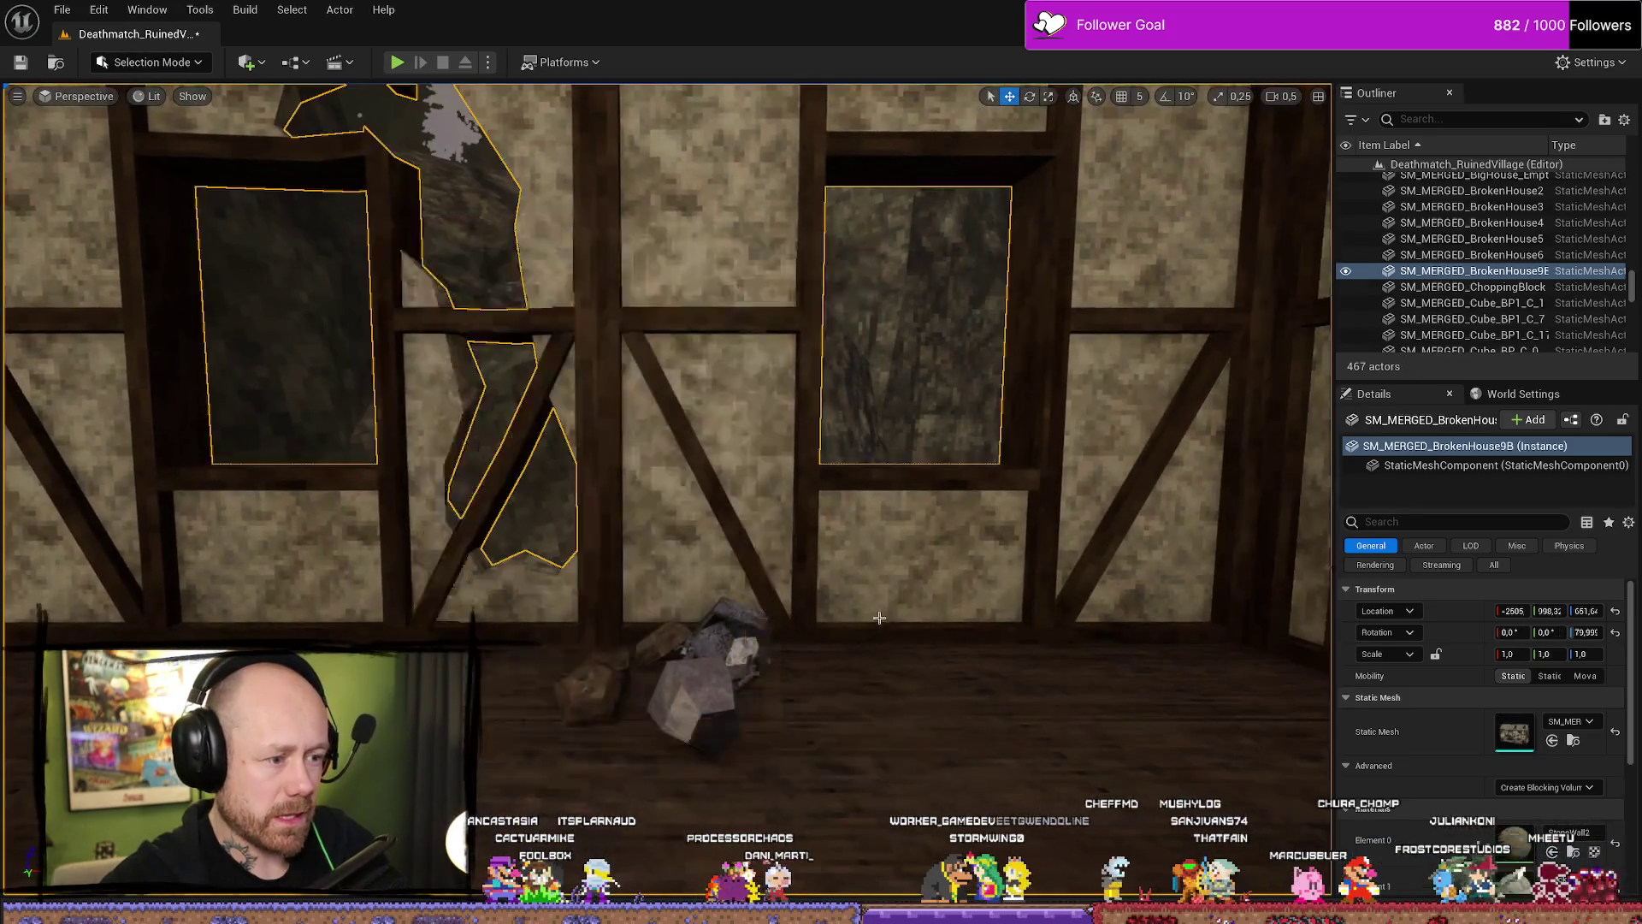
click(757, 596)
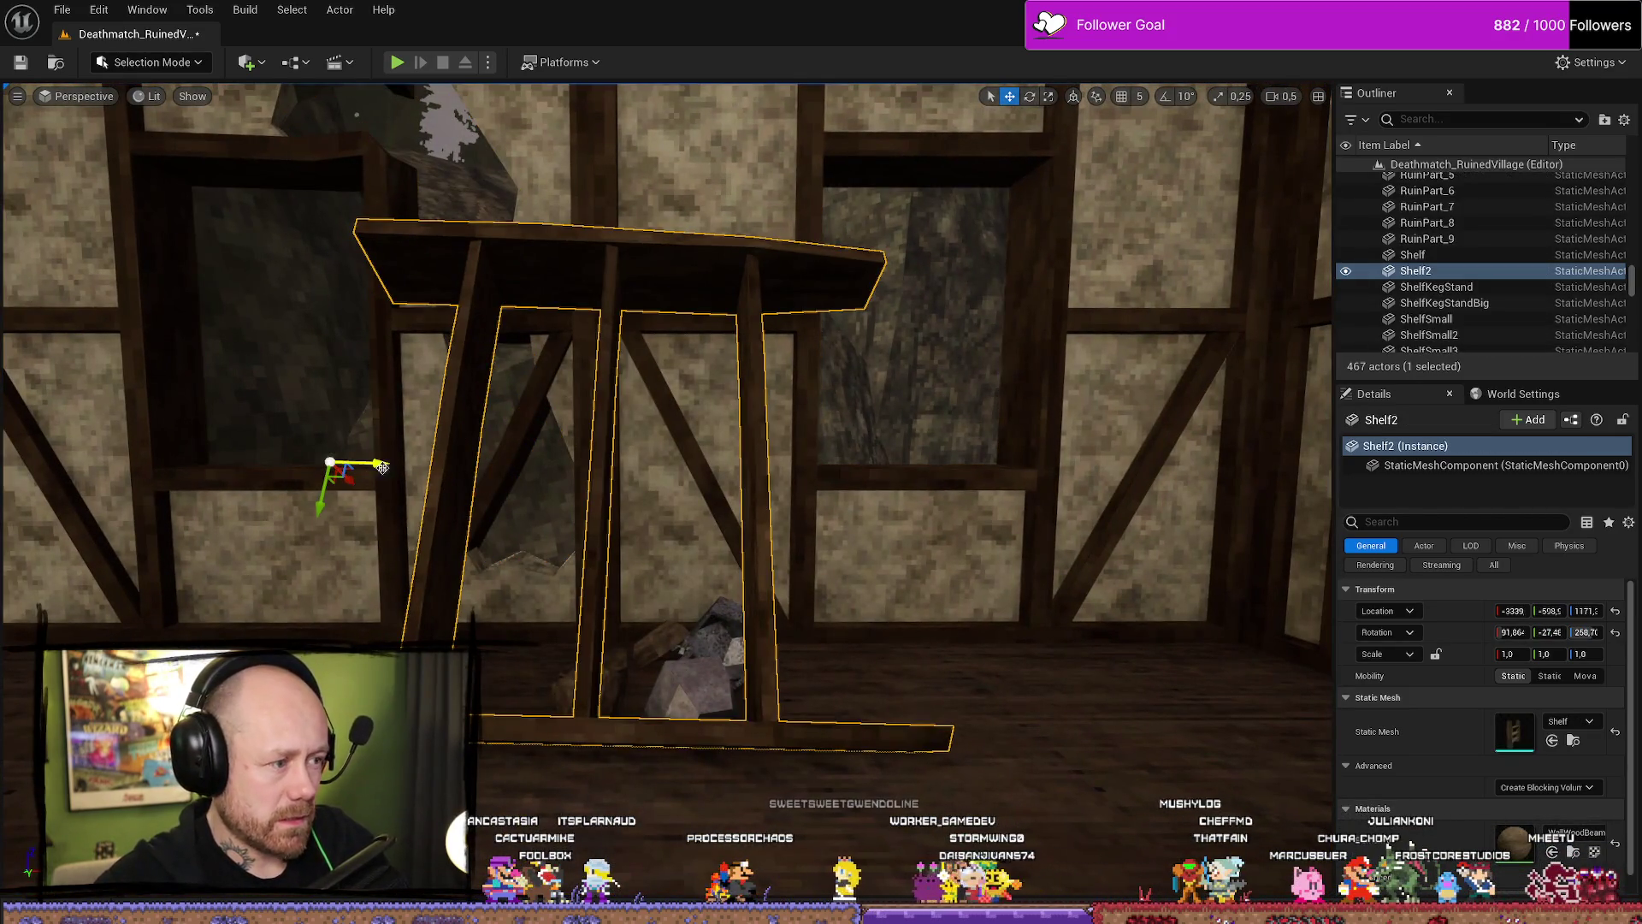
click(693, 655)
key(f)
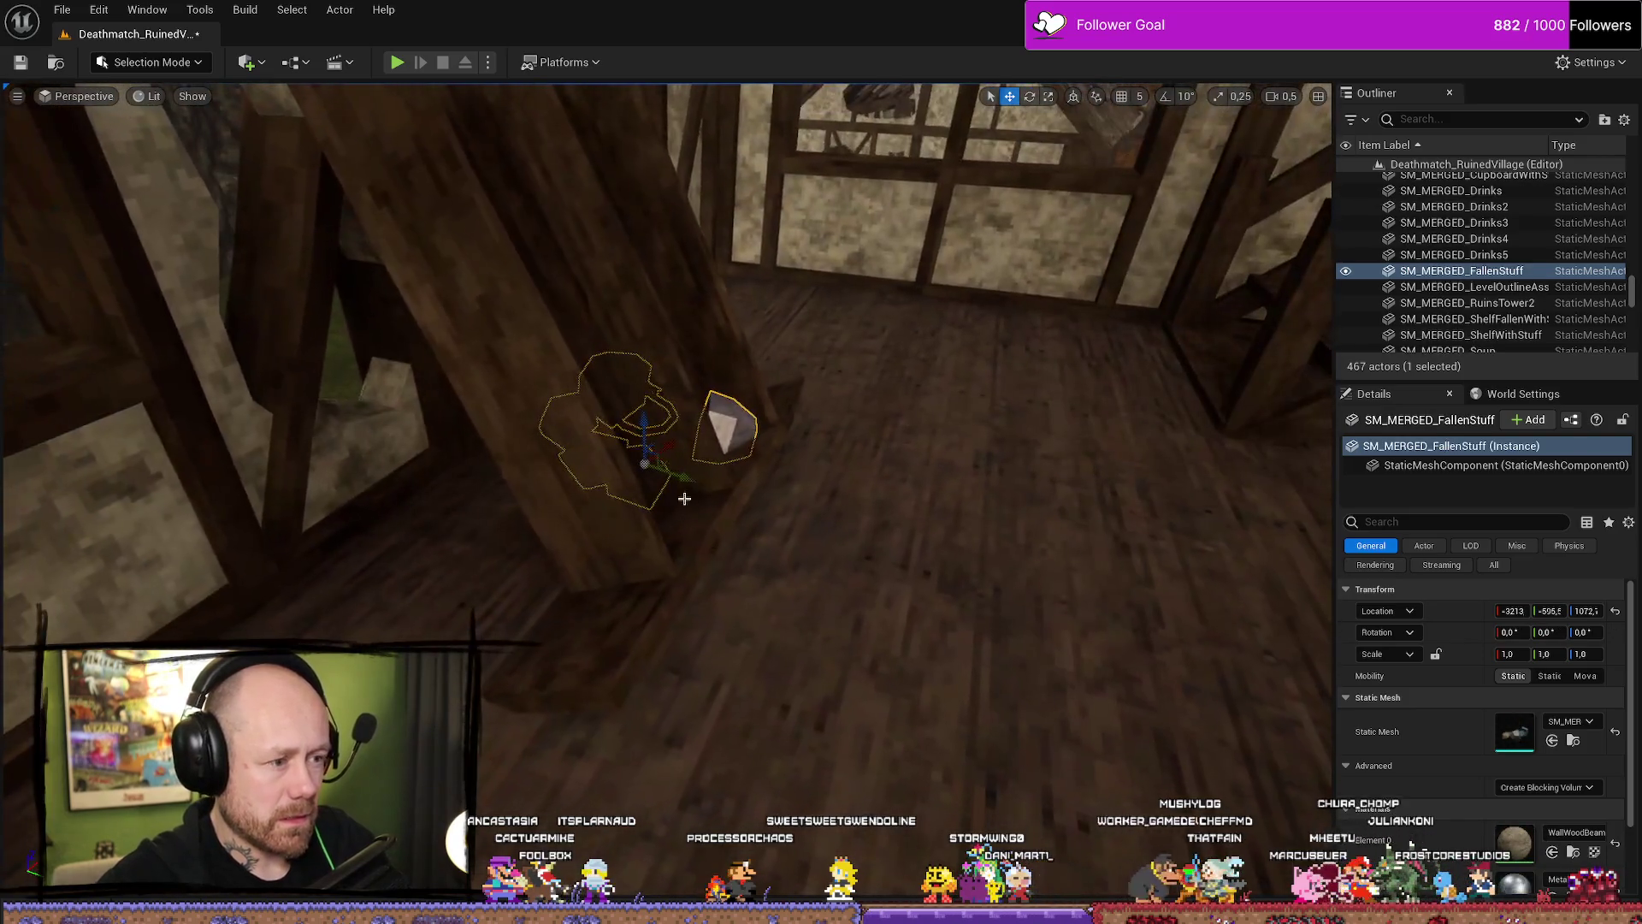
mouse_move(736, 509)
mouse_down()
mouse_move(976, 585)
mouse_move(947, 561)
mouse_move(918, 590)
mouse_up()
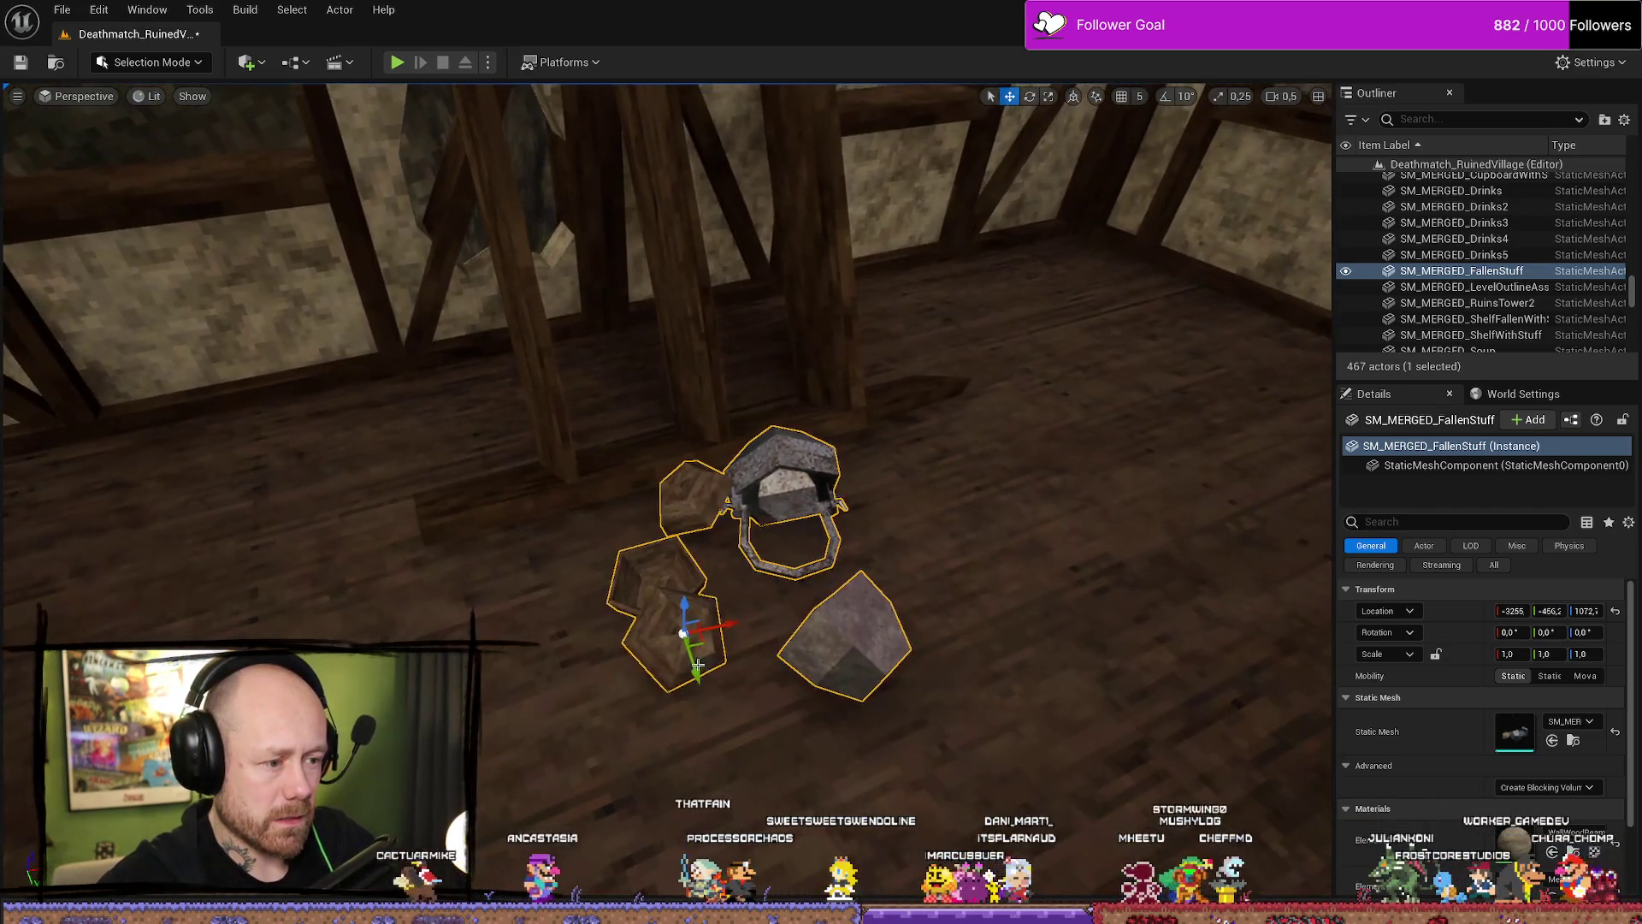
key(e)
mouse_move(697, 680)
mouse_down()
mouse_move(748, 672)
mouse_move(674, 693)
mouse_move(727, 680)
mouse_move(547, 566)
mouse_move(585, 560)
mouse_up()
key(w)
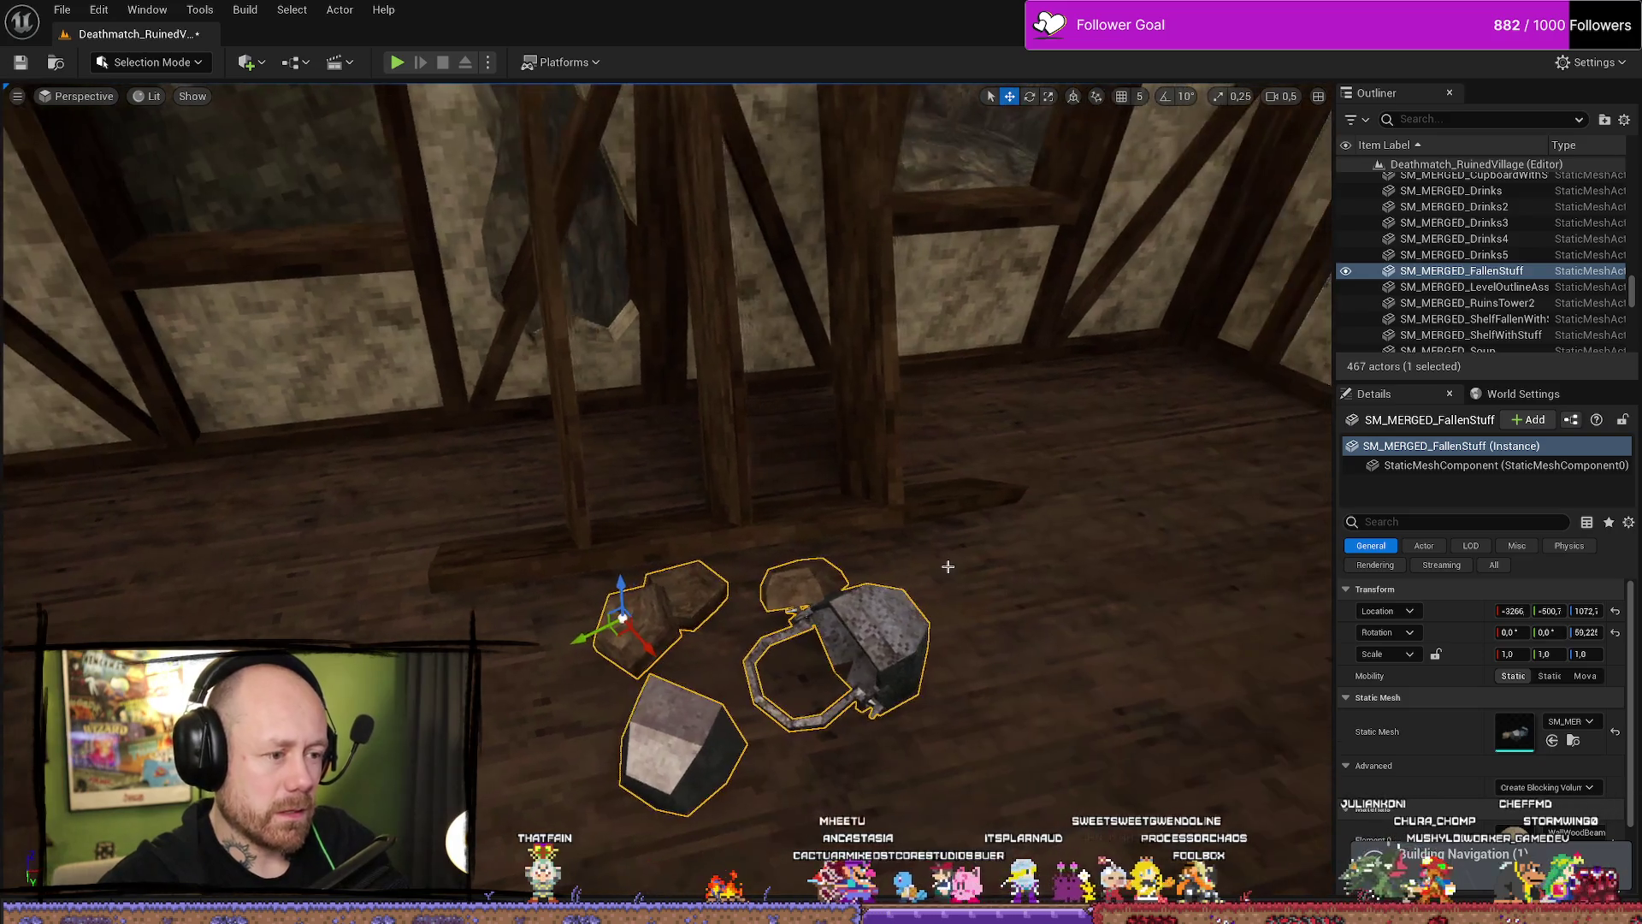
click(948, 566)
key(ctrl+space)
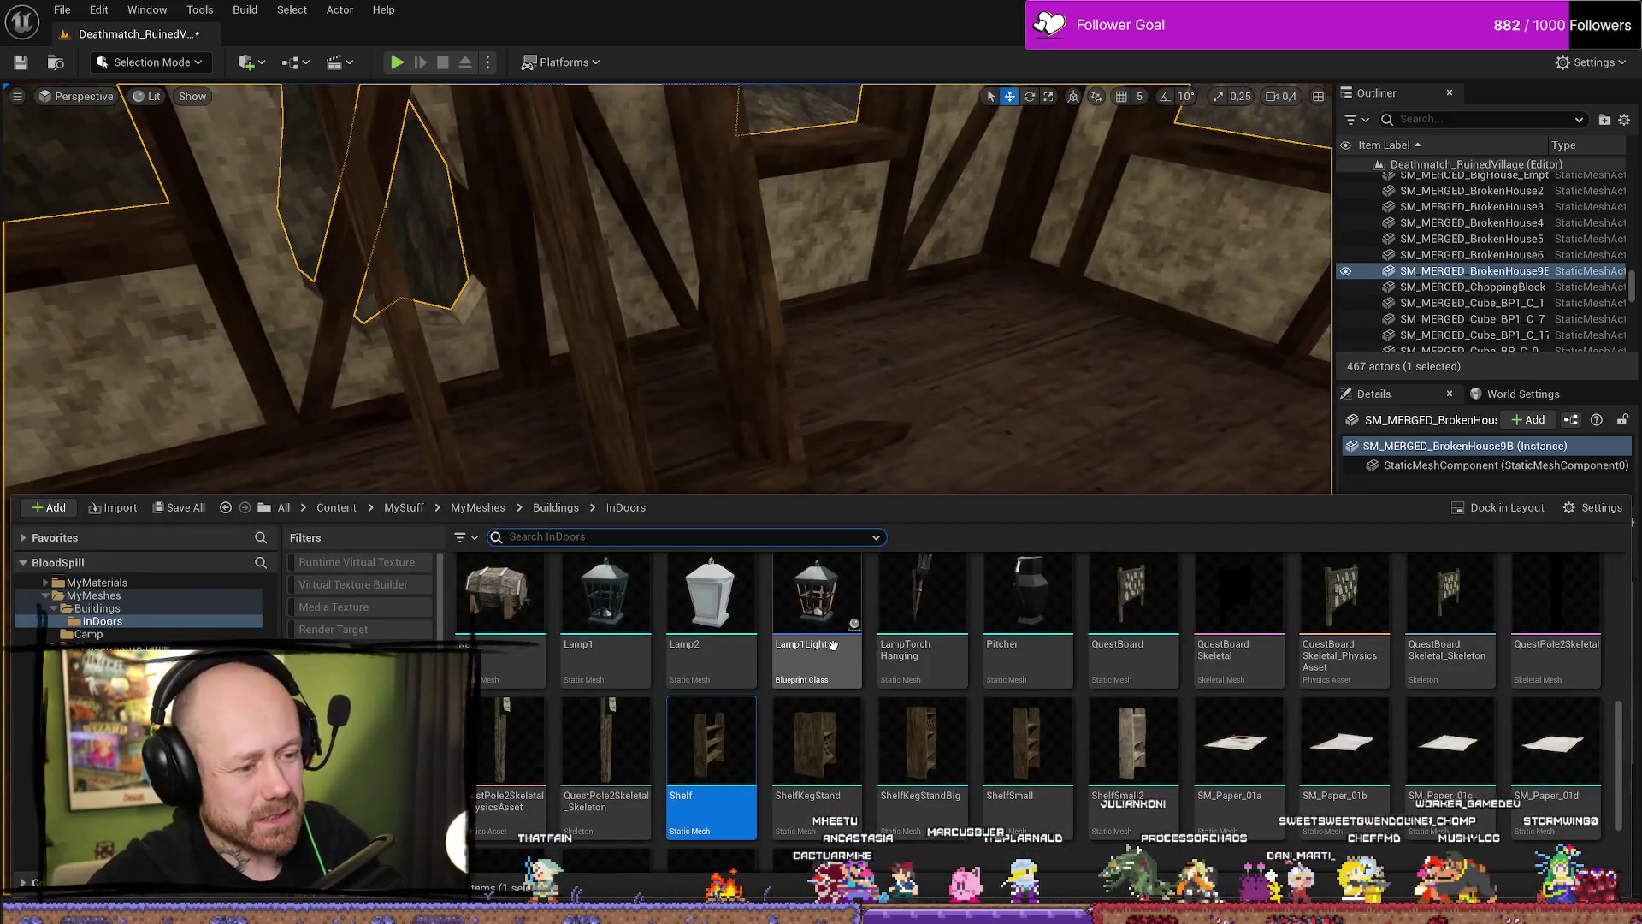
Place SM_MERGED_Drinks3 bottles and mugs on the floor near the fallen items.
scroll(834, 644, down, 3)
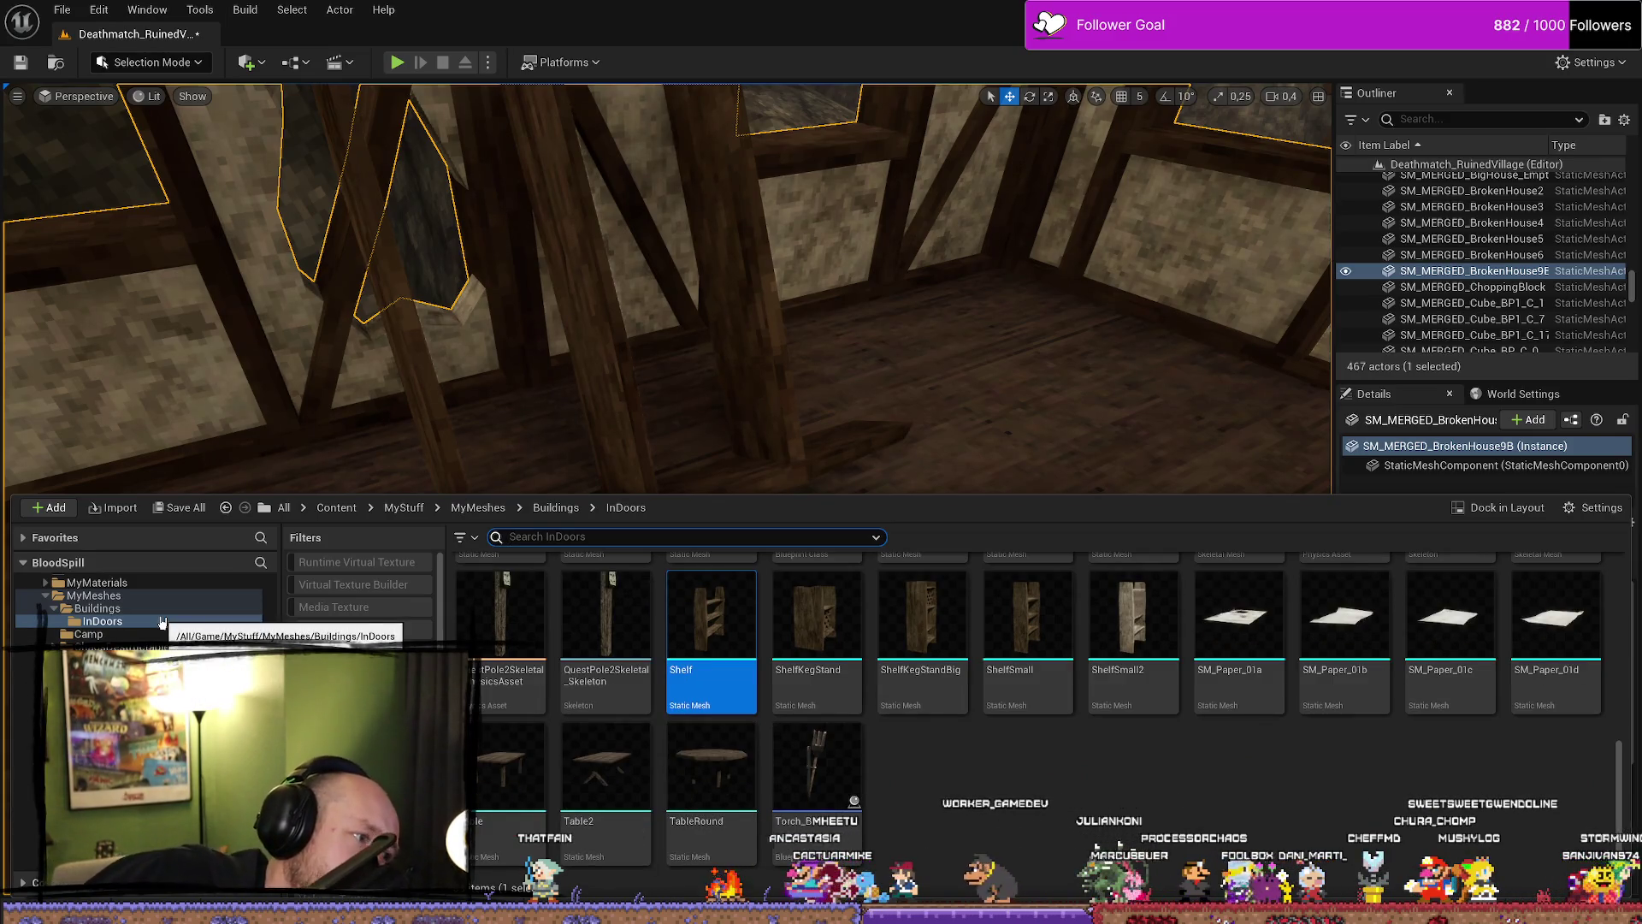
click(24, 737)
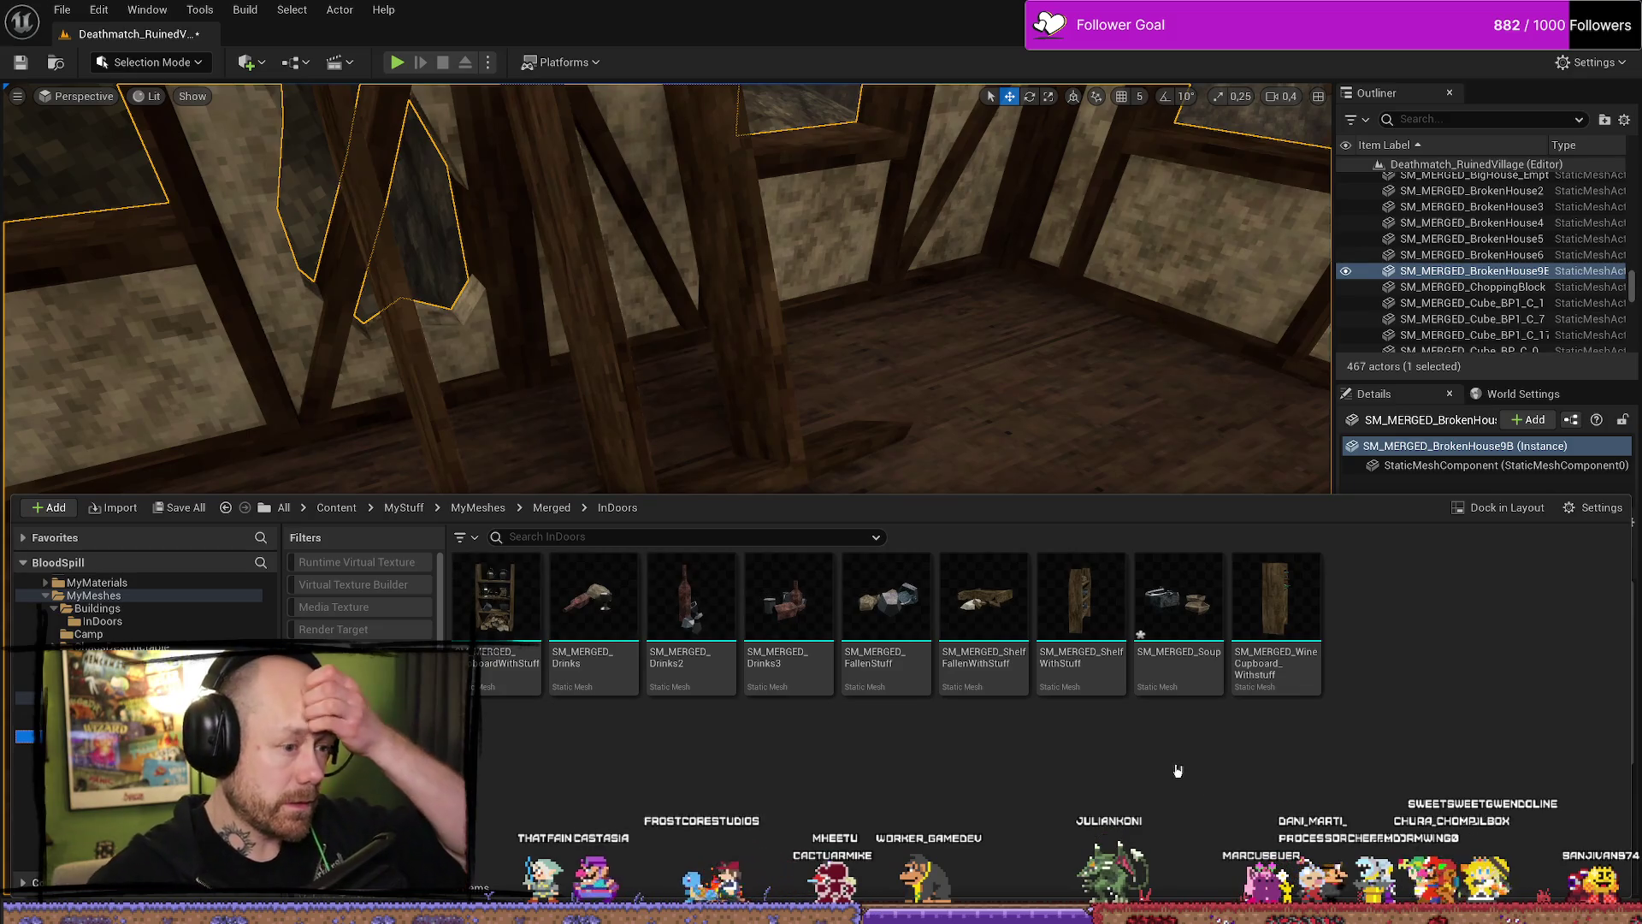
mouse_move(787, 599)
mouse_down()
mouse_move(684, 522)
mouse_move(550, 459)
mouse_move(569, 495)
mouse_move(616, 449)
mouse_move(599, 467)
mouse_move(612, 471)
mouse_move(599, 462)
mouse_up()
key(e)
key(w)
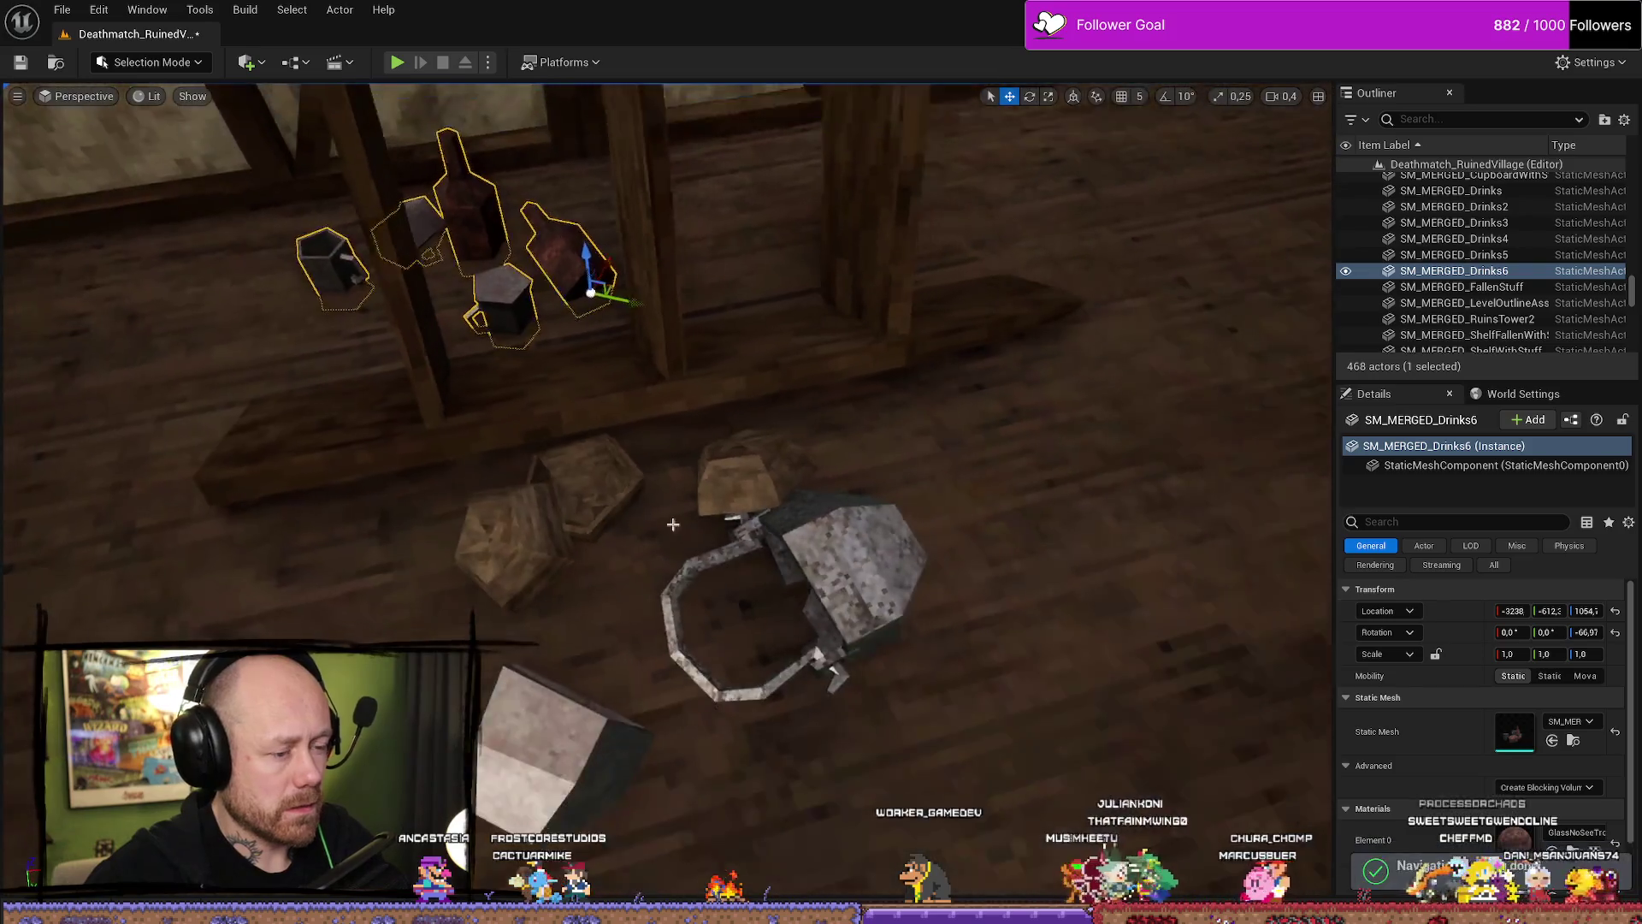
Nudge the FallenStuff pile slightly, then start a Play test of the level.
click(738, 491)
drag(412, 562, 591, 551)
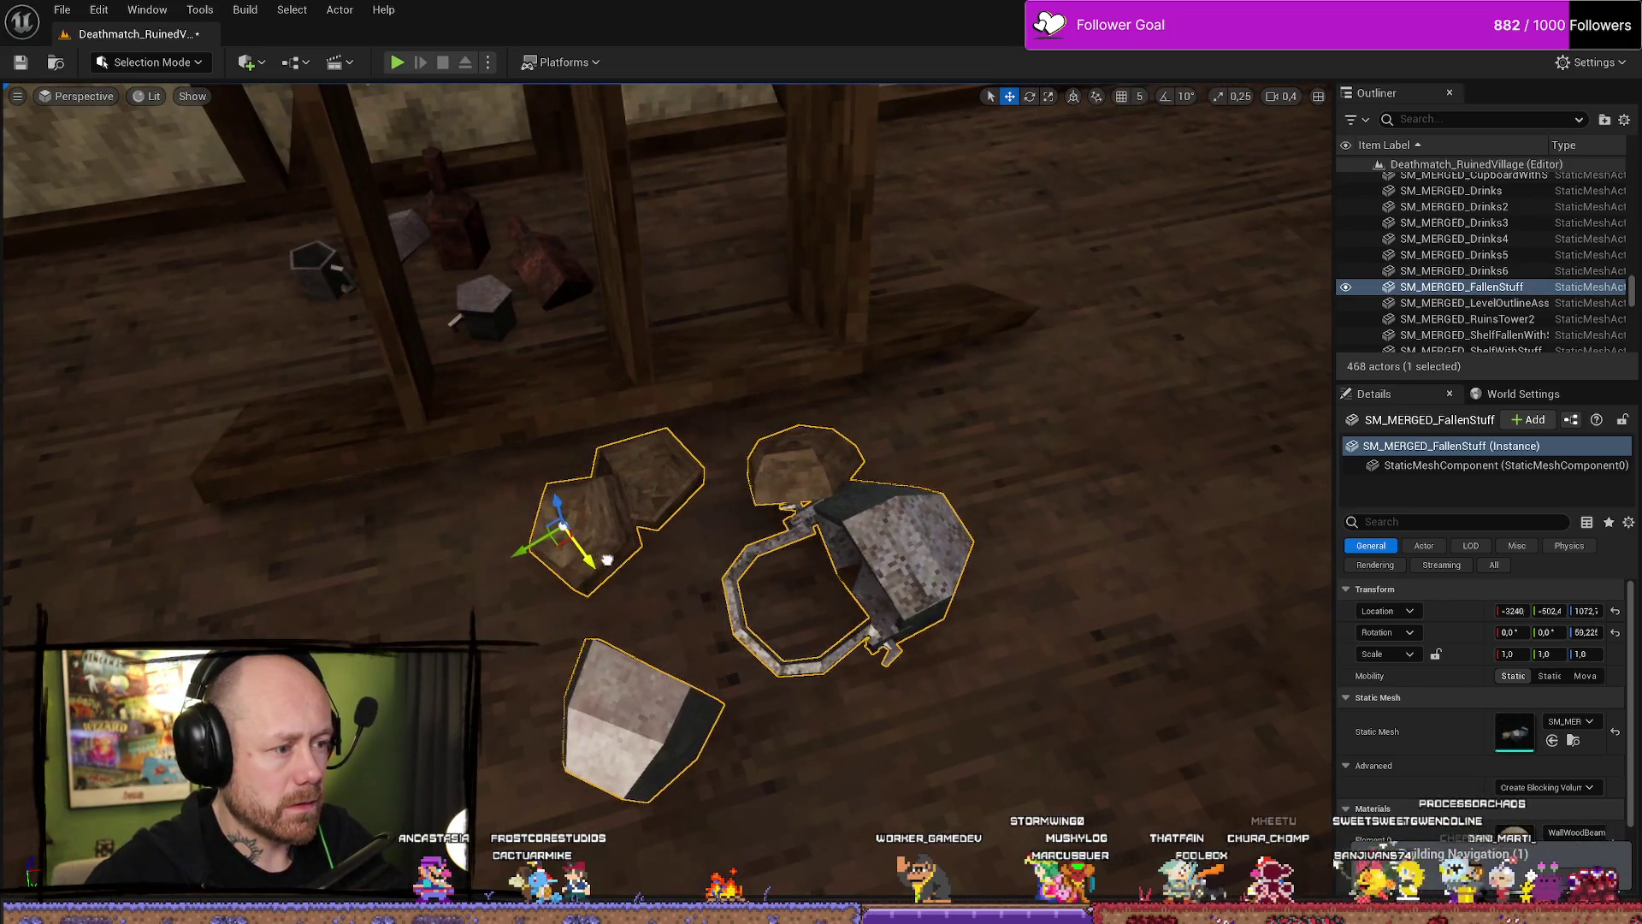
scroll(668, 479, up, 3)
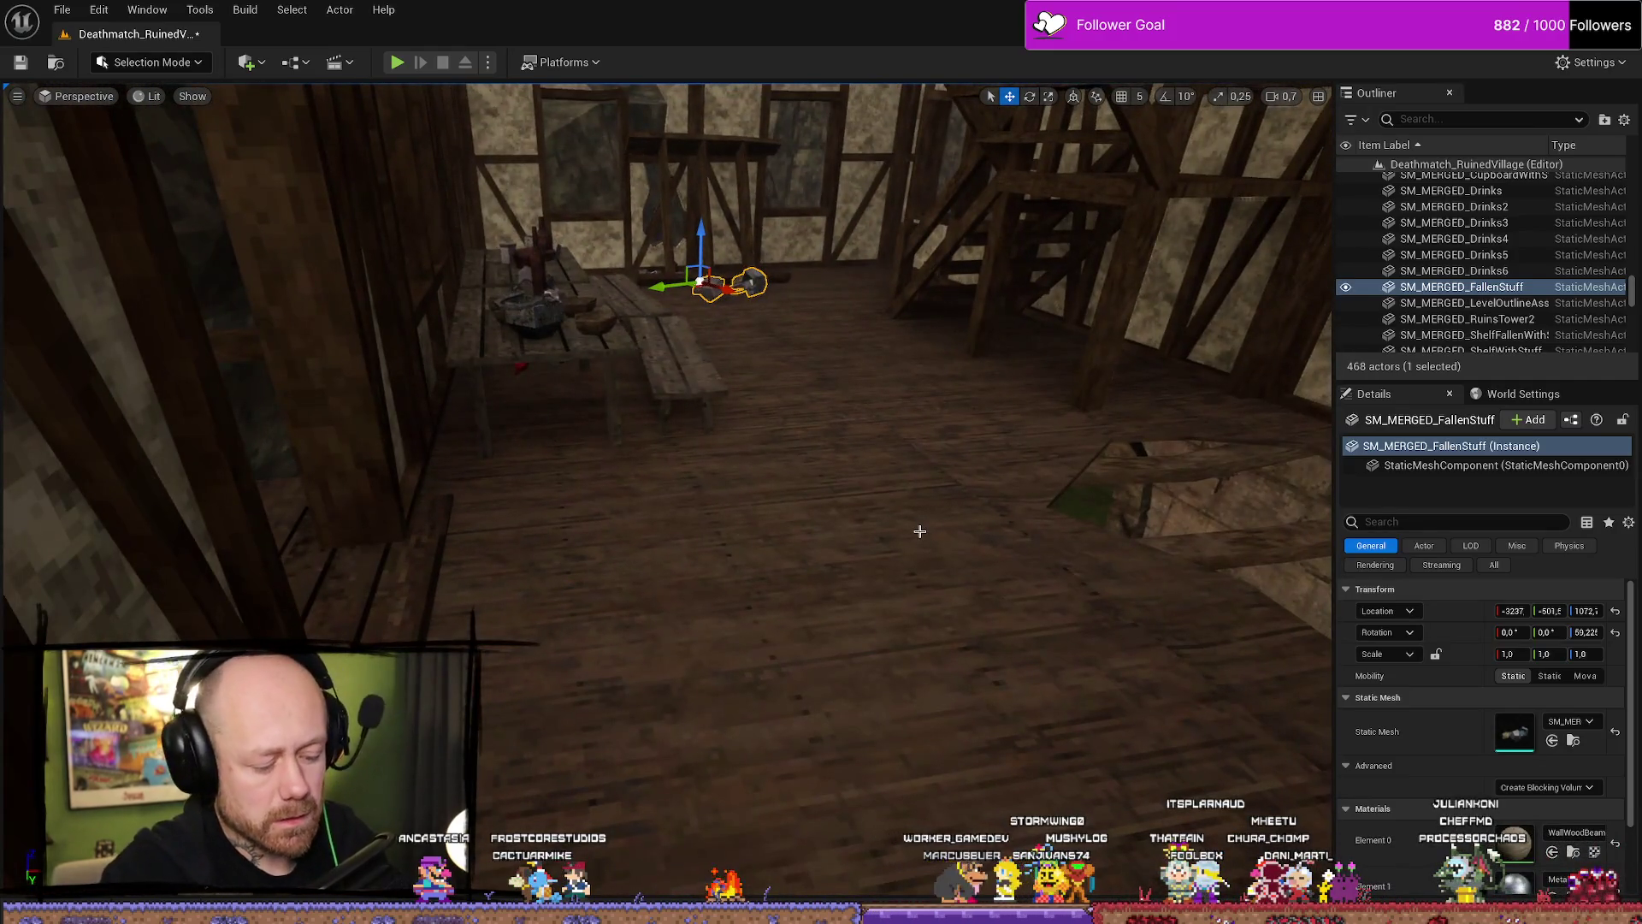
key(alt+p)
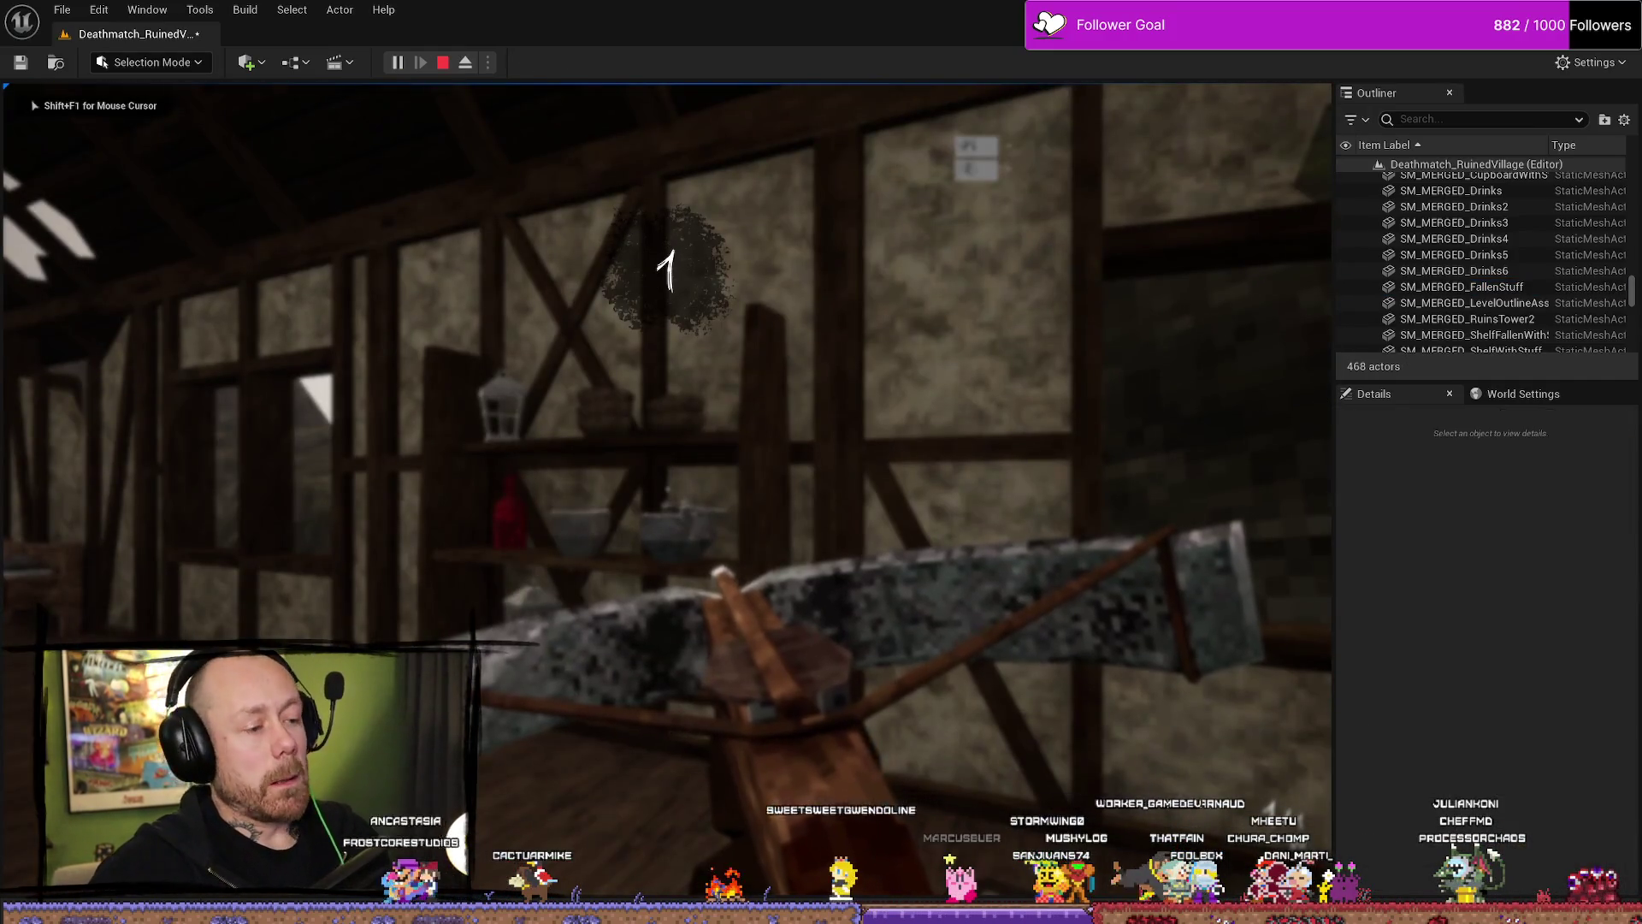
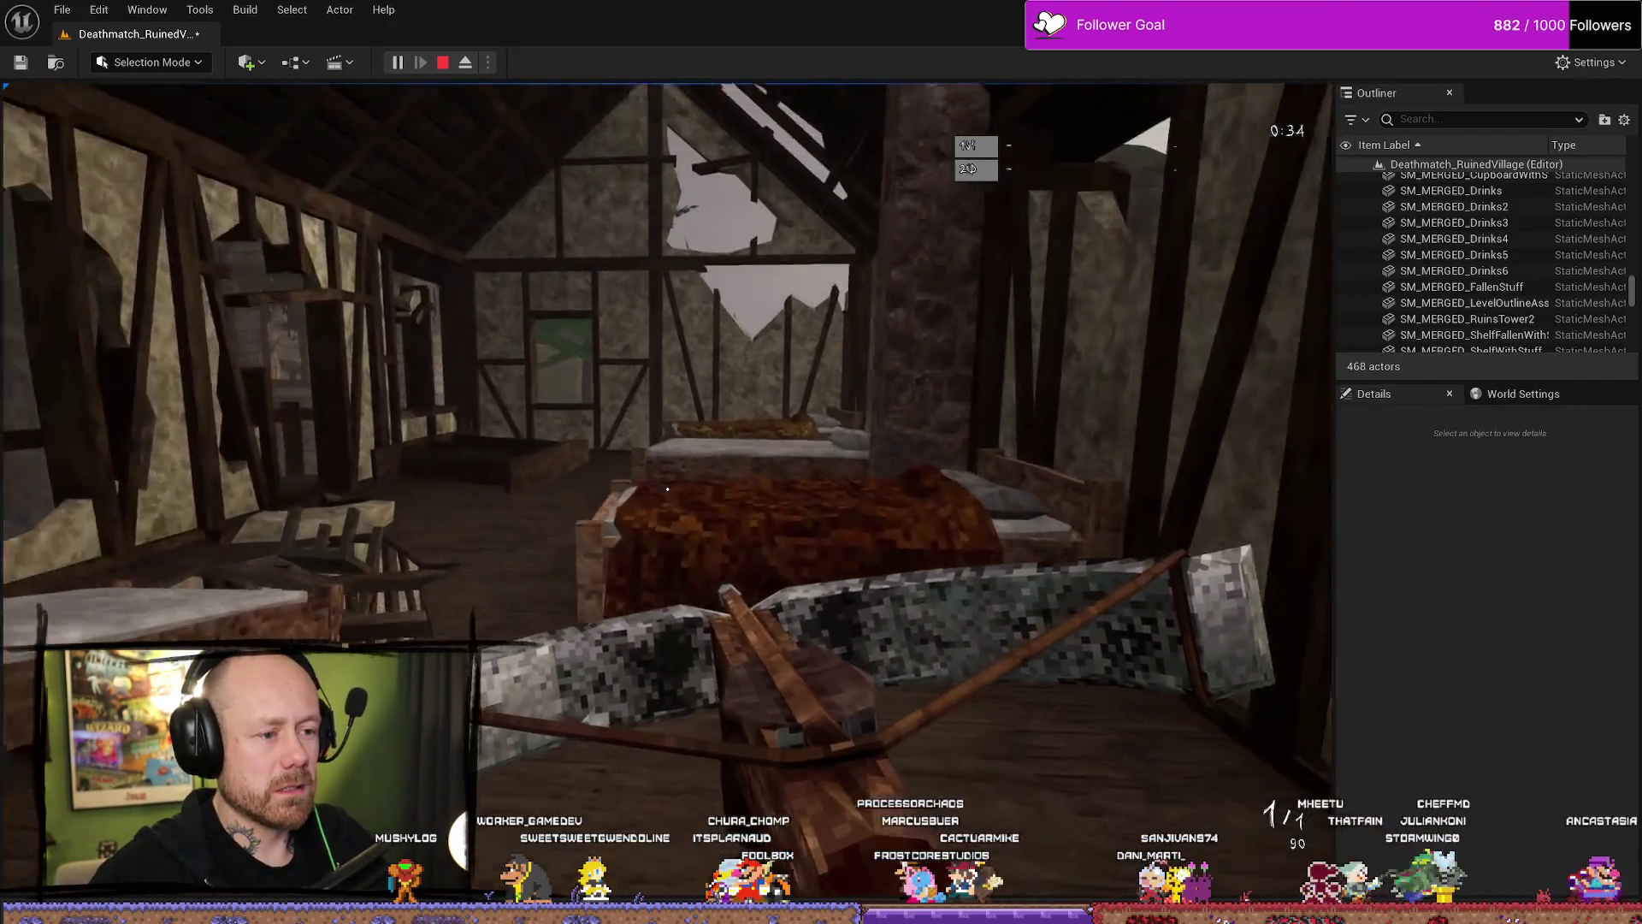
Stop the playtest, select the bed in the room and open its Bed mesh.
key(Escape)
click(839, 598)
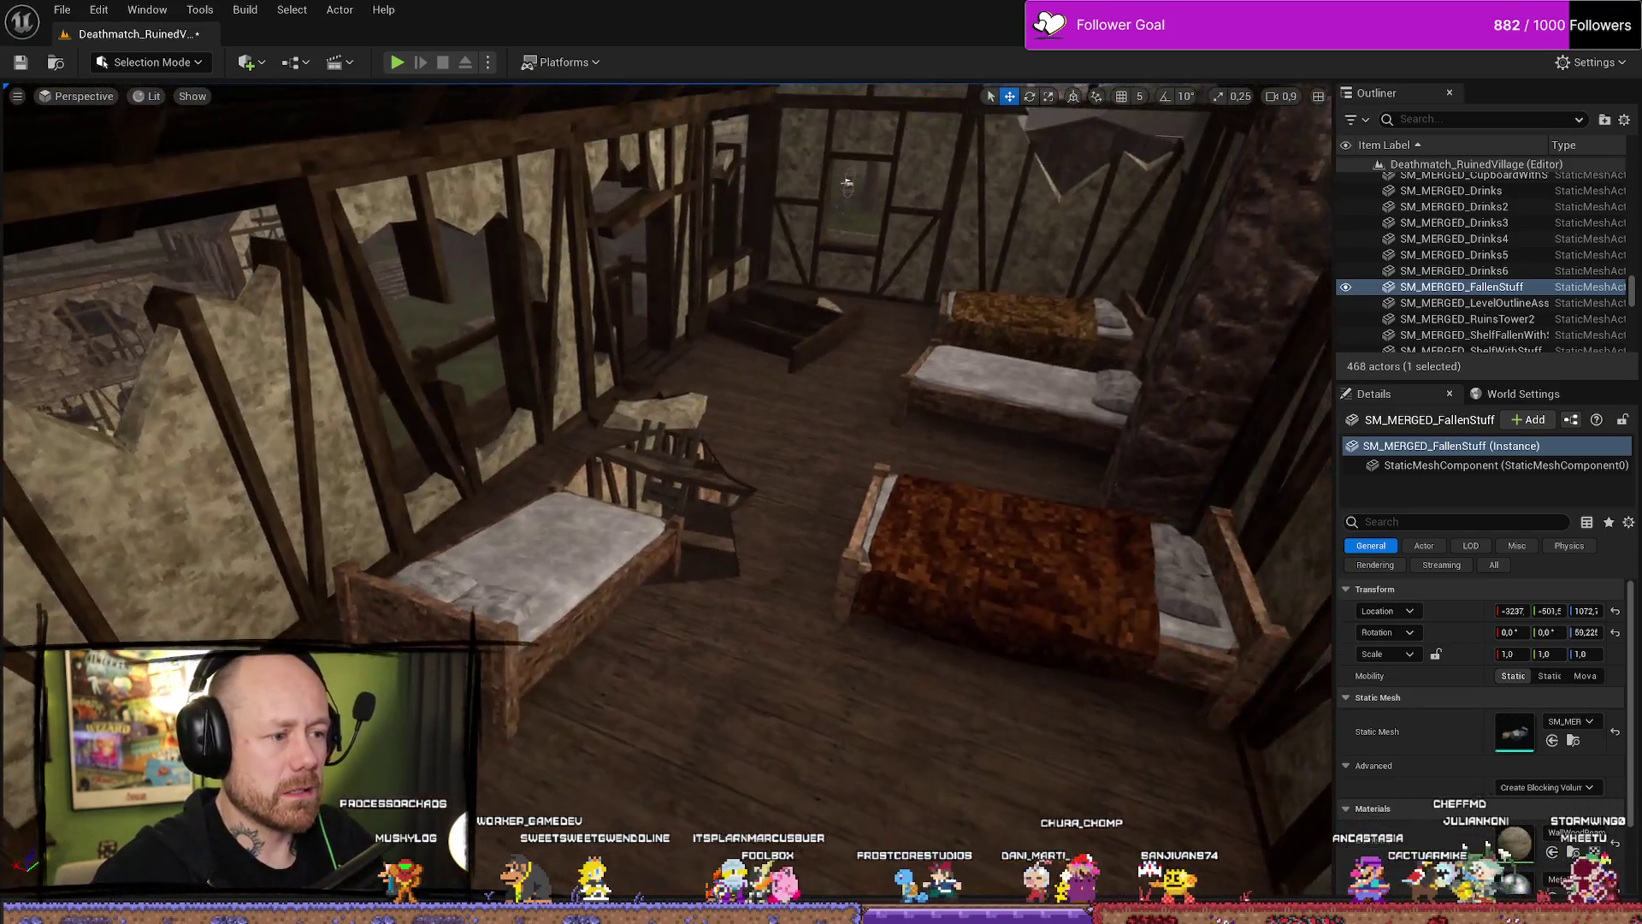
mouse_move(846, 182)
mouse_down()
mouse_move(1001, 190)
mouse_move(932, 171)
mouse_up()
click(830, 583)
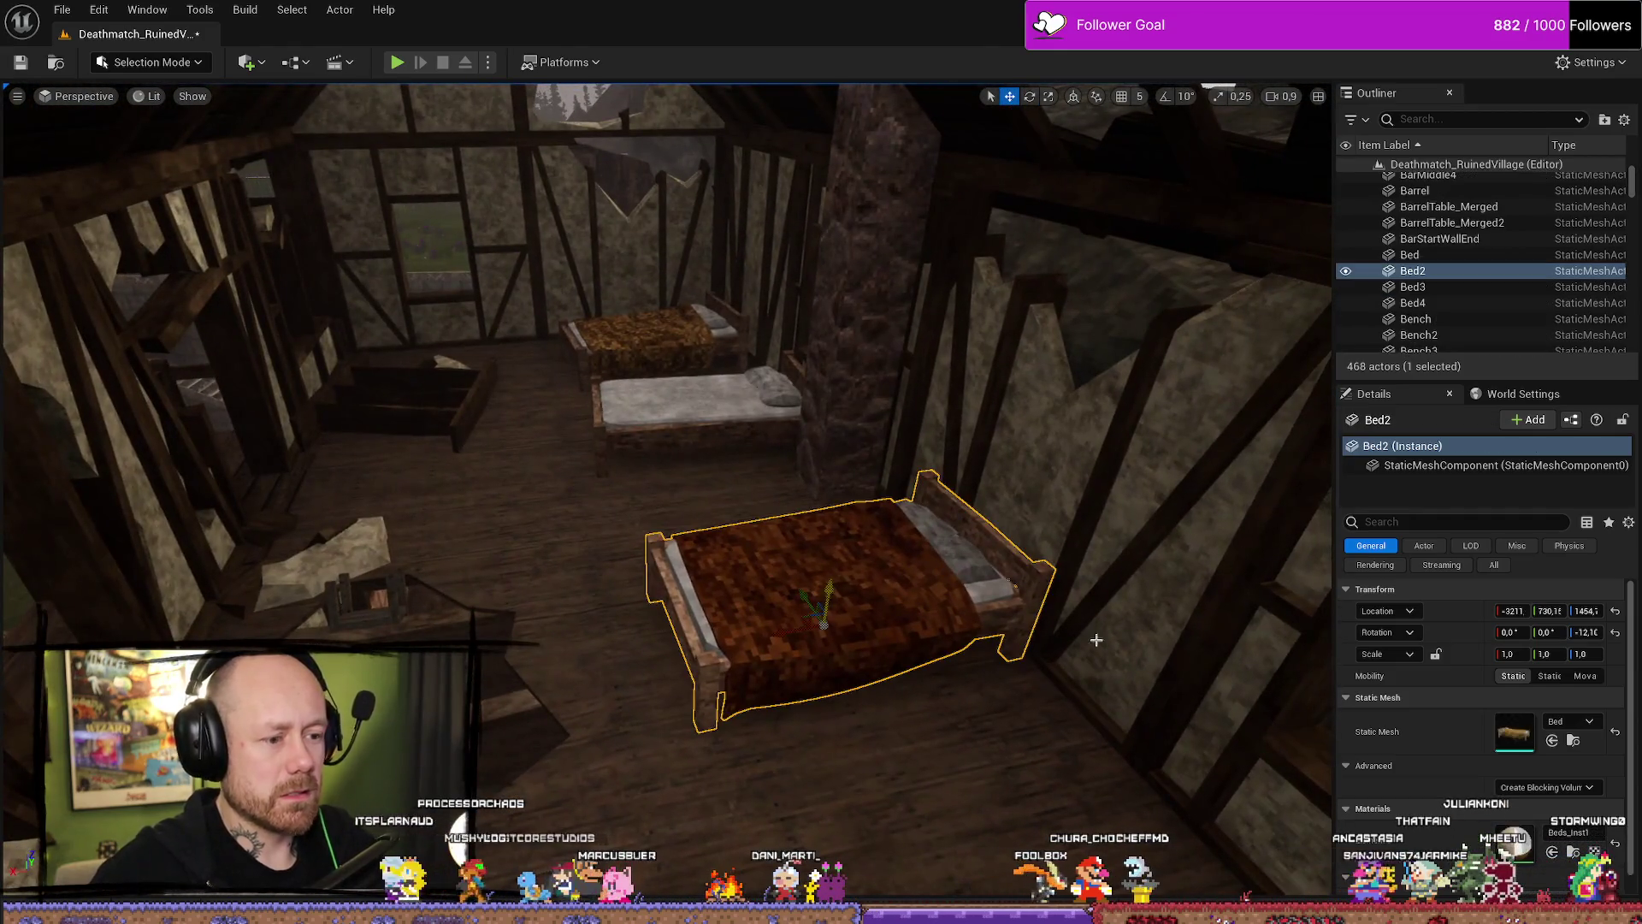
key(ctrl+b)
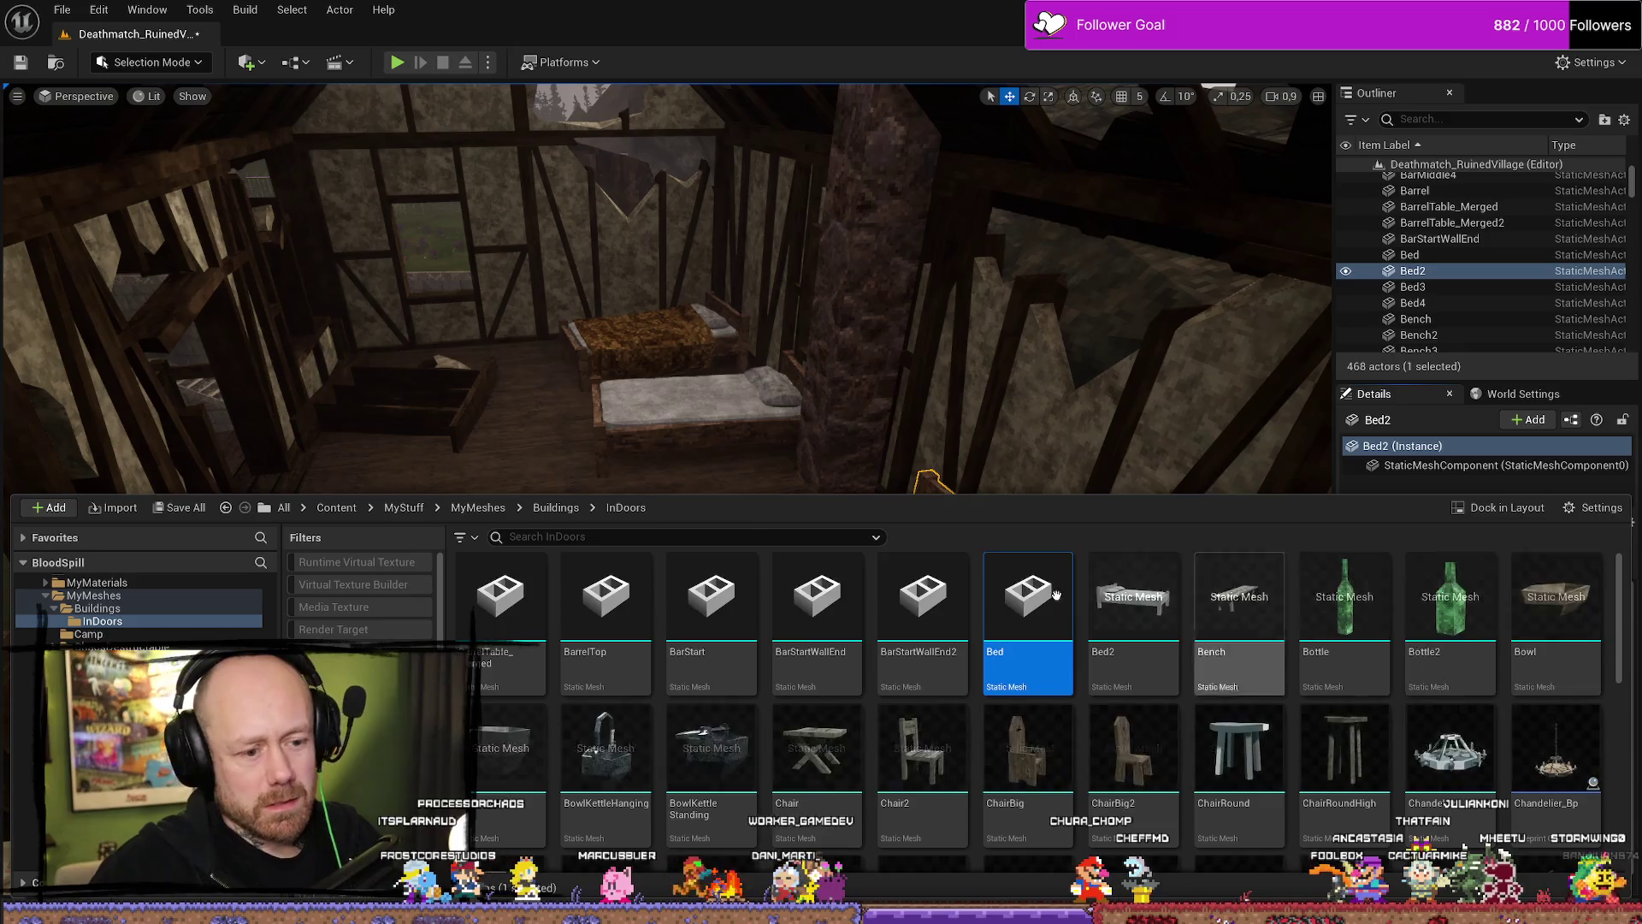
mouse_move(1153, 614)
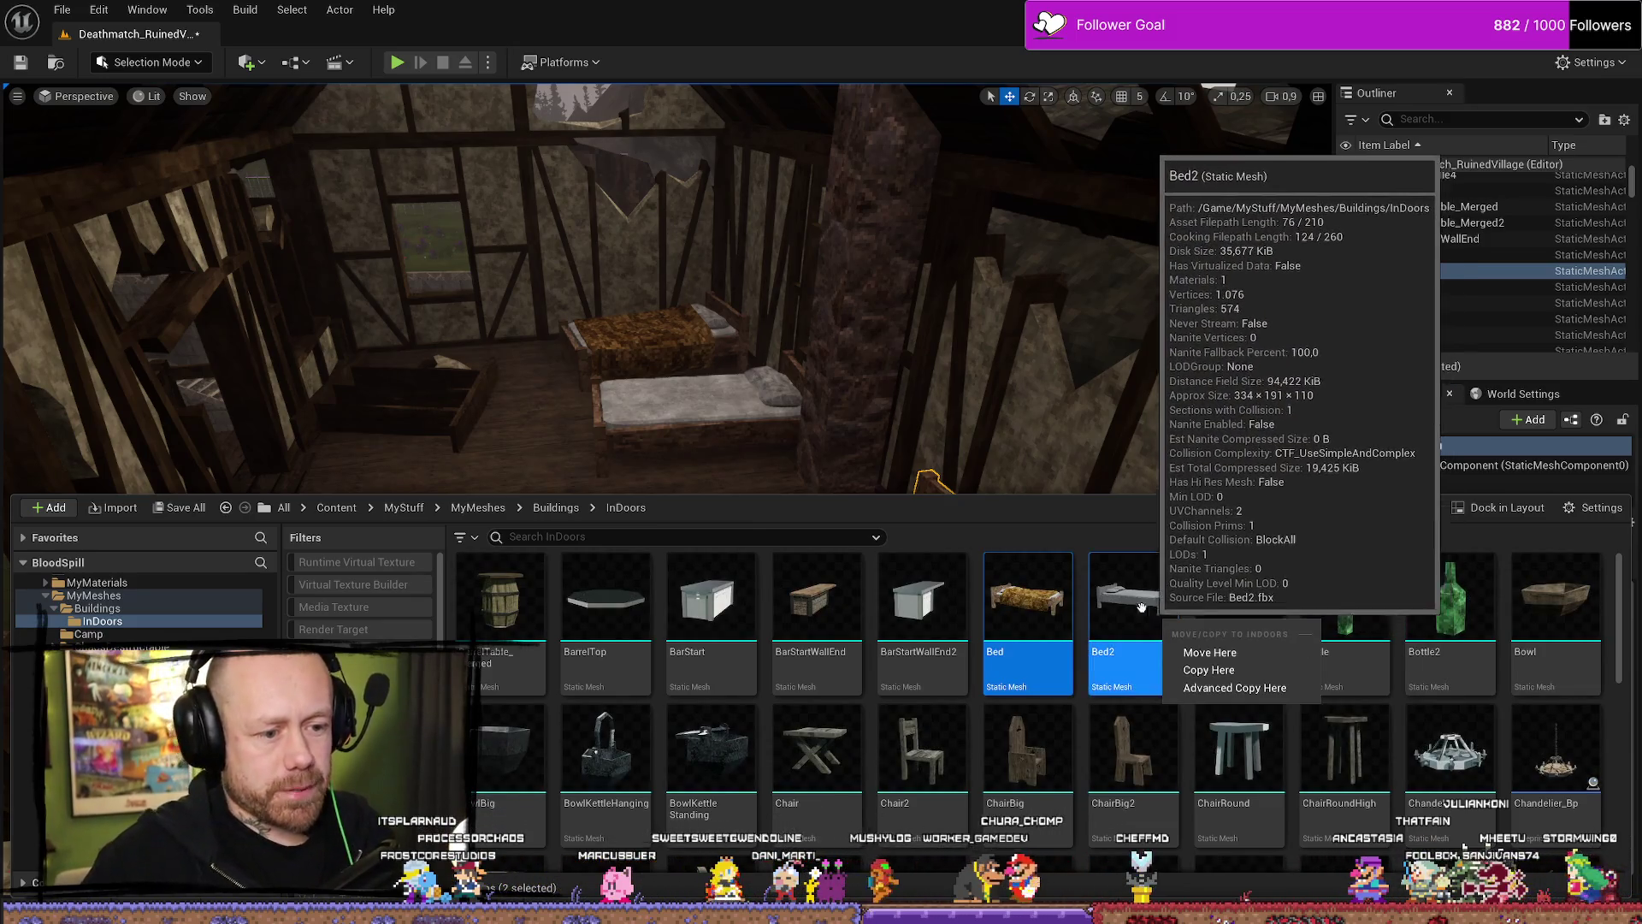
key(ctrl+e)
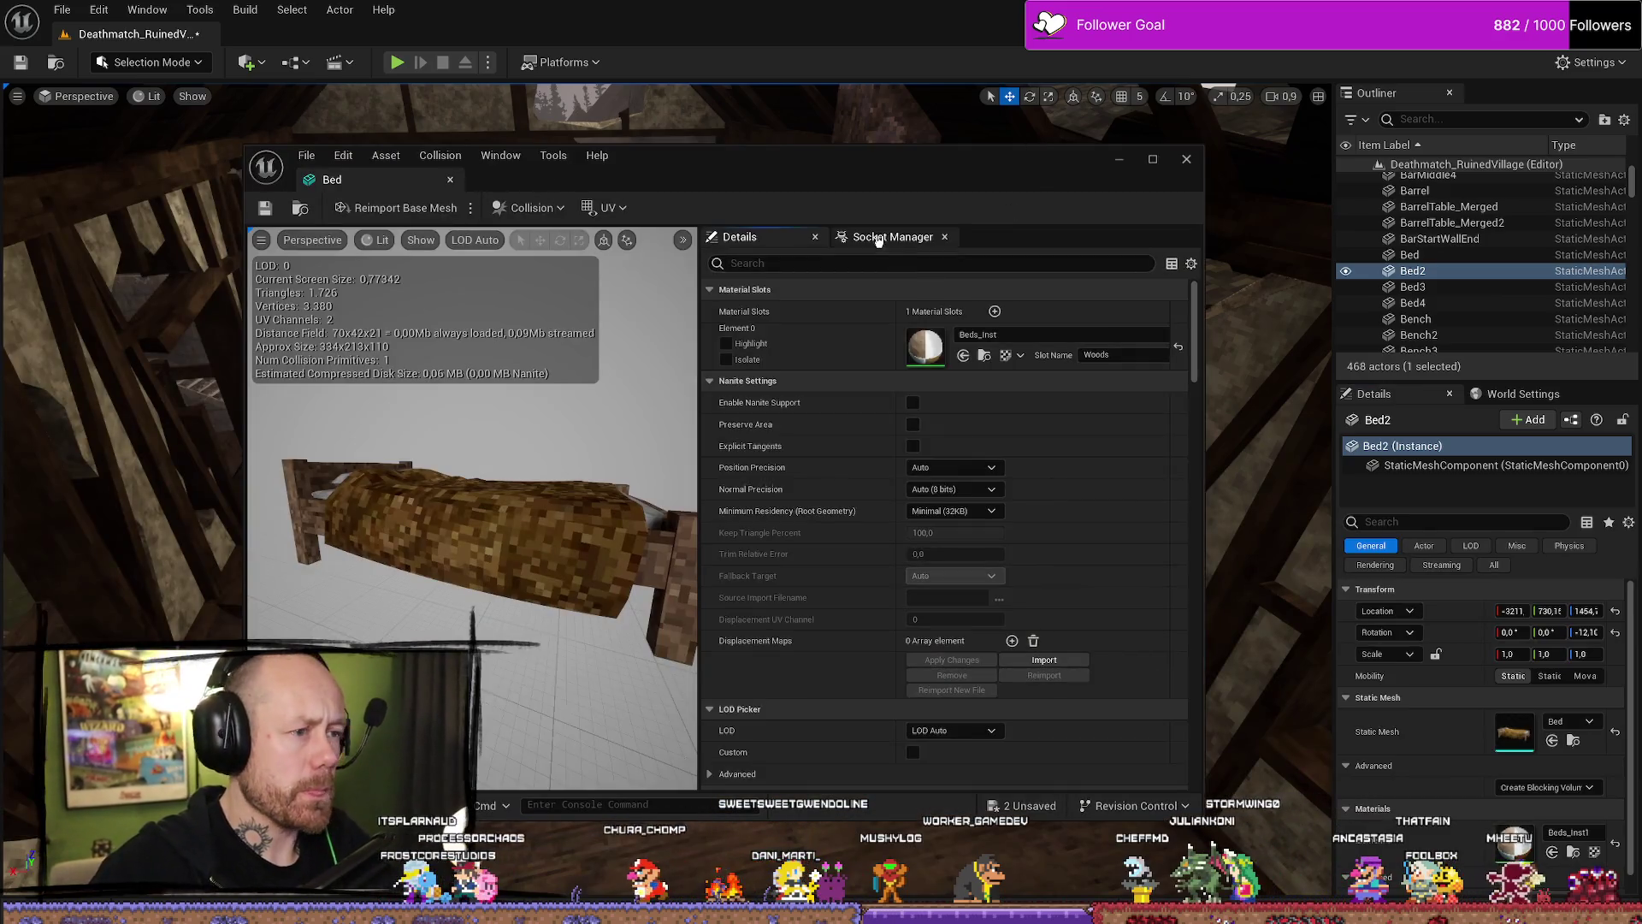
Set the Bed mesh's Collision Complexity to Use Complex Collision As Simple and close the editor.
click(879, 240)
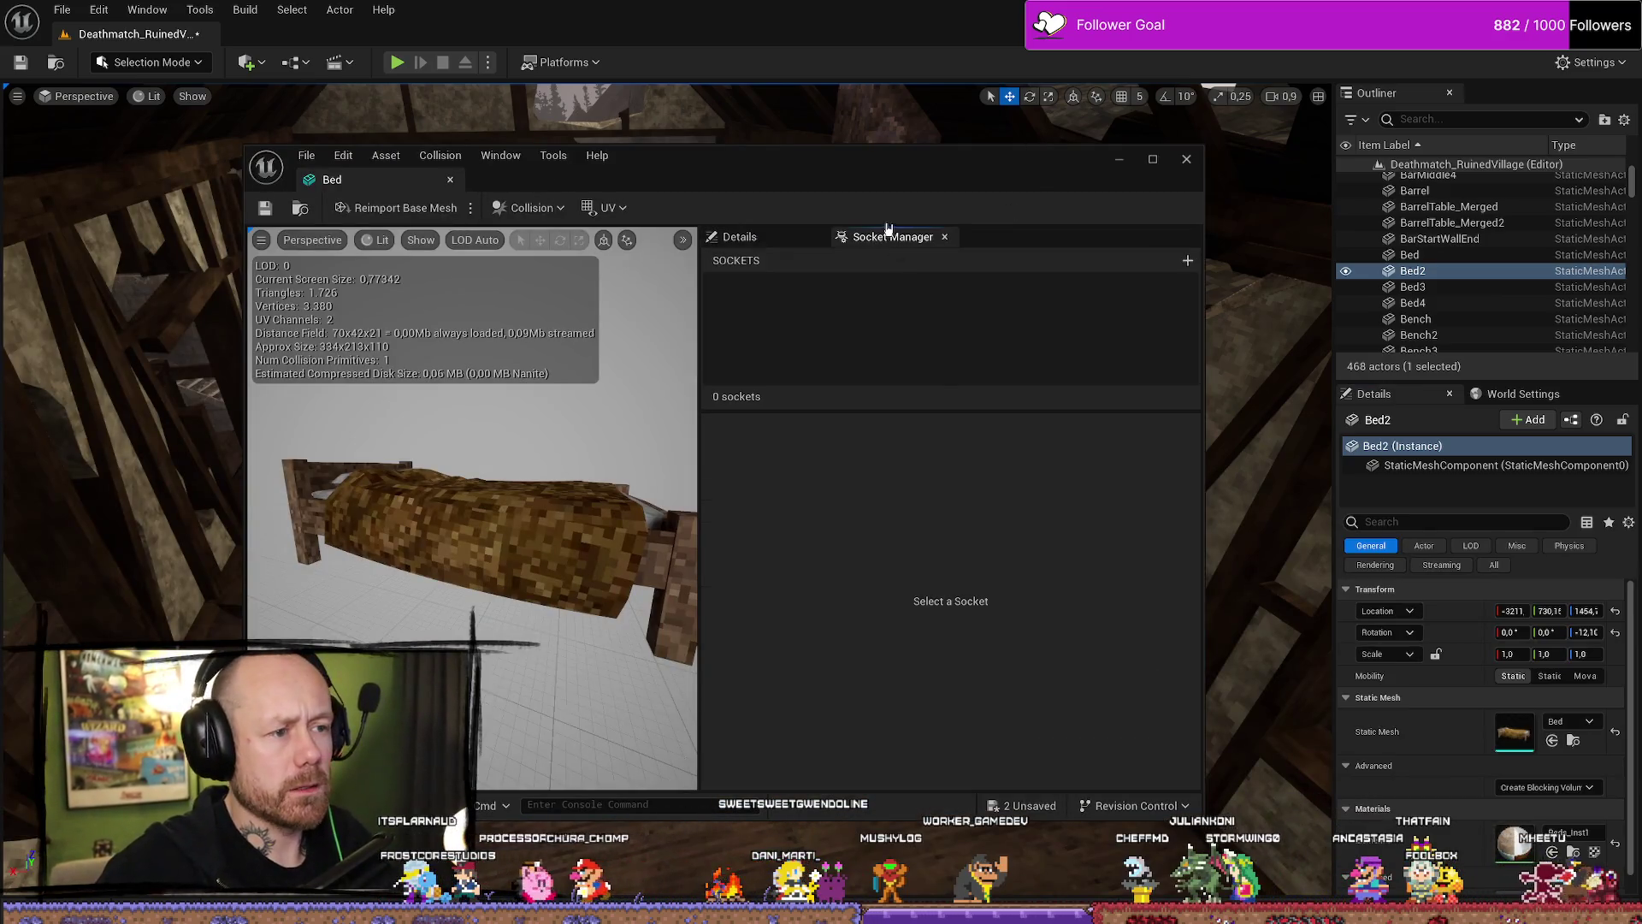
click(740, 237)
click(844, 262)
text(coll)
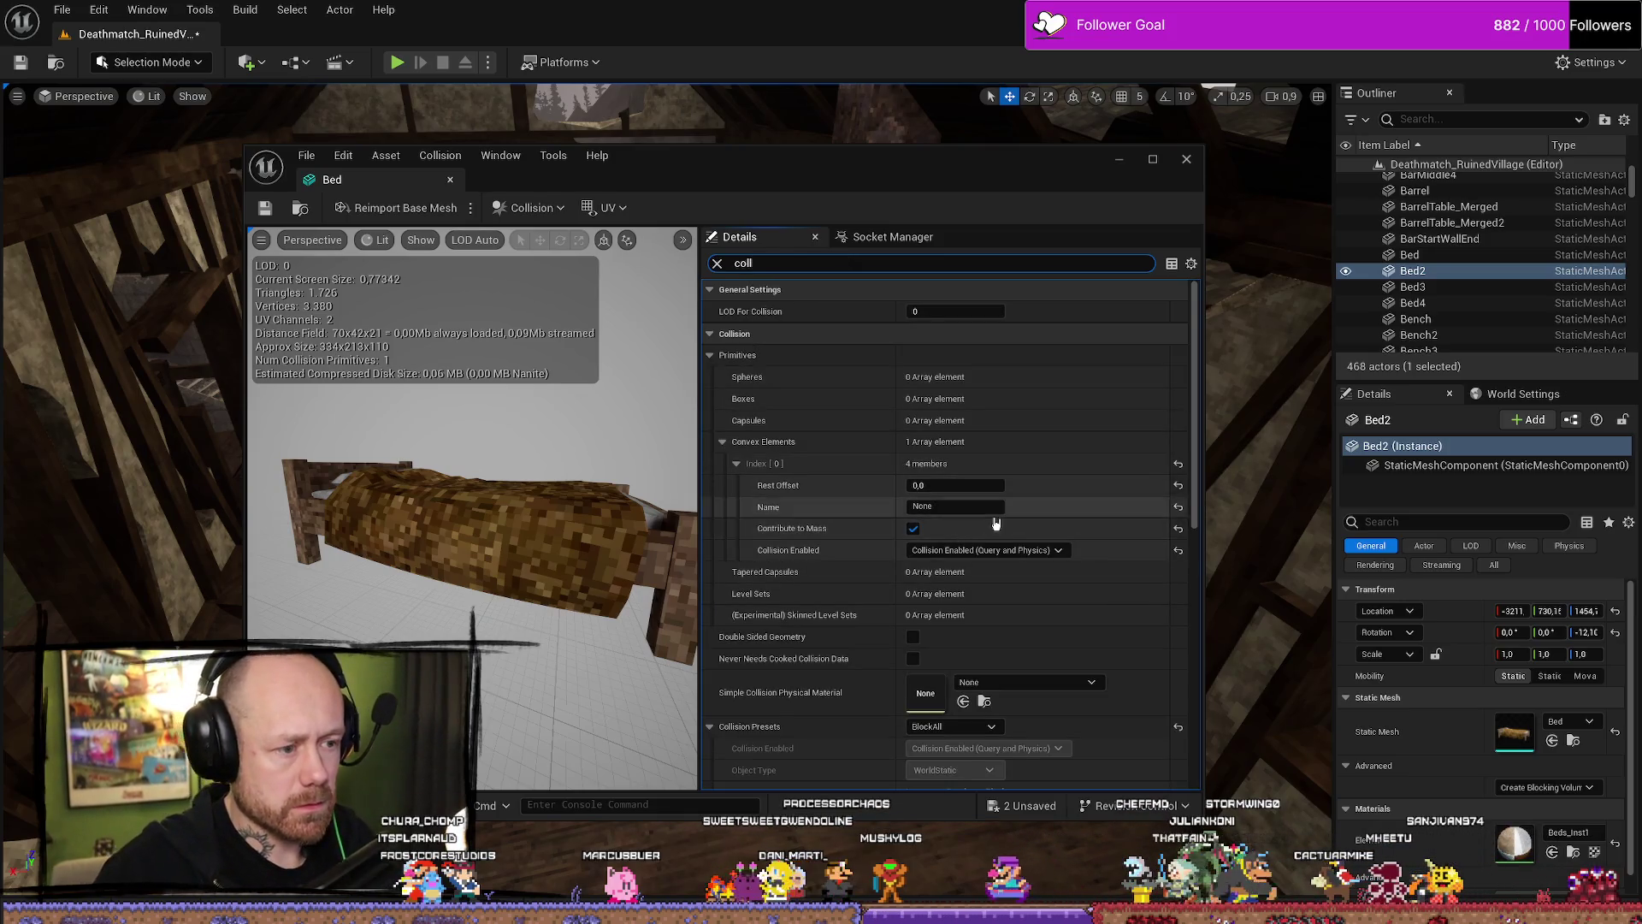
scroll(993, 547, down, 5)
scroll(921, 631, down, 3)
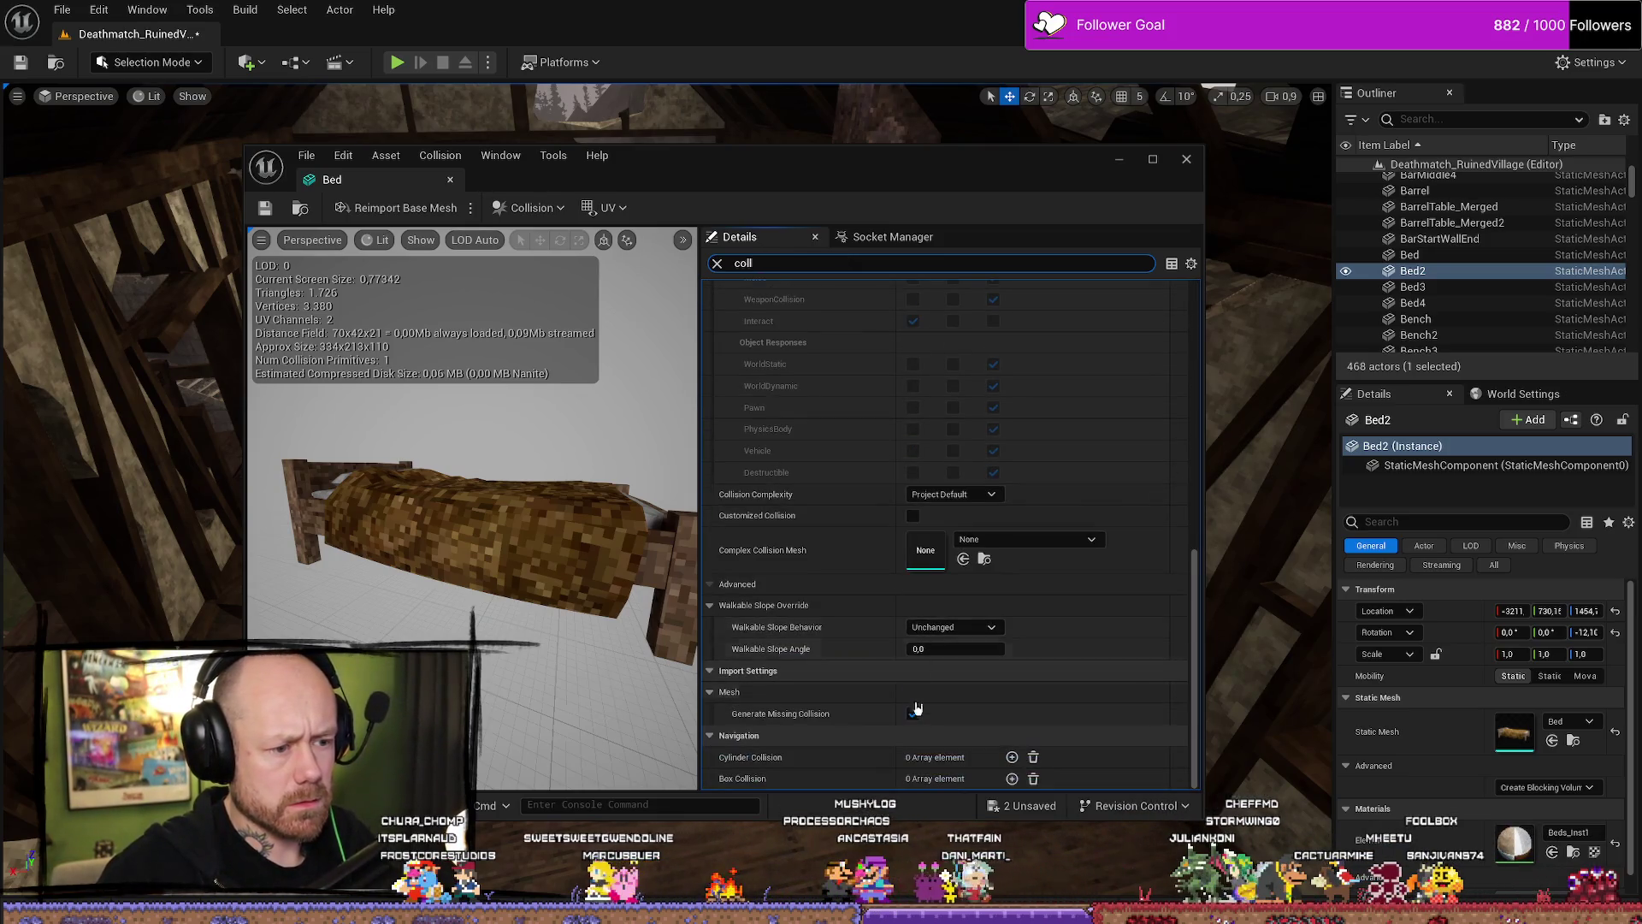
click(950, 495)
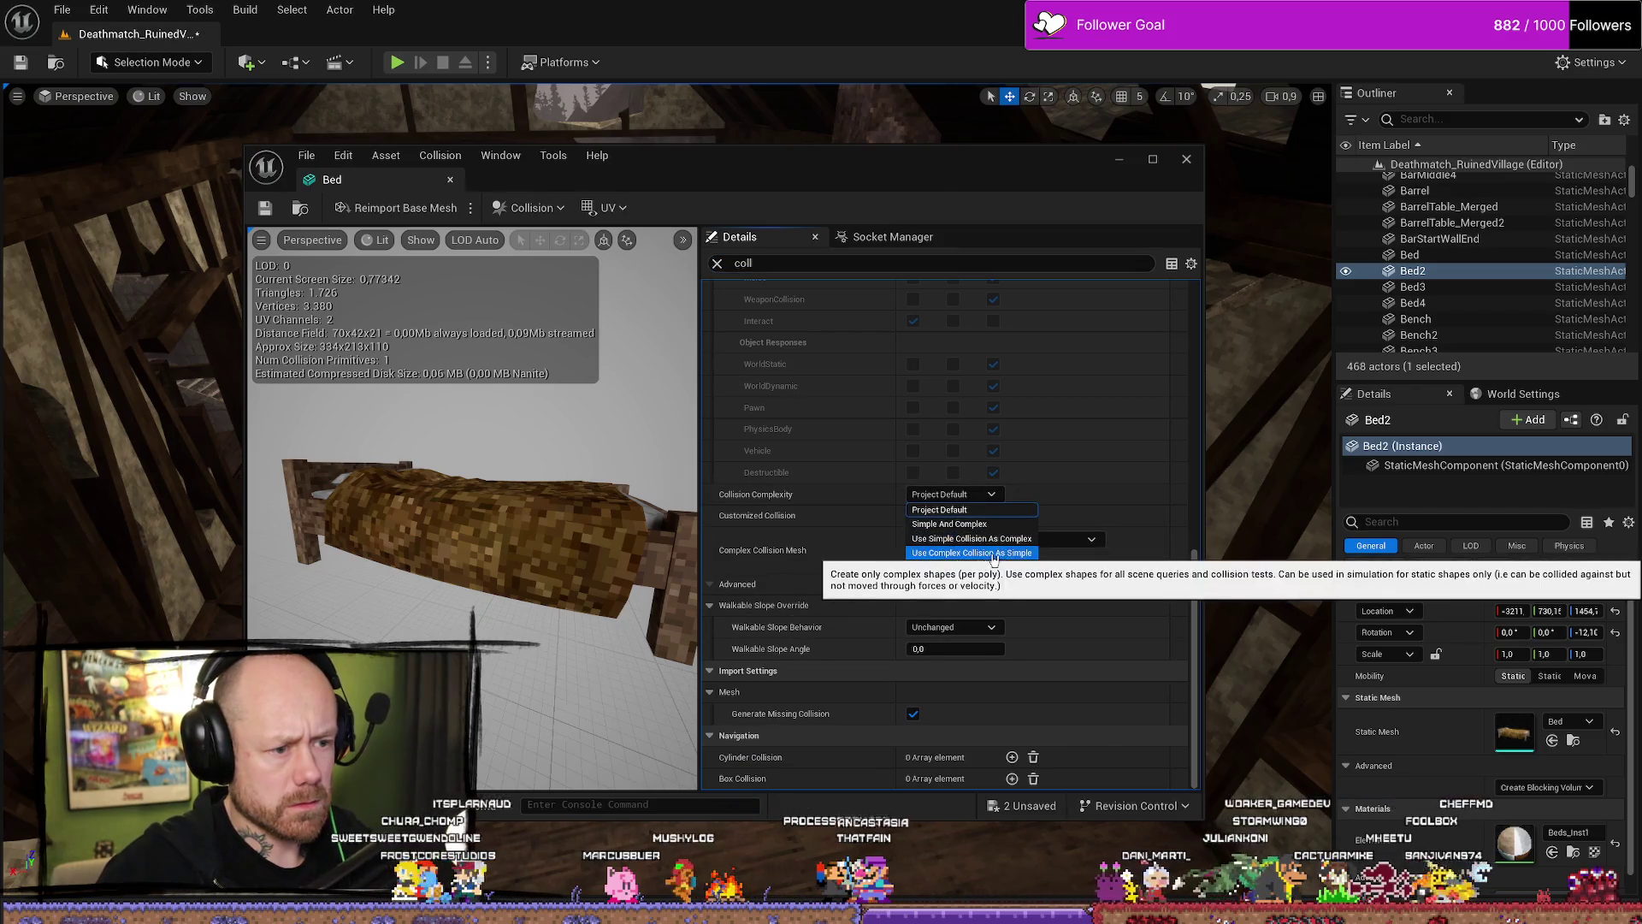
click(949, 553)
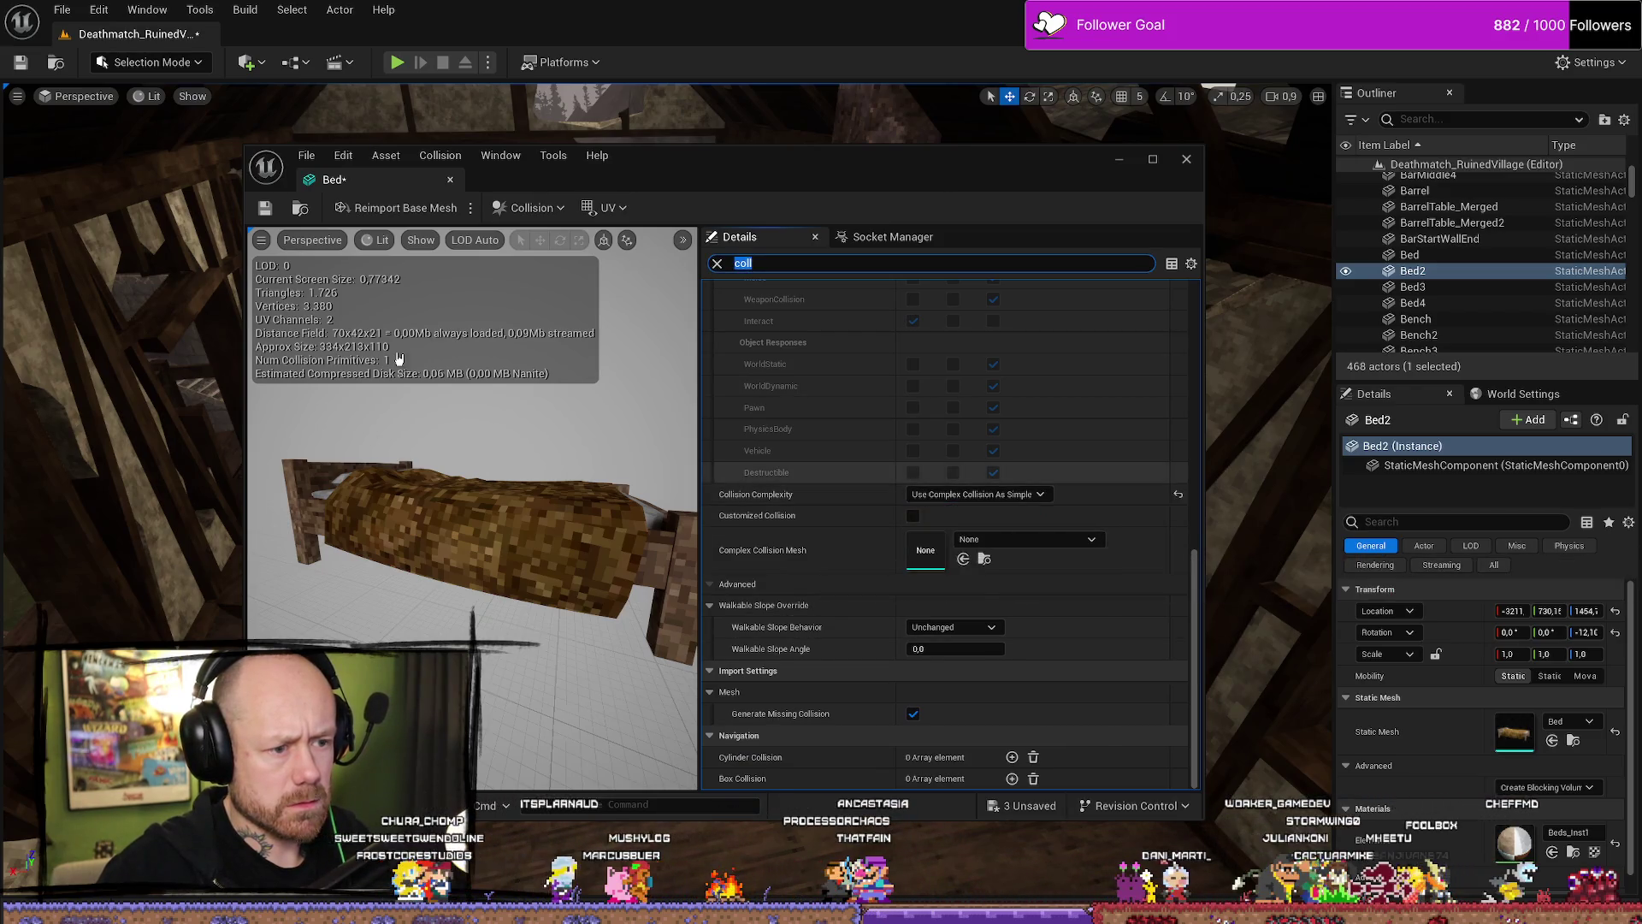
click(1188, 160)
key(ctrl+space)
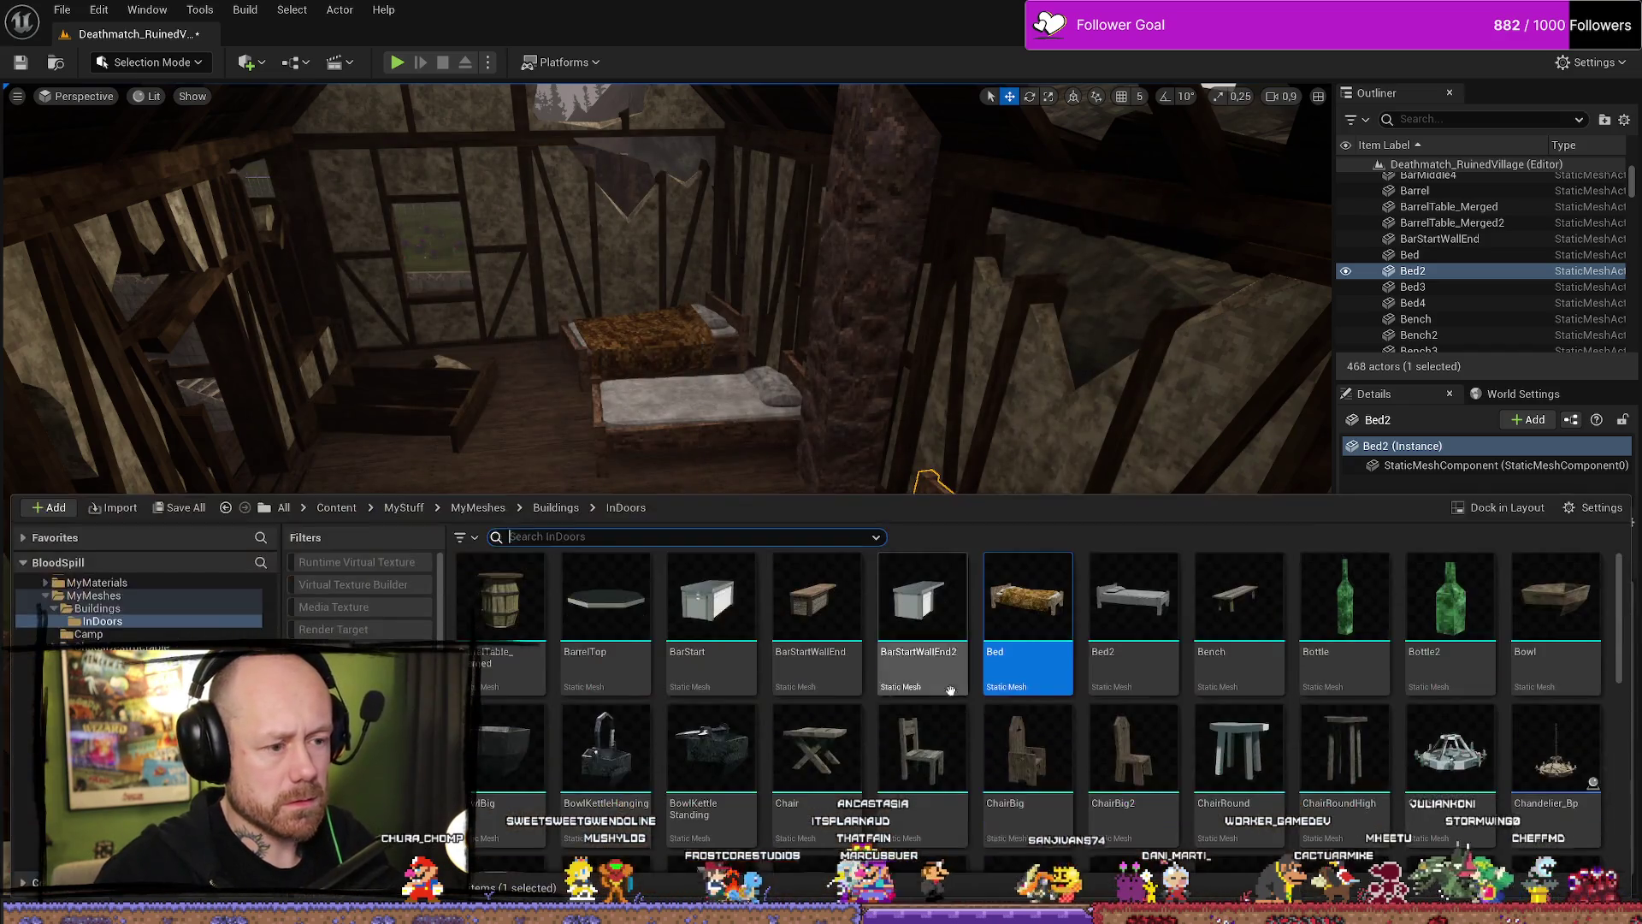
Open Bed2 and set its Collision Complexity to Use Complex Collision As Simple.
double_click(1131, 605)
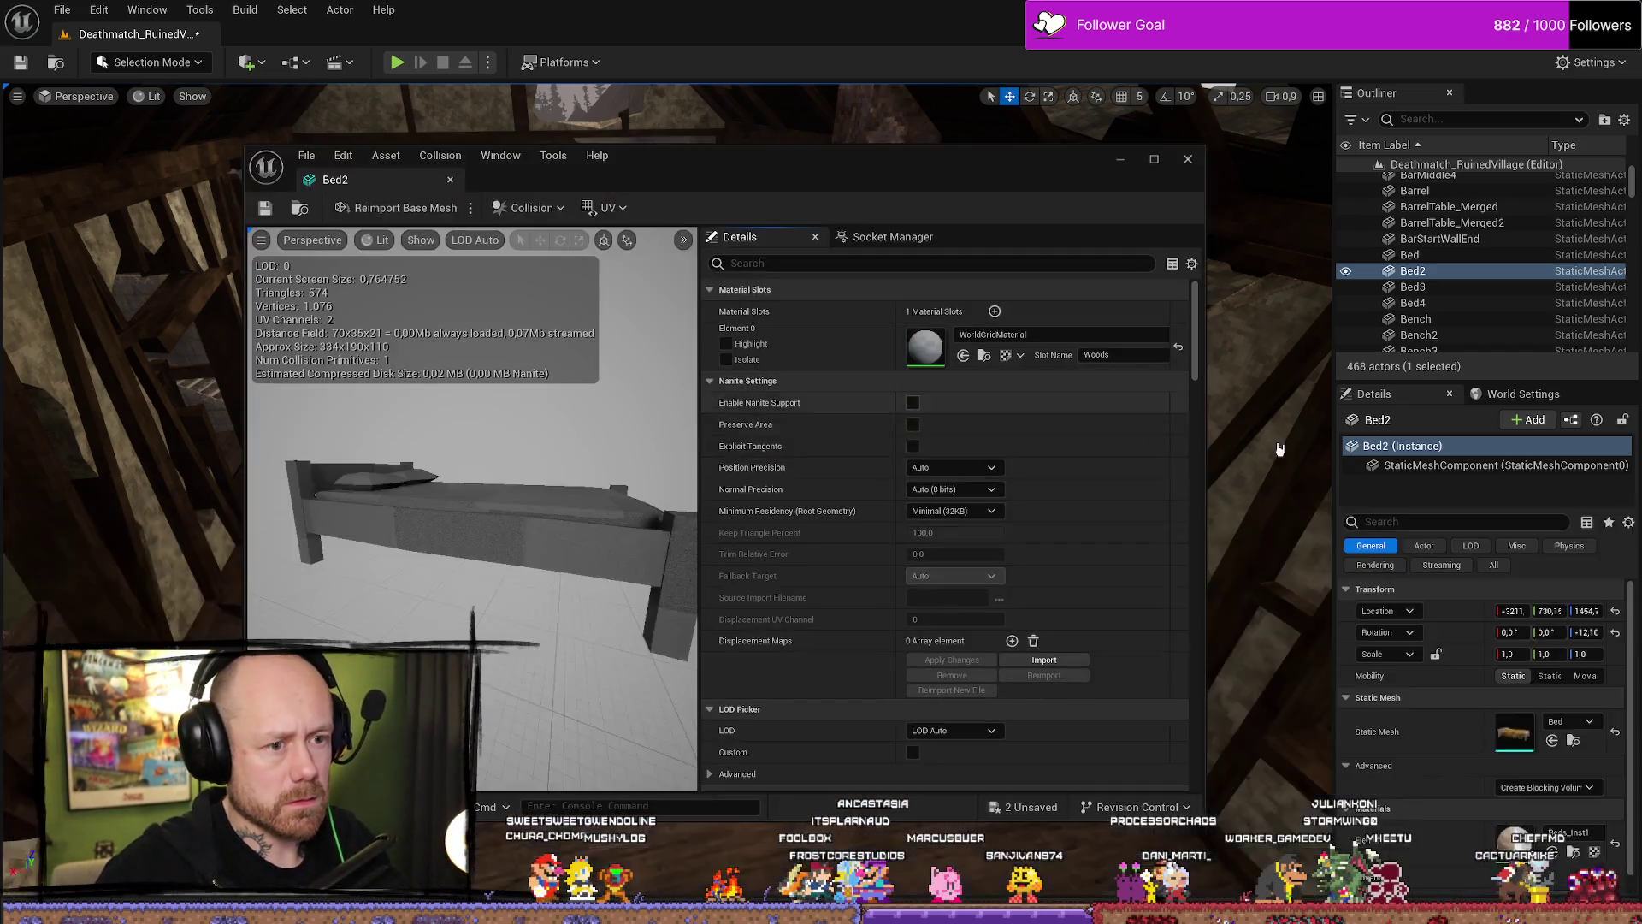
click(952, 264)
text(co)
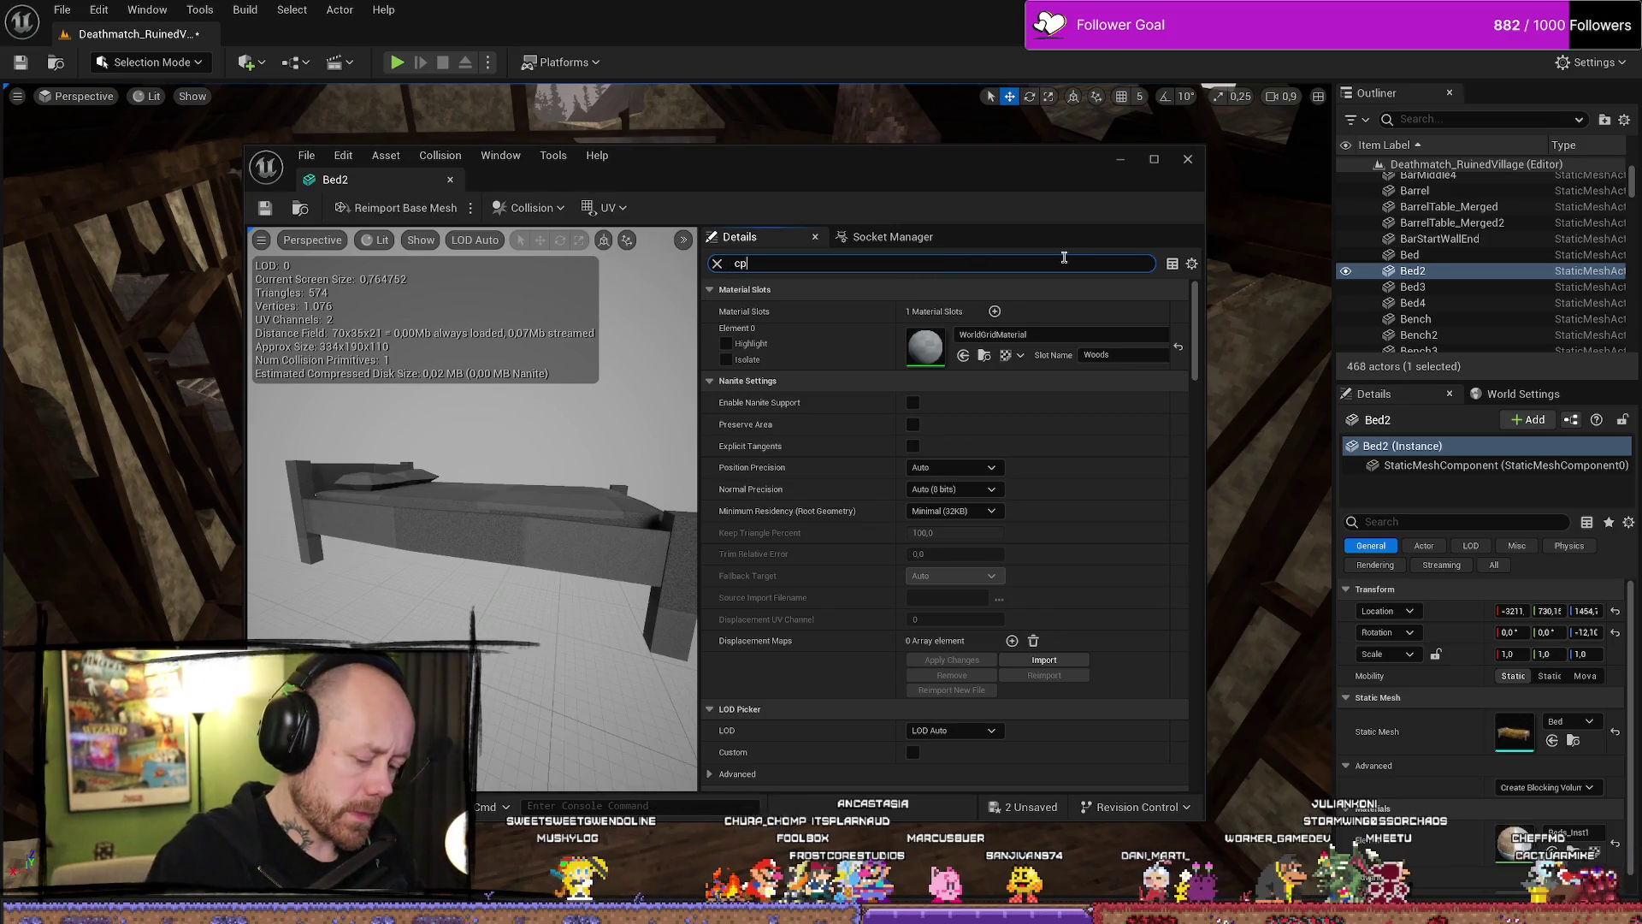
text(lli)
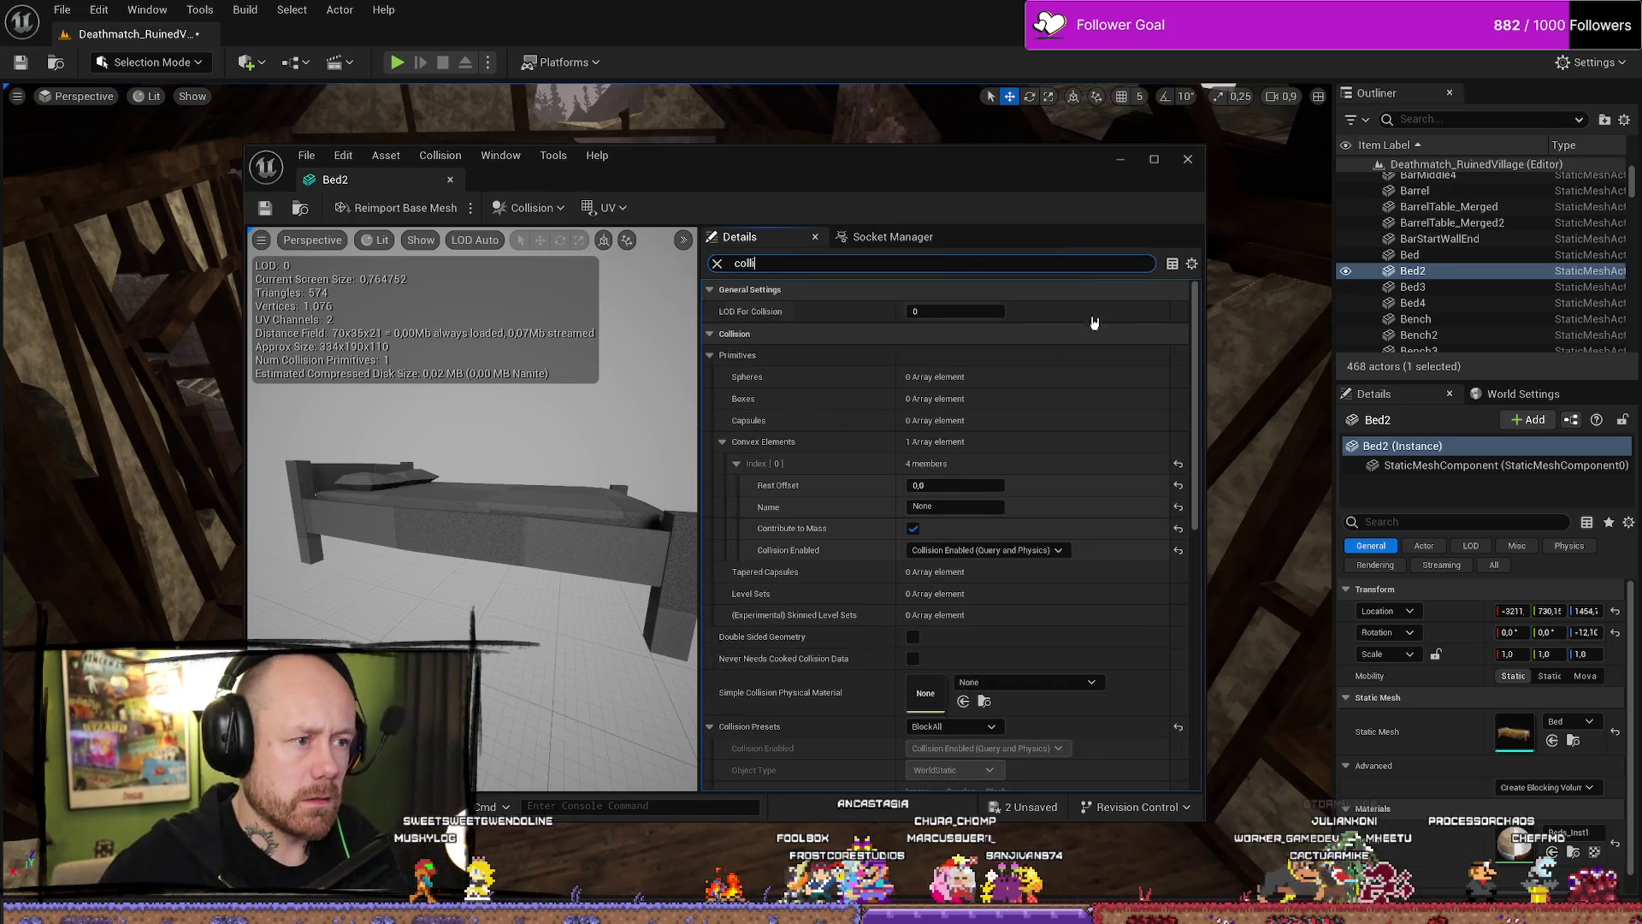
scroll(971, 604, down, 10)
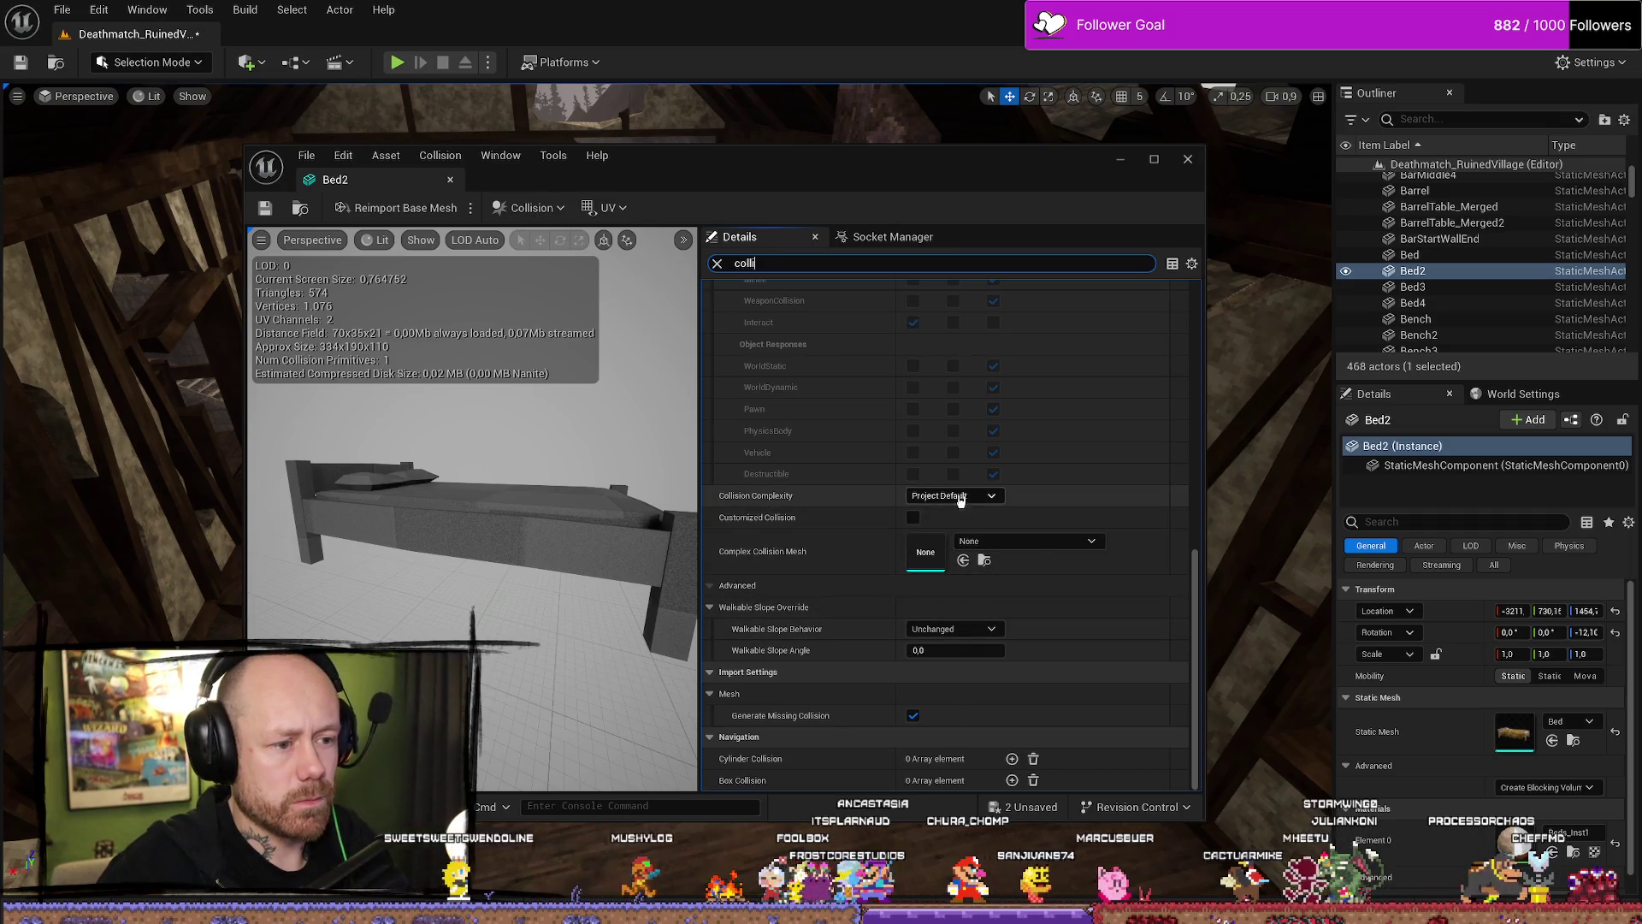
click(949, 495)
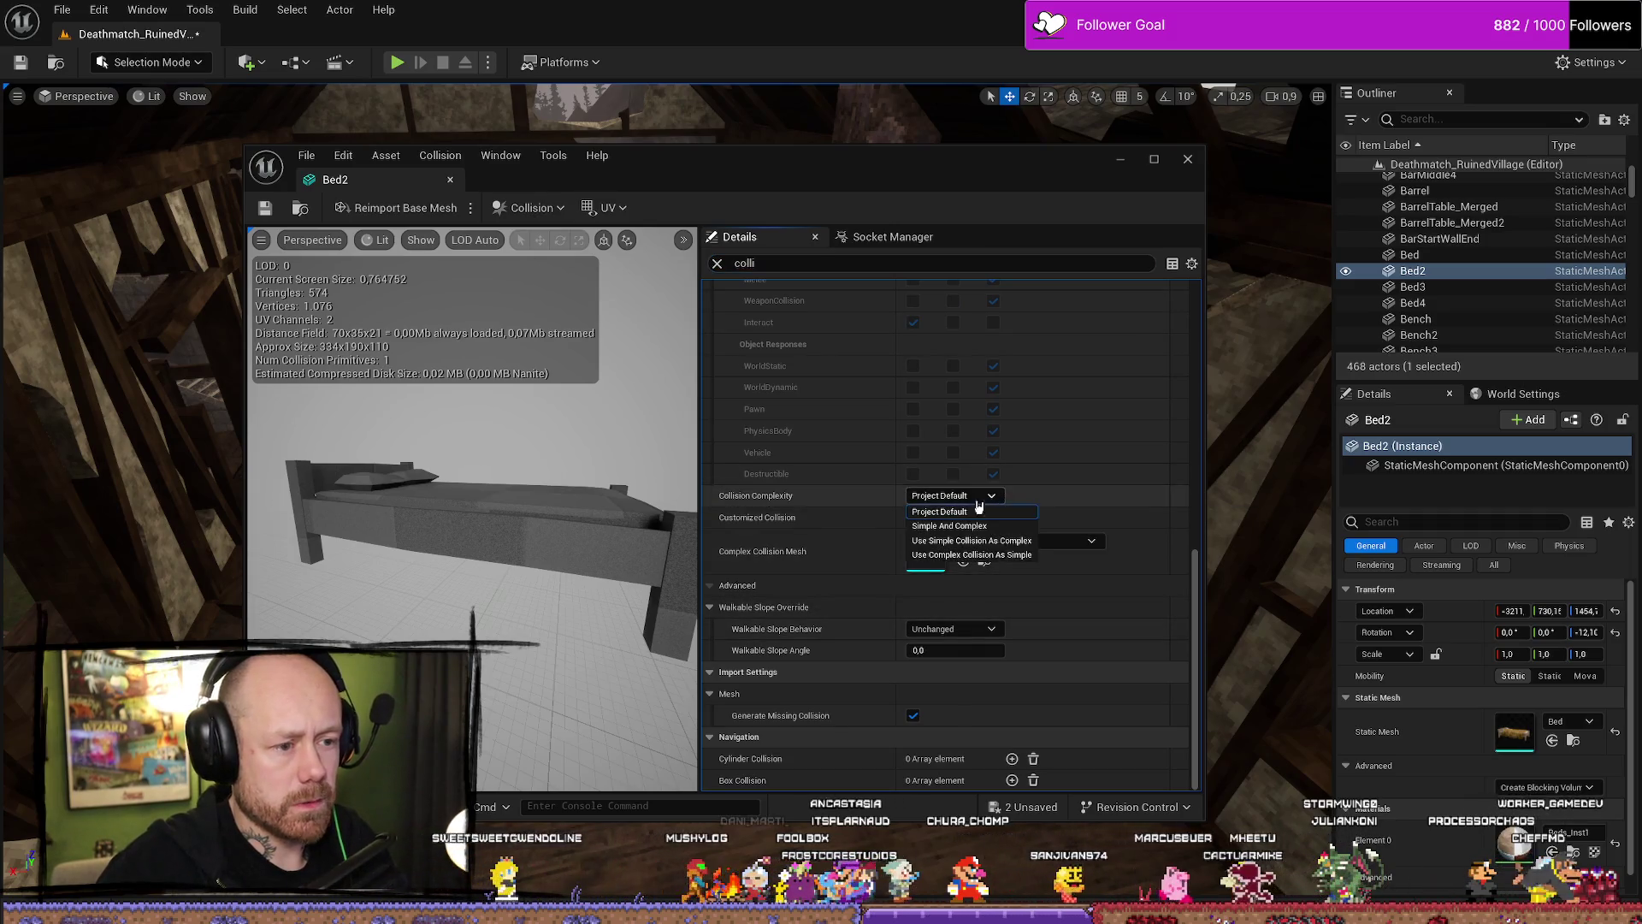
click(975, 555)
Save the Bed2 mesh and start a playtest.
click(315, 162)
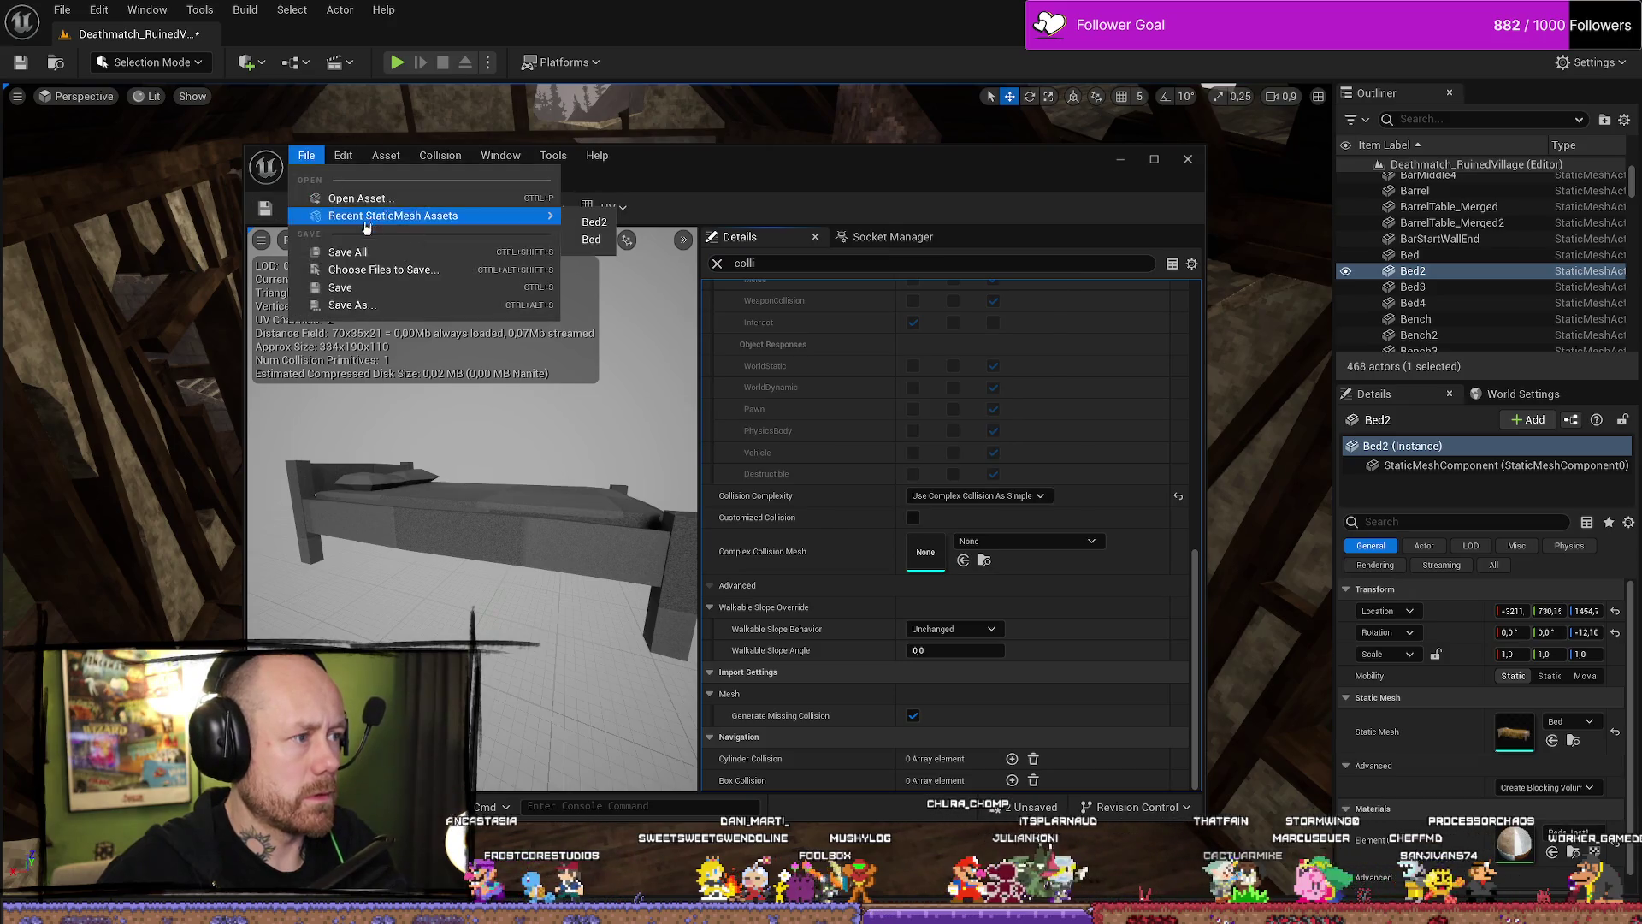
click(351, 250)
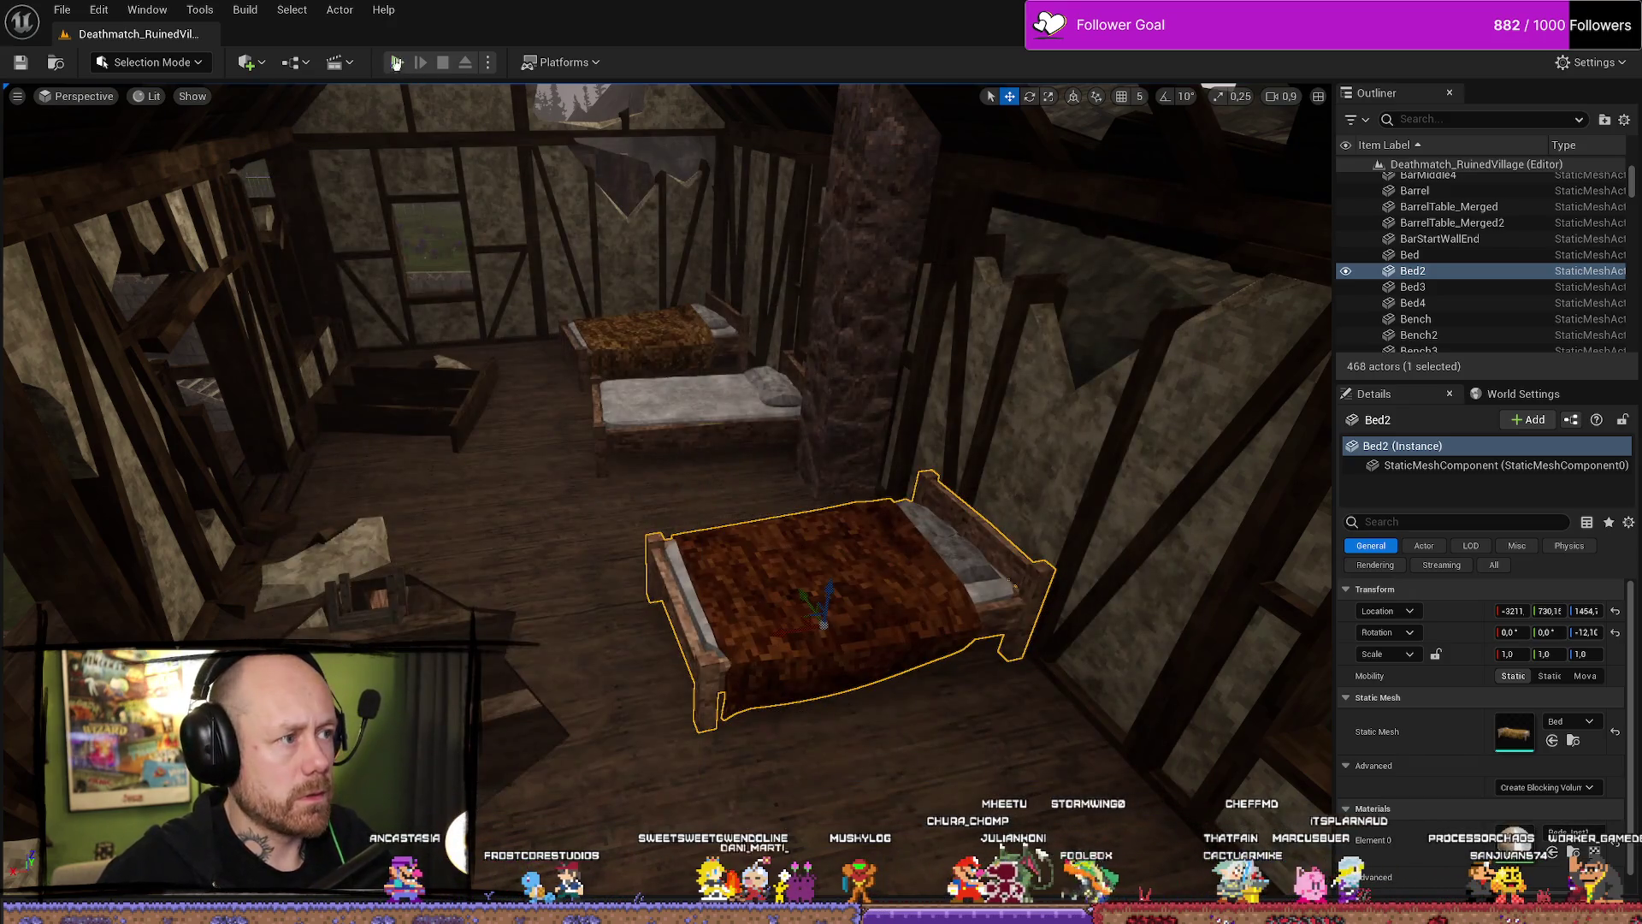
click(396, 62)
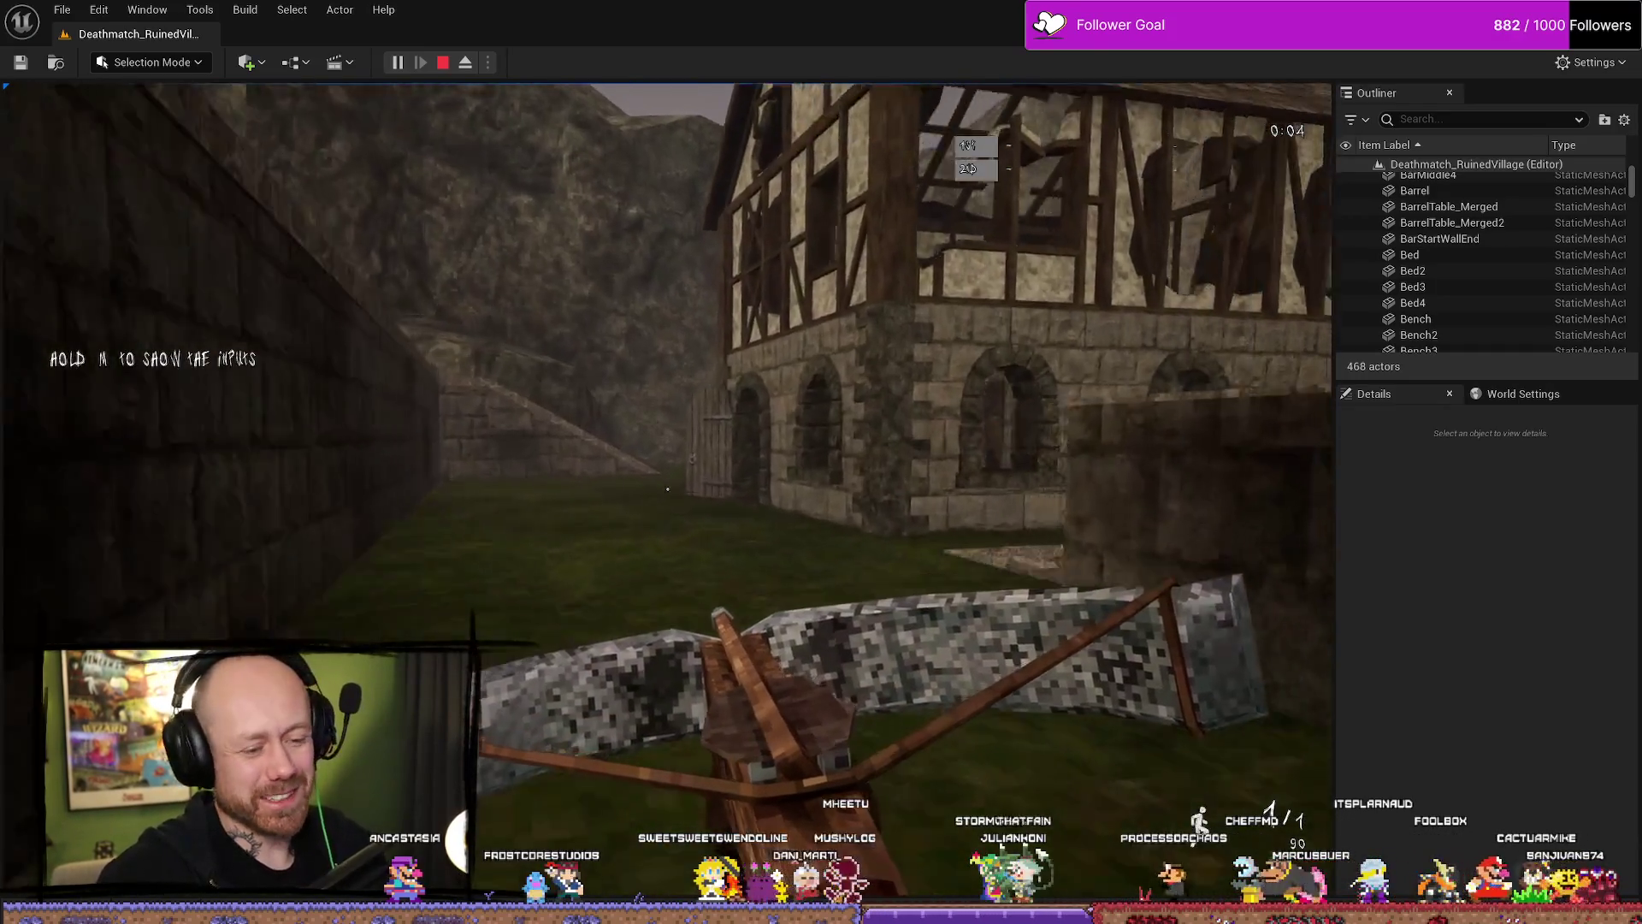
key(w)
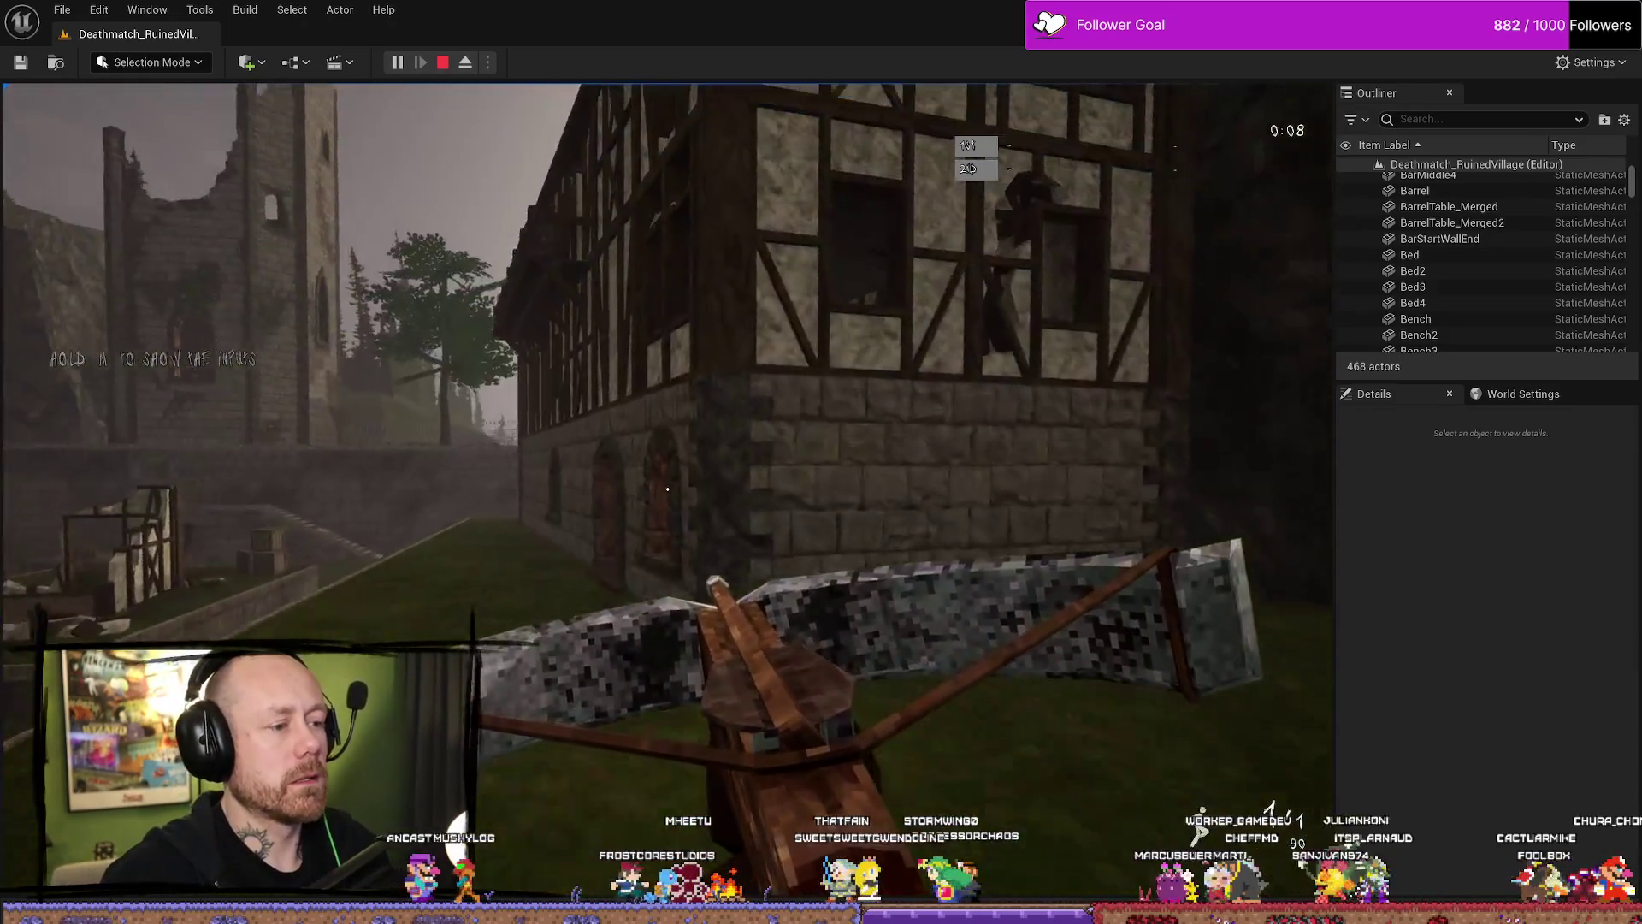
key(w)
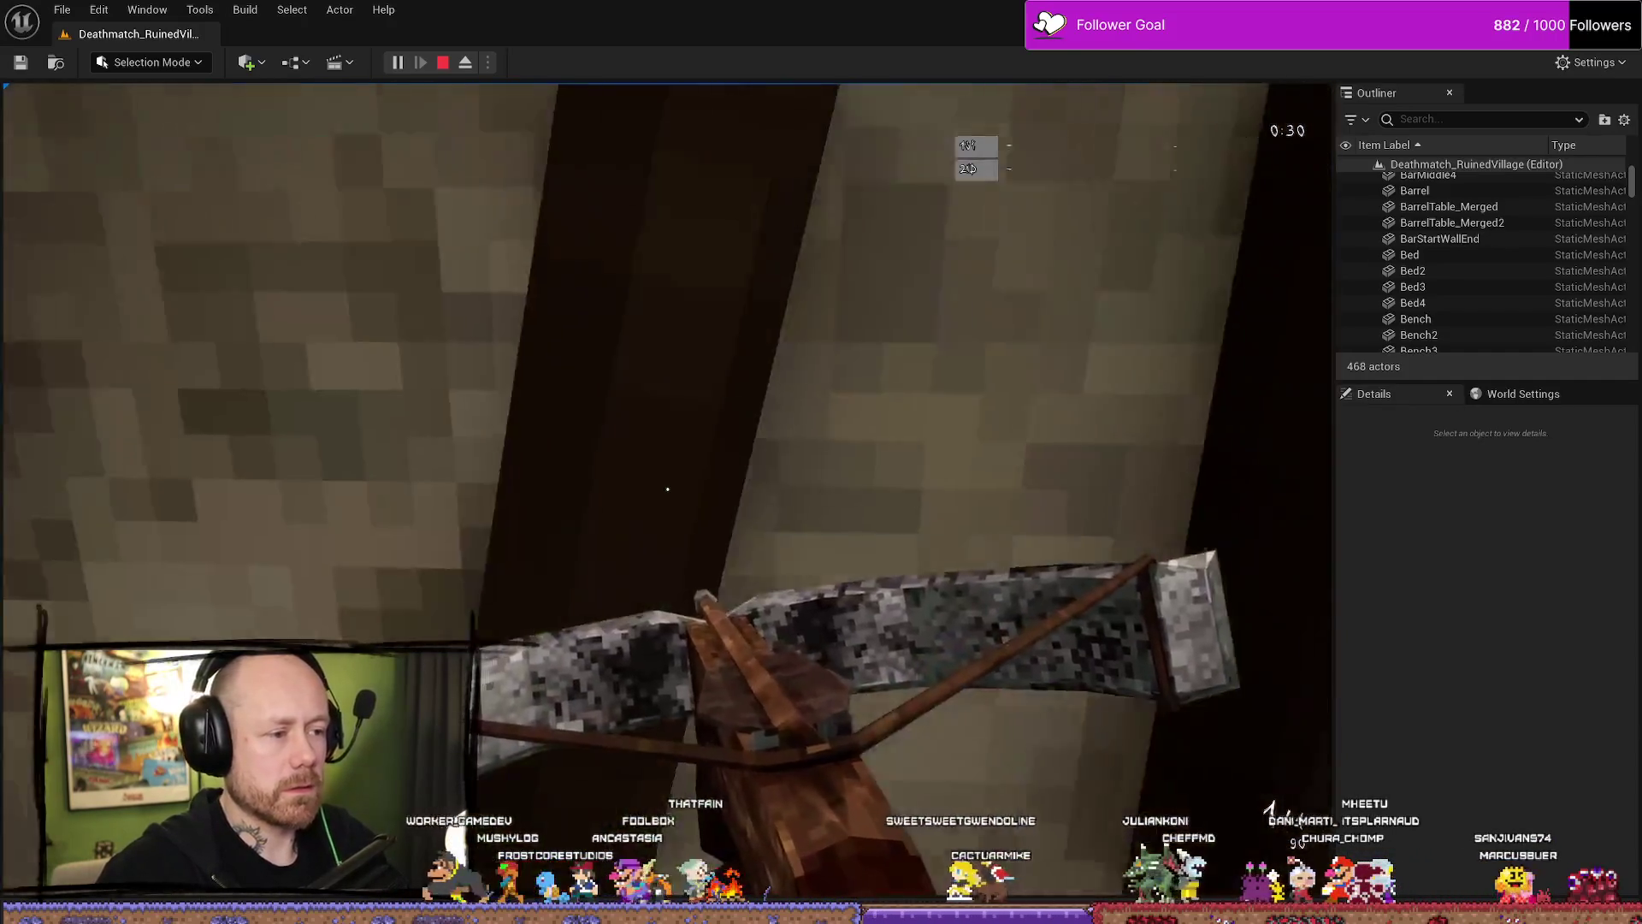
key(1)
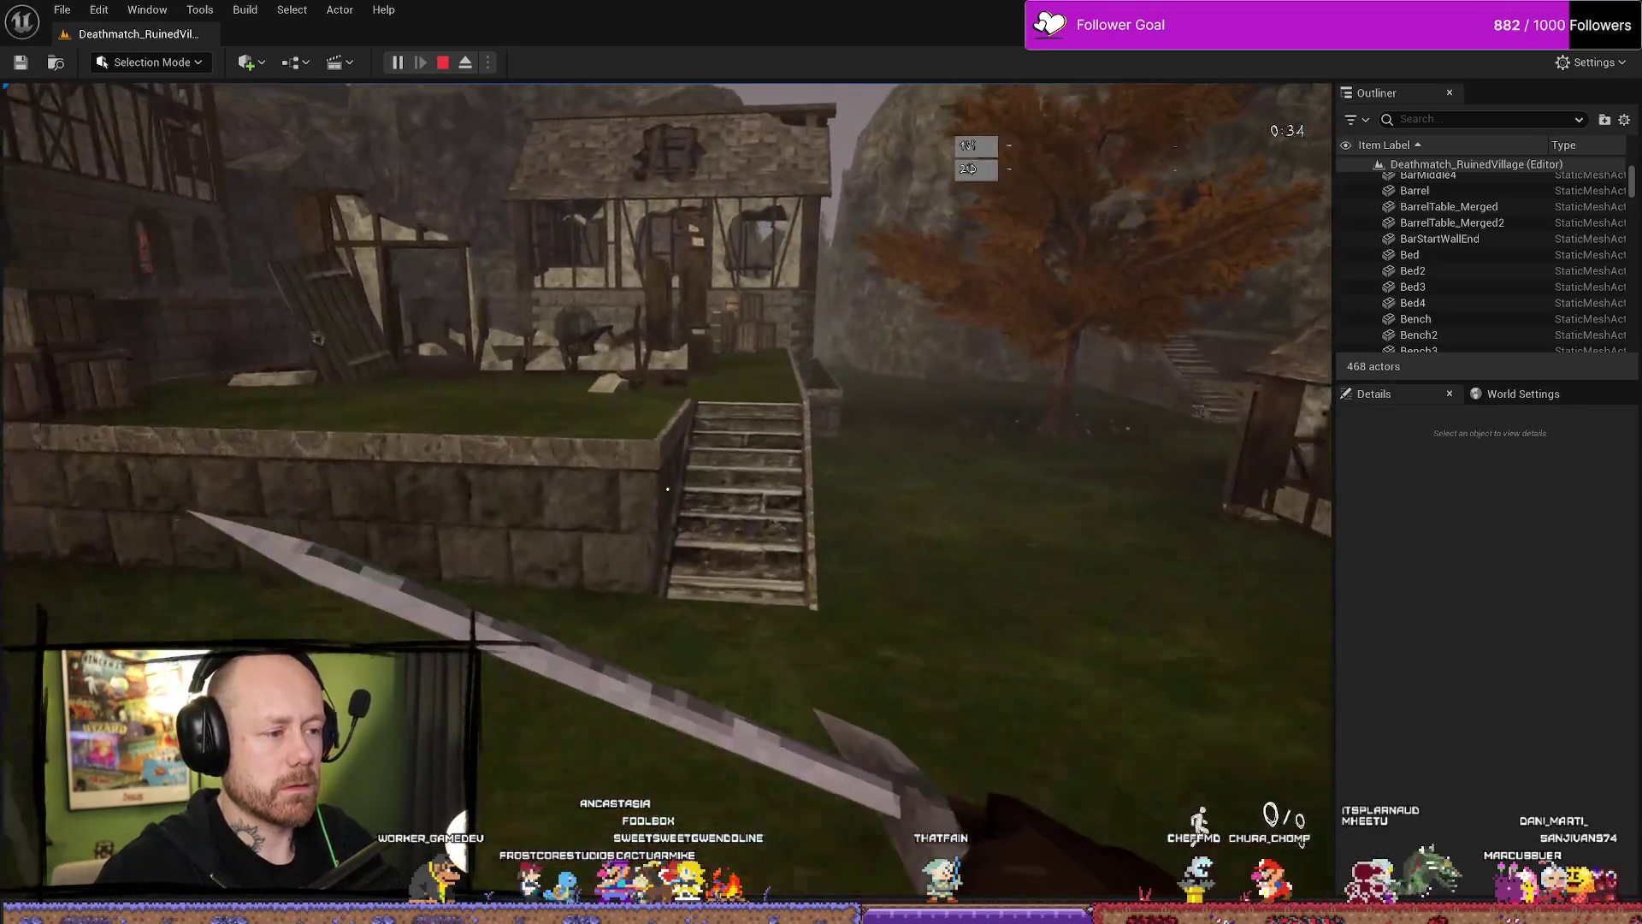
key(w)
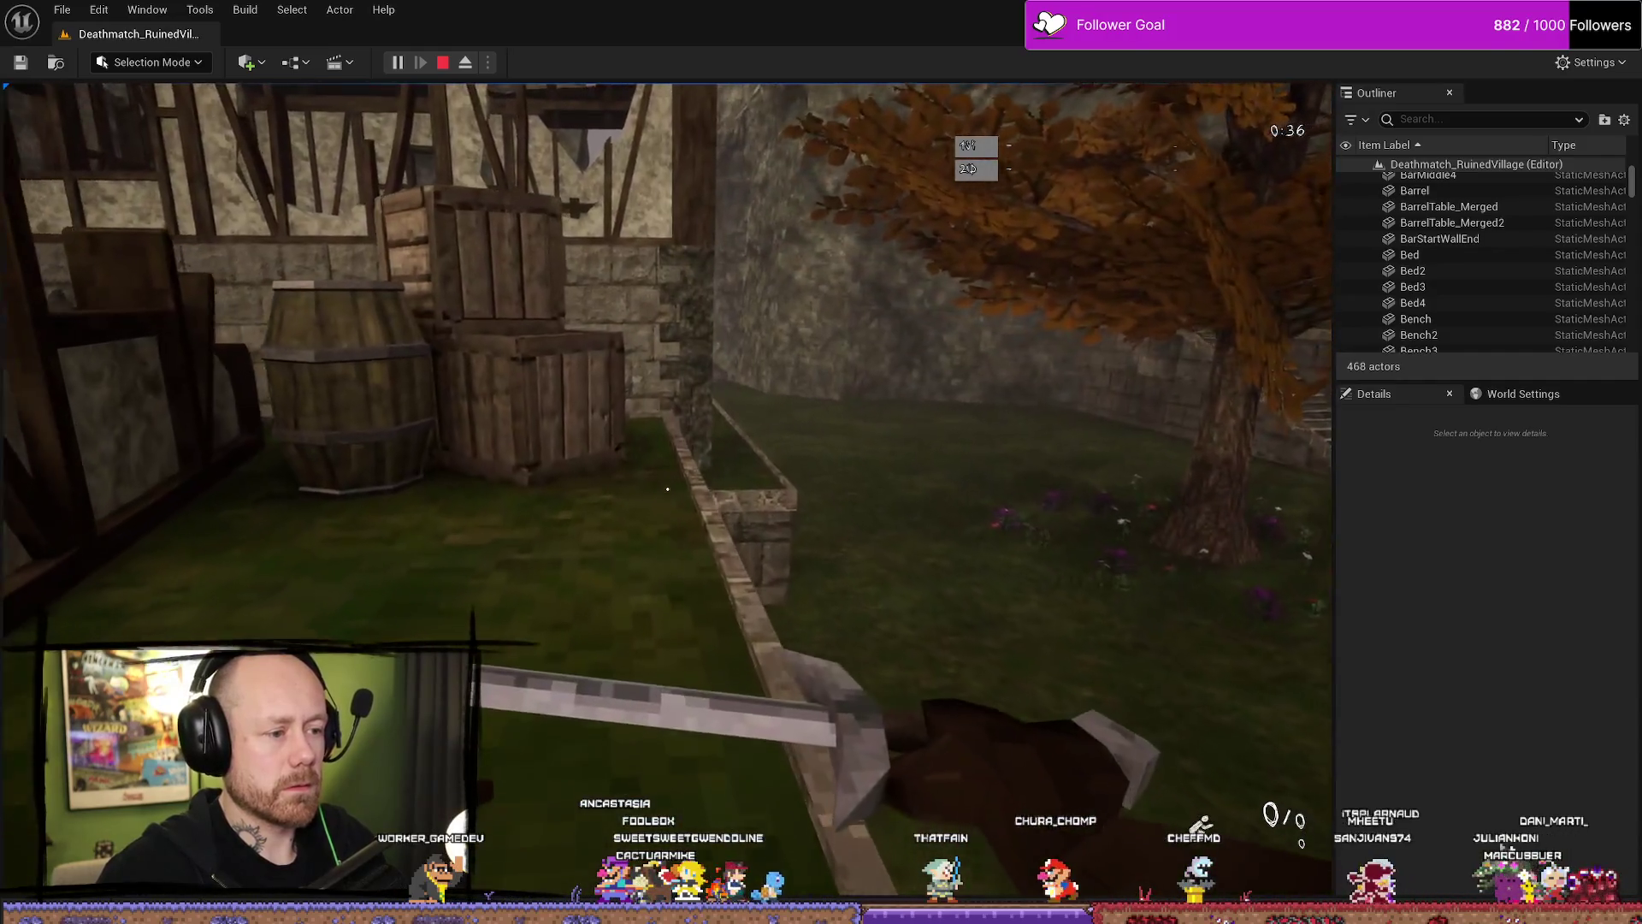
click(667, 488)
key(w)
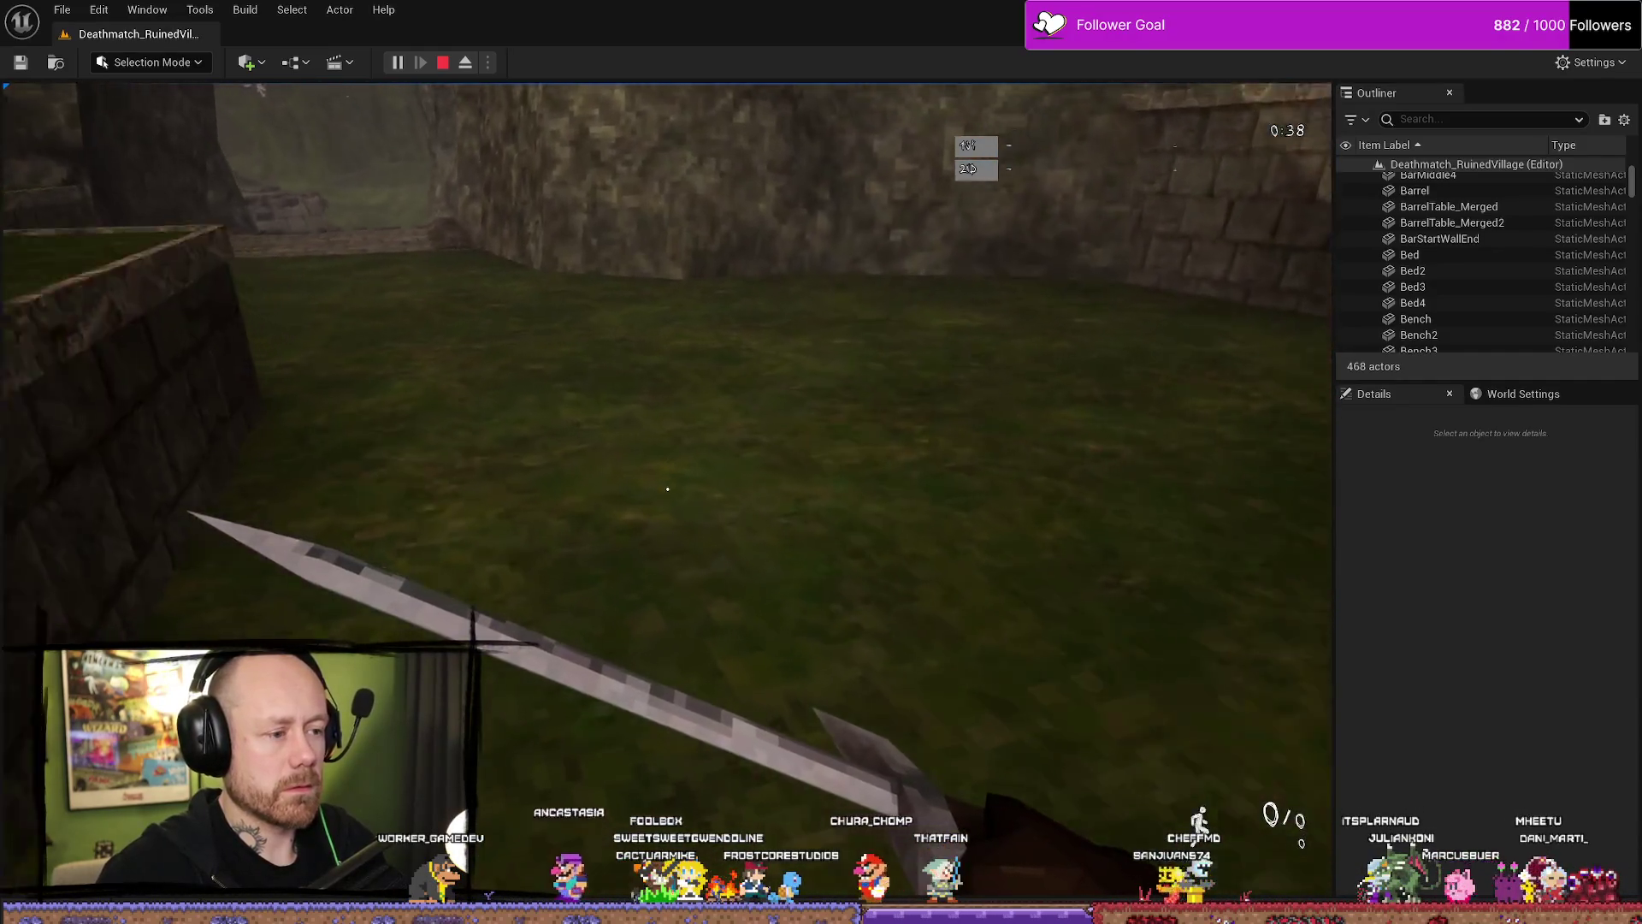
click(667, 488)
click(667, 488)
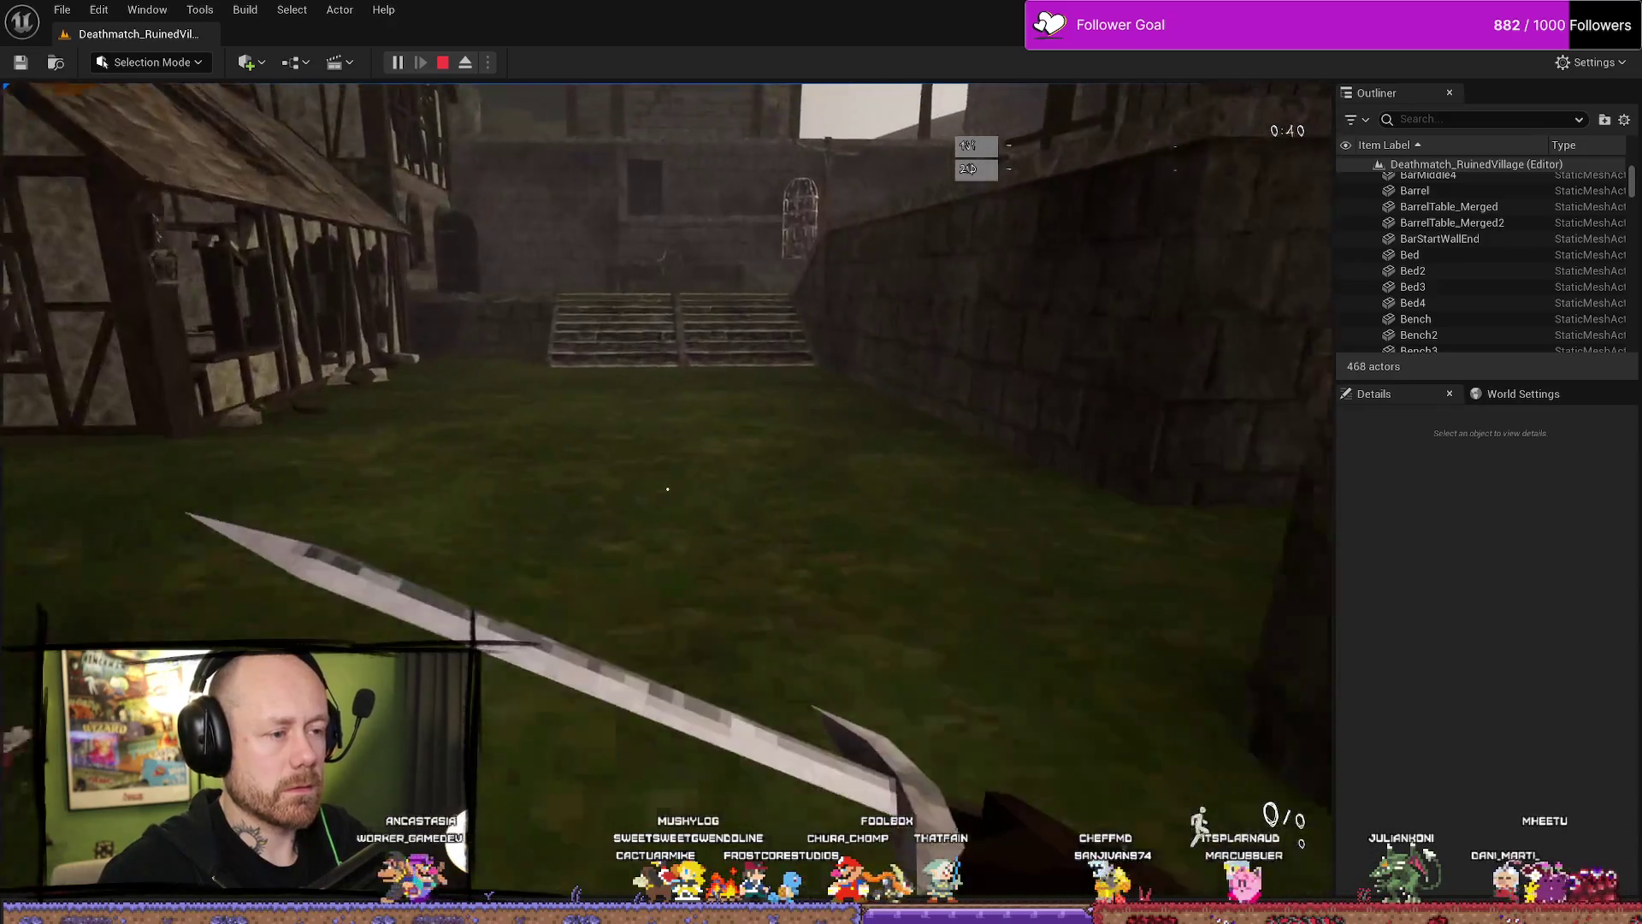
key(w)
click(668, 488)
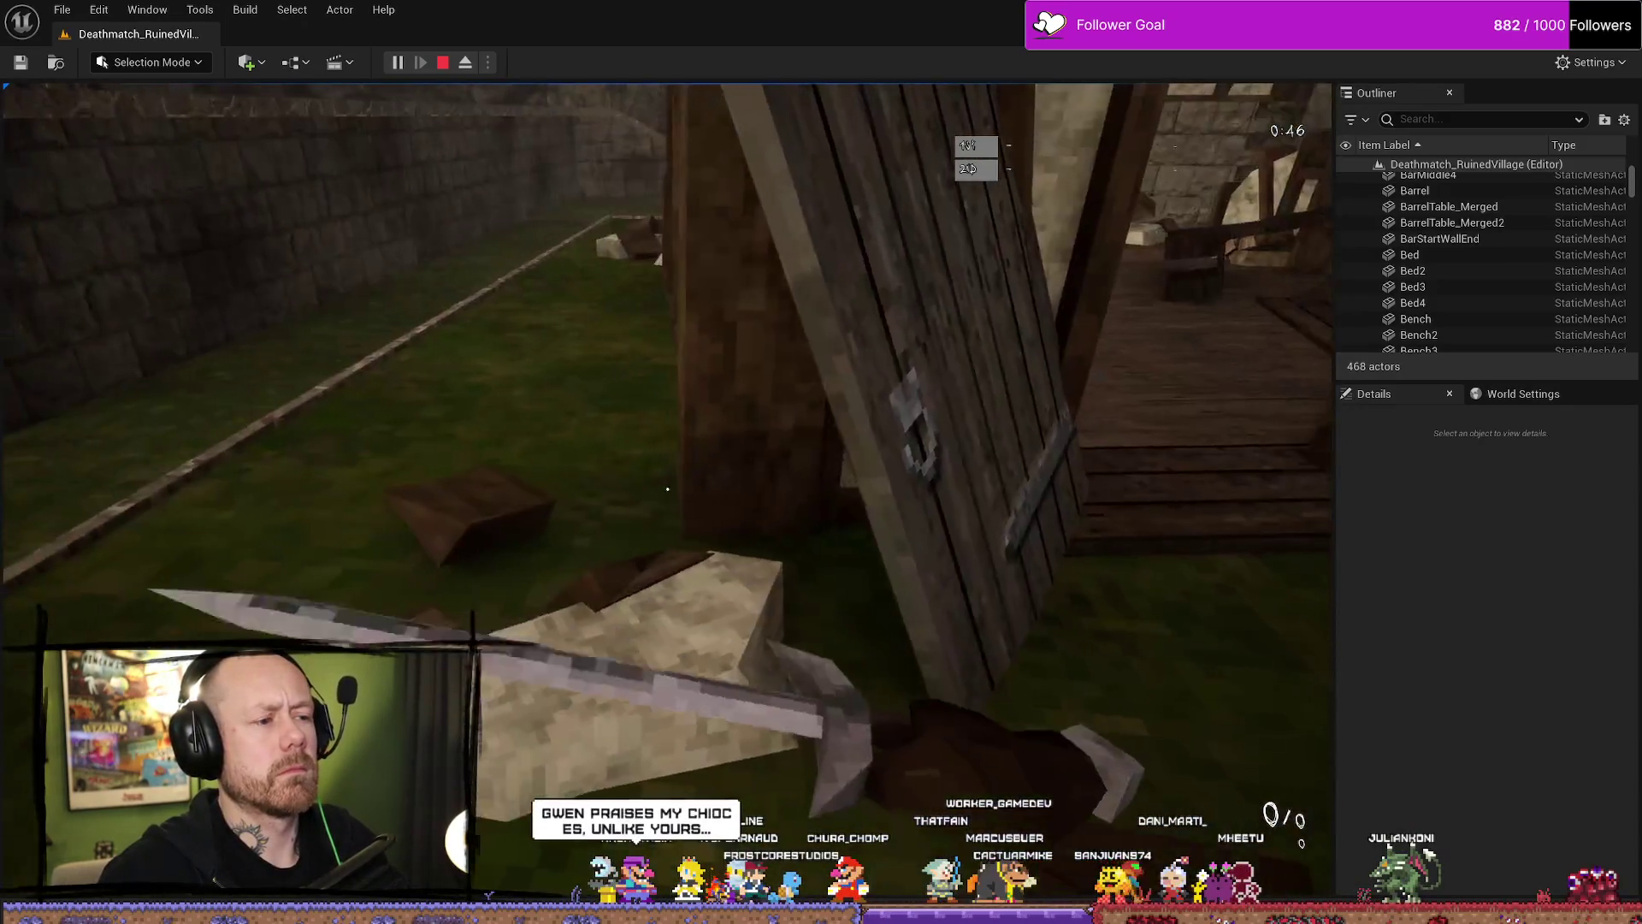
key(Escape)
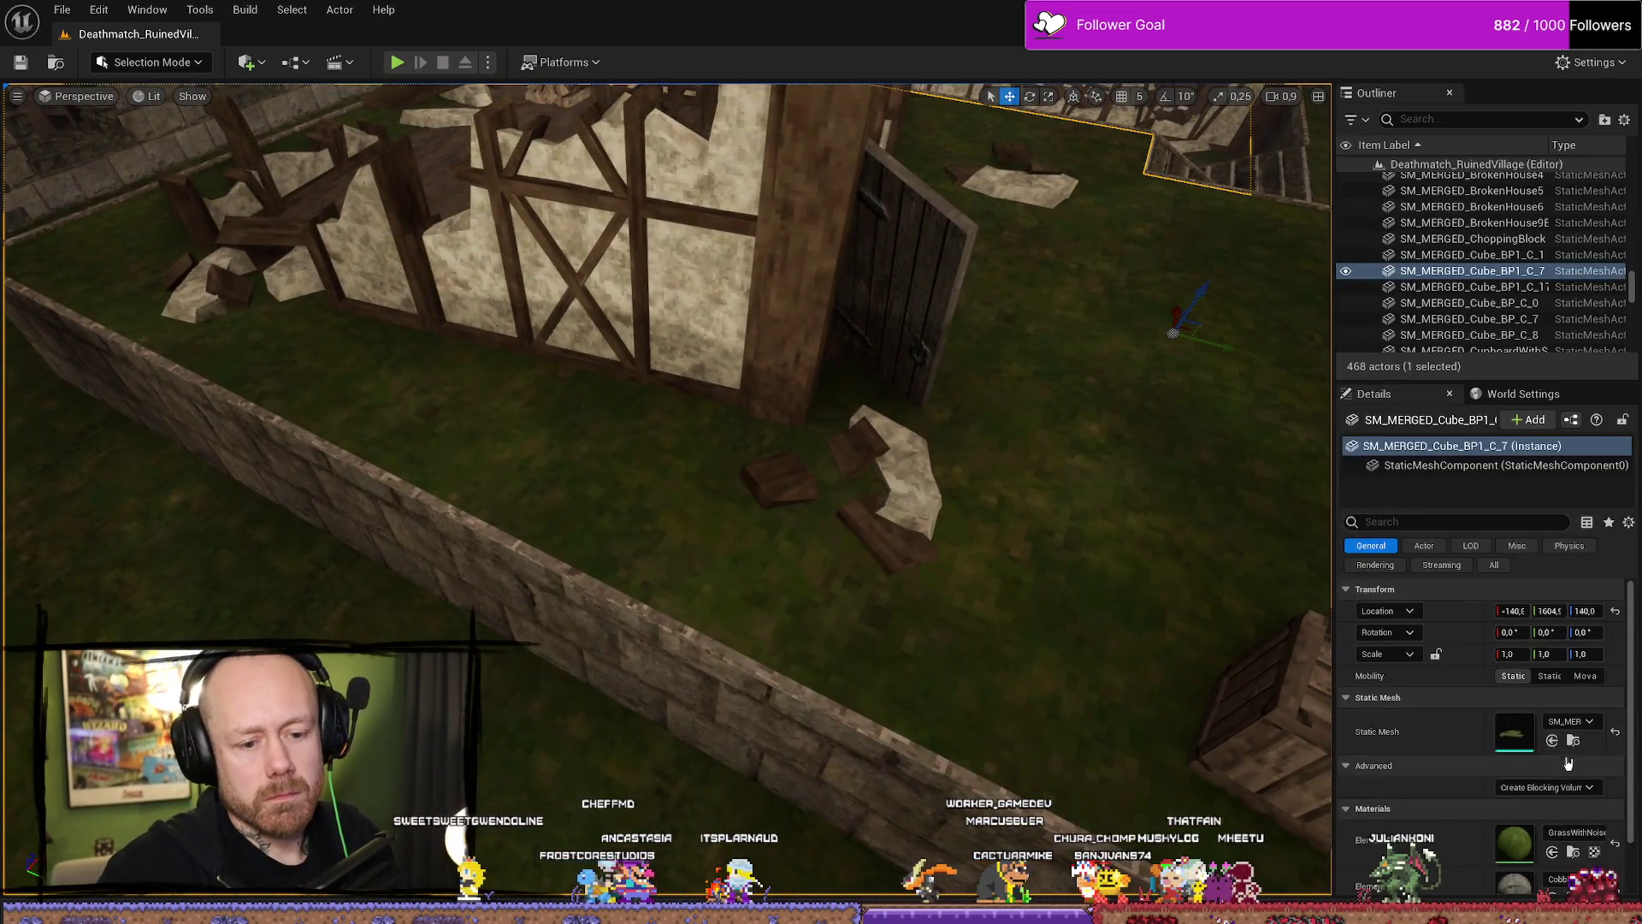
Give the merged grass mesh PM_Grass as its Simple Collision Physical Material and close it.
click(1573, 740)
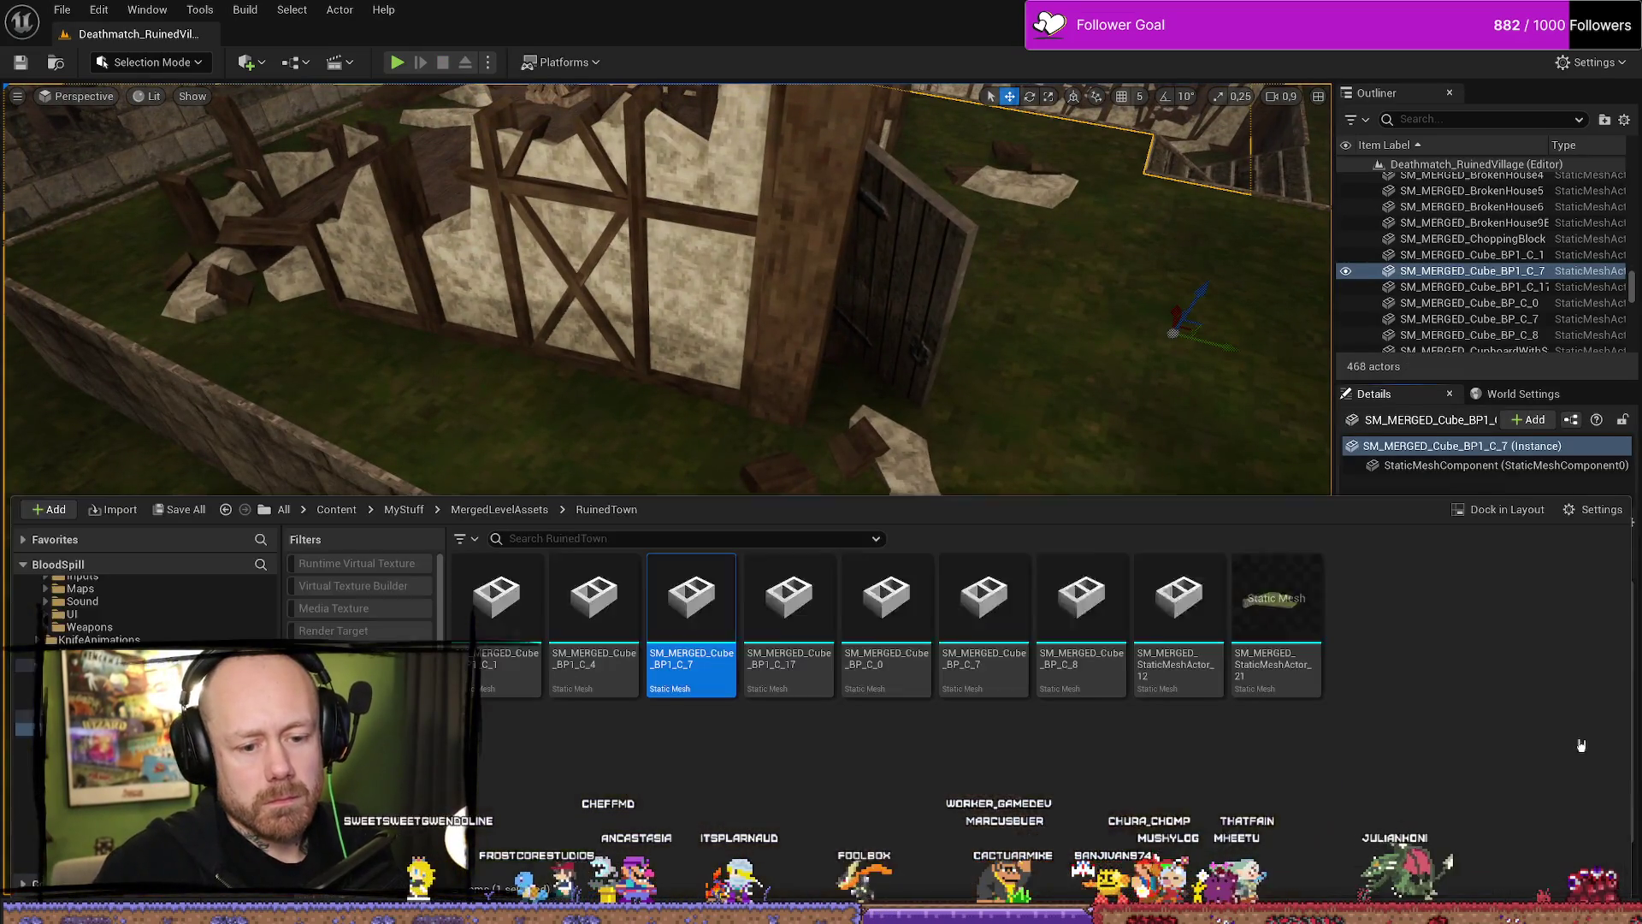
double_click(691, 599)
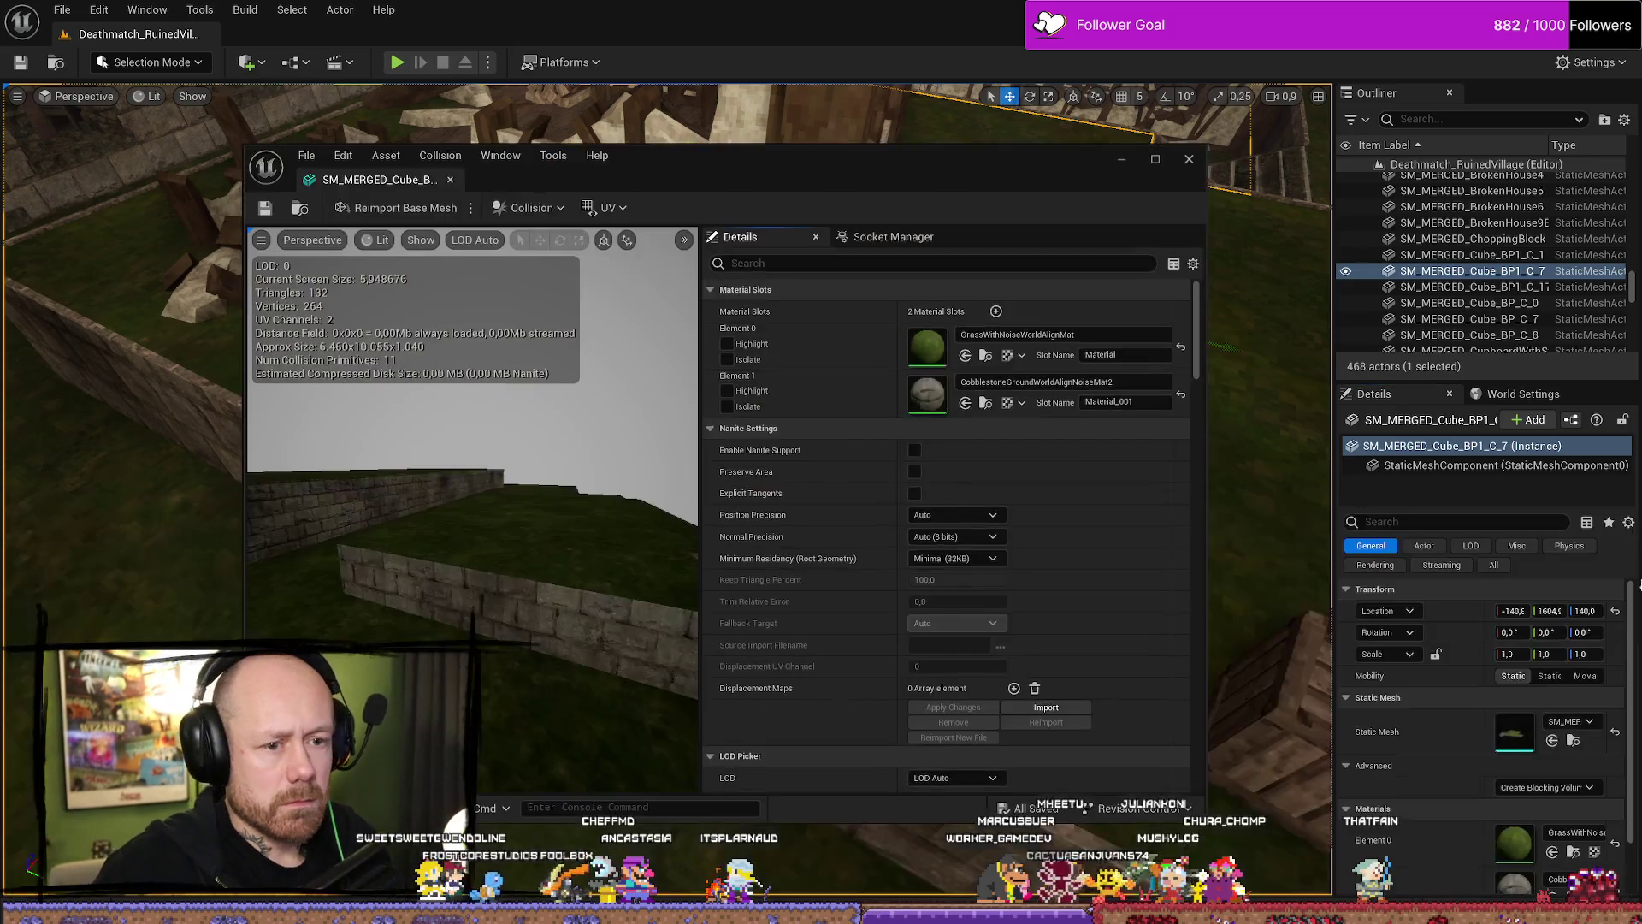
scroll(1419, 605, down, 2)
scroll(1001, 575, down, 15)
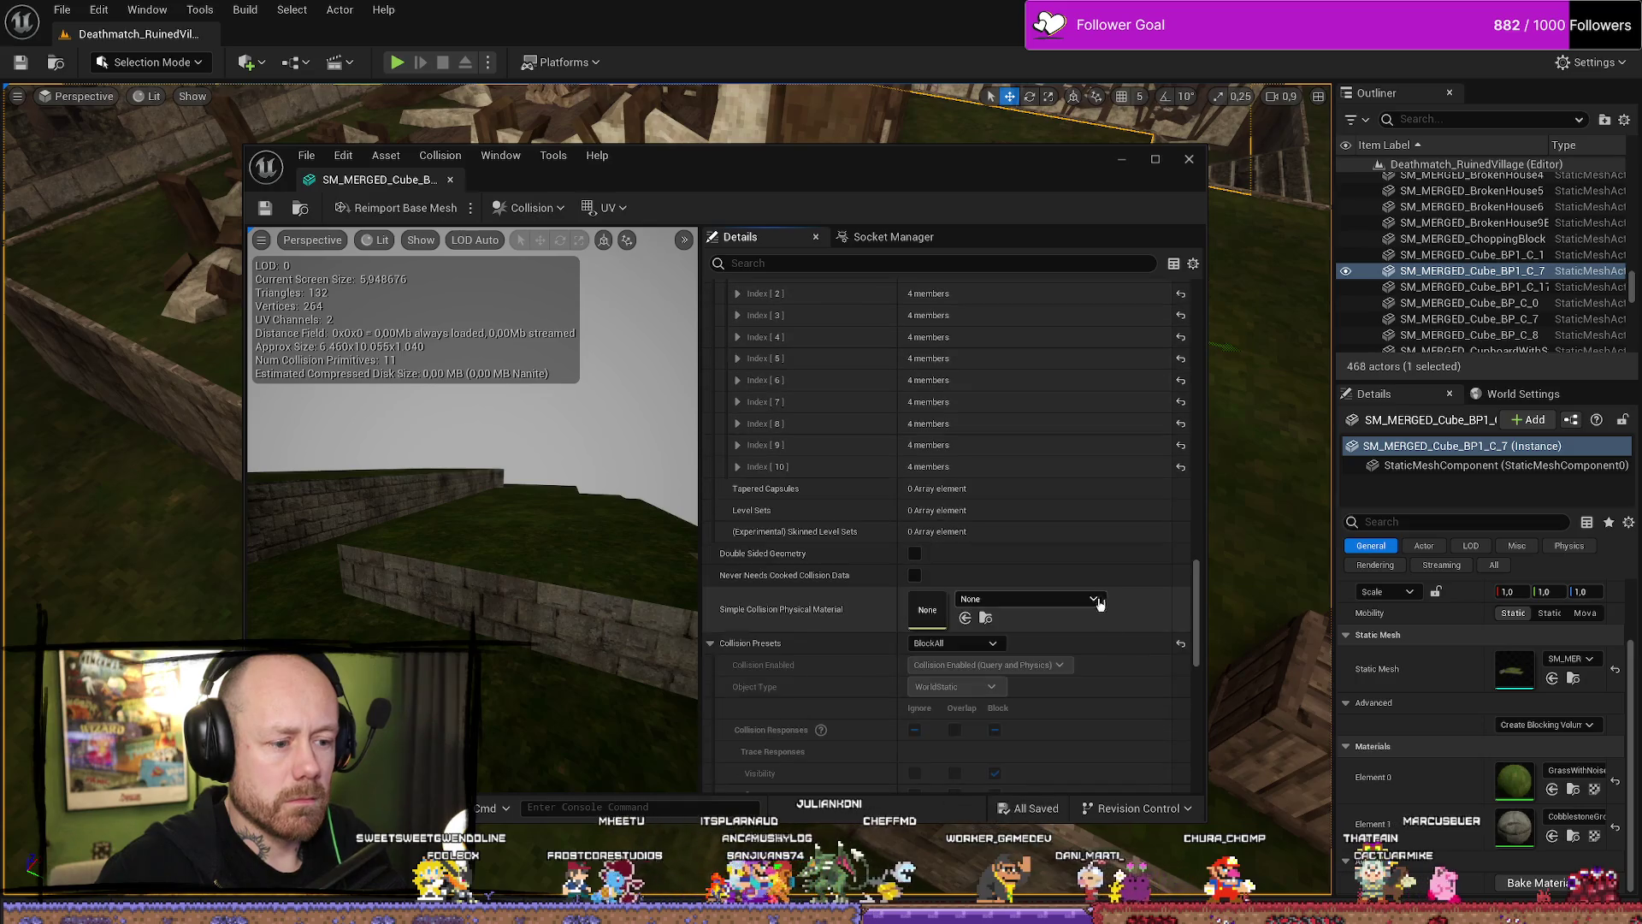
click(1060, 599)
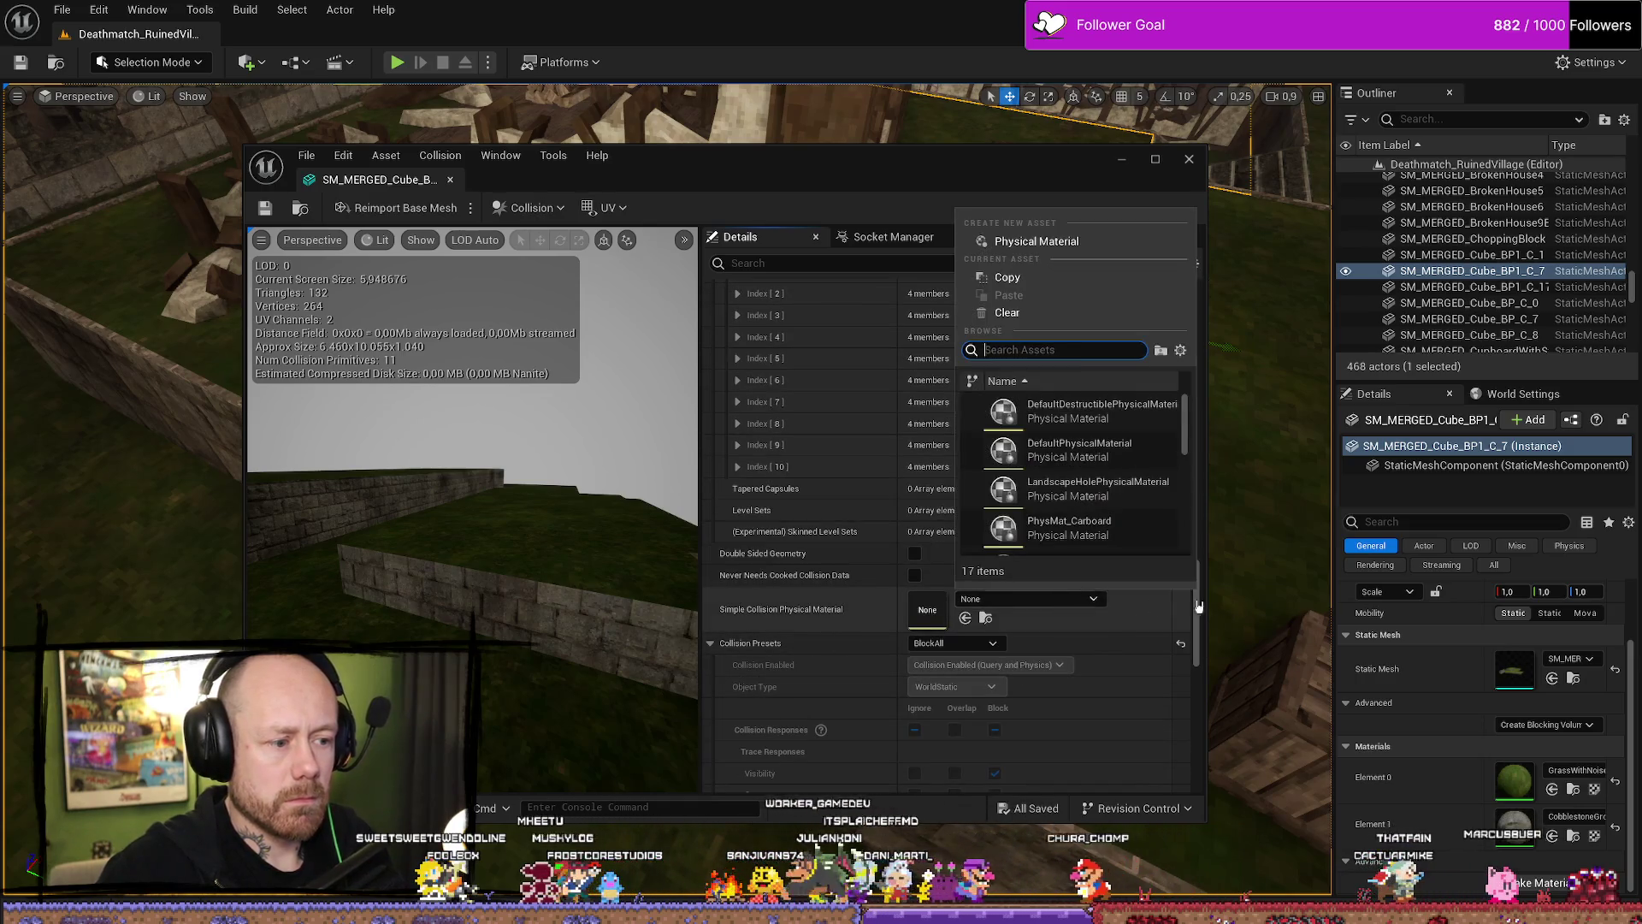
text(grass)
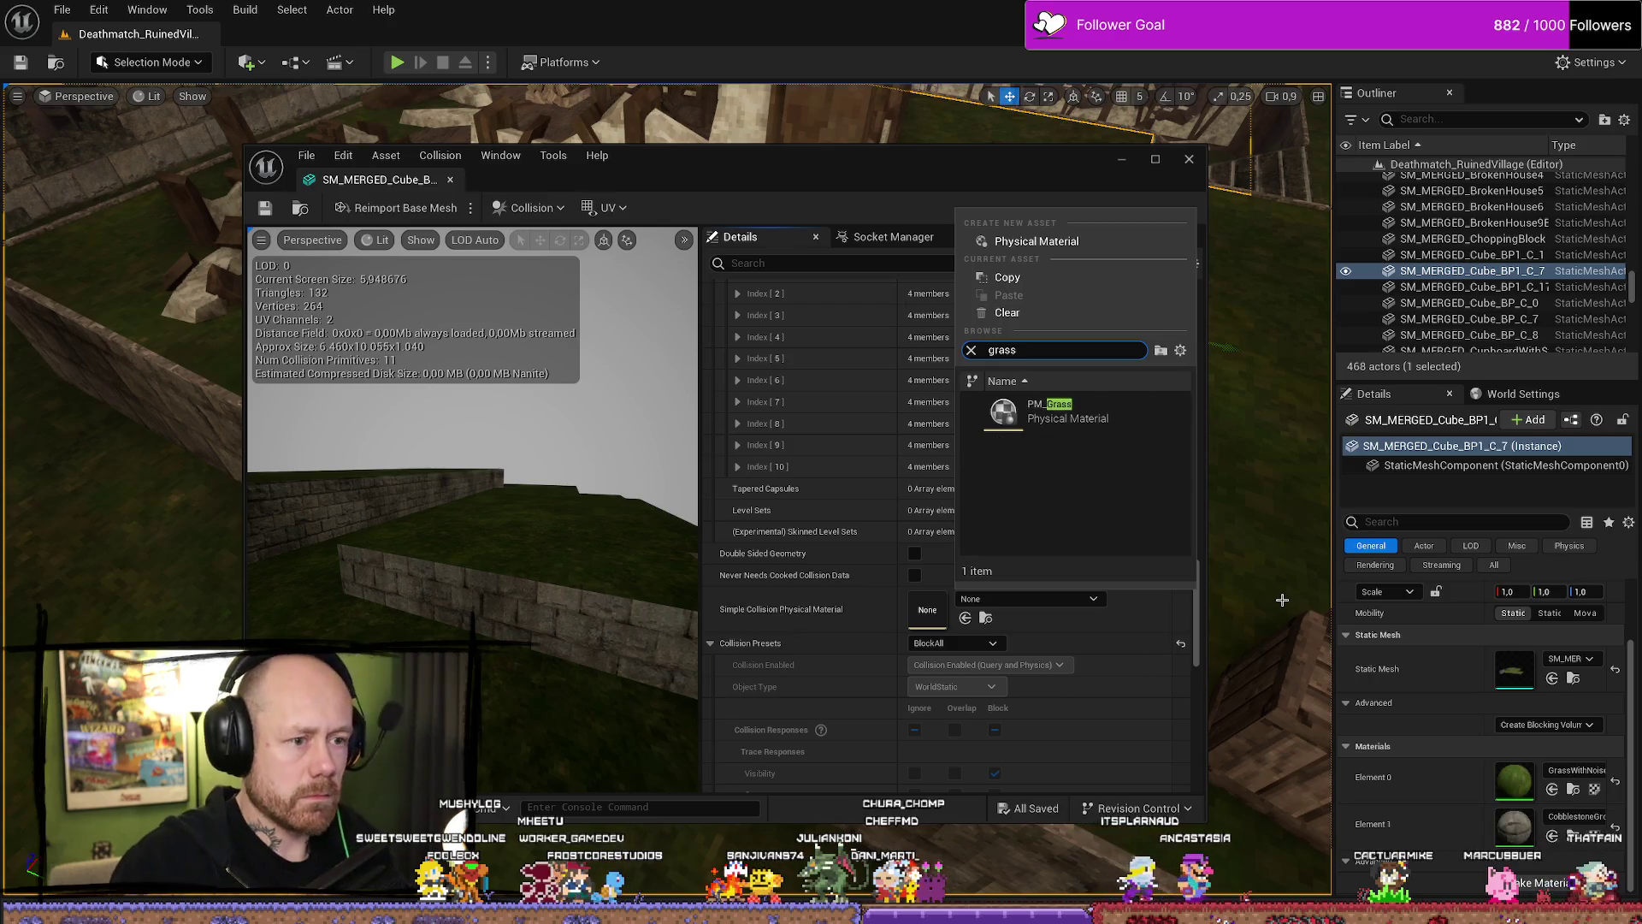
click(1069, 413)
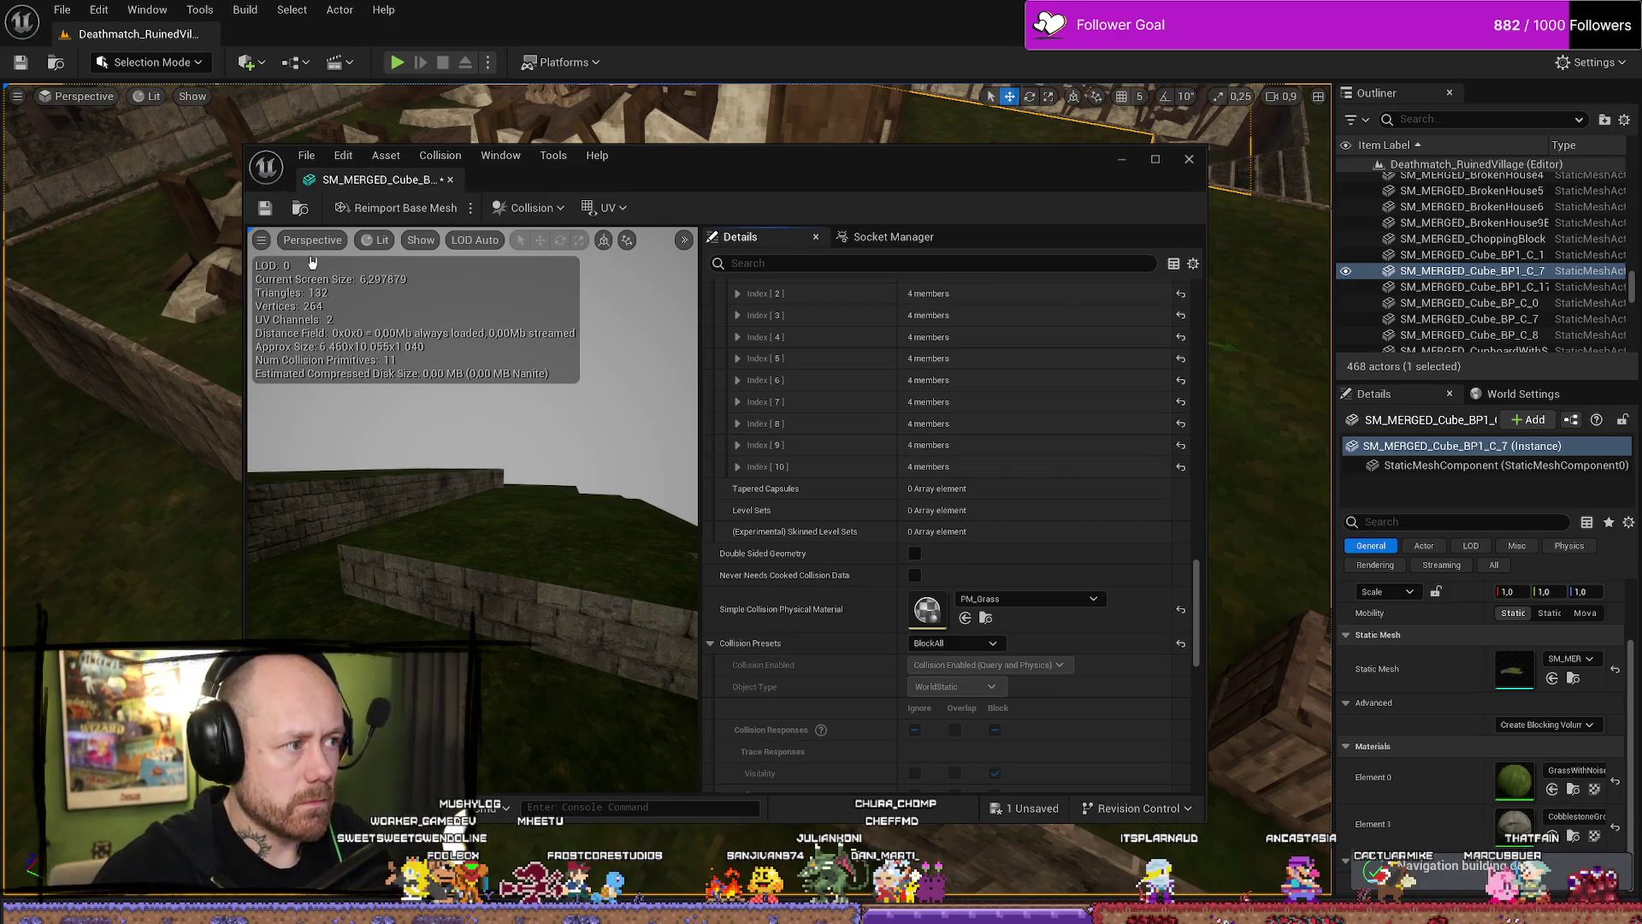
click(1189, 159)
Open the wall-and-stairs mesh to confirm PM_Concrete, then start a playtest.
mouse_move(981, 617)
mouse_down()
mouse_move(941, 598)
mouse_move(1009, 590)
mouse_move(967, 612)
mouse_move(981, 617)
mouse_move(1236, 591)
mouse_up()
click(981, 618)
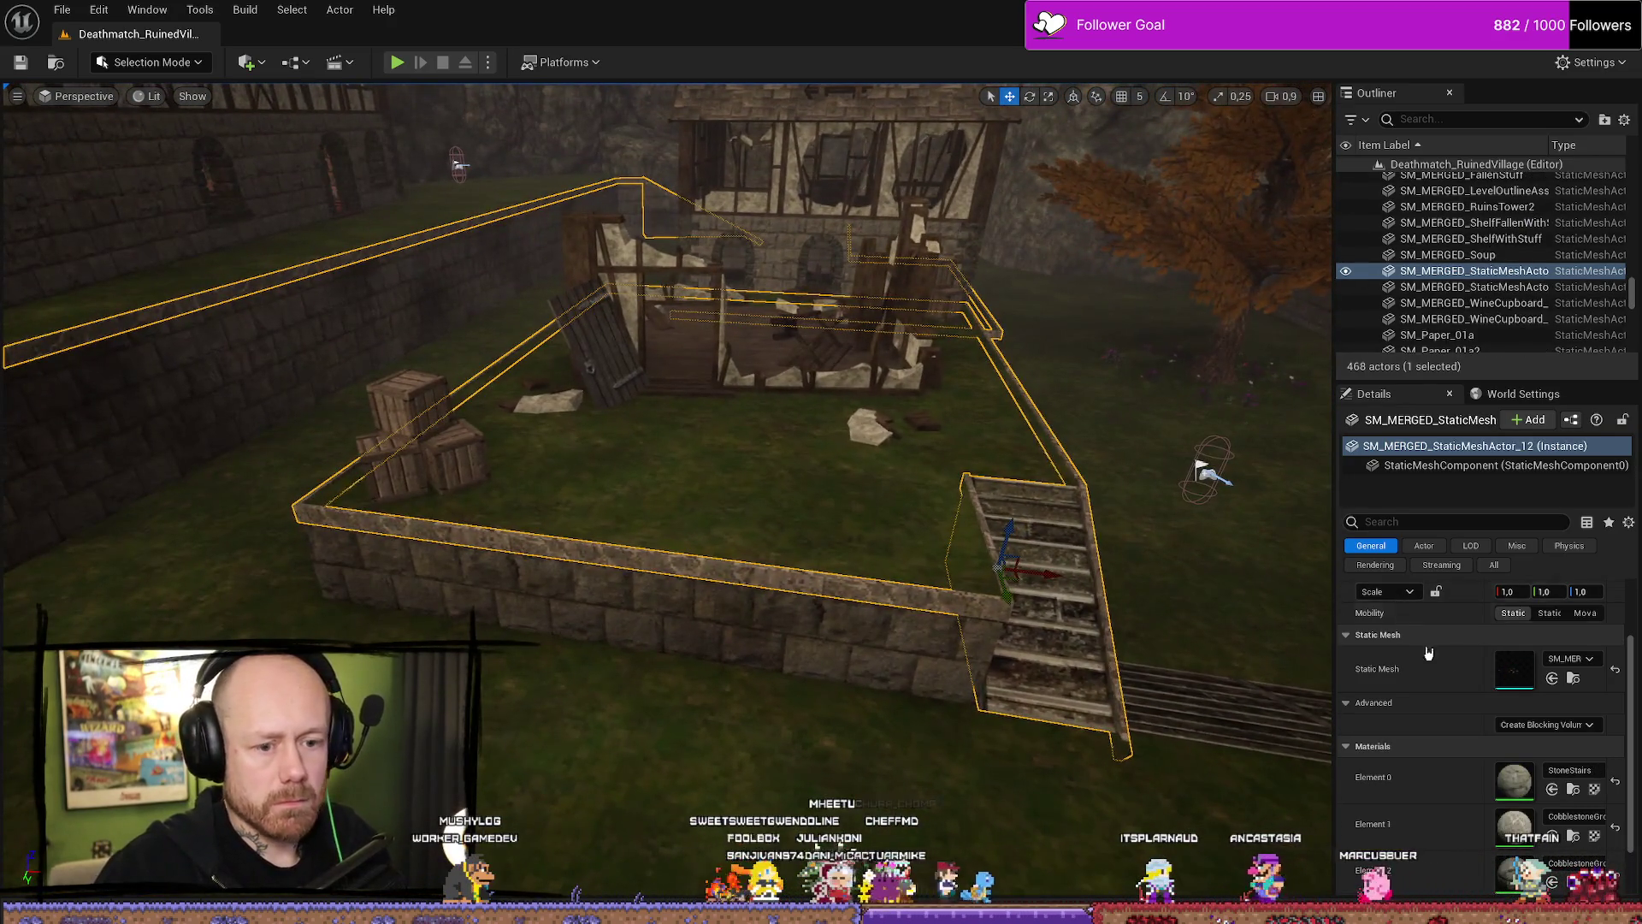
click(1573, 679)
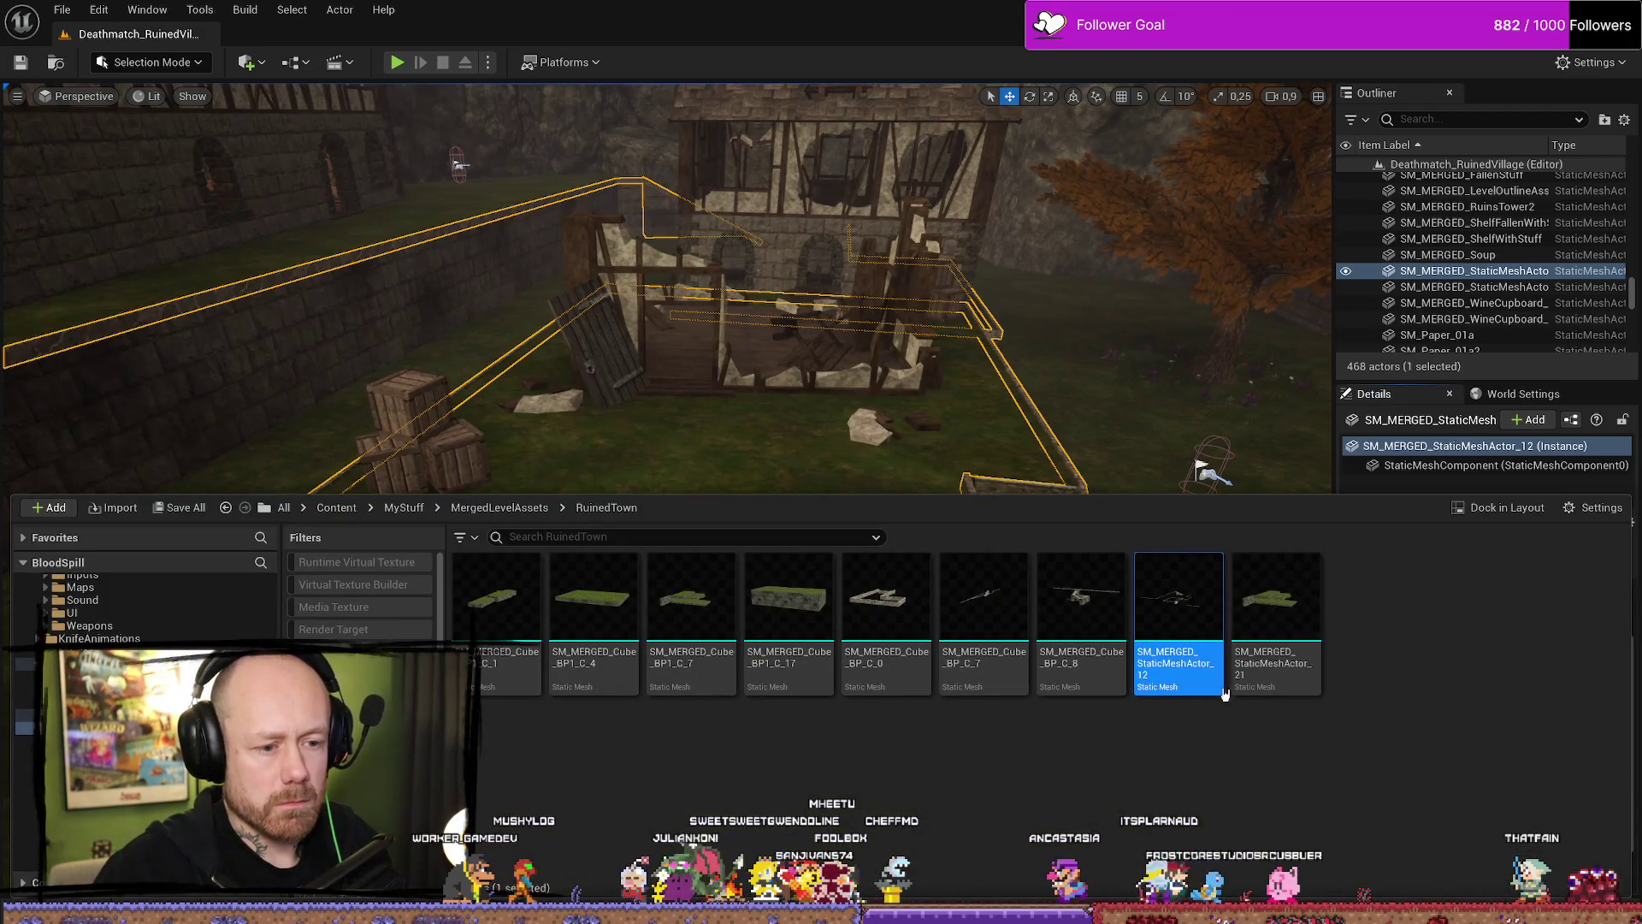
double_click(1179, 598)
scroll(983, 584, down, 15)
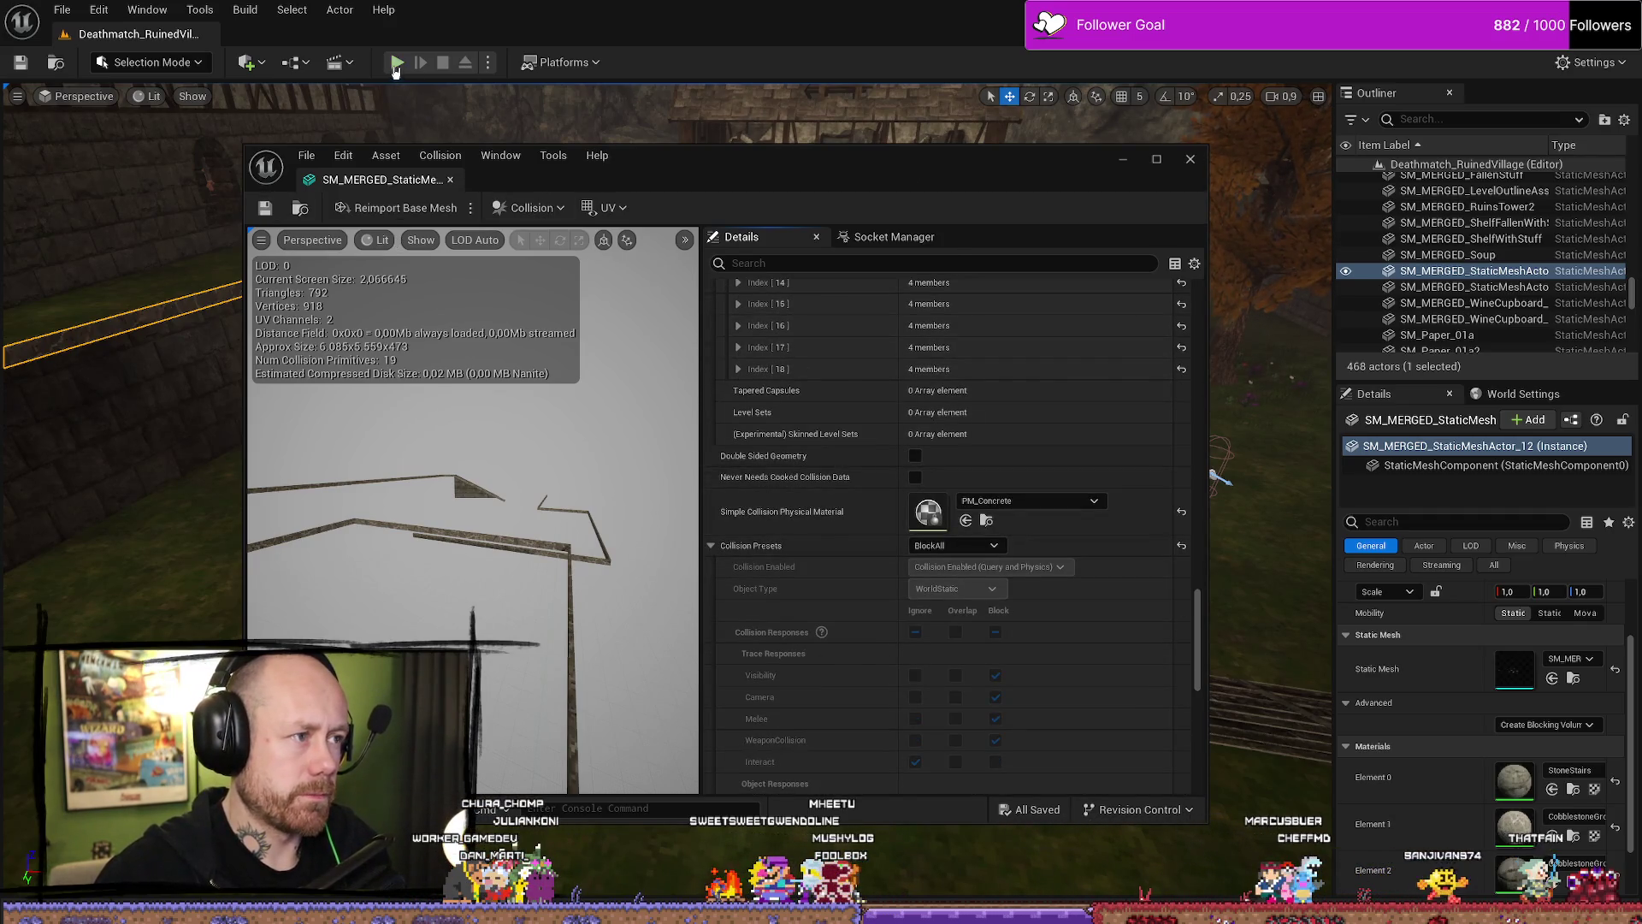
key(alt+p)
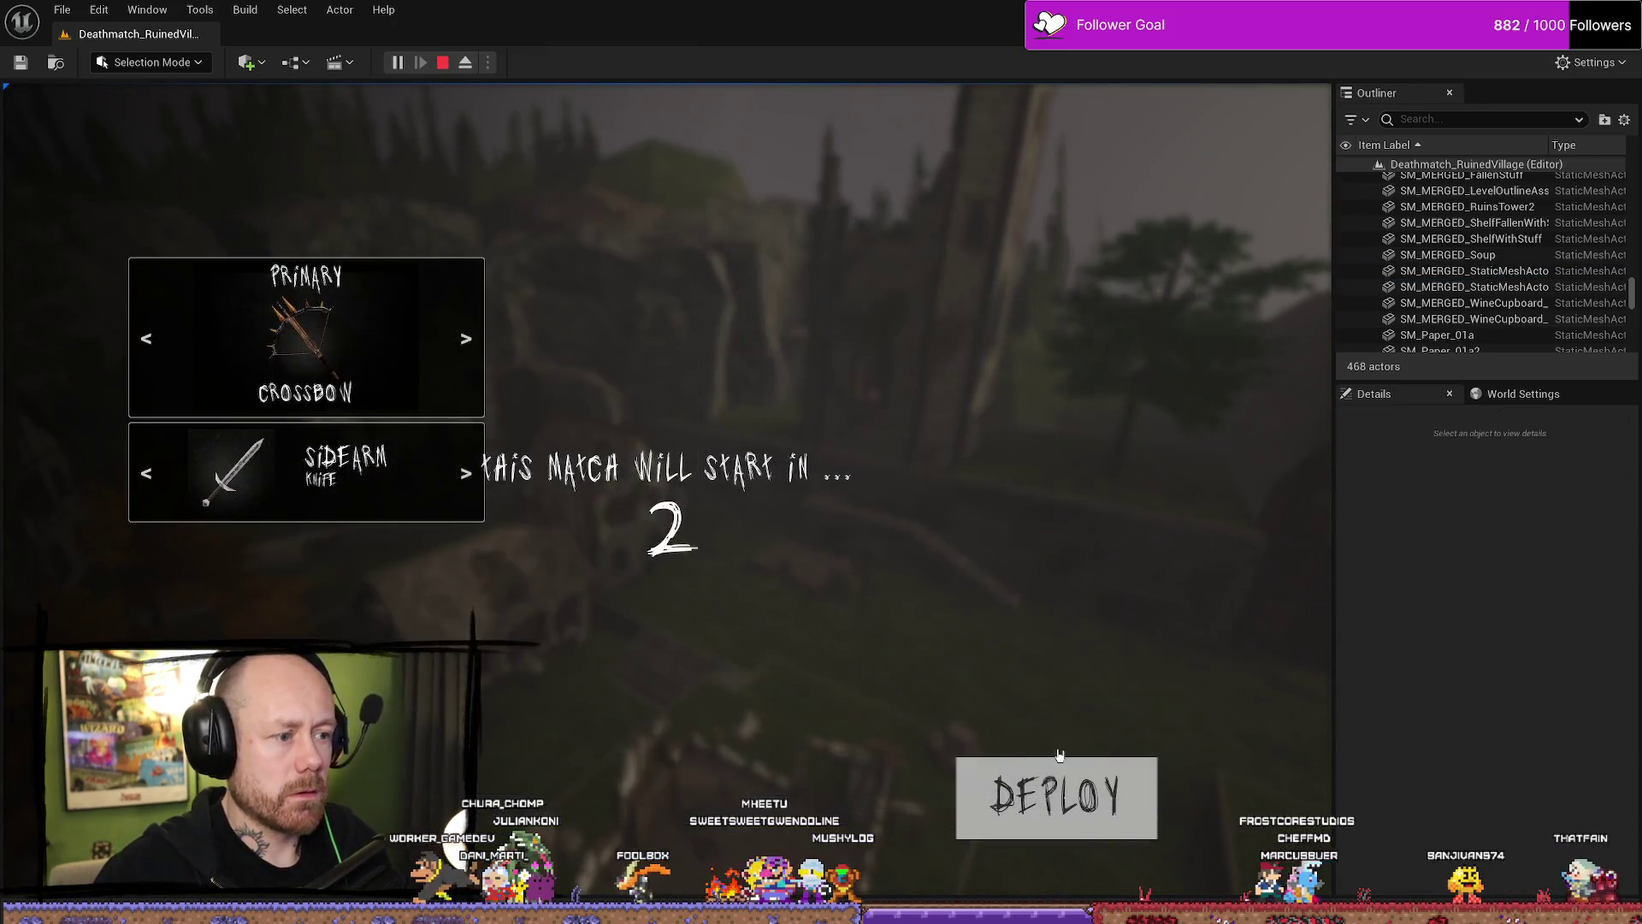
Deploy, switch to the sword, swing it across grass and stone stairs, then stop the playtest.
click(1059, 755)
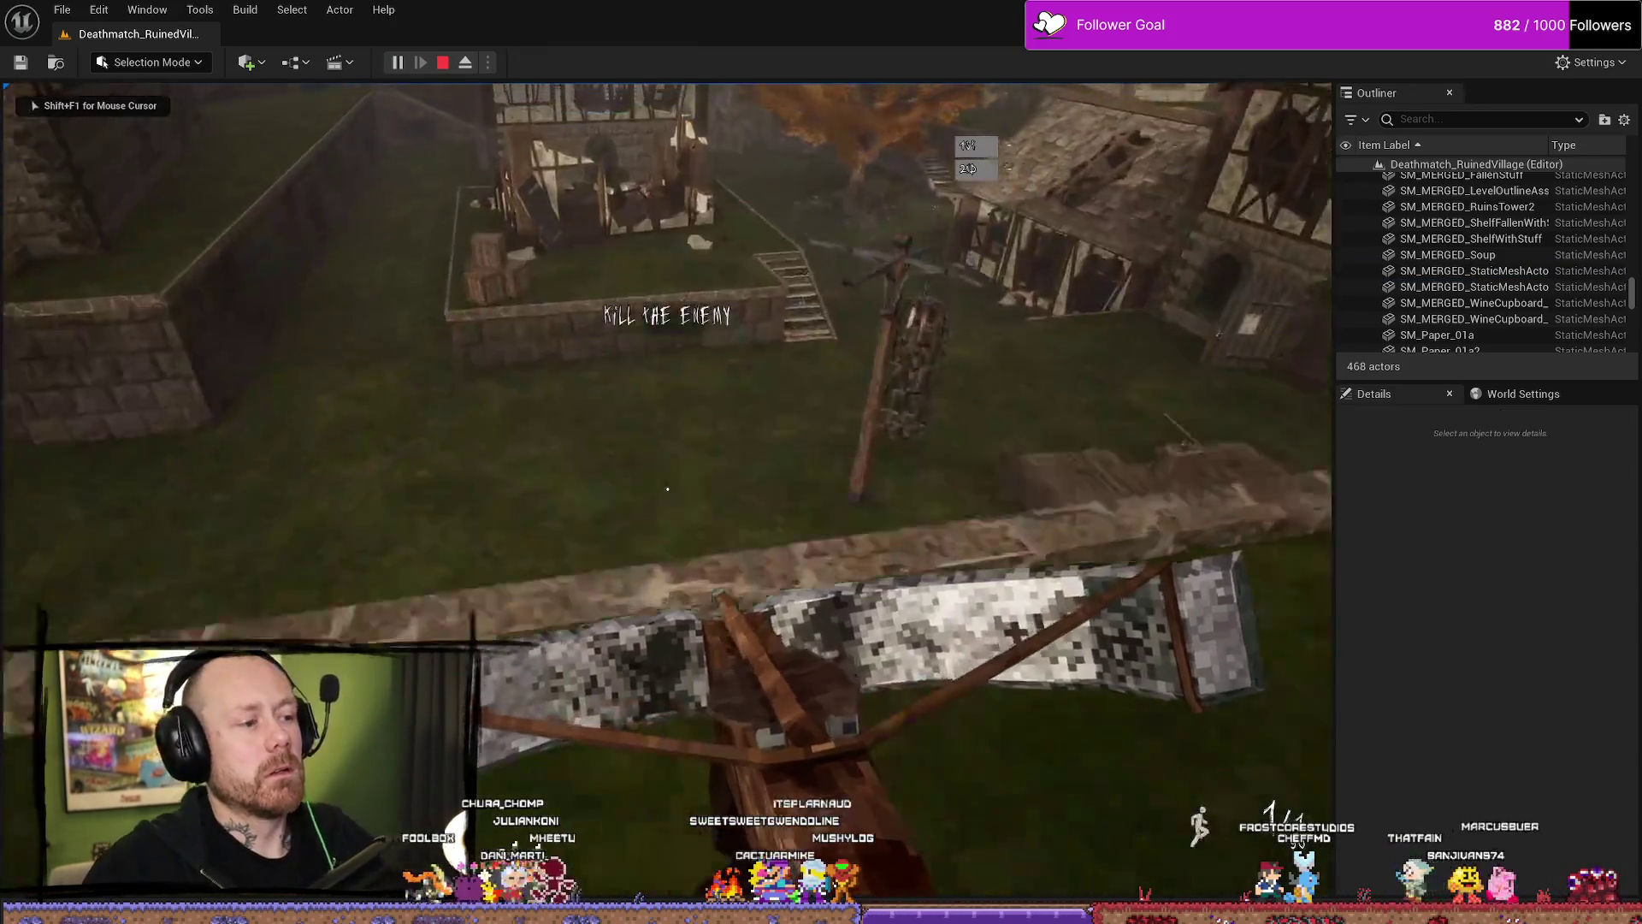
key(1)
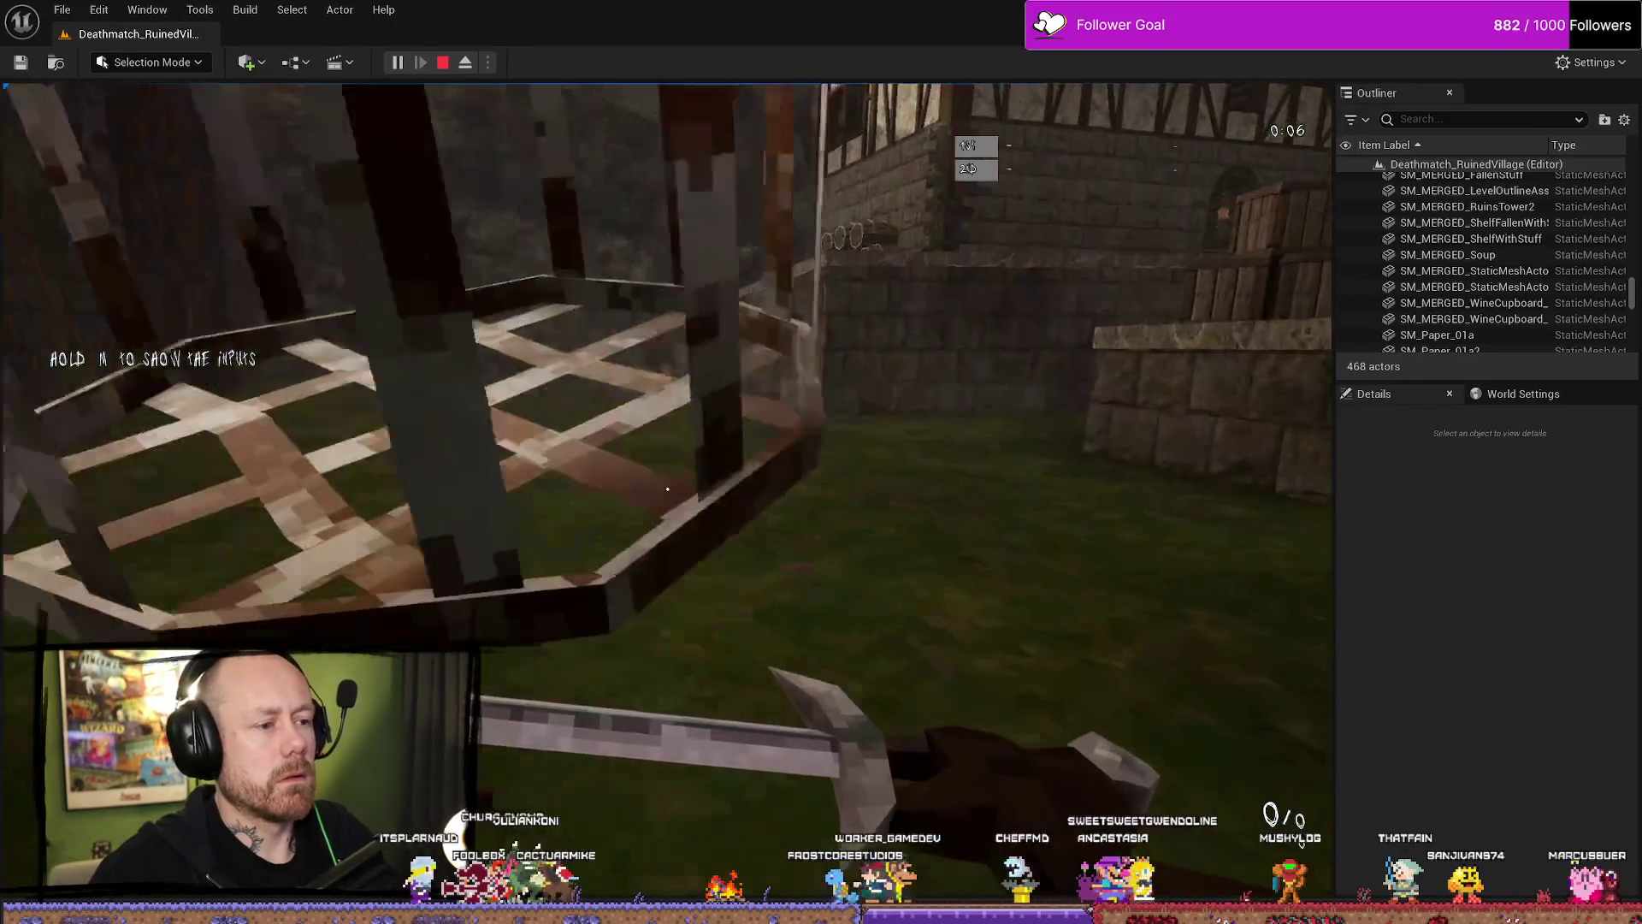
click(667, 493)
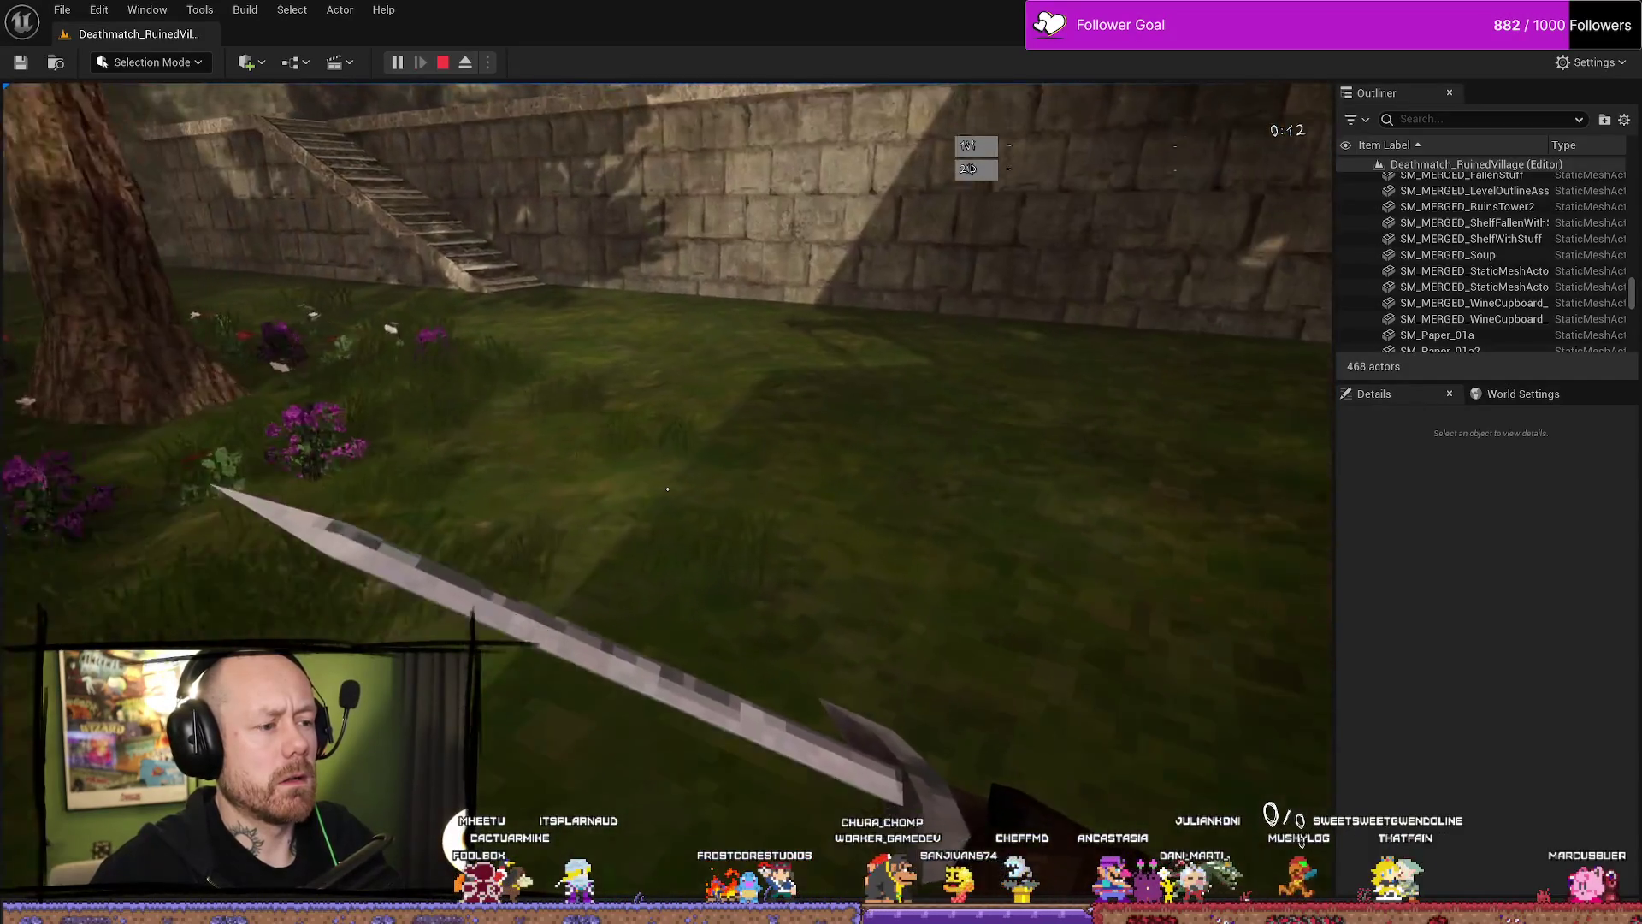
click(667, 488)
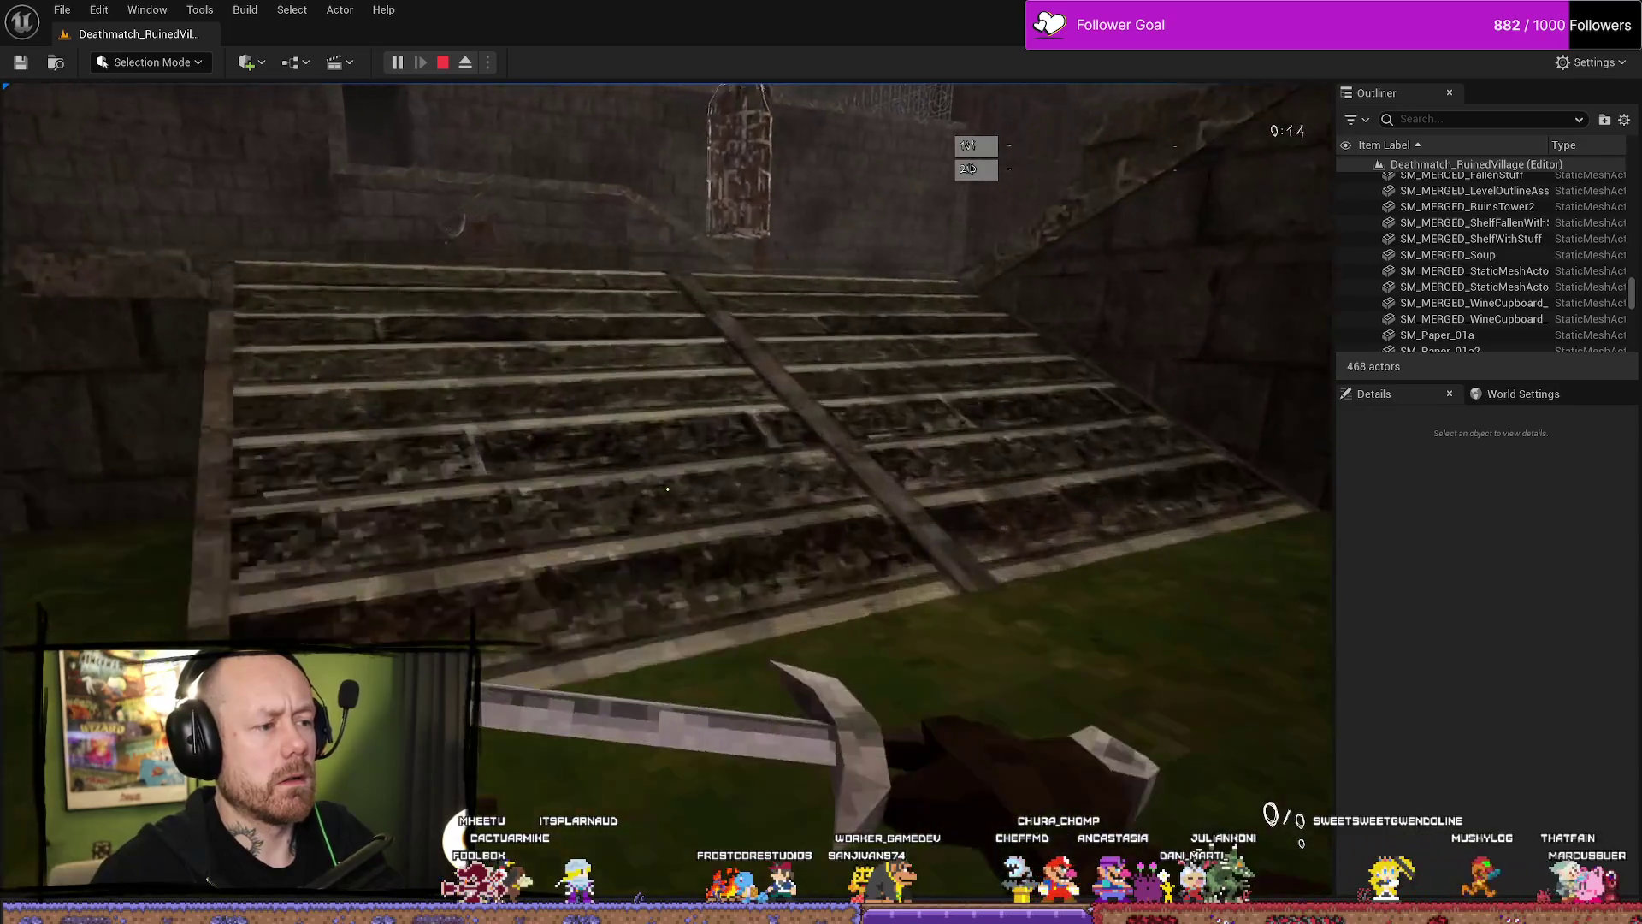
click(667, 489)
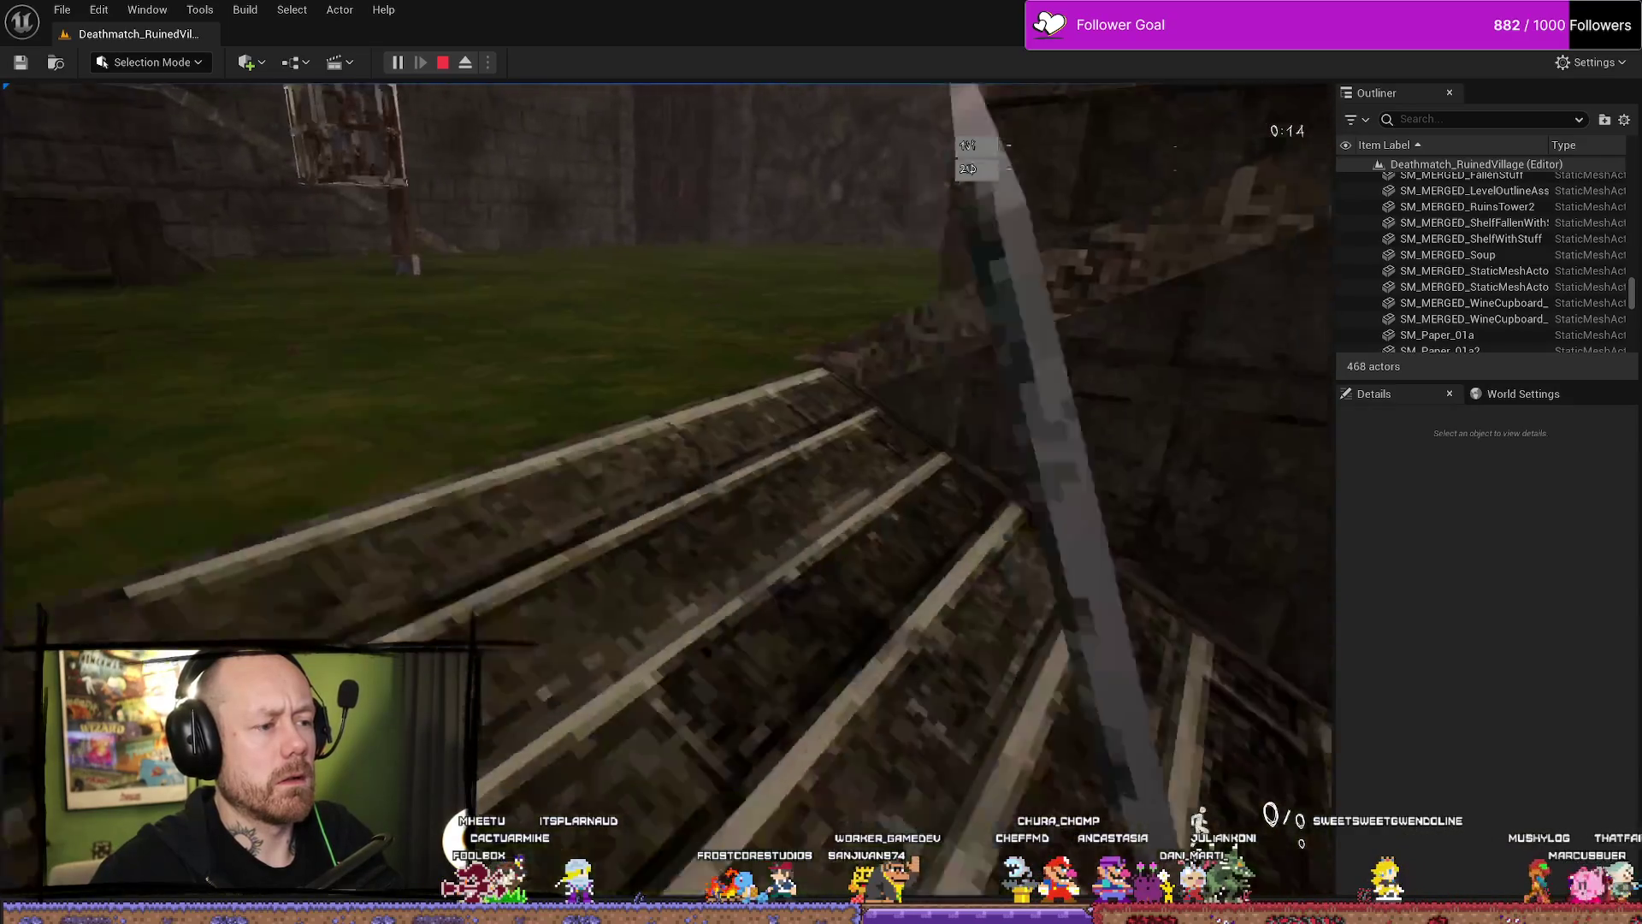
click(667, 489)
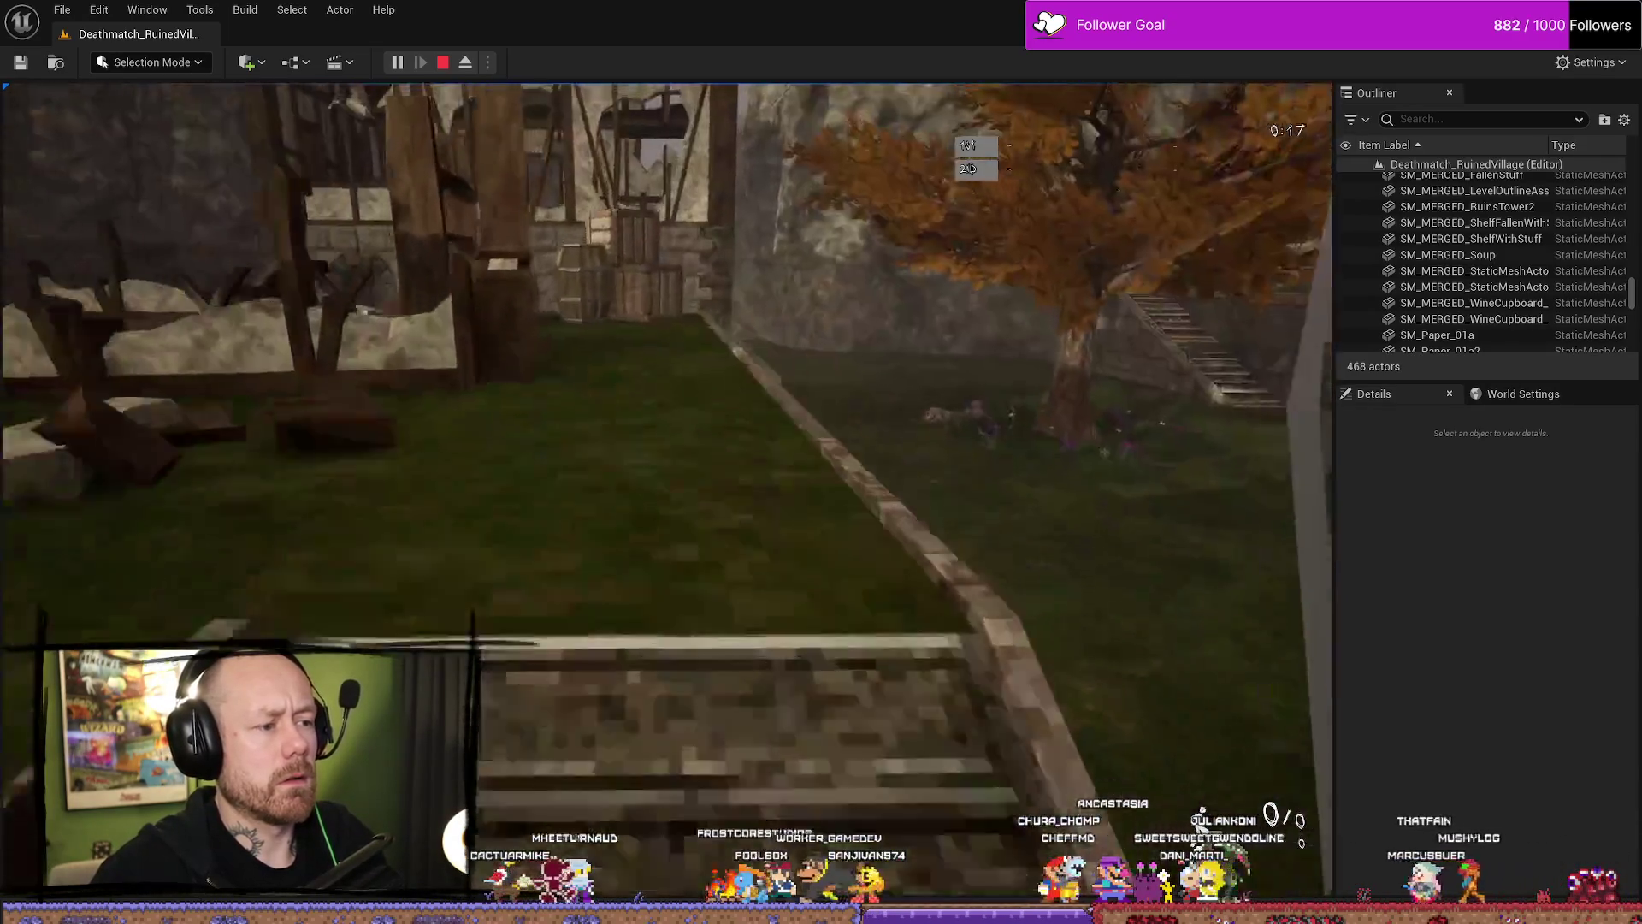
click(667, 489)
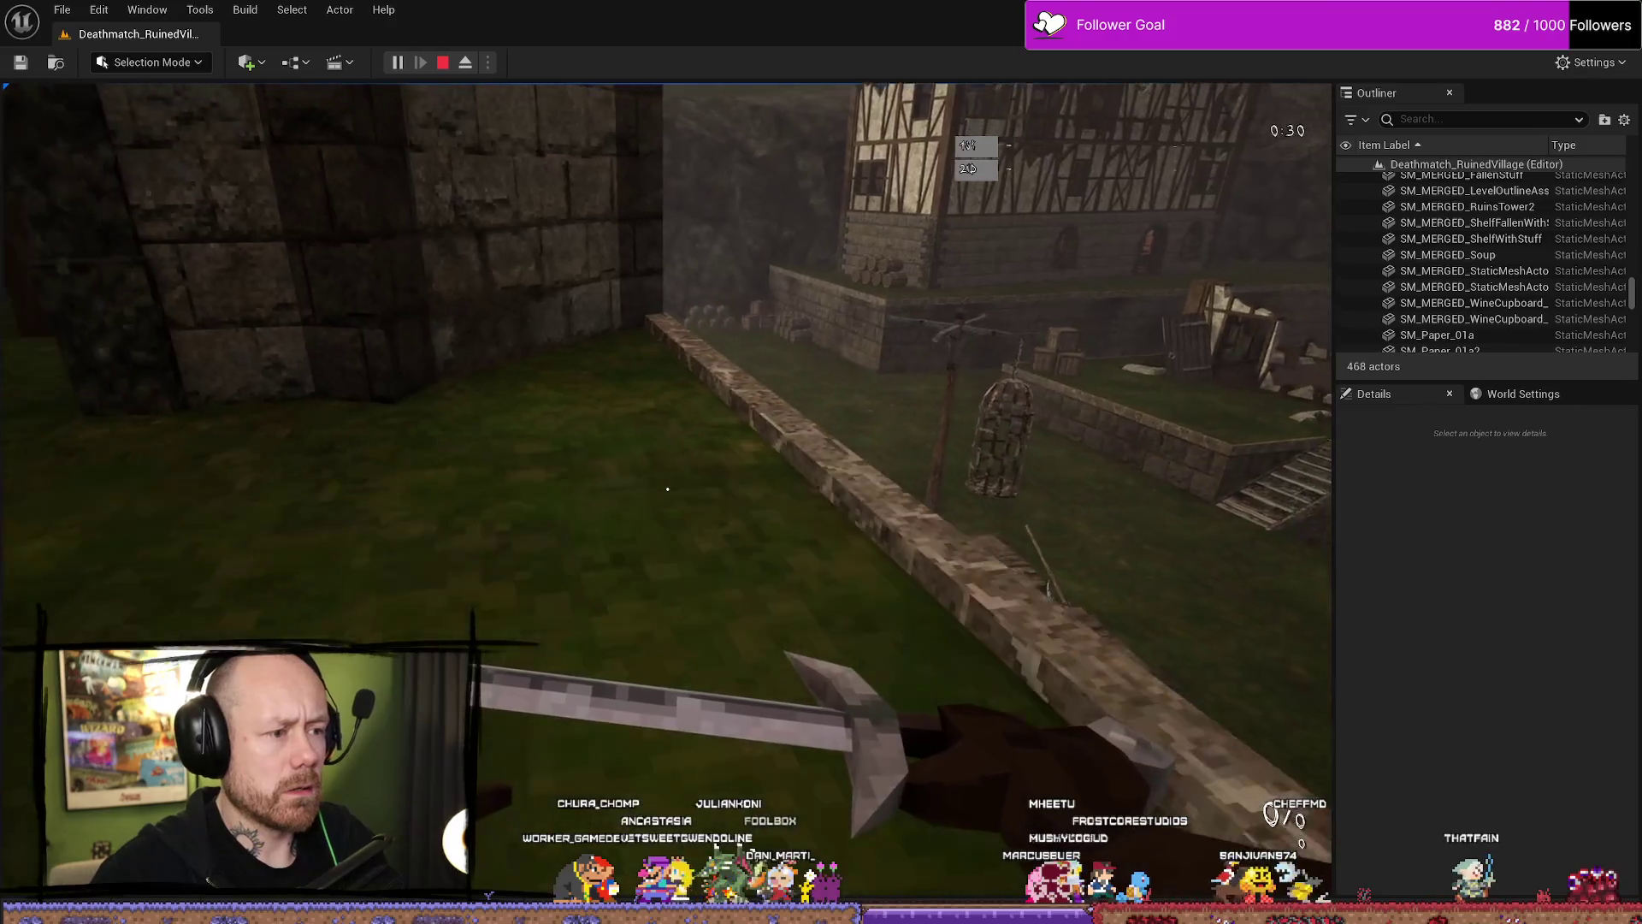
key(Escape)
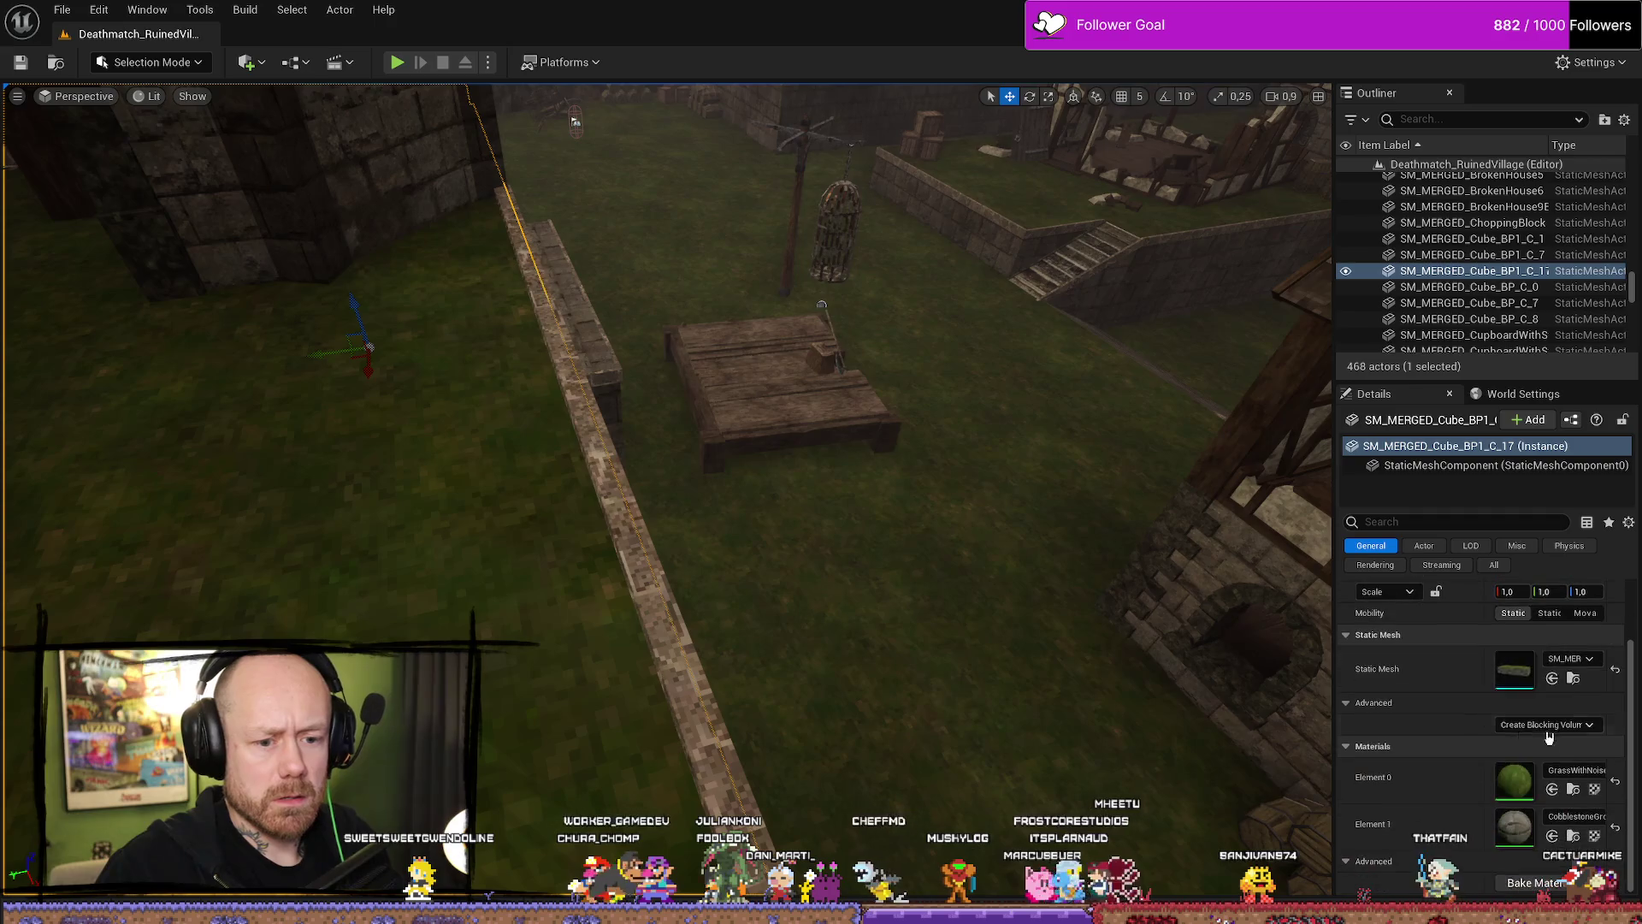
click(1573, 678)
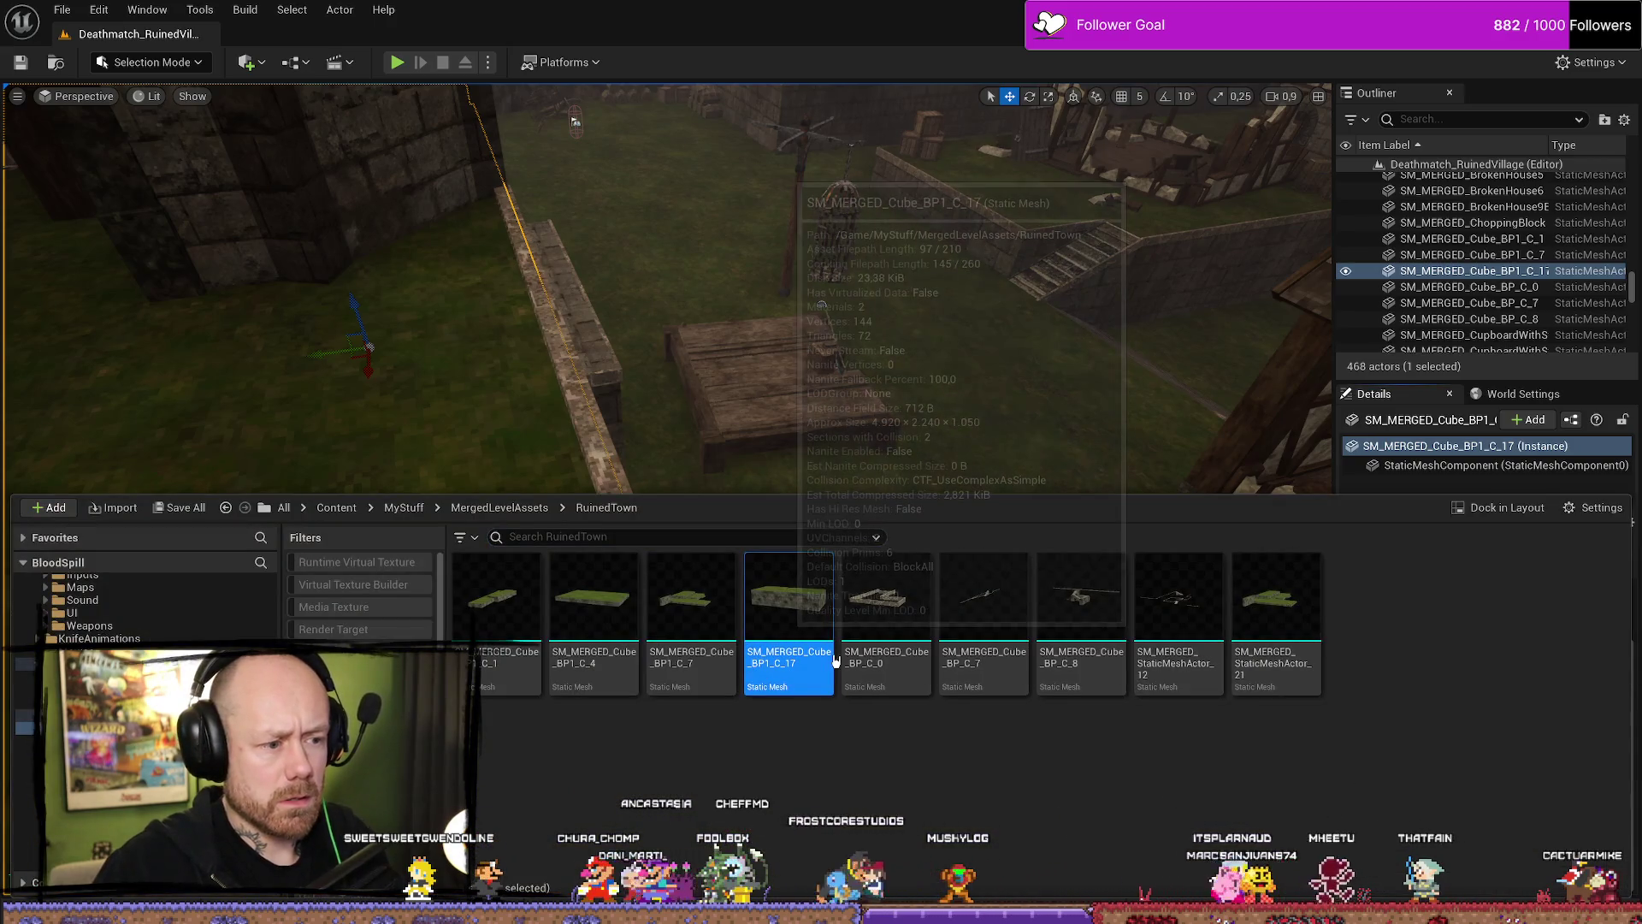
scroll(1042, 468, down, 10)
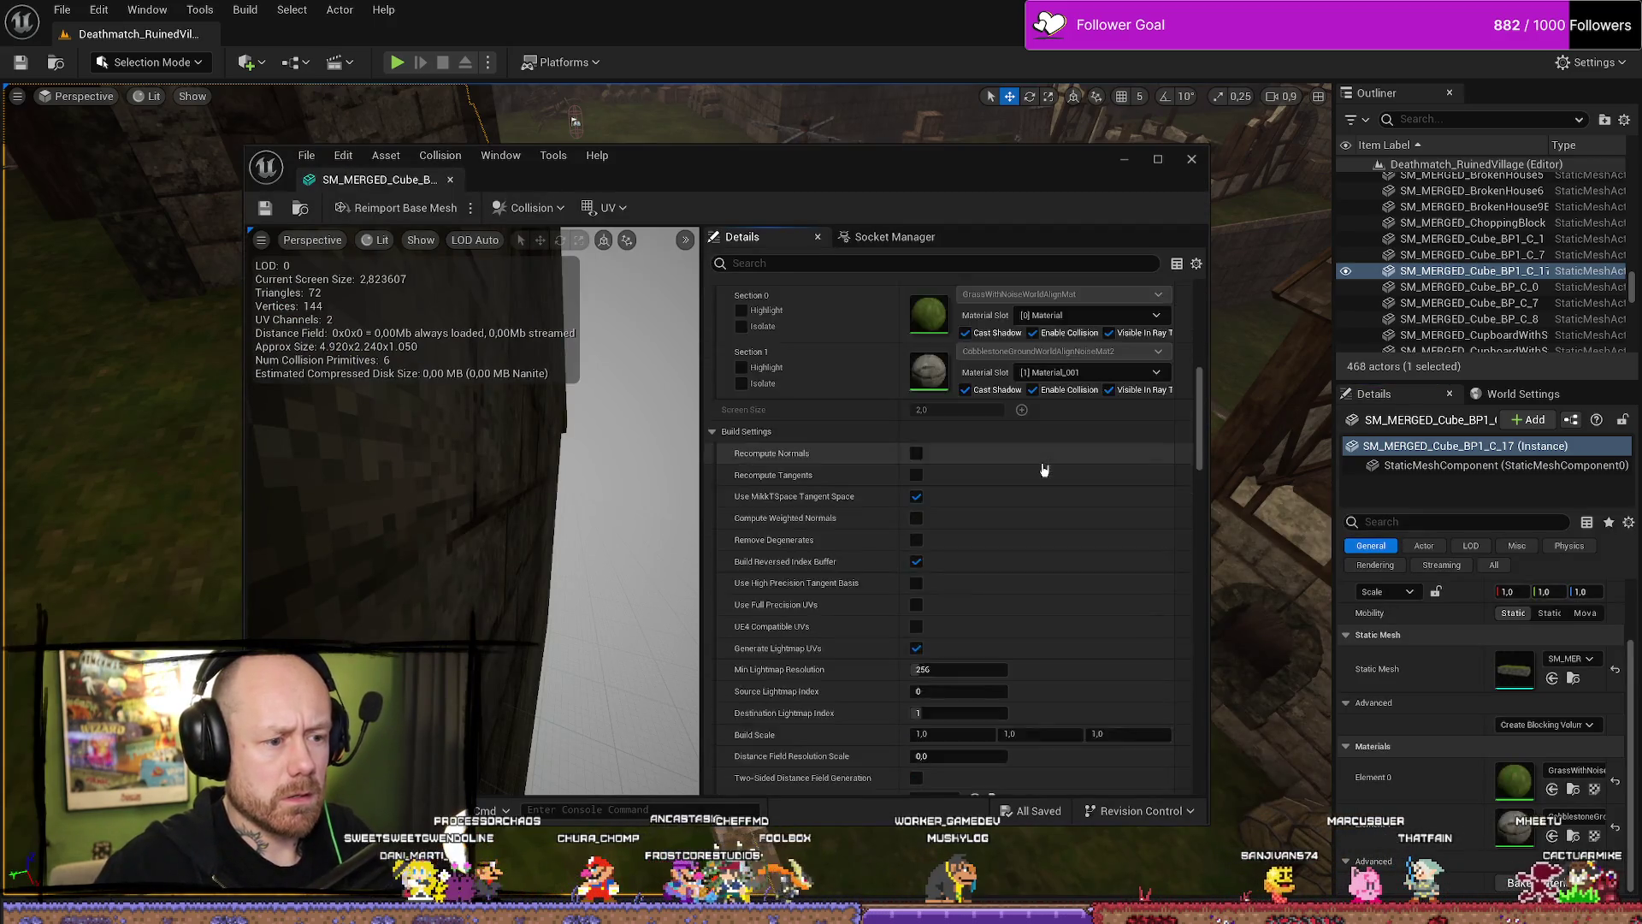
scroll(1042, 474, down, 10)
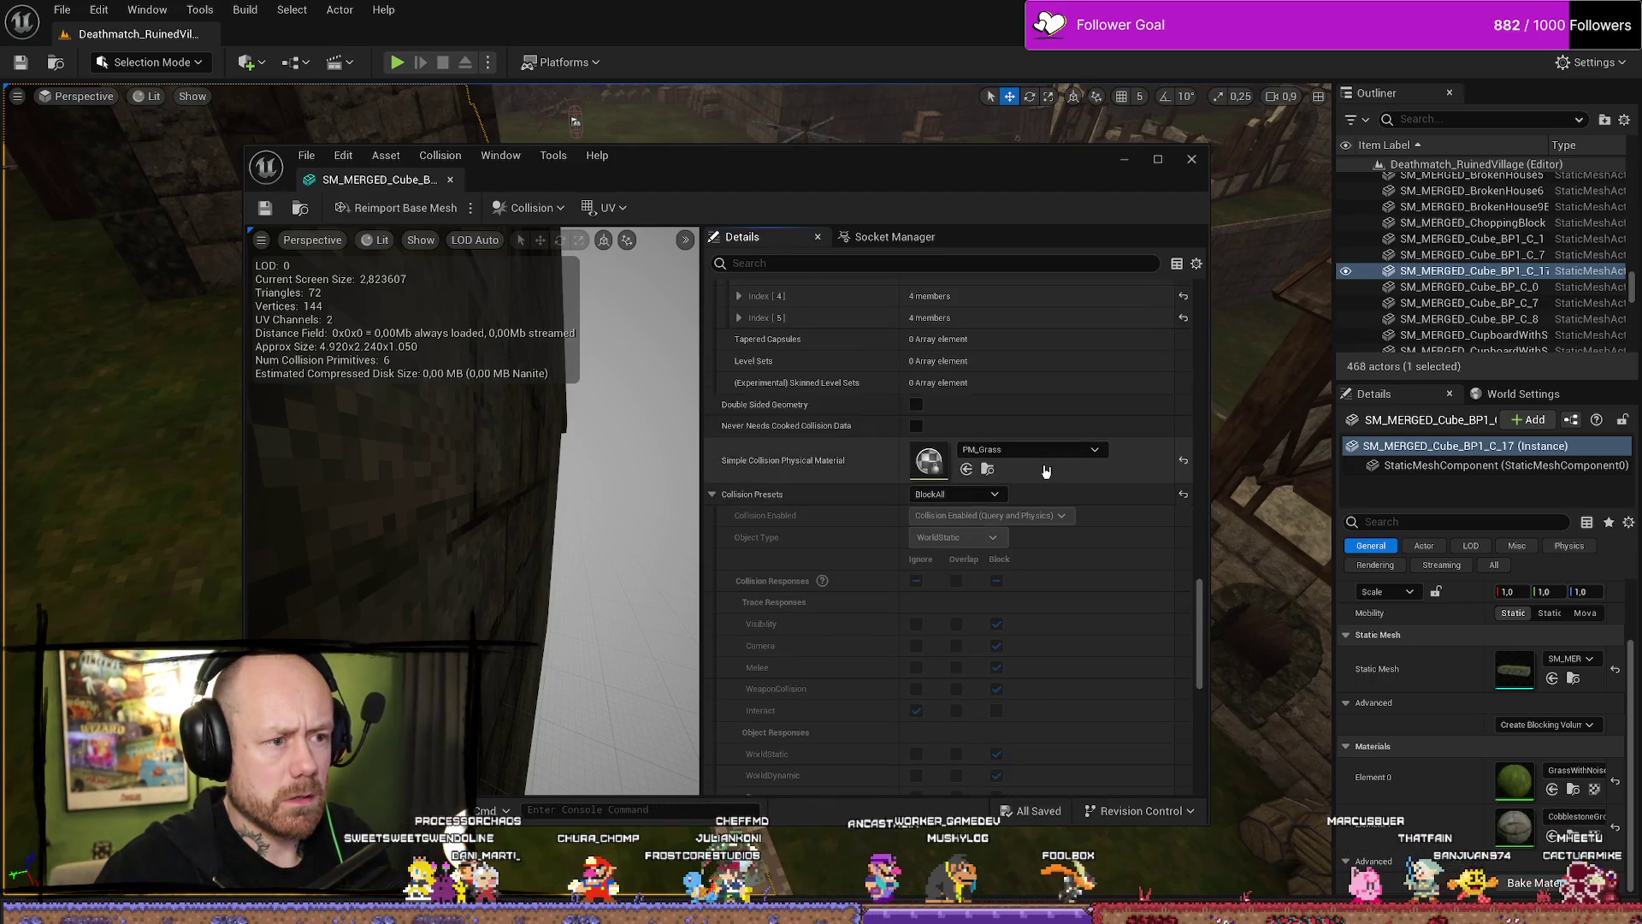
scroll(938, 490, down, 5)
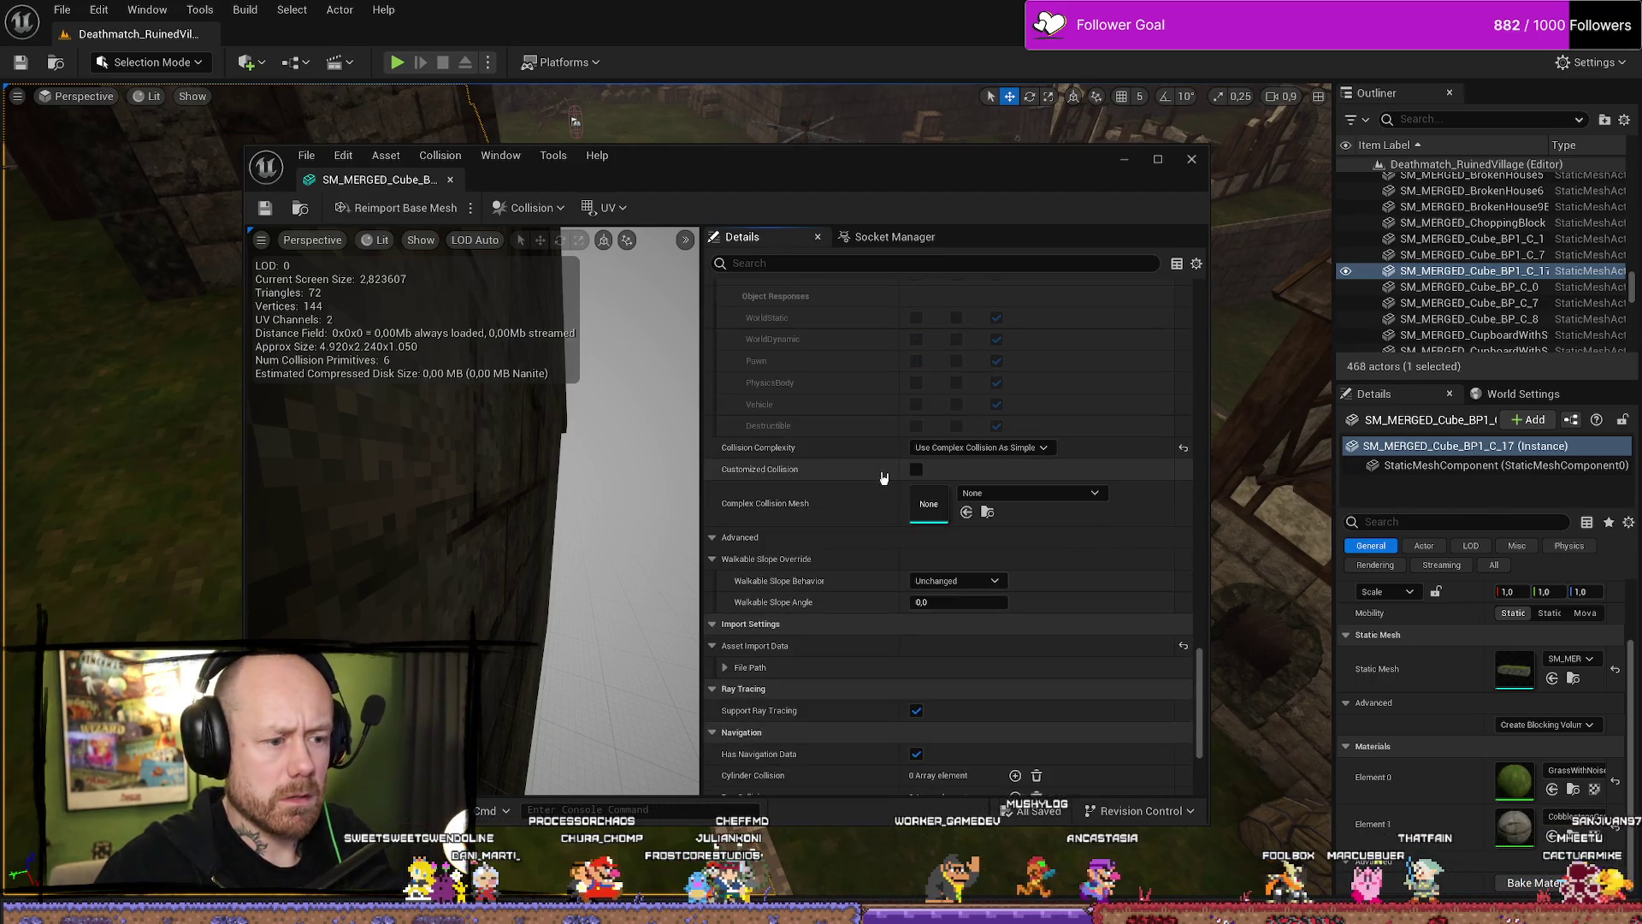
scroll(876, 503, down, 5)
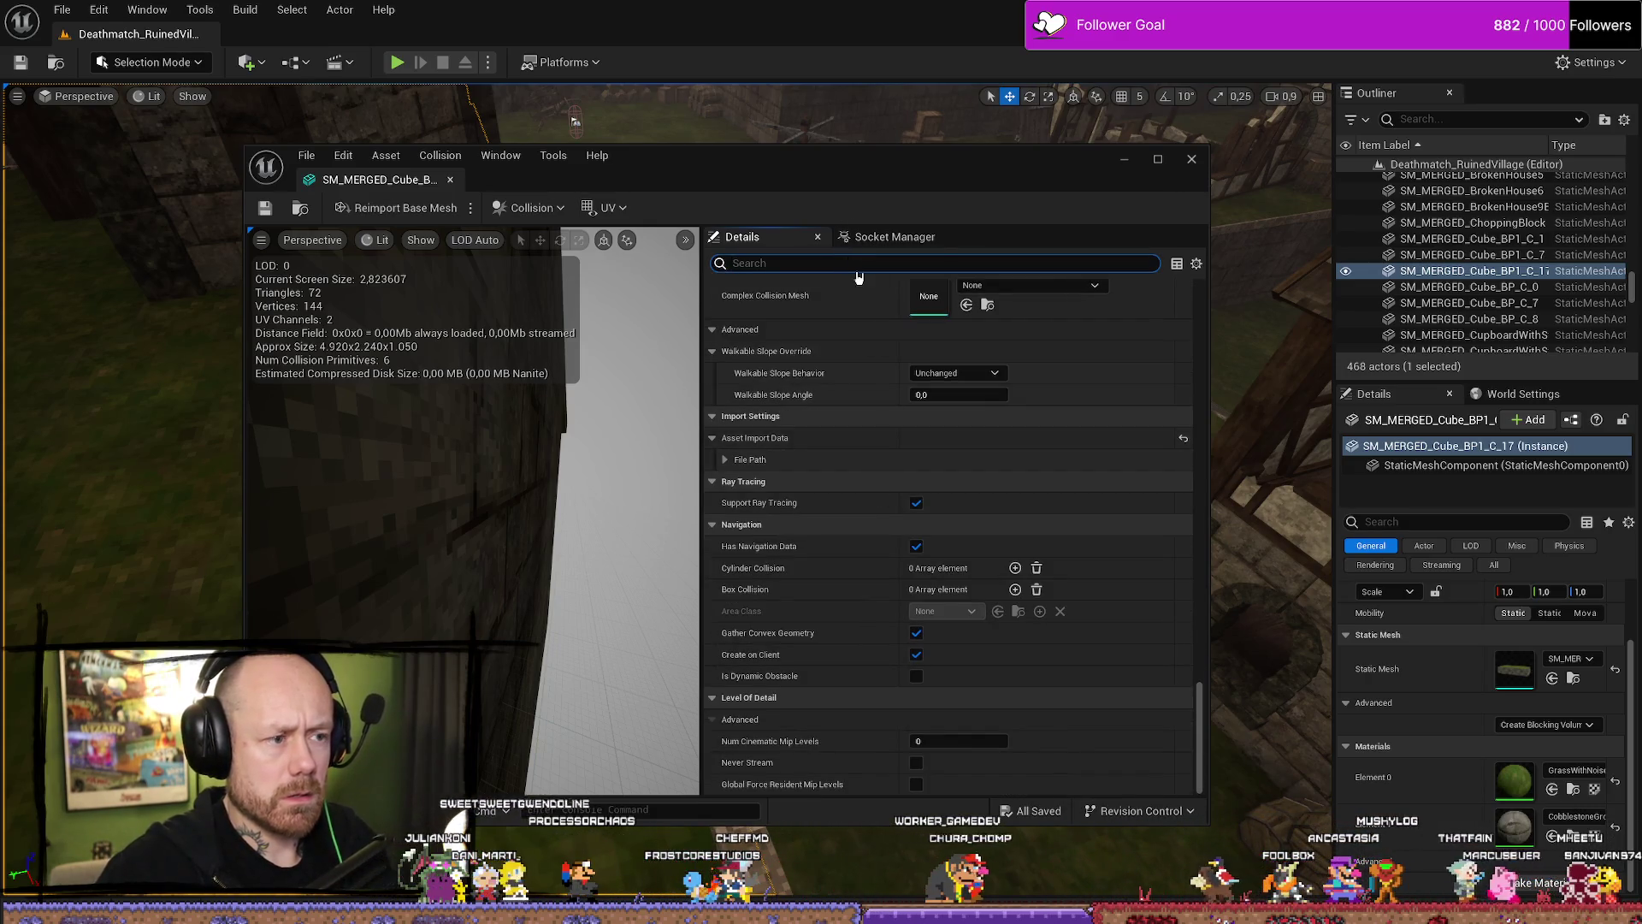
text(phys)
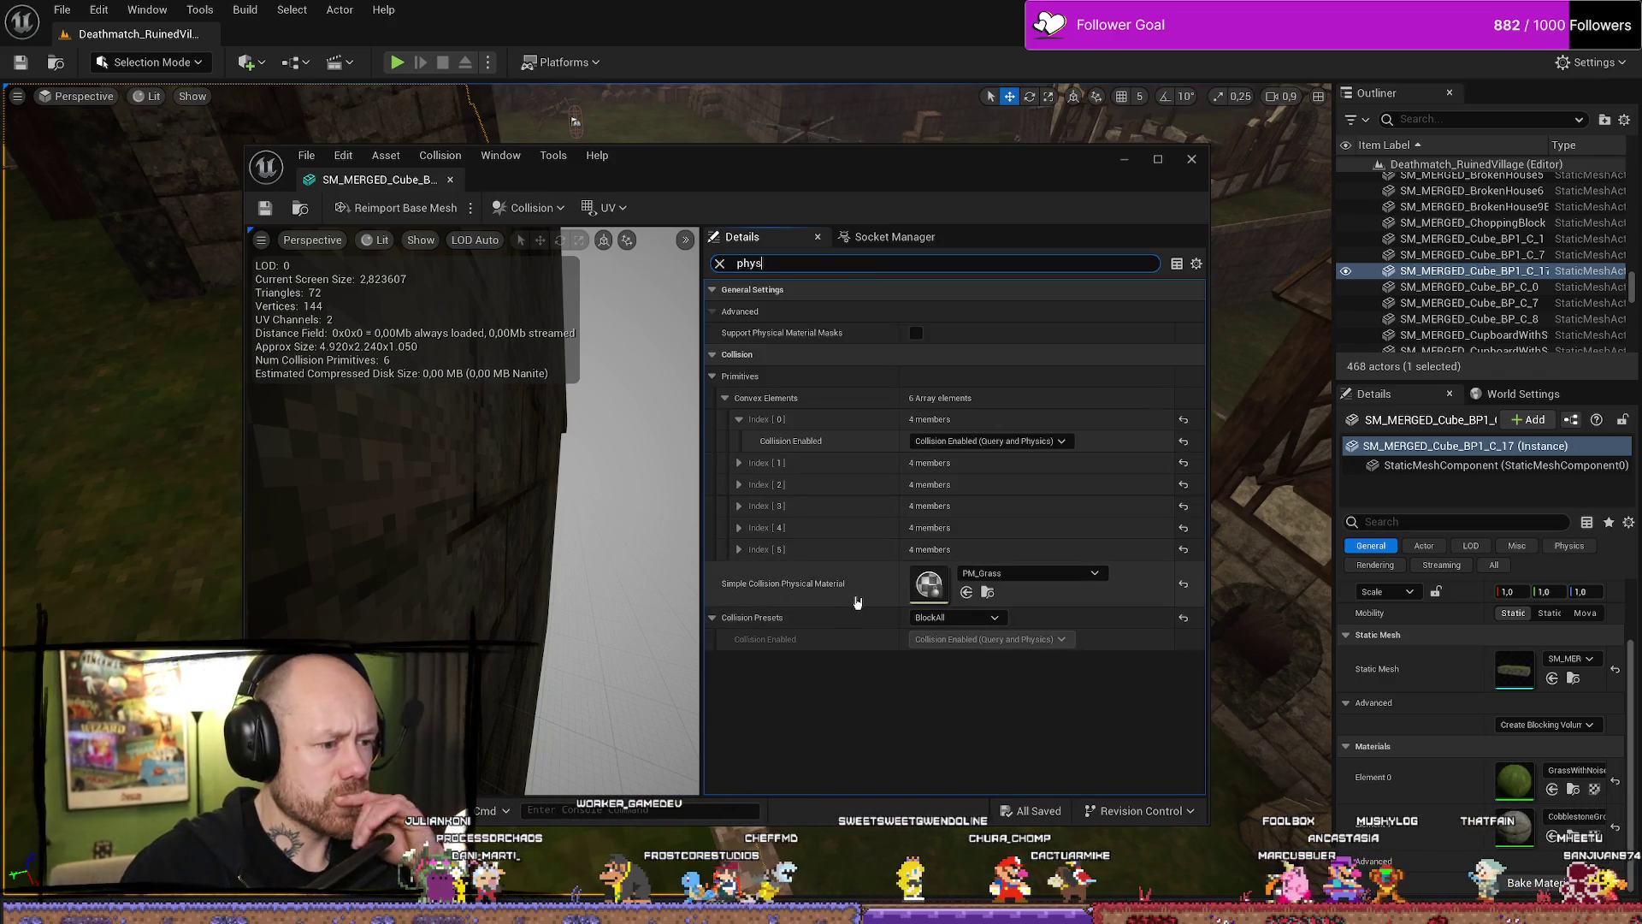
click(1194, 164)
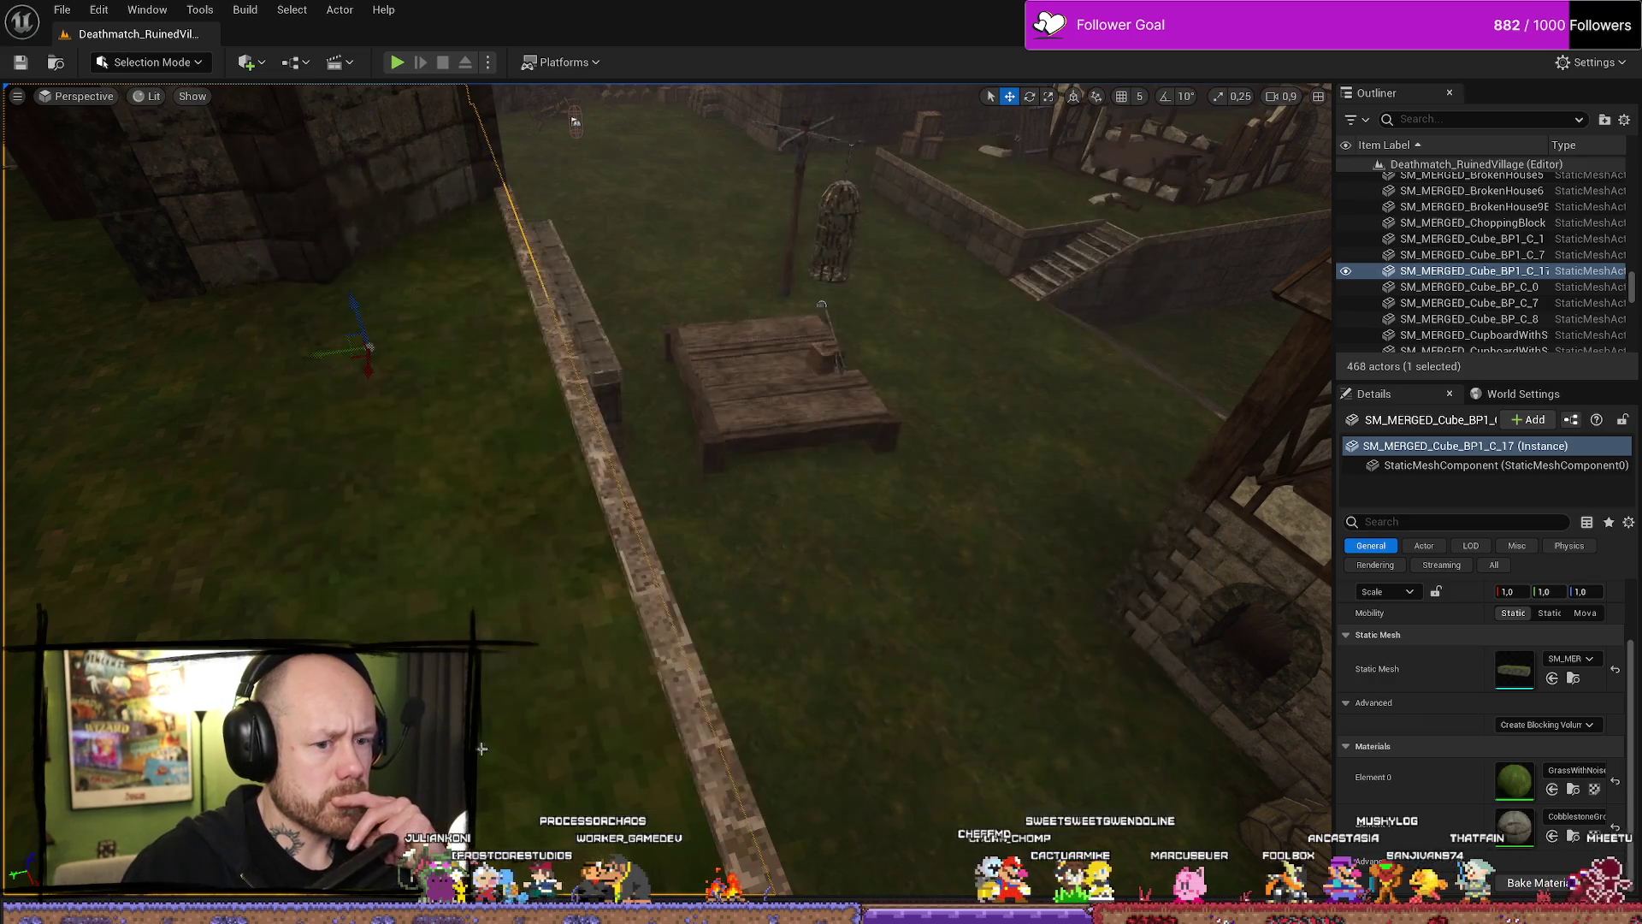
Set the ground piece's Phys Material Override to PM_Grass.
key(f)
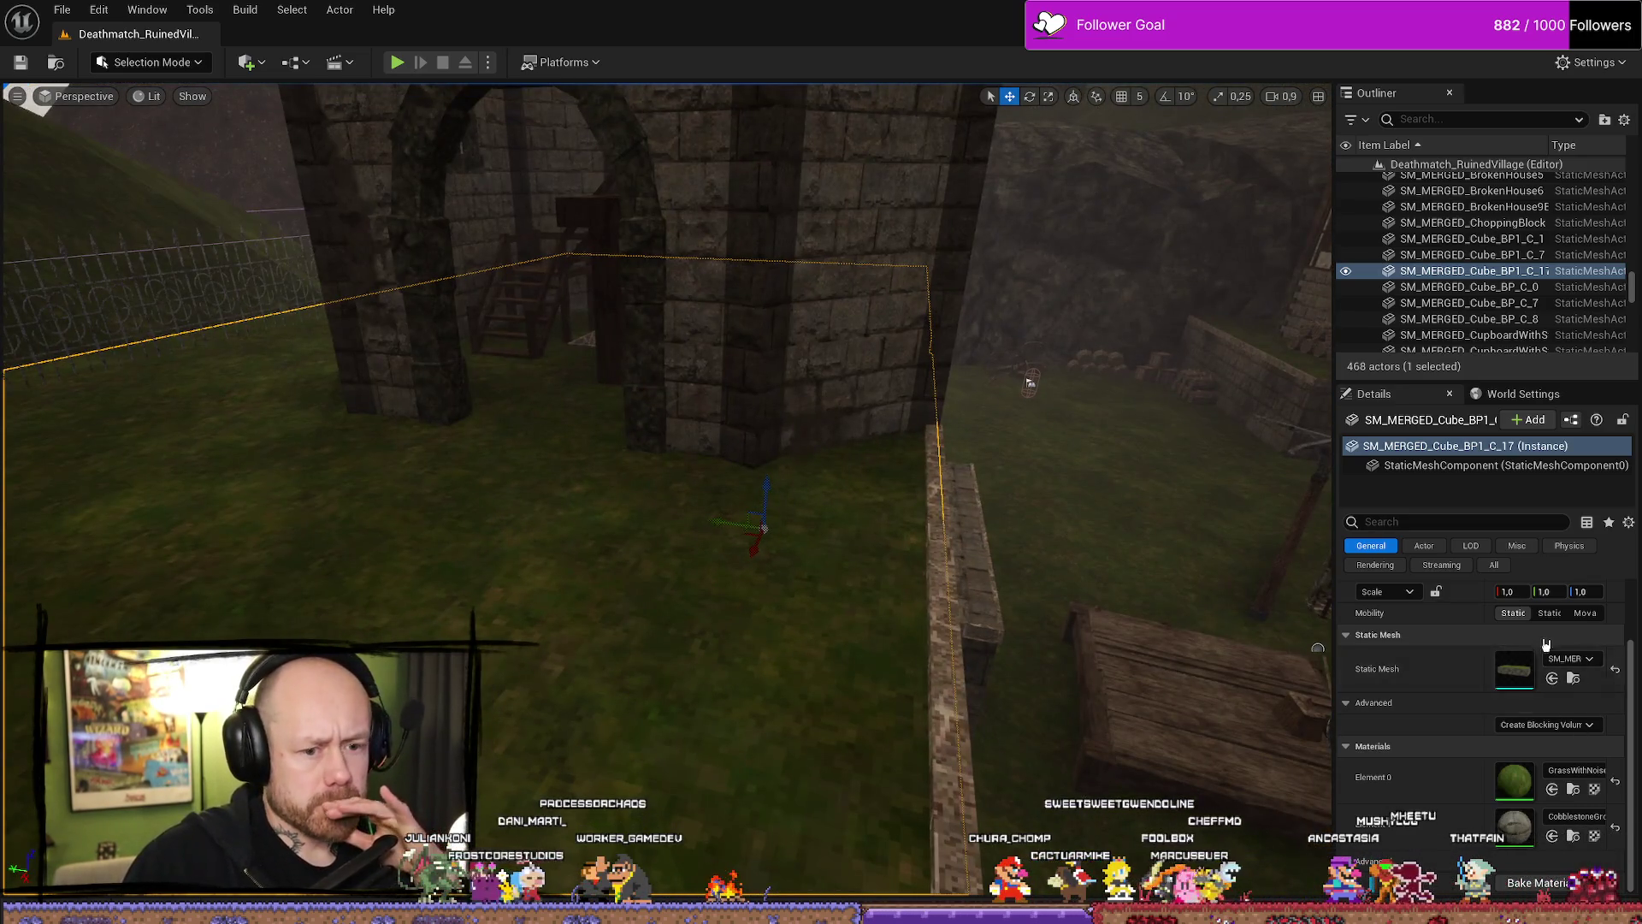
scroll(1480, 684, up, 2)
scroll(1480, 685, down, 2)
scroll(1461, 595, up, 1)
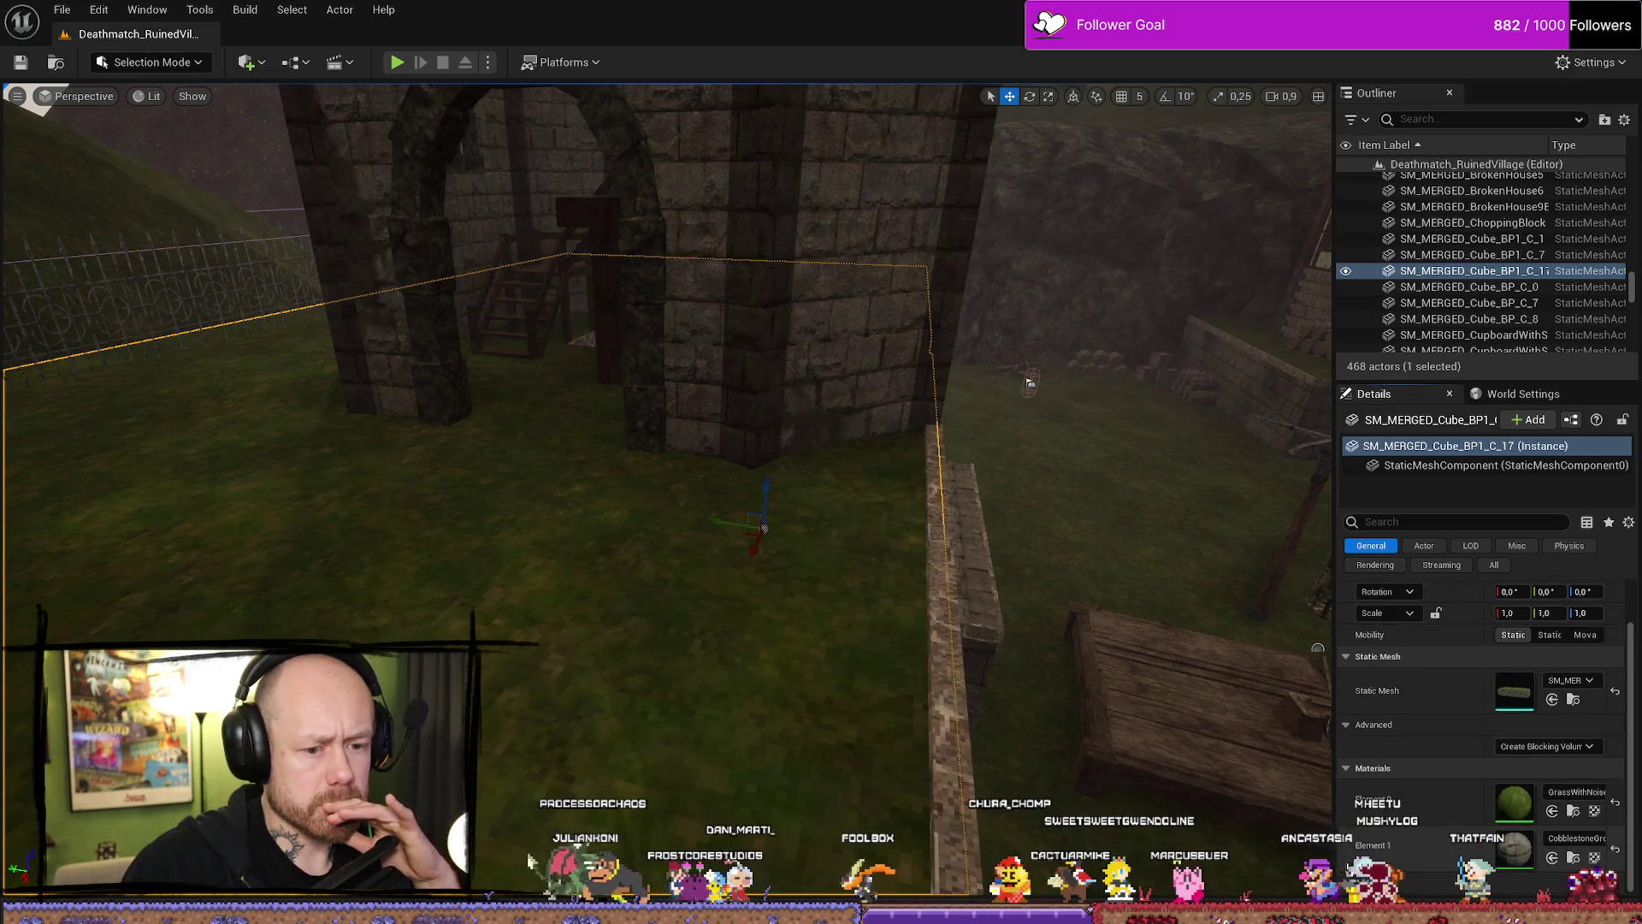
click(1451, 523)
text(phys)
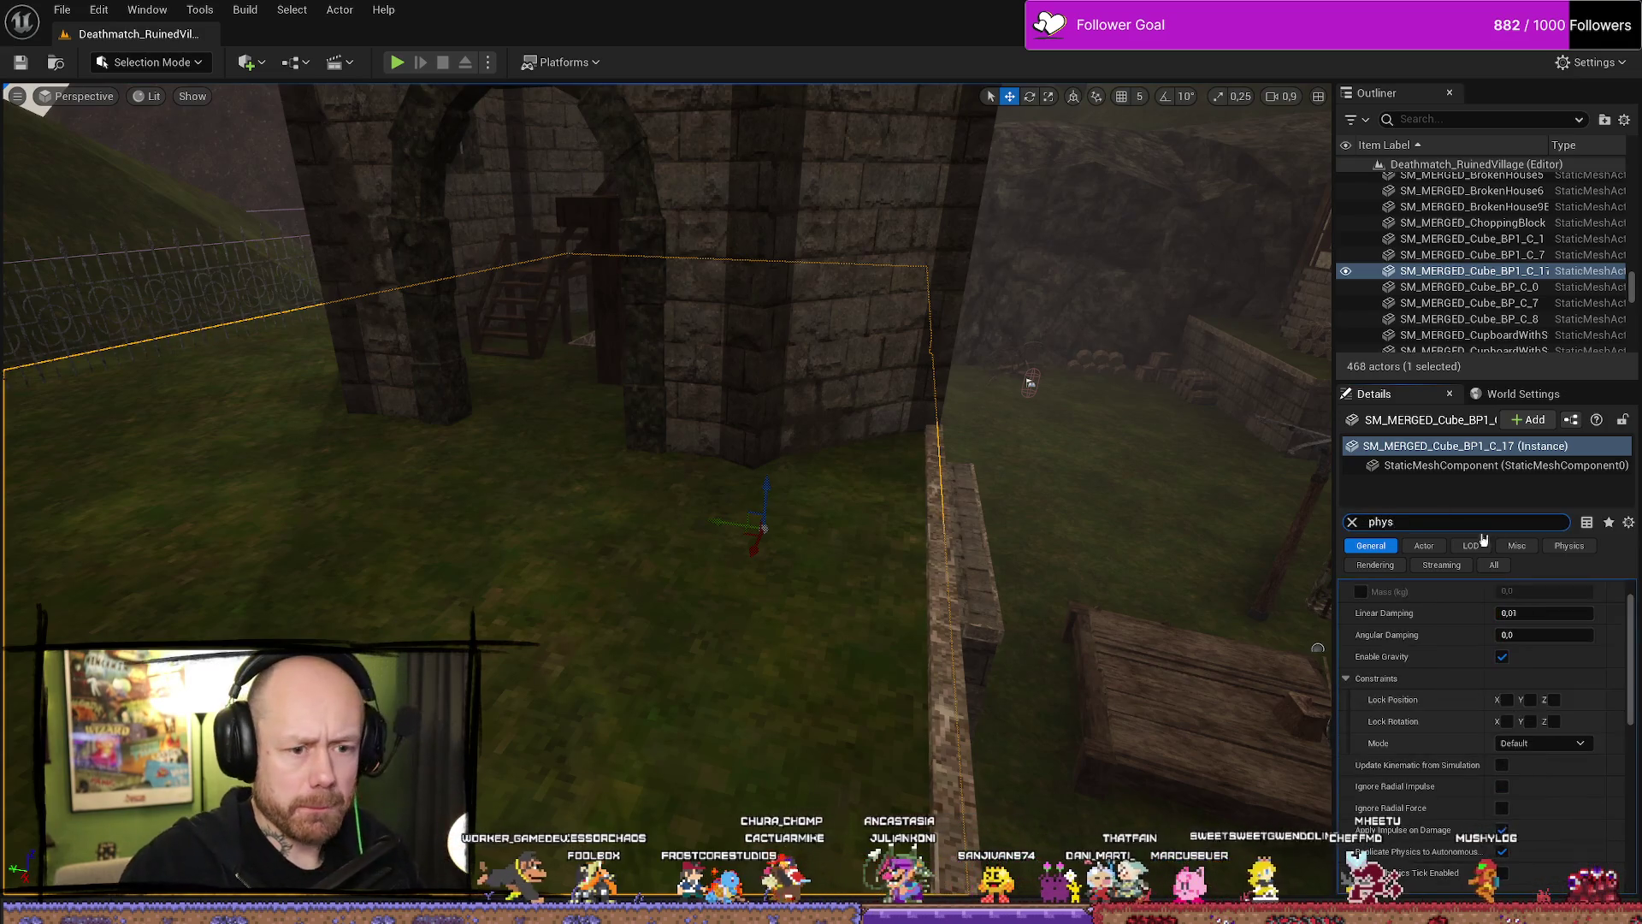
scroll(1580, 677, down, 5)
scroll(1580, 676, down, 5)
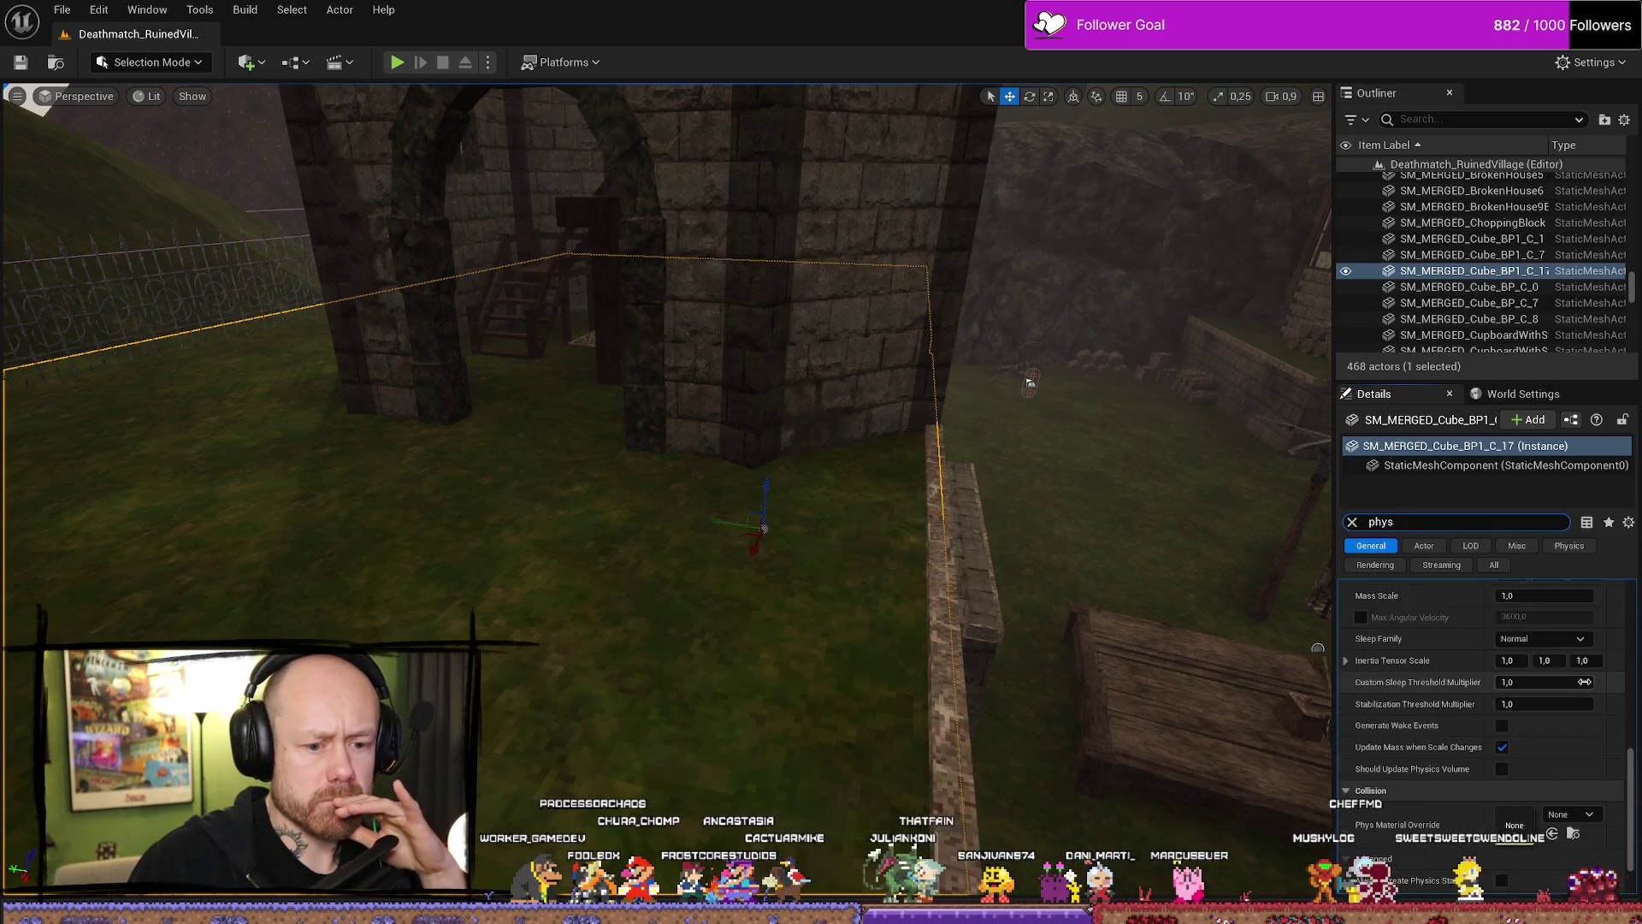
click(1578, 755)
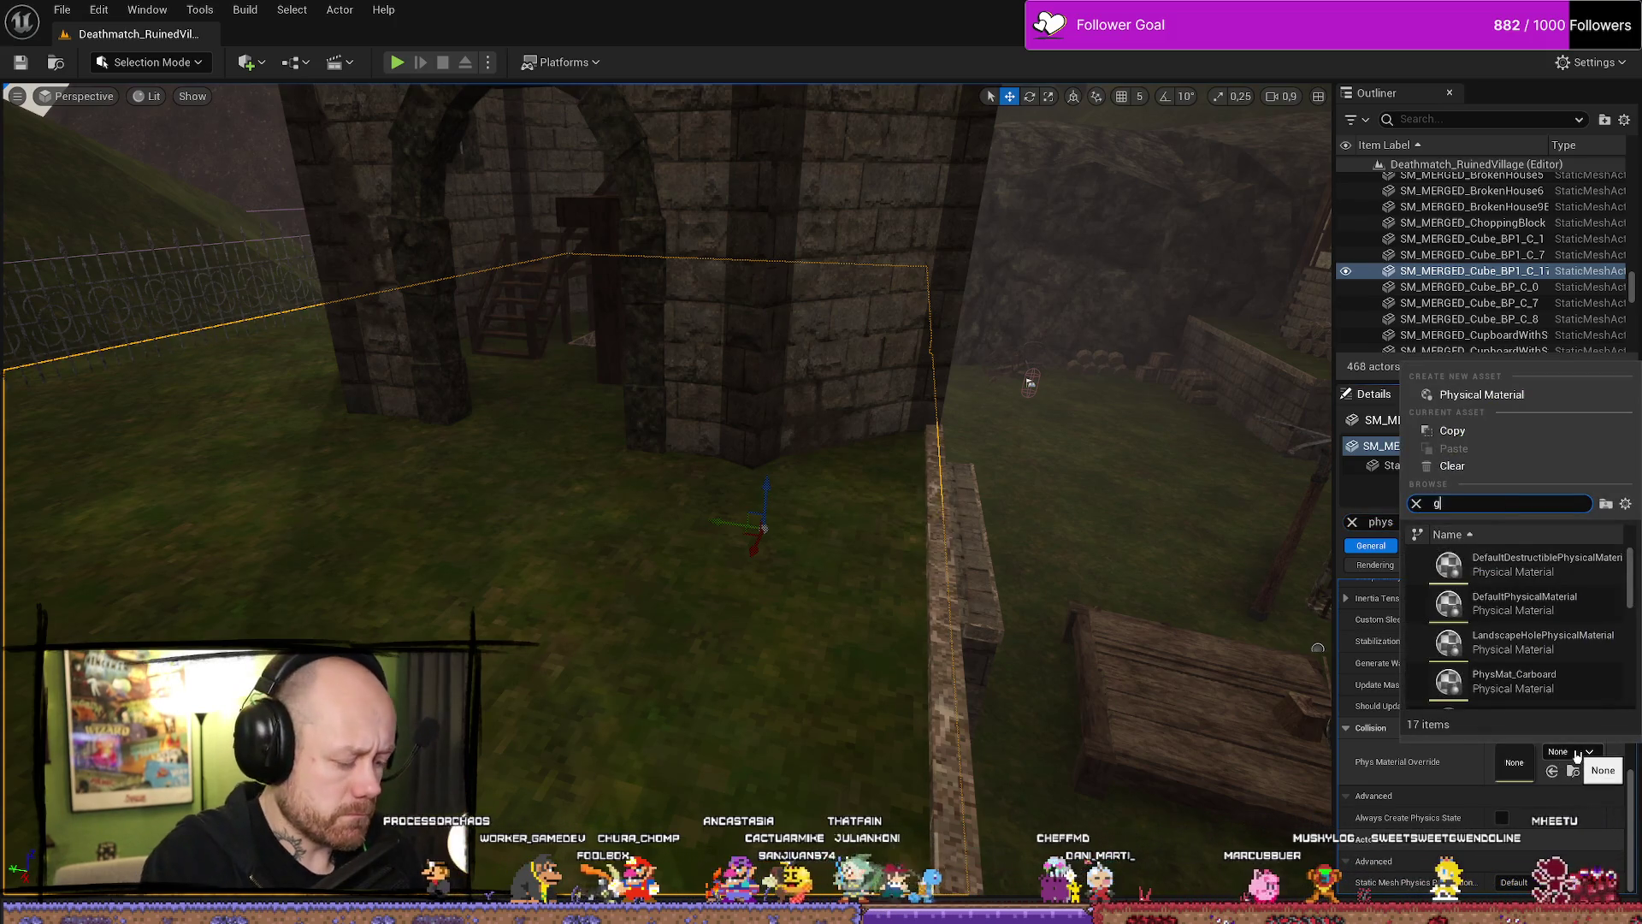
text(re)
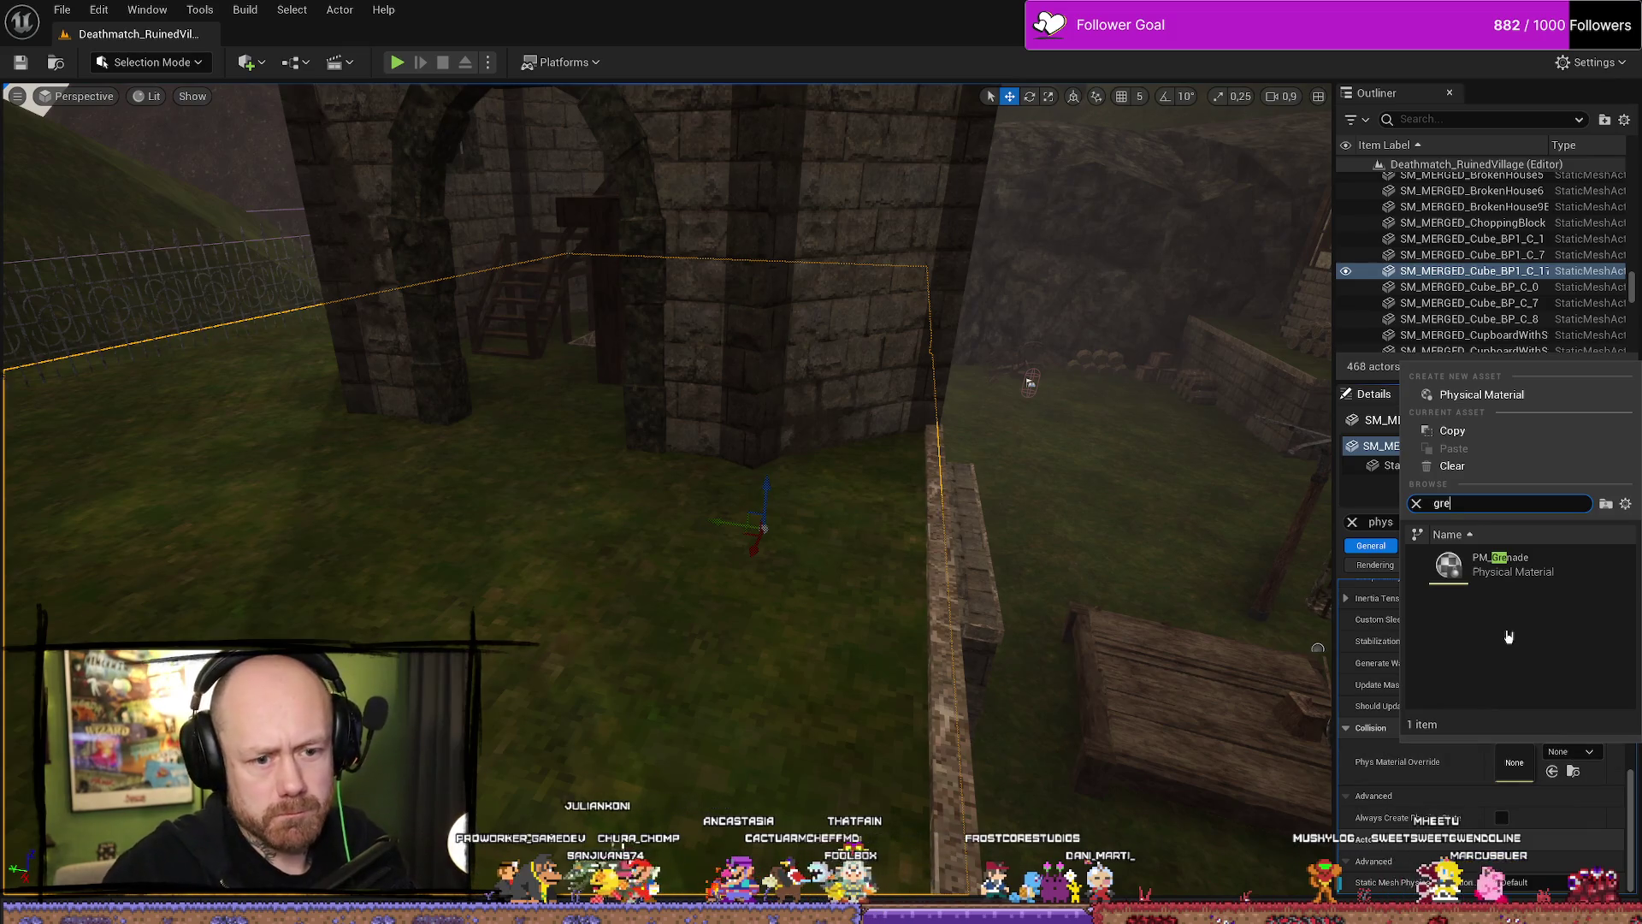
click(1517, 563)
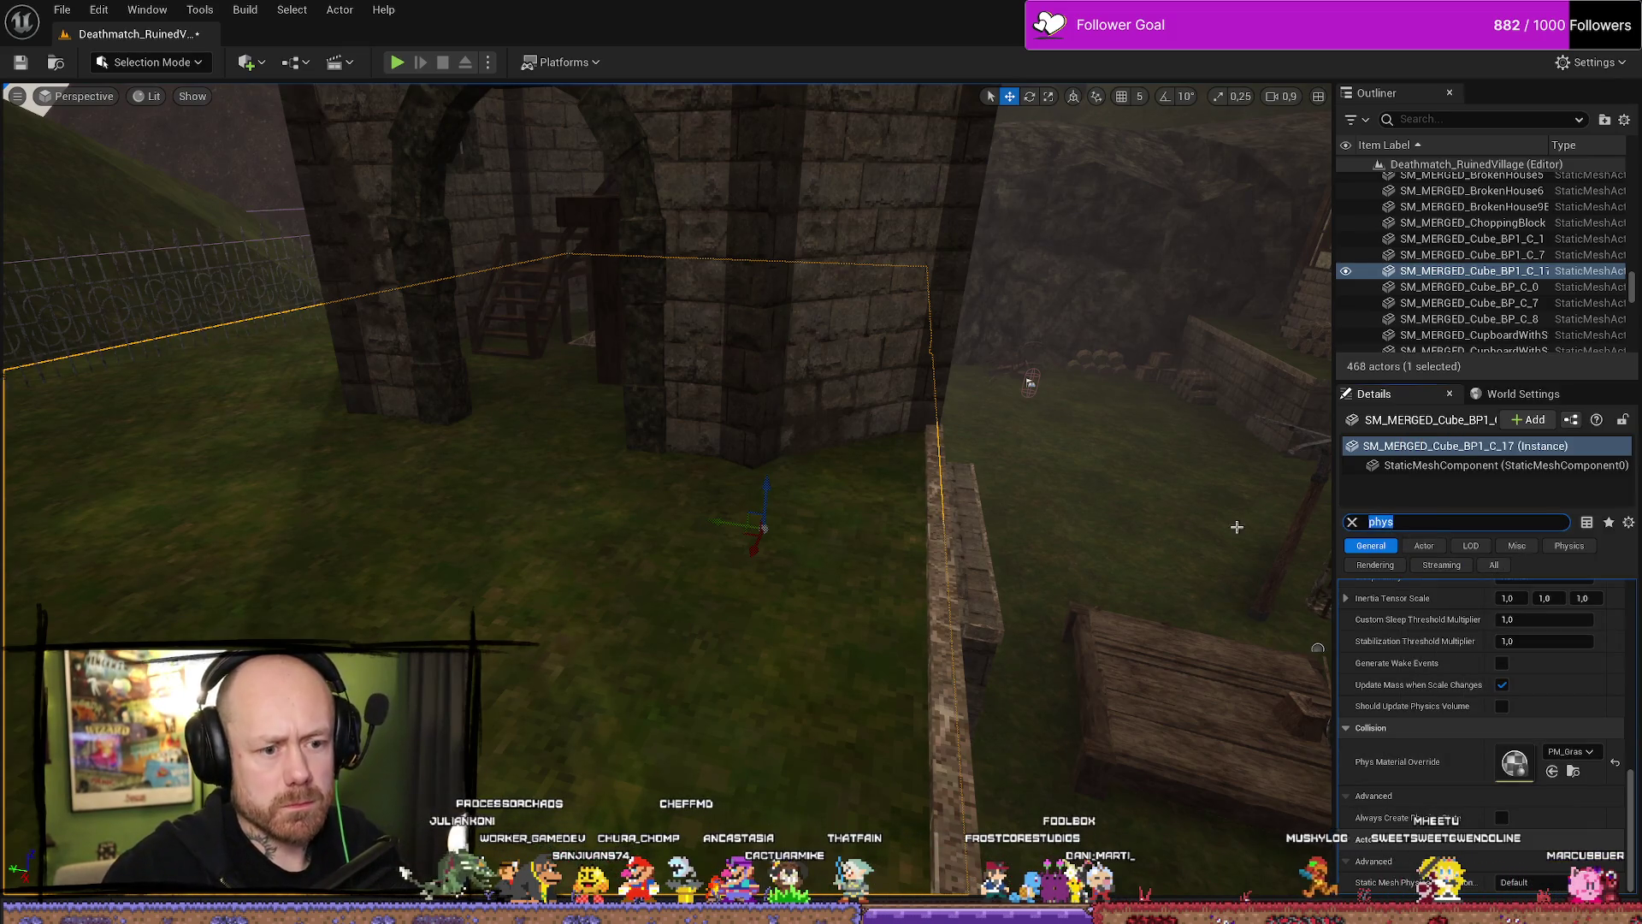
Set the stone wall's Phys Material Override to PM_Concrete.
click(721, 546)
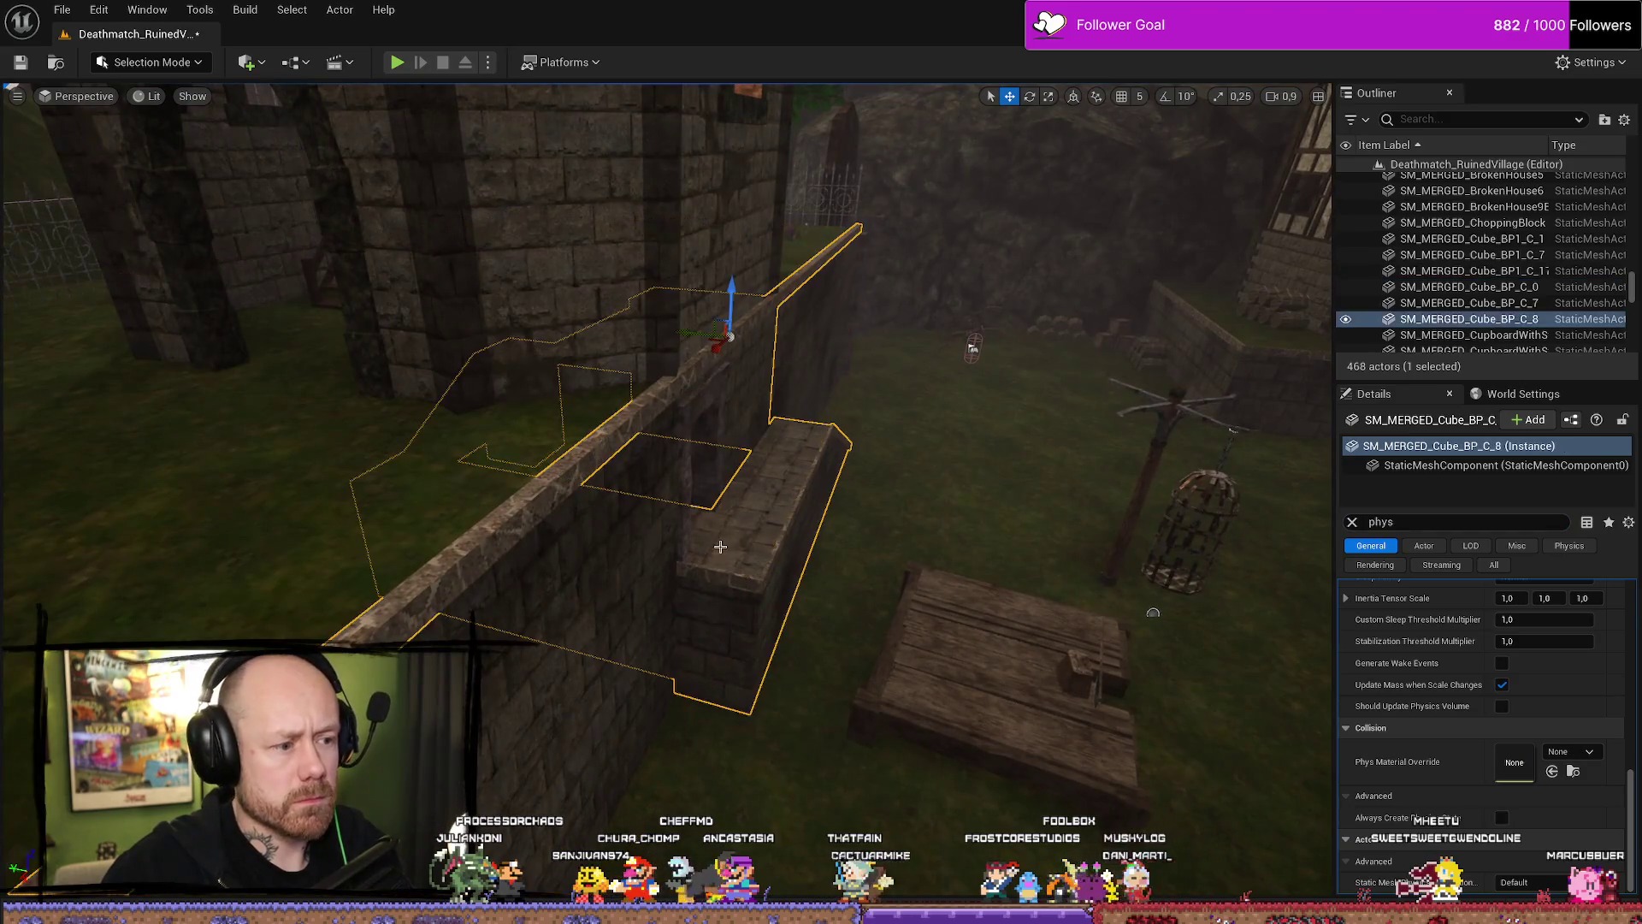
click(1587, 751)
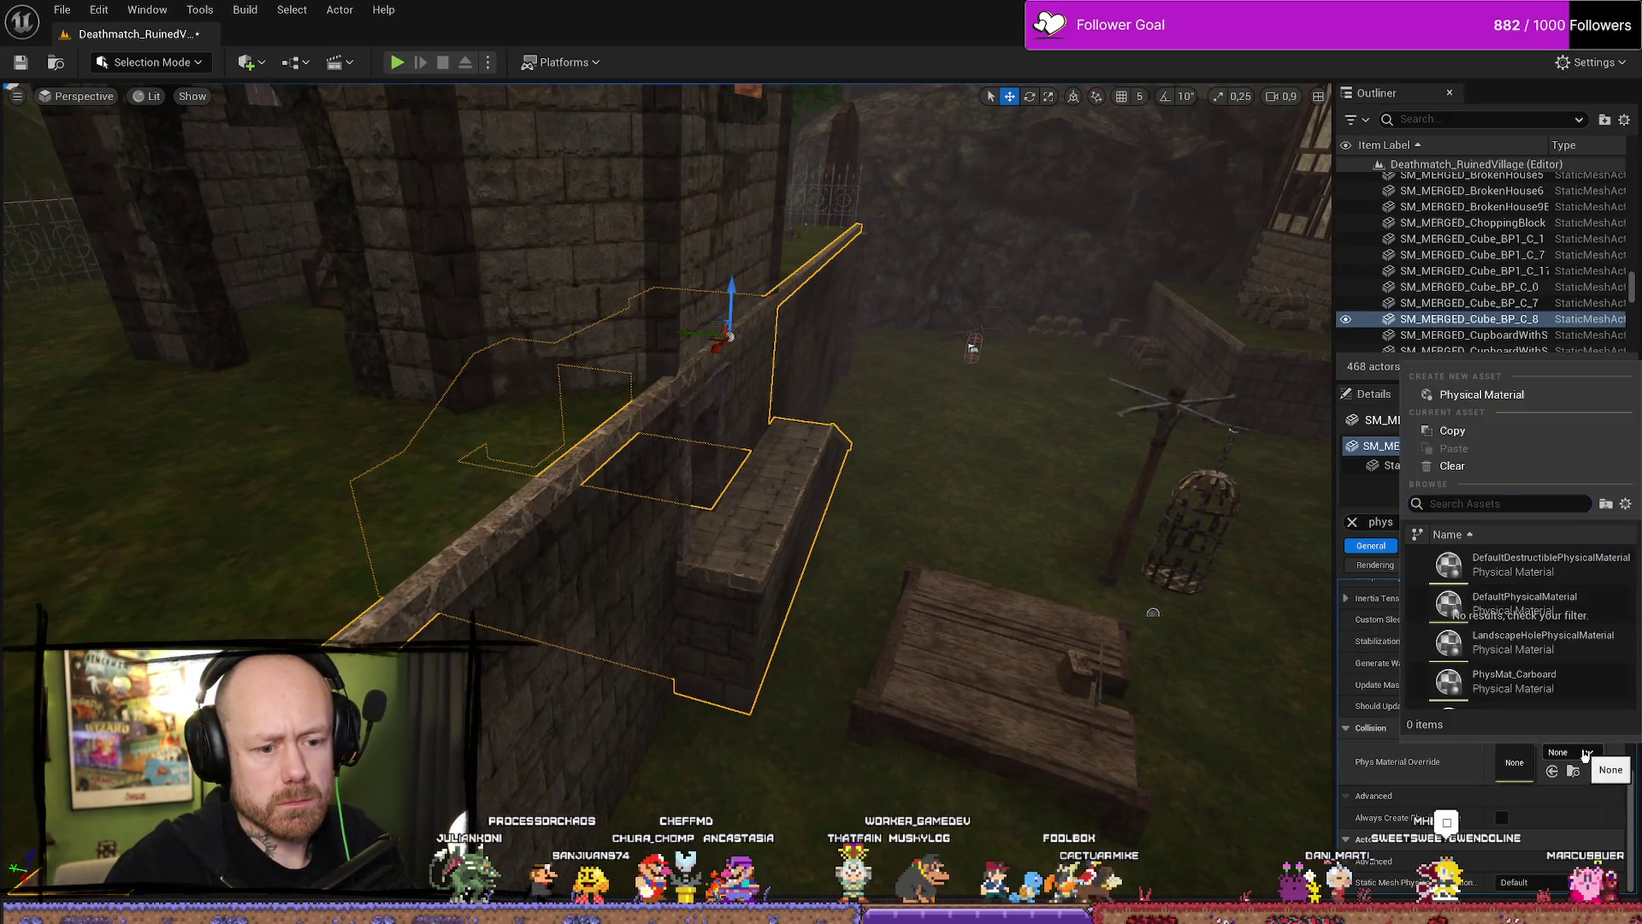
text(con)
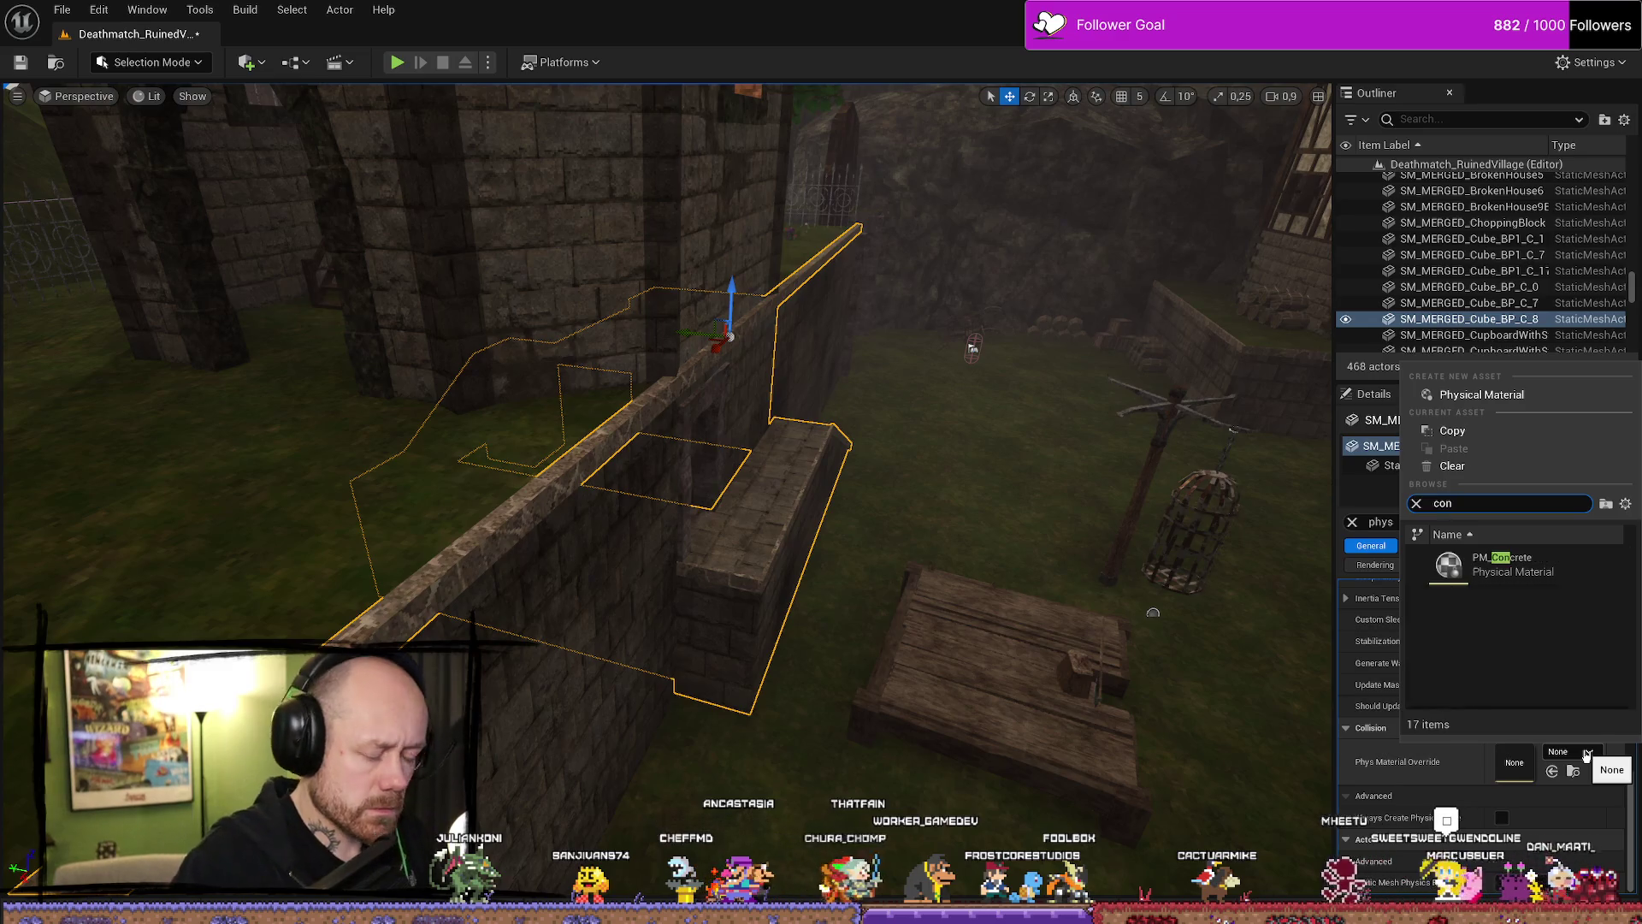
click(1497, 569)
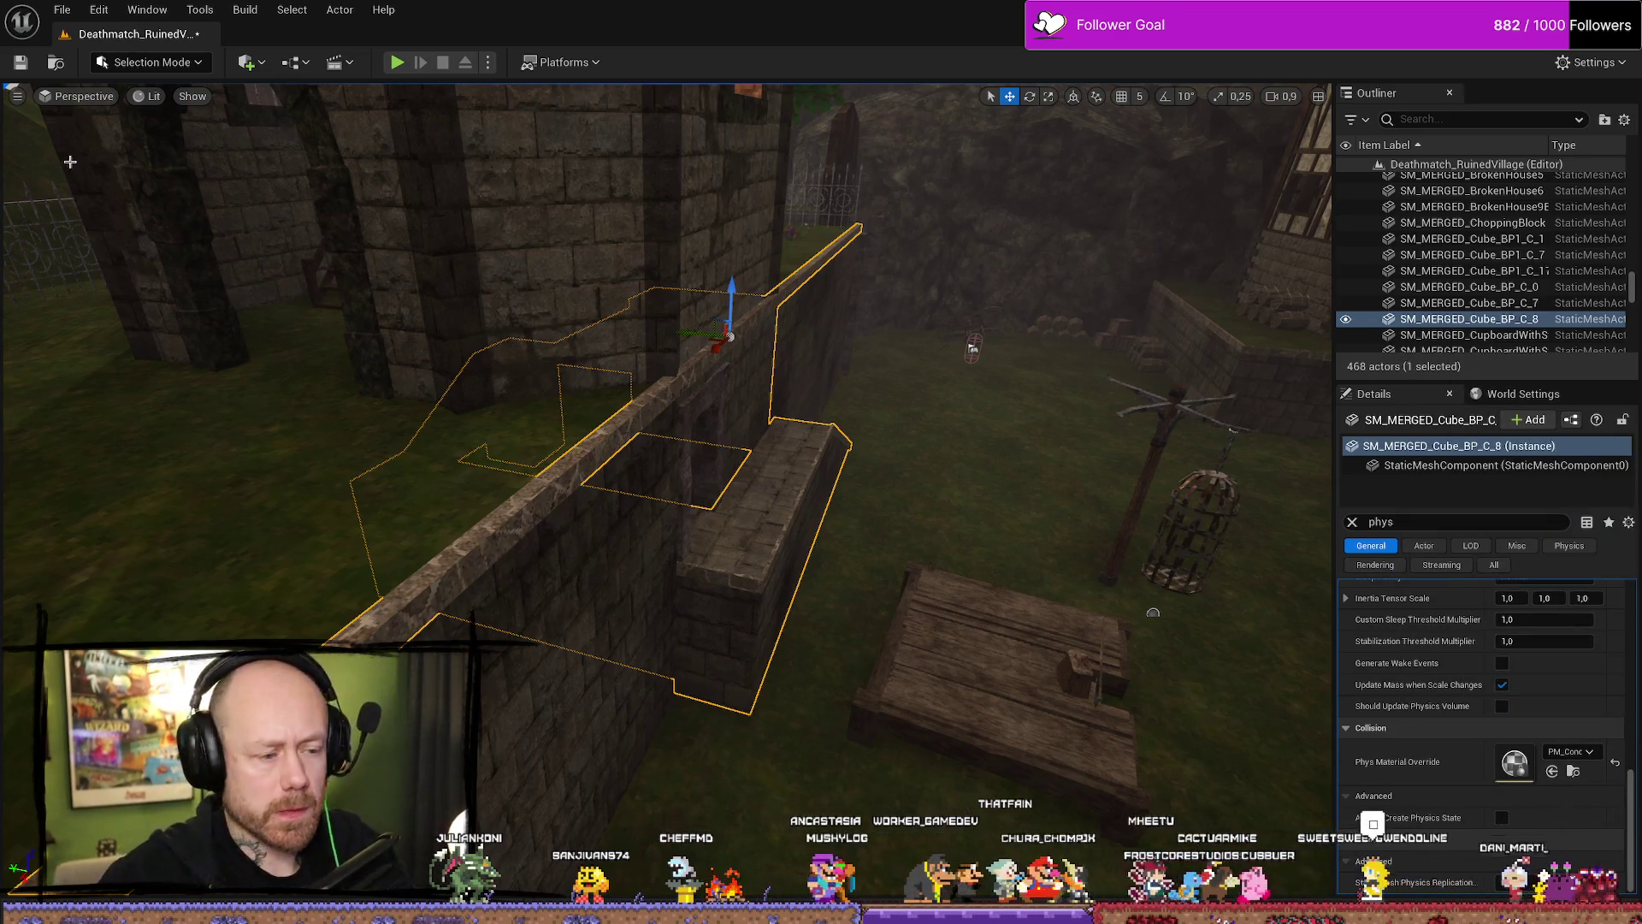
Switch the YouTube music to the Guild Wars Prophecies OST and return to Unreal.
key(alt+Tab)
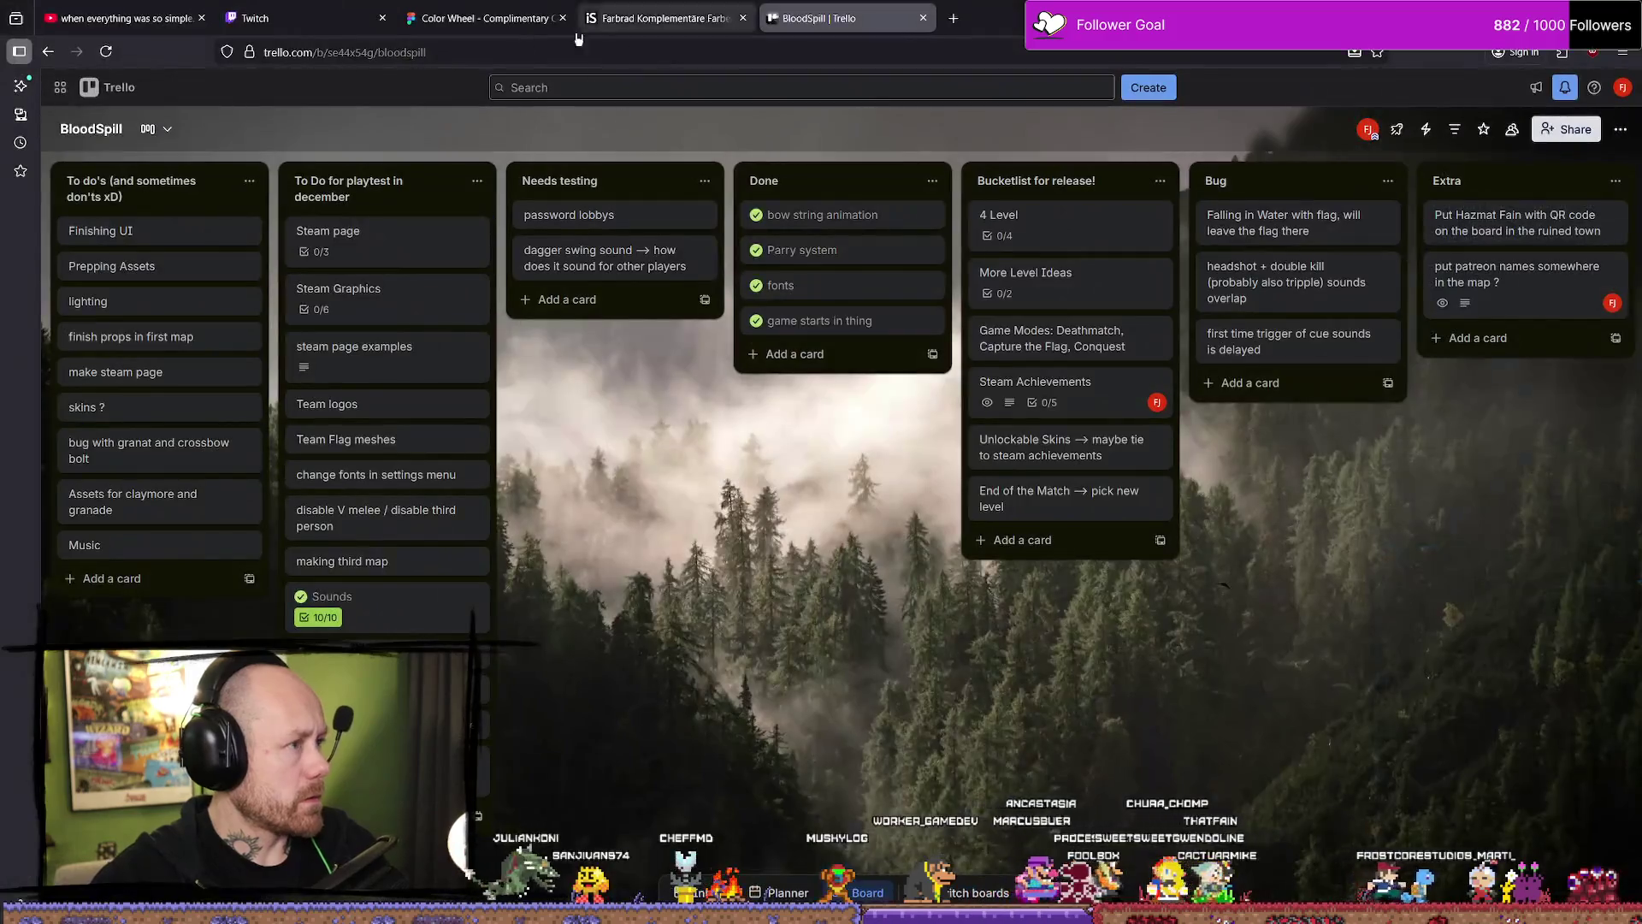
key(ctrl+Tab)
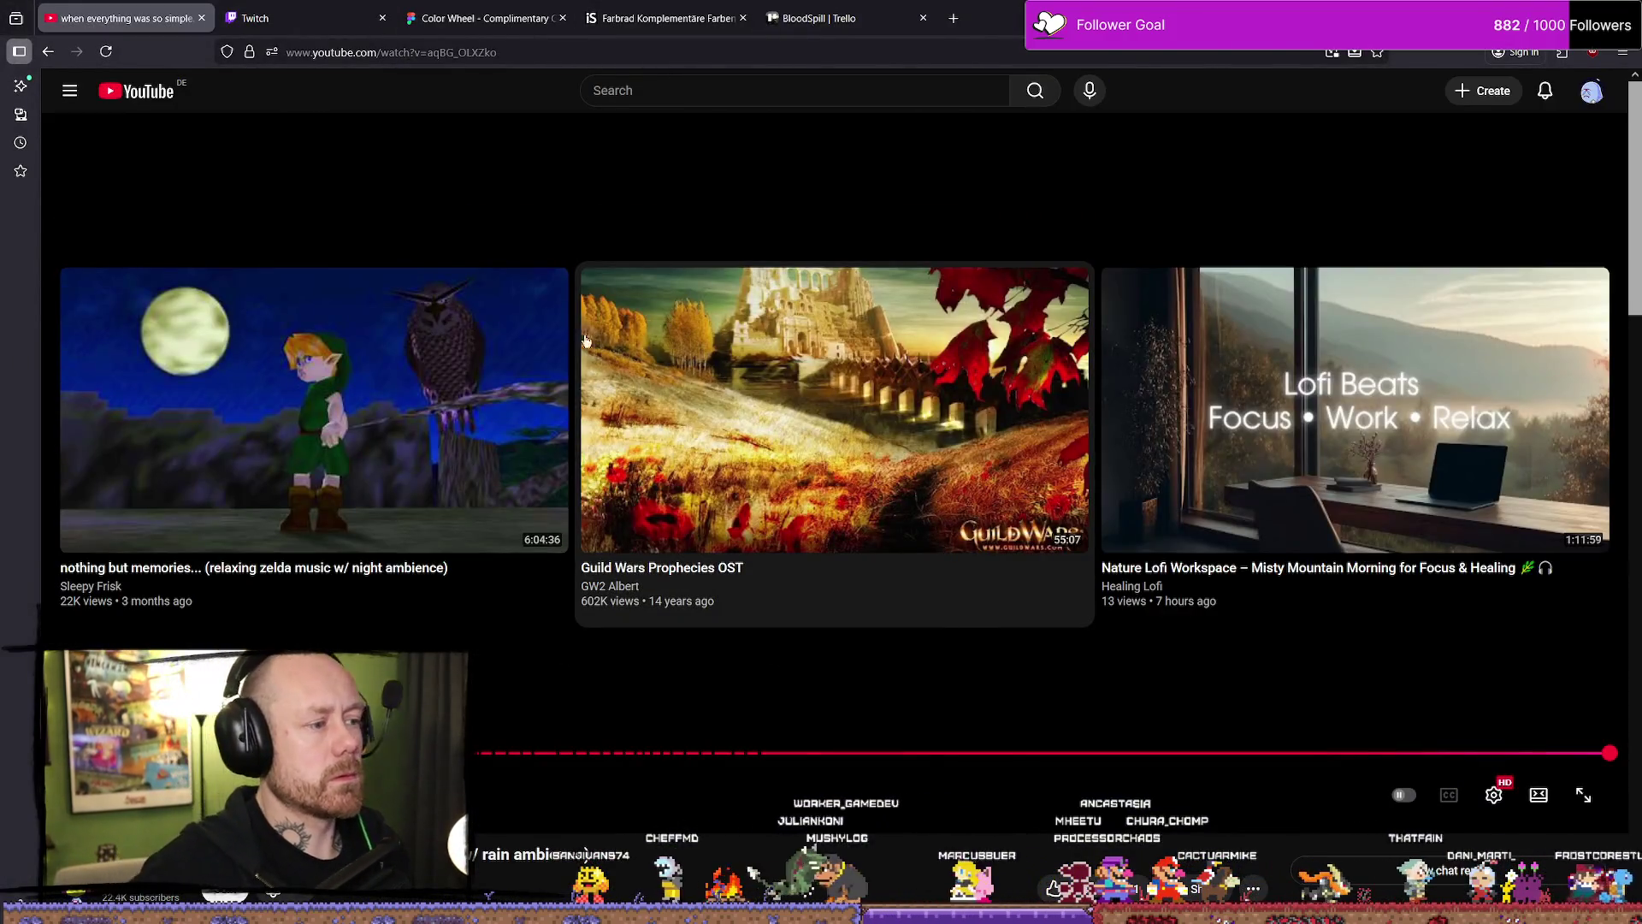
click(618, 322)
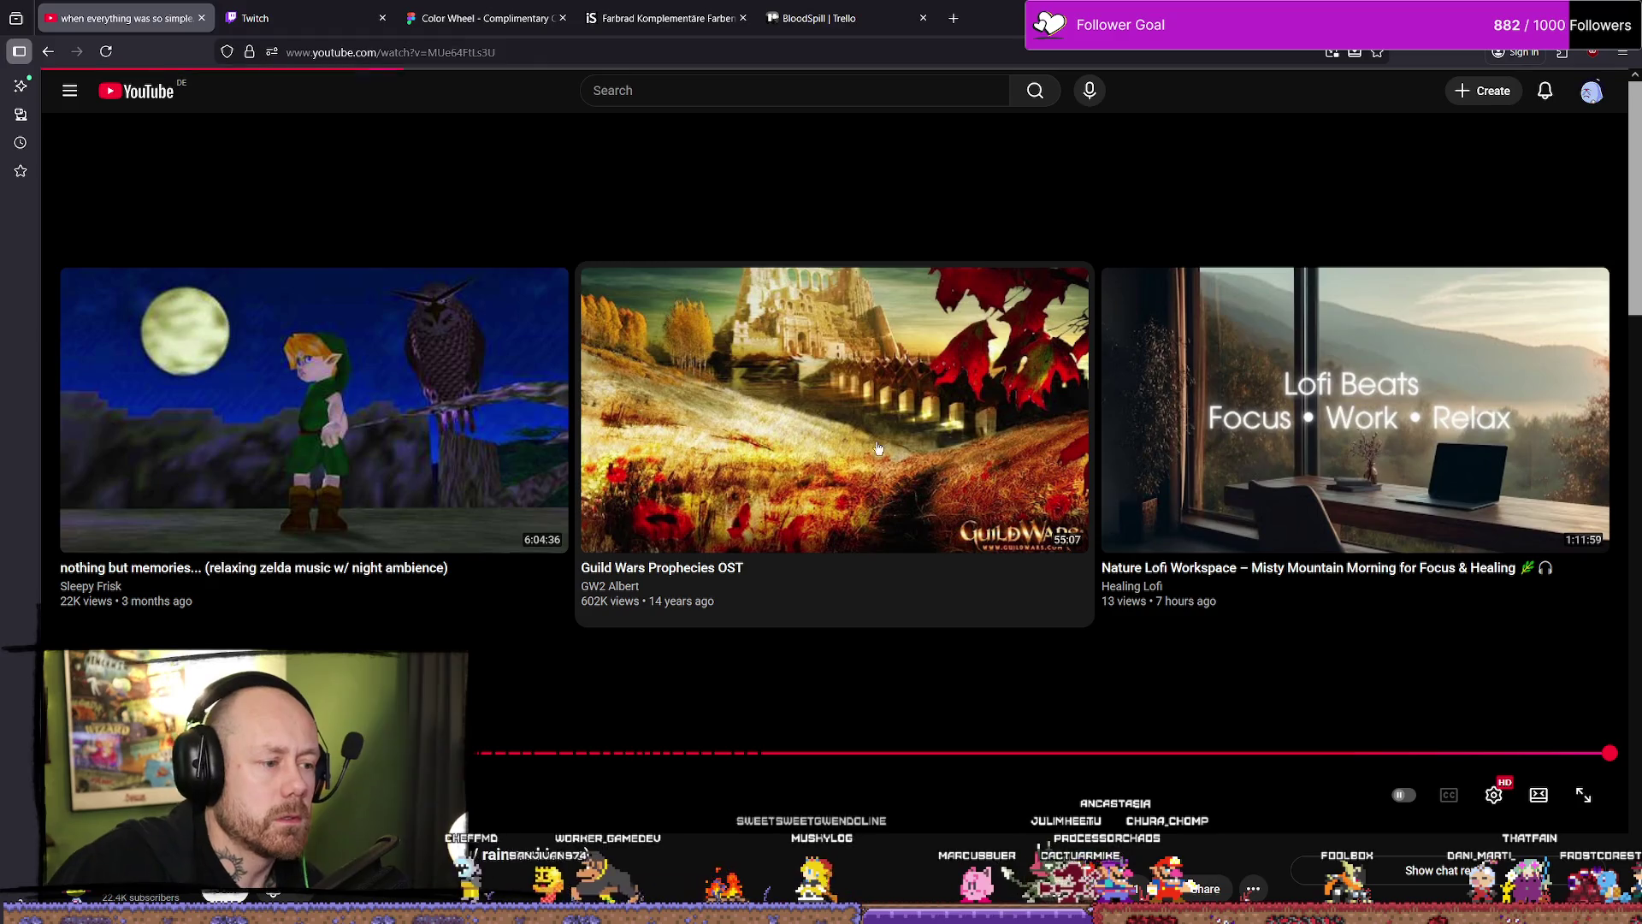
key(alt+Tab)
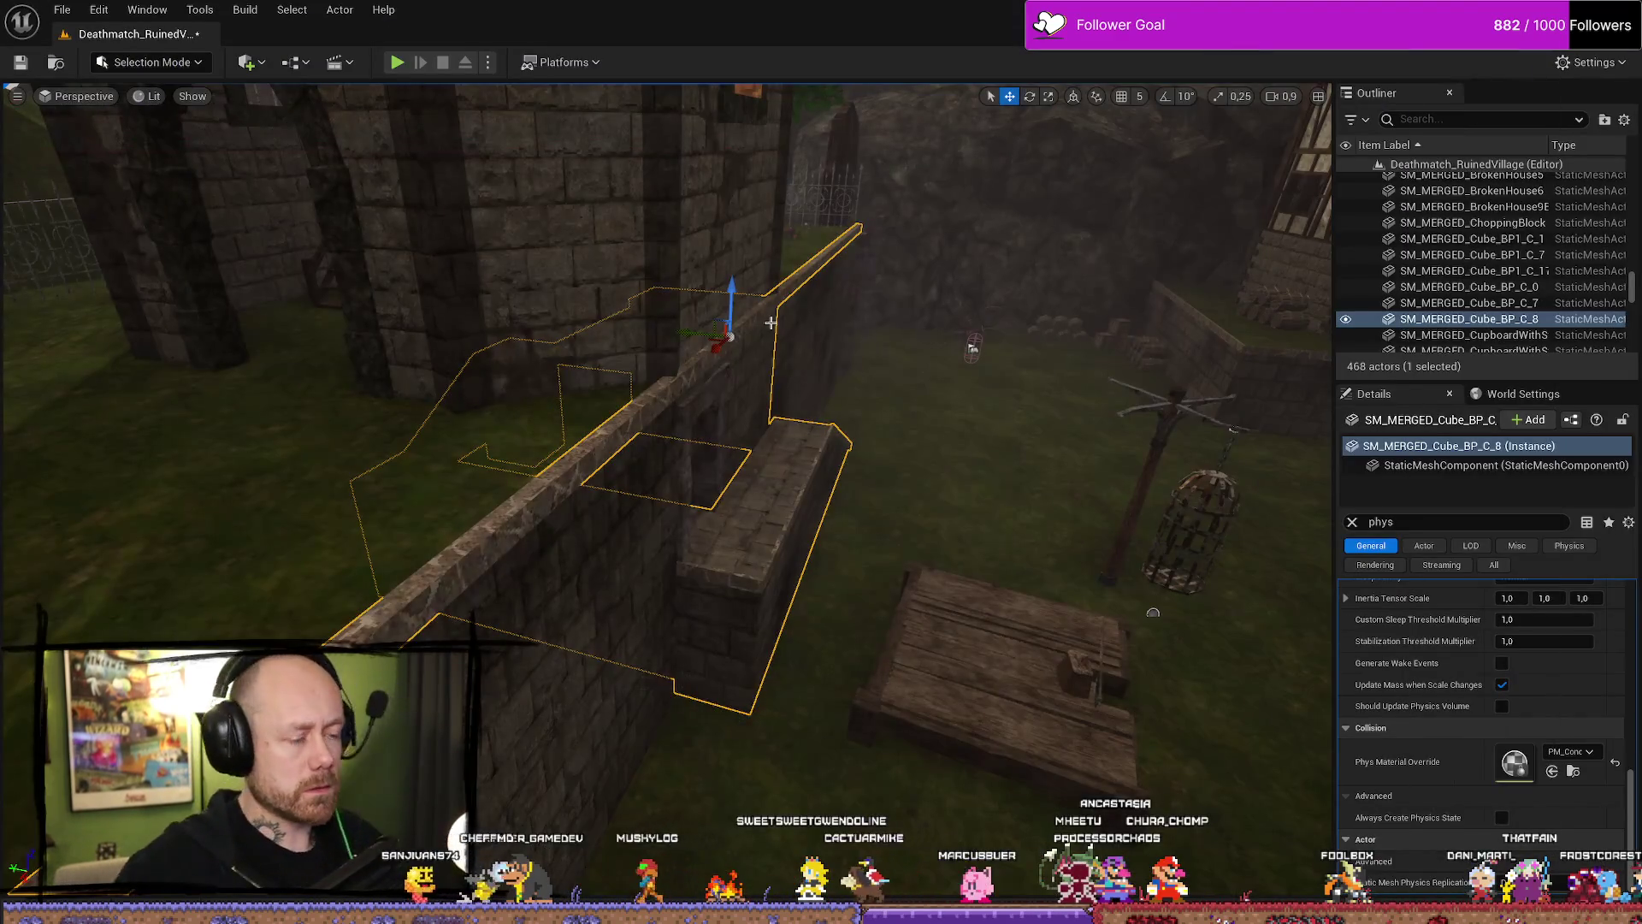
Set the large grassy ground mesh's Phys Material Override to PM_Grass.
drag(1062, 701, 911, 580)
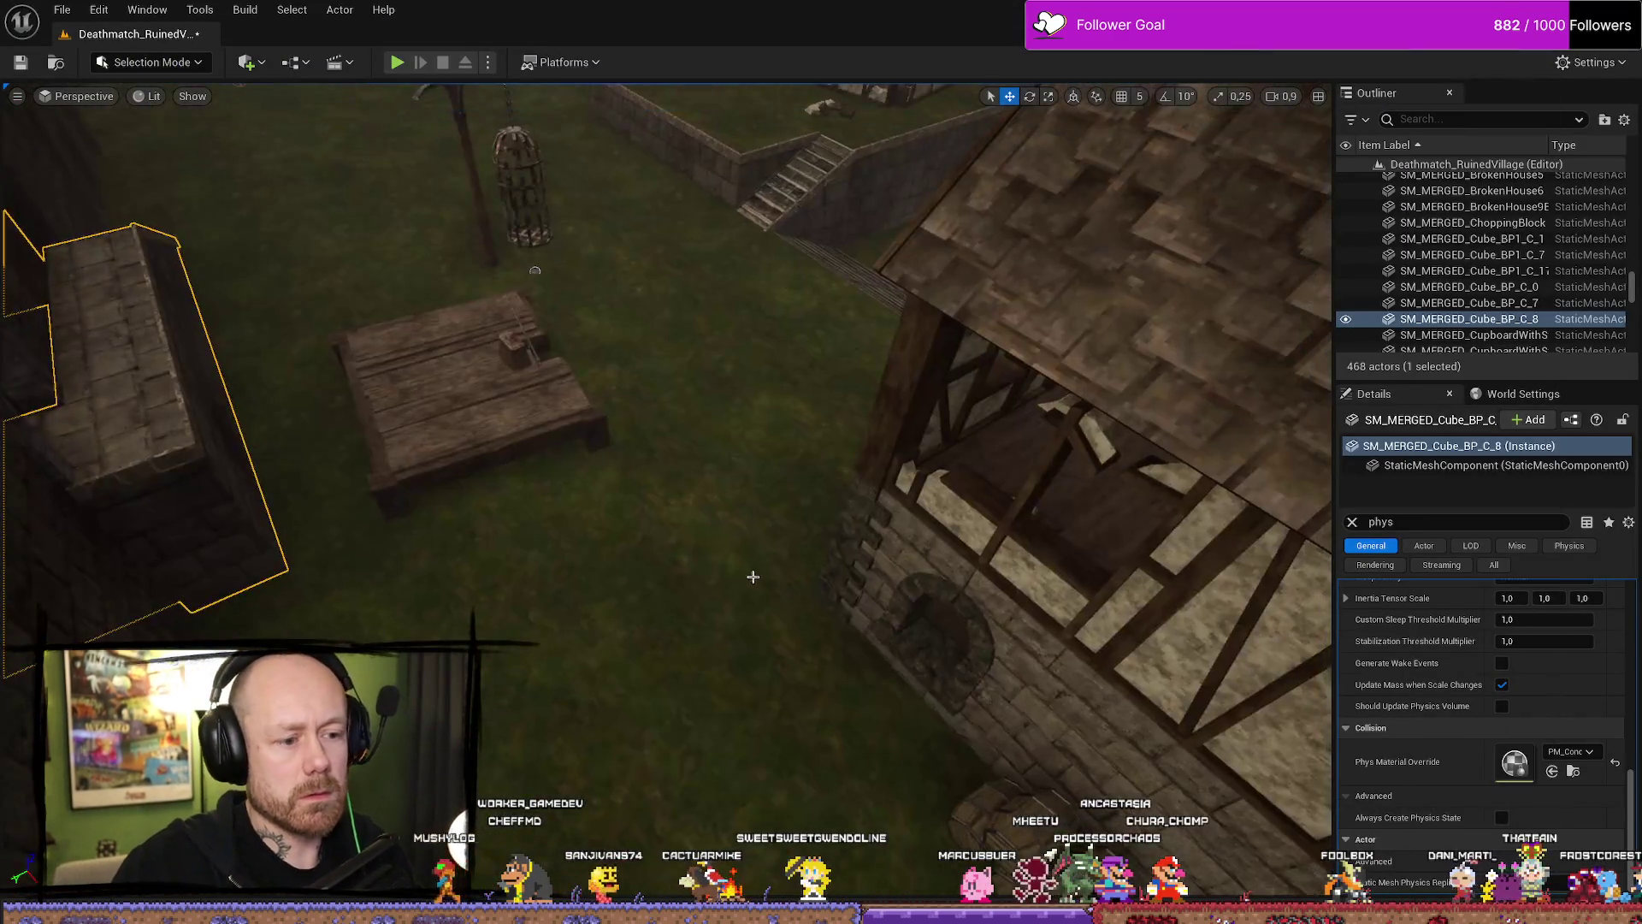
click(1471, 254)
click(1589, 753)
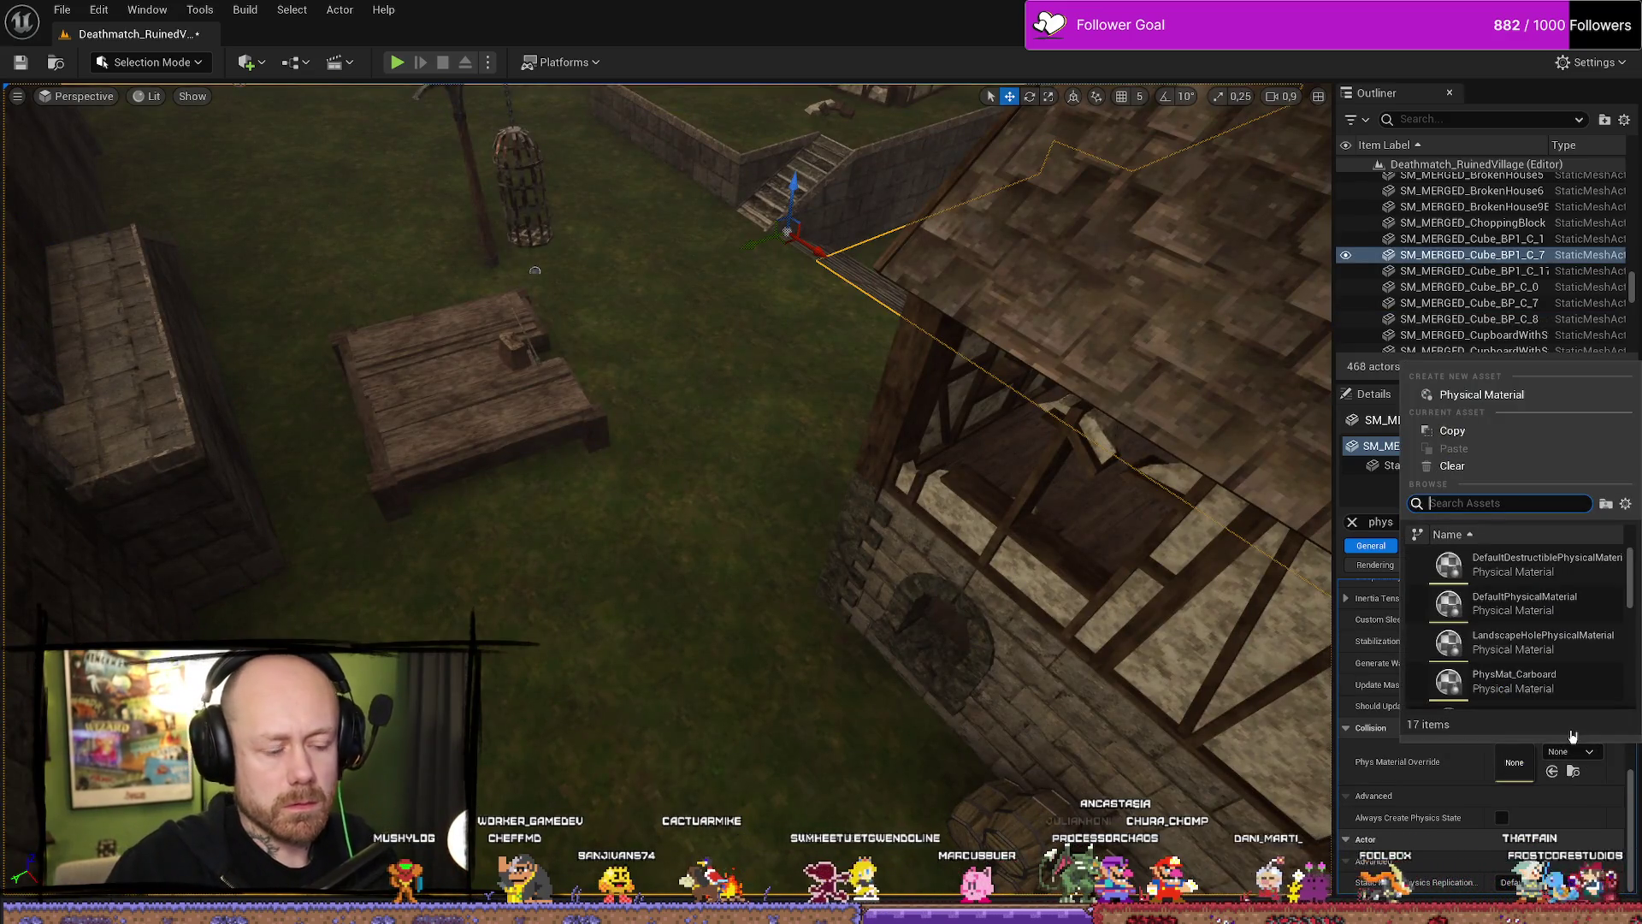
text(grass)
click(1506, 564)
Set the stairs mesh's Phys Material Override to PM_Concrete.
drag(770, 393, 736, 358)
click(736, 357)
click(1576, 752)
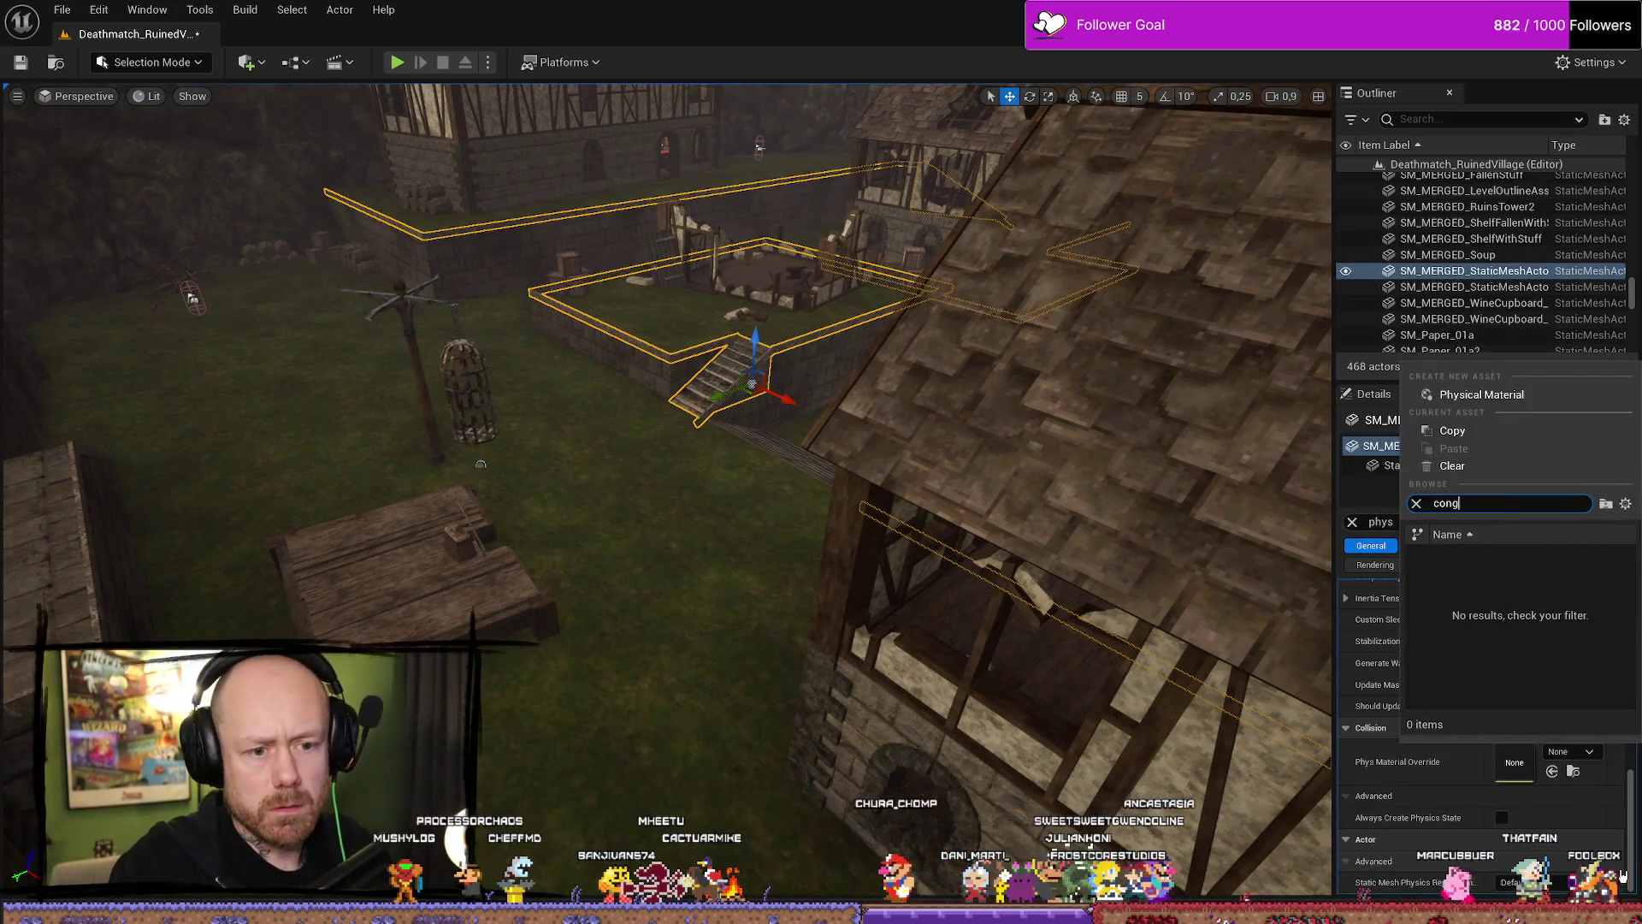
key(BackSpace)
click(1598, 561)
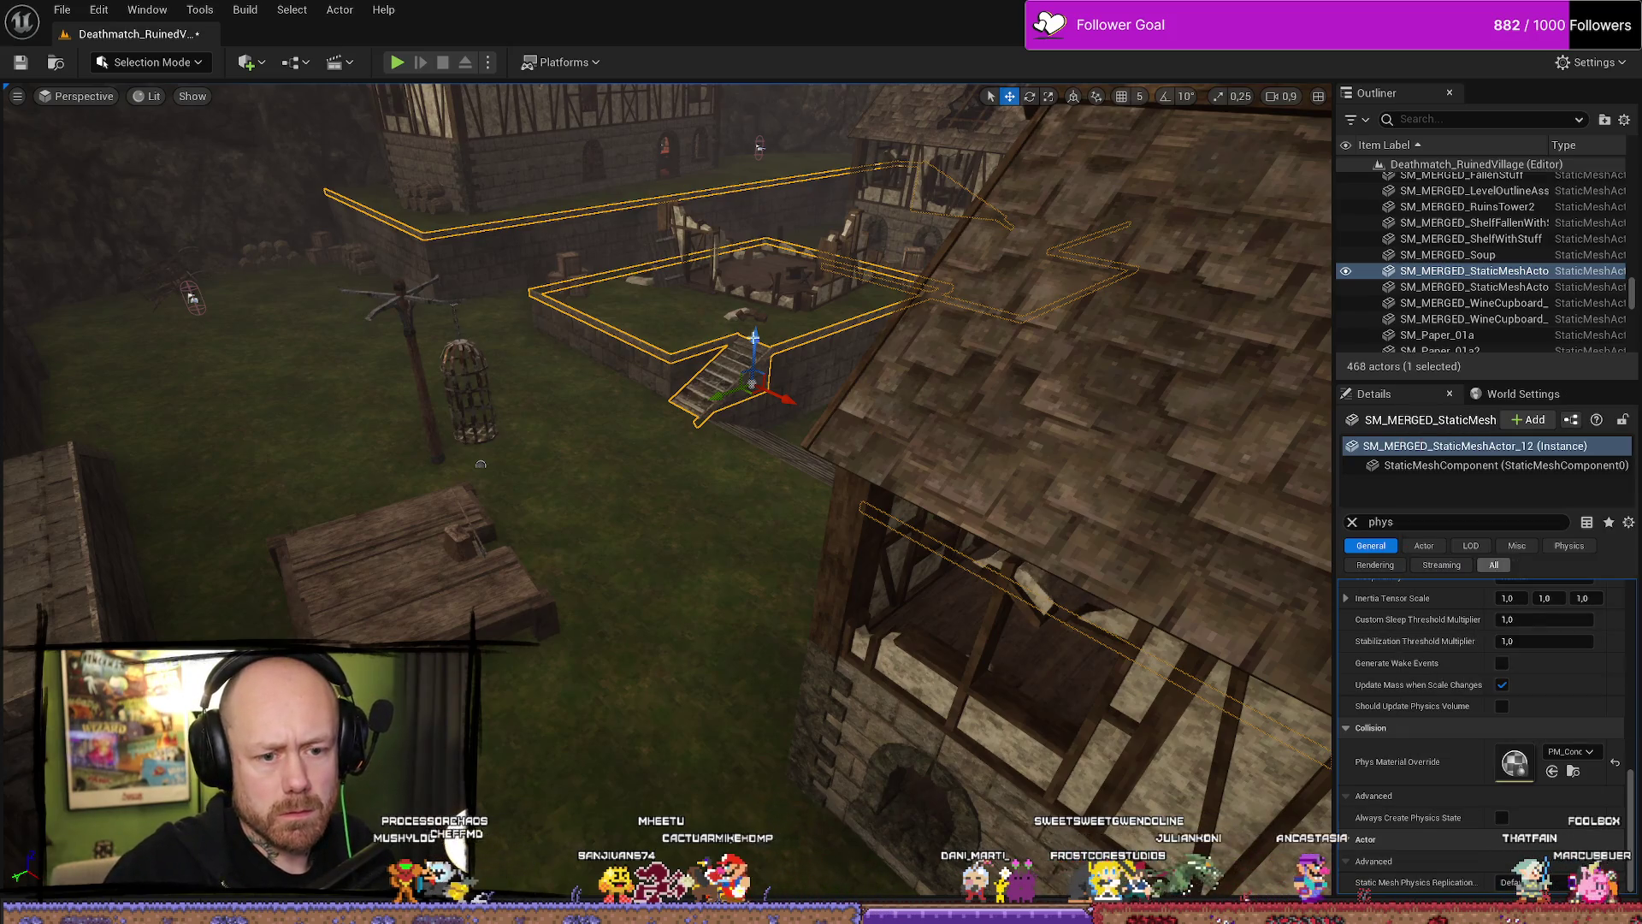
click(650, 328)
Check the overrides on the Cube, stone stairs and wooden beam meshes.
drag(1145, 627, 534, 450)
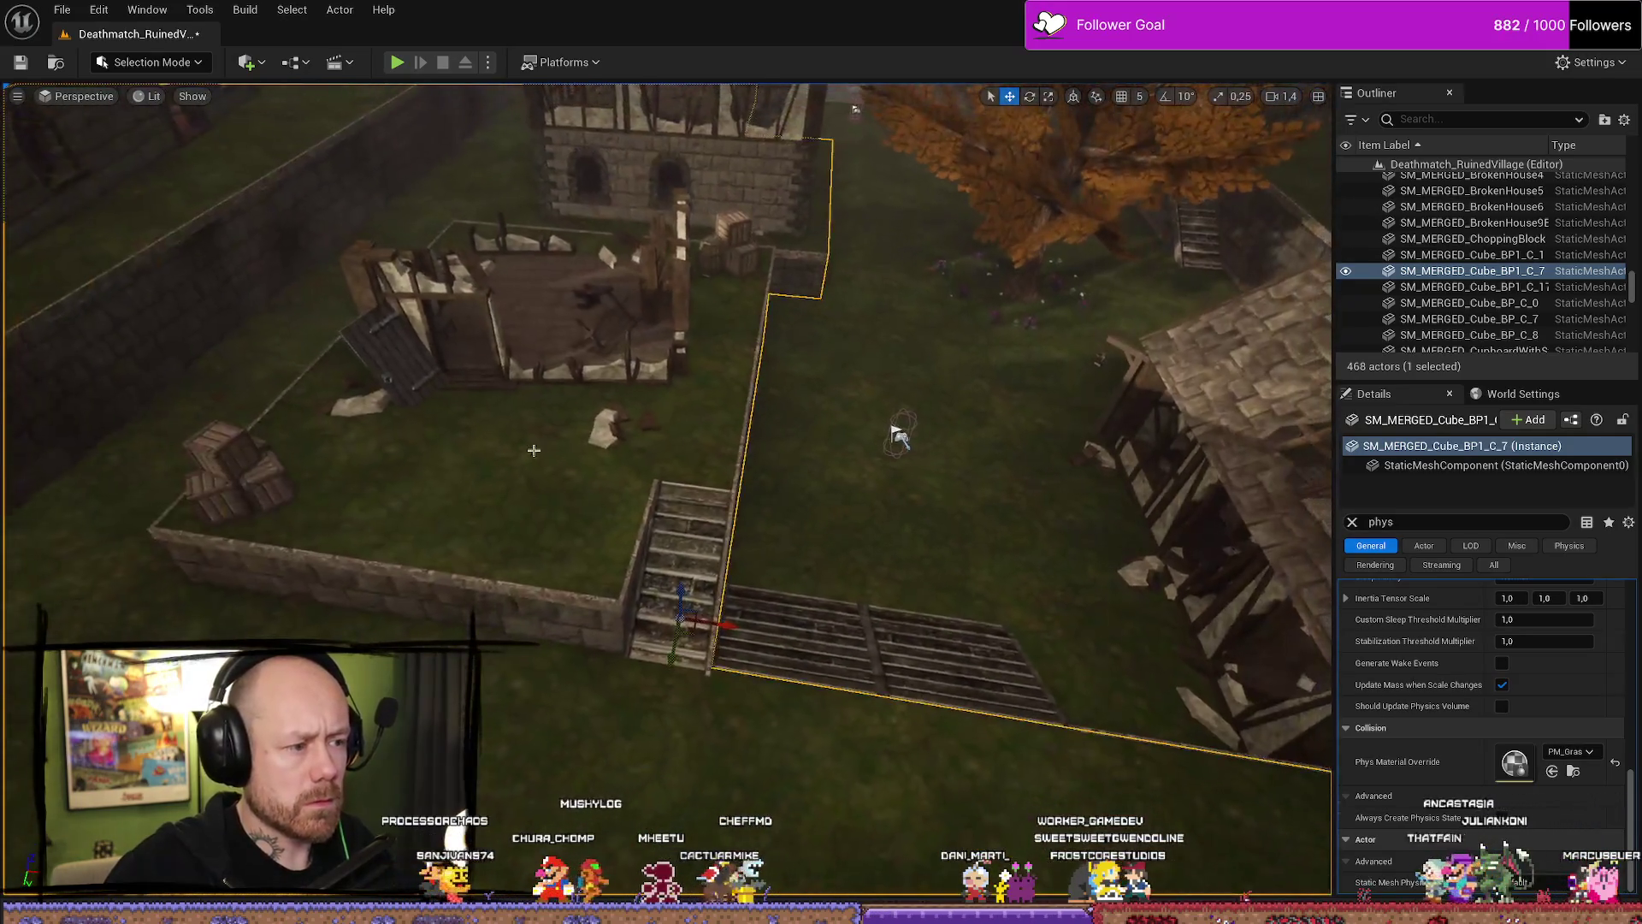
click(897, 432)
mouse_move(896, 432)
mouse_down()
mouse_move(723, 513)
mouse_move(511, 535)
mouse_up()
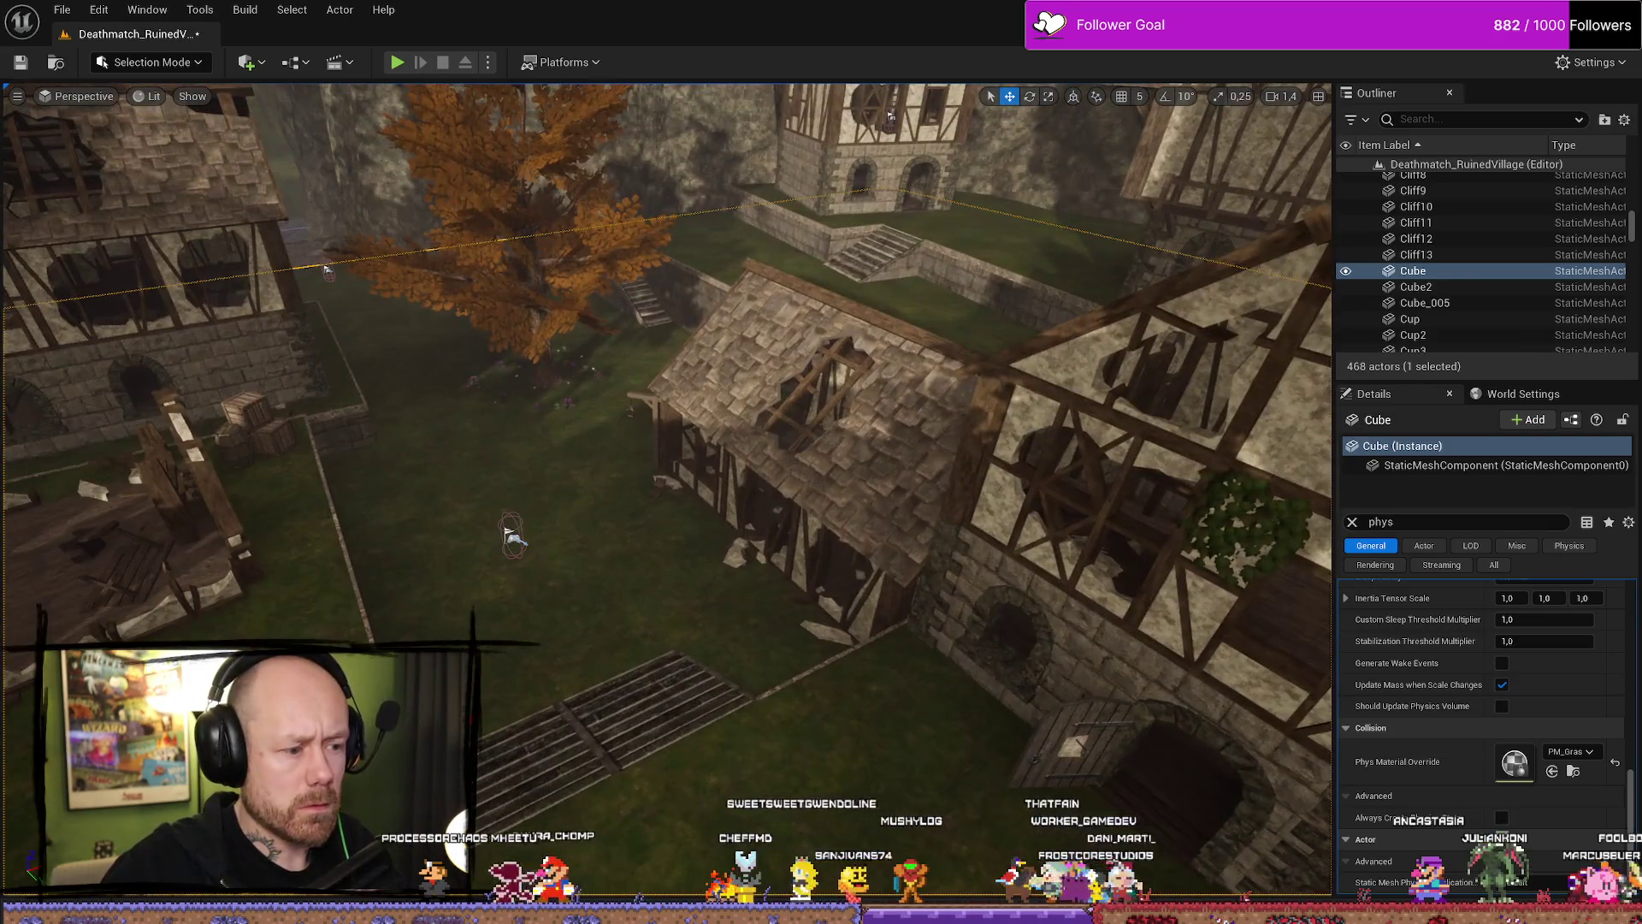
click(581, 729)
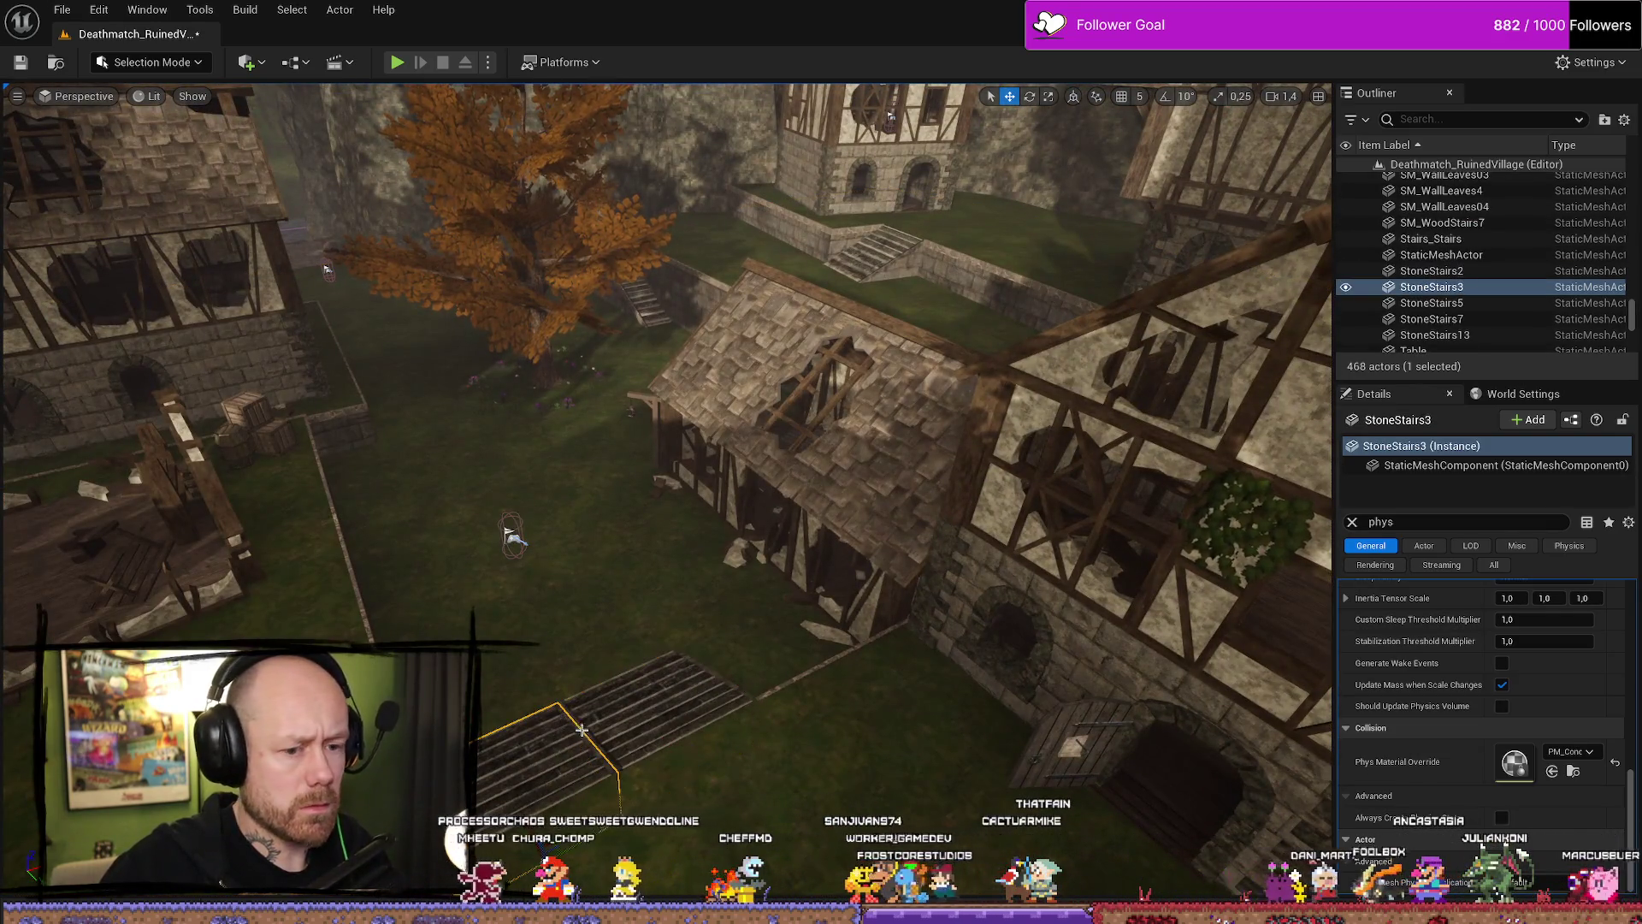
click(804, 673)
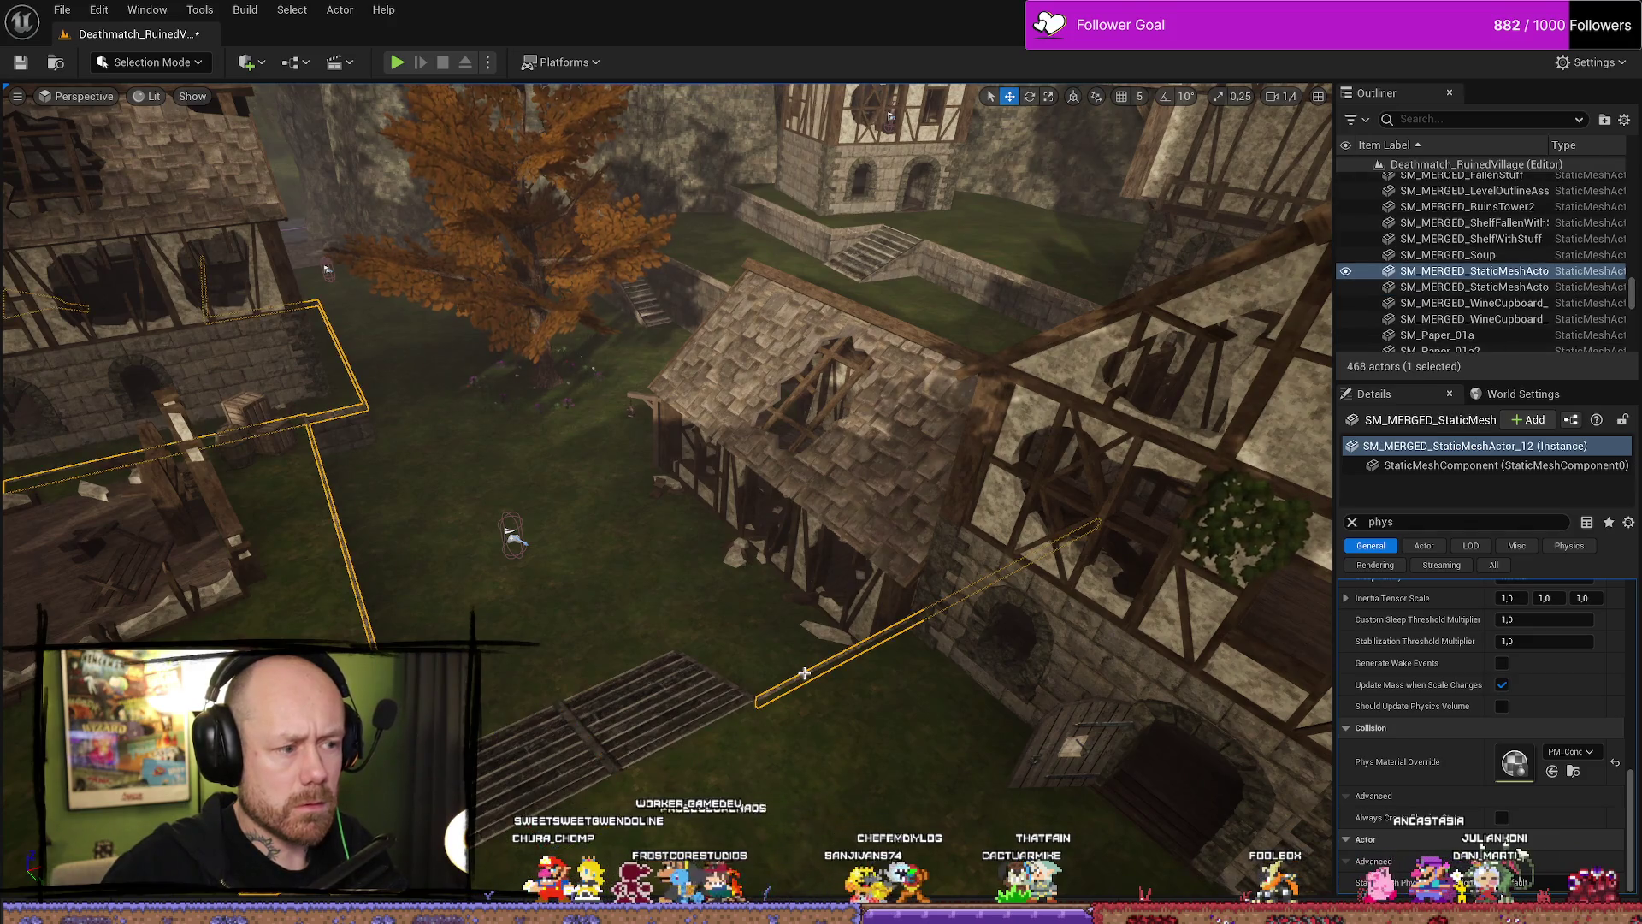
drag(809, 674, 818, 530)
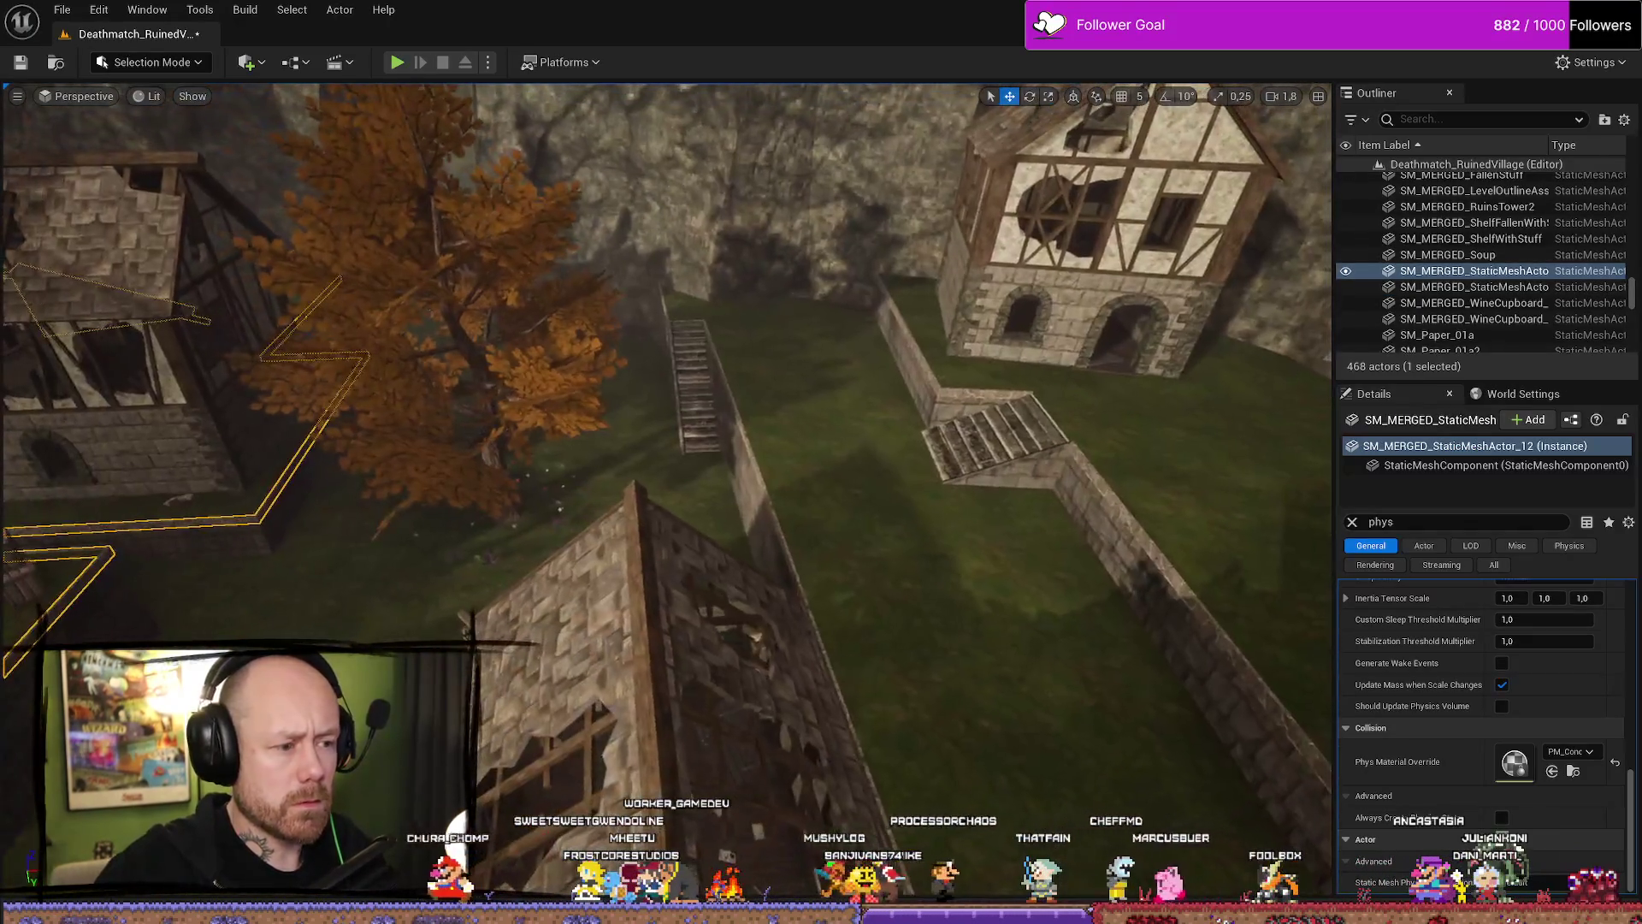
Assign PM_Grass to the courtyard grass and PM_Concrete to the long stairs.
click(819, 530)
click(1579, 752)
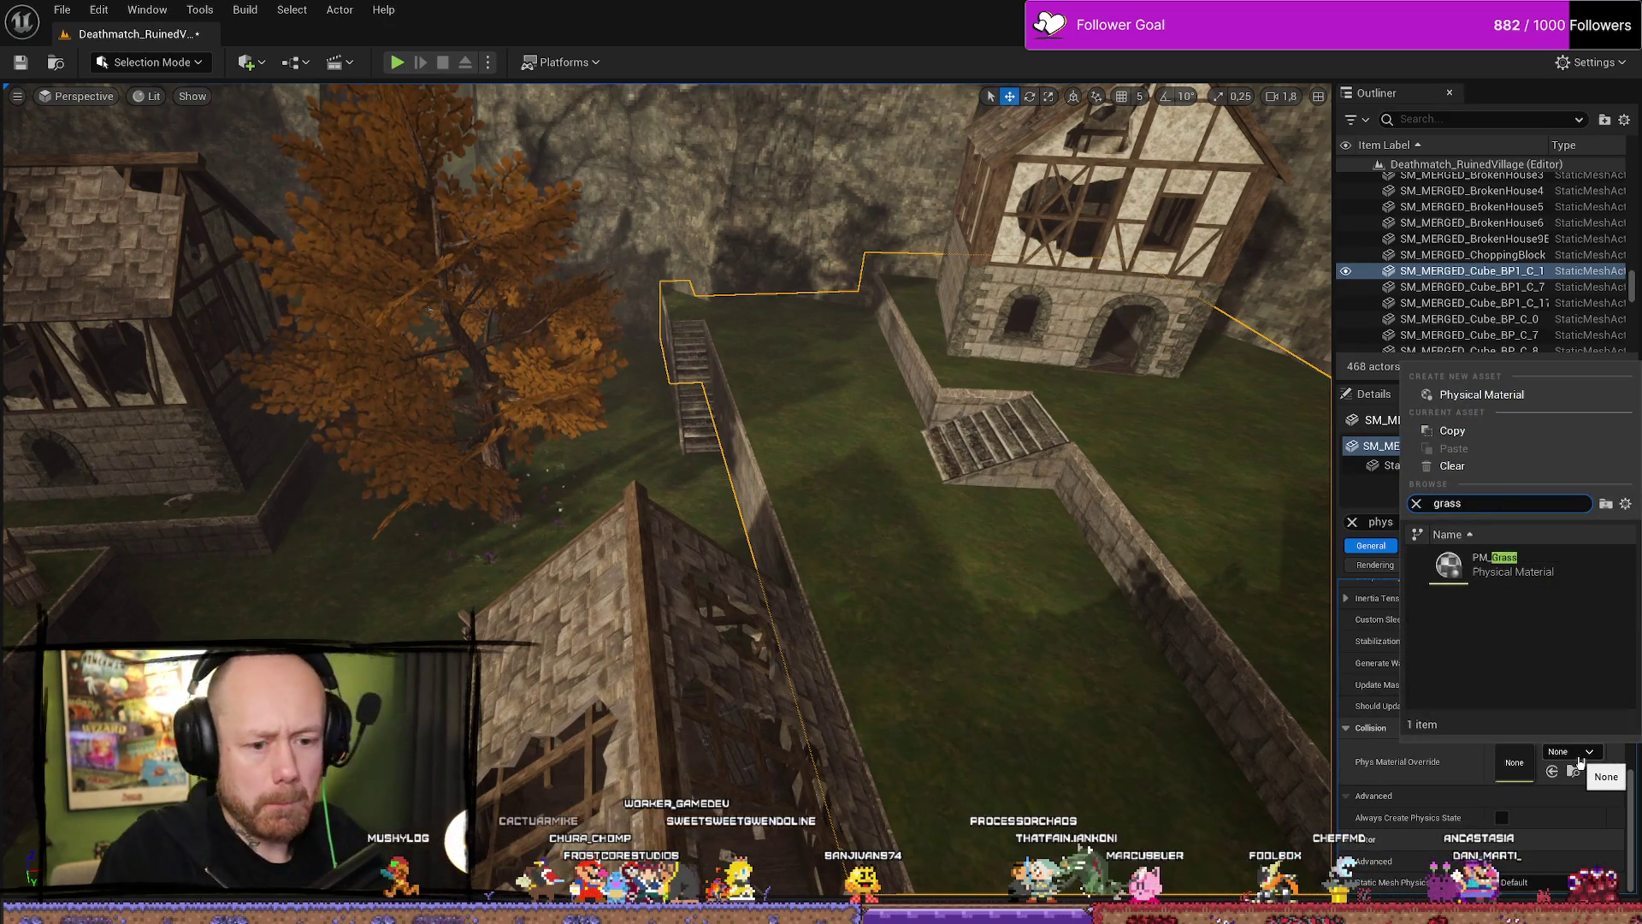
click(1527, 564)
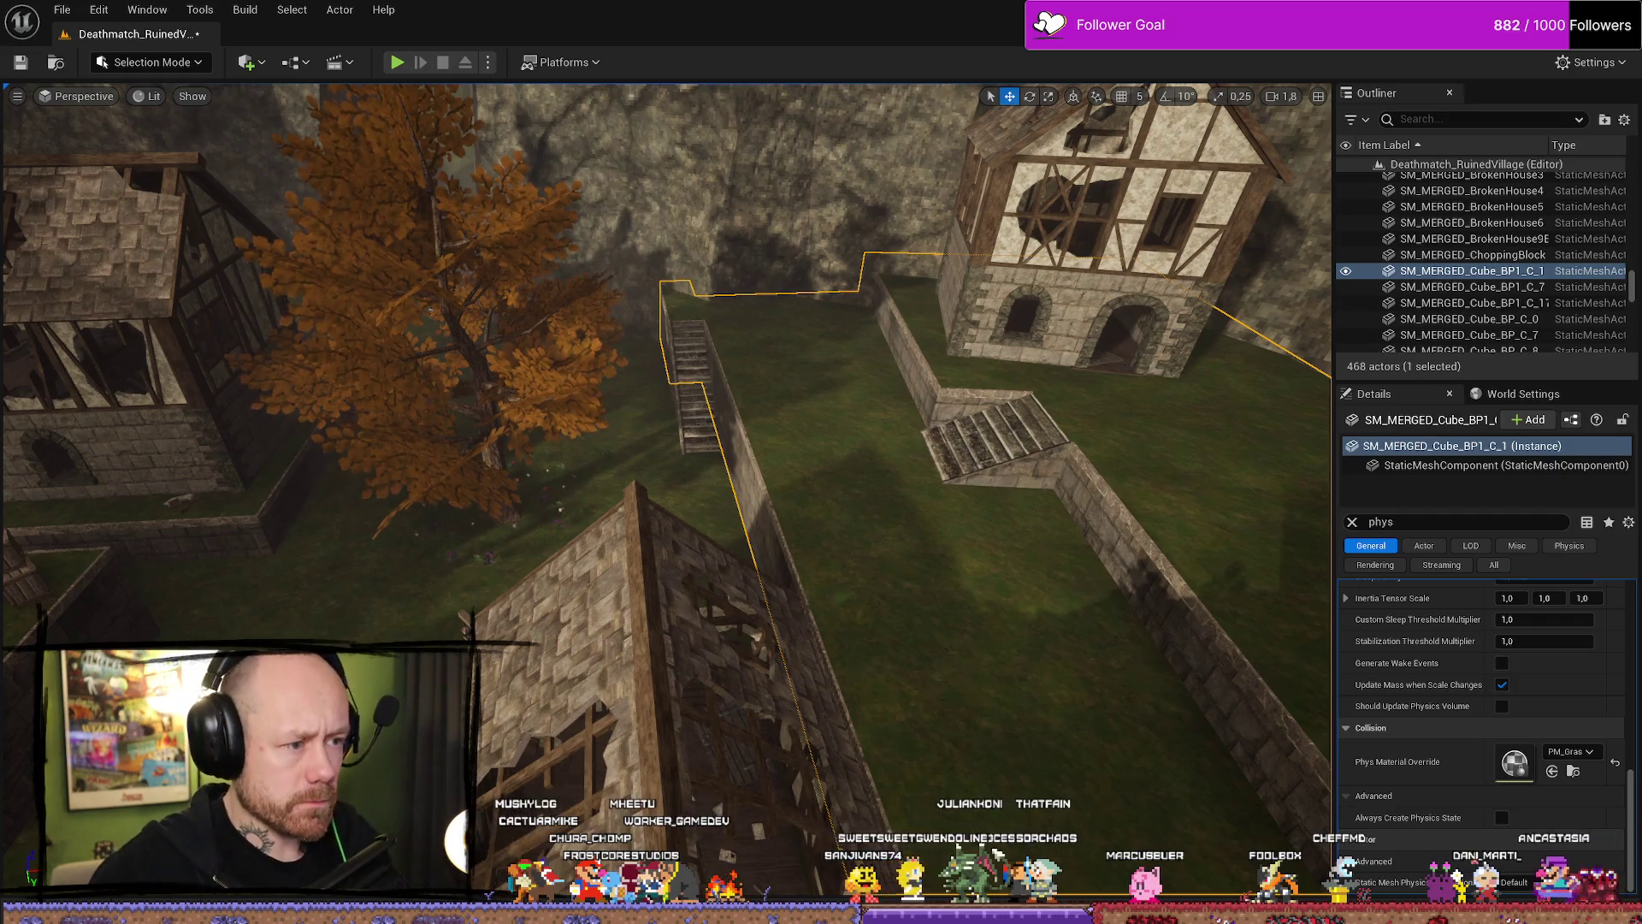
click(691, 402)
click(1571, 752)
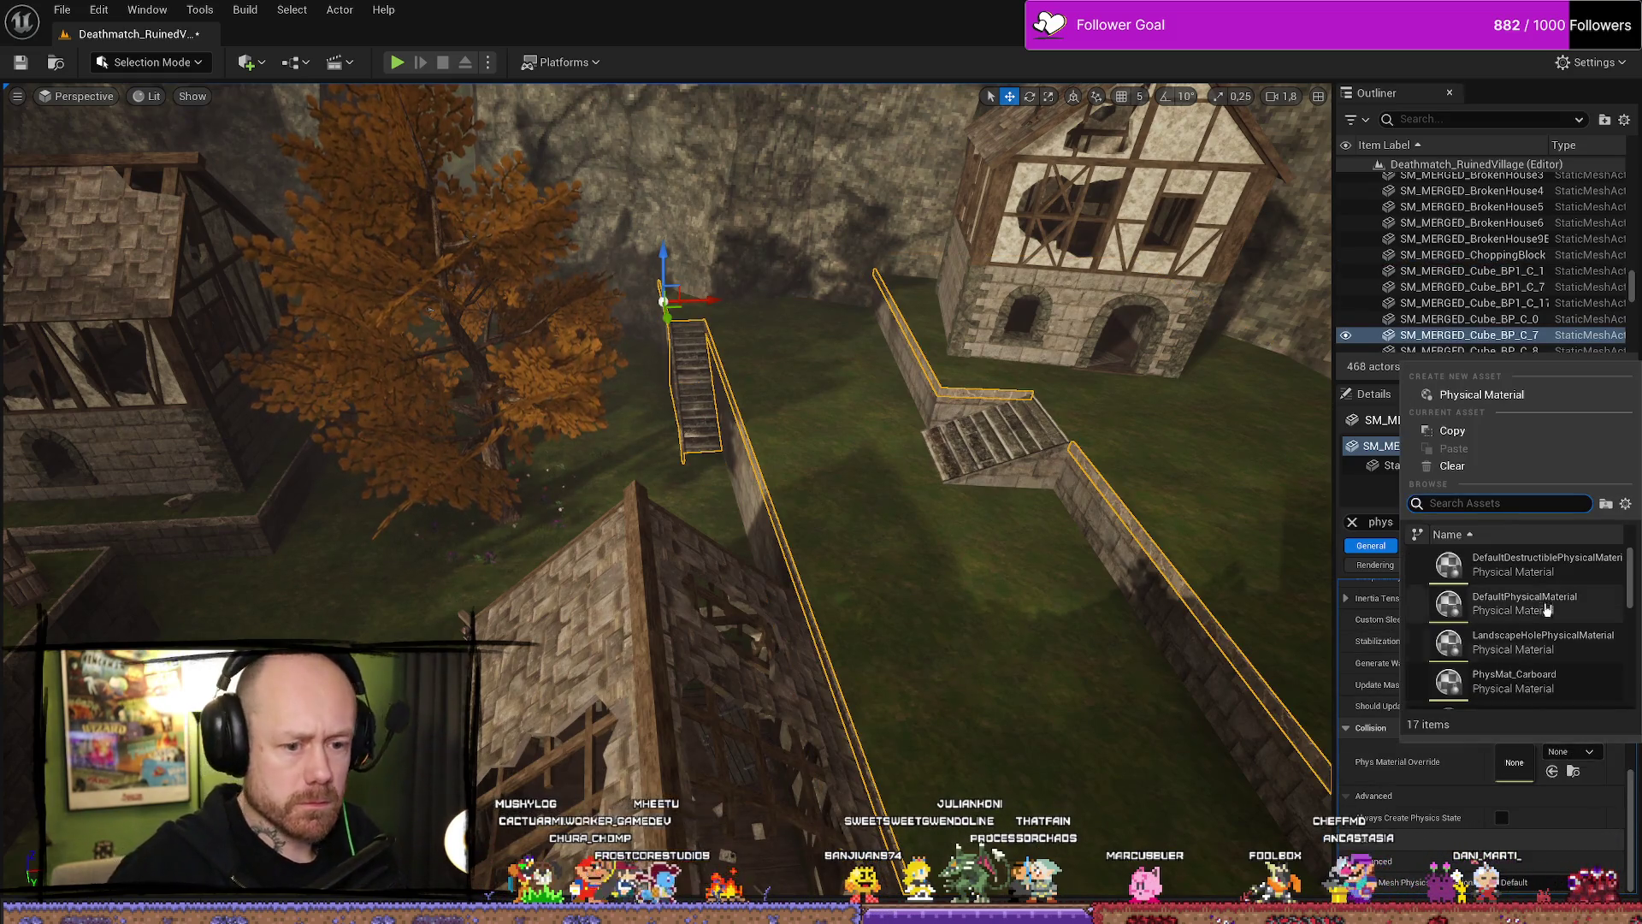
text(conc)
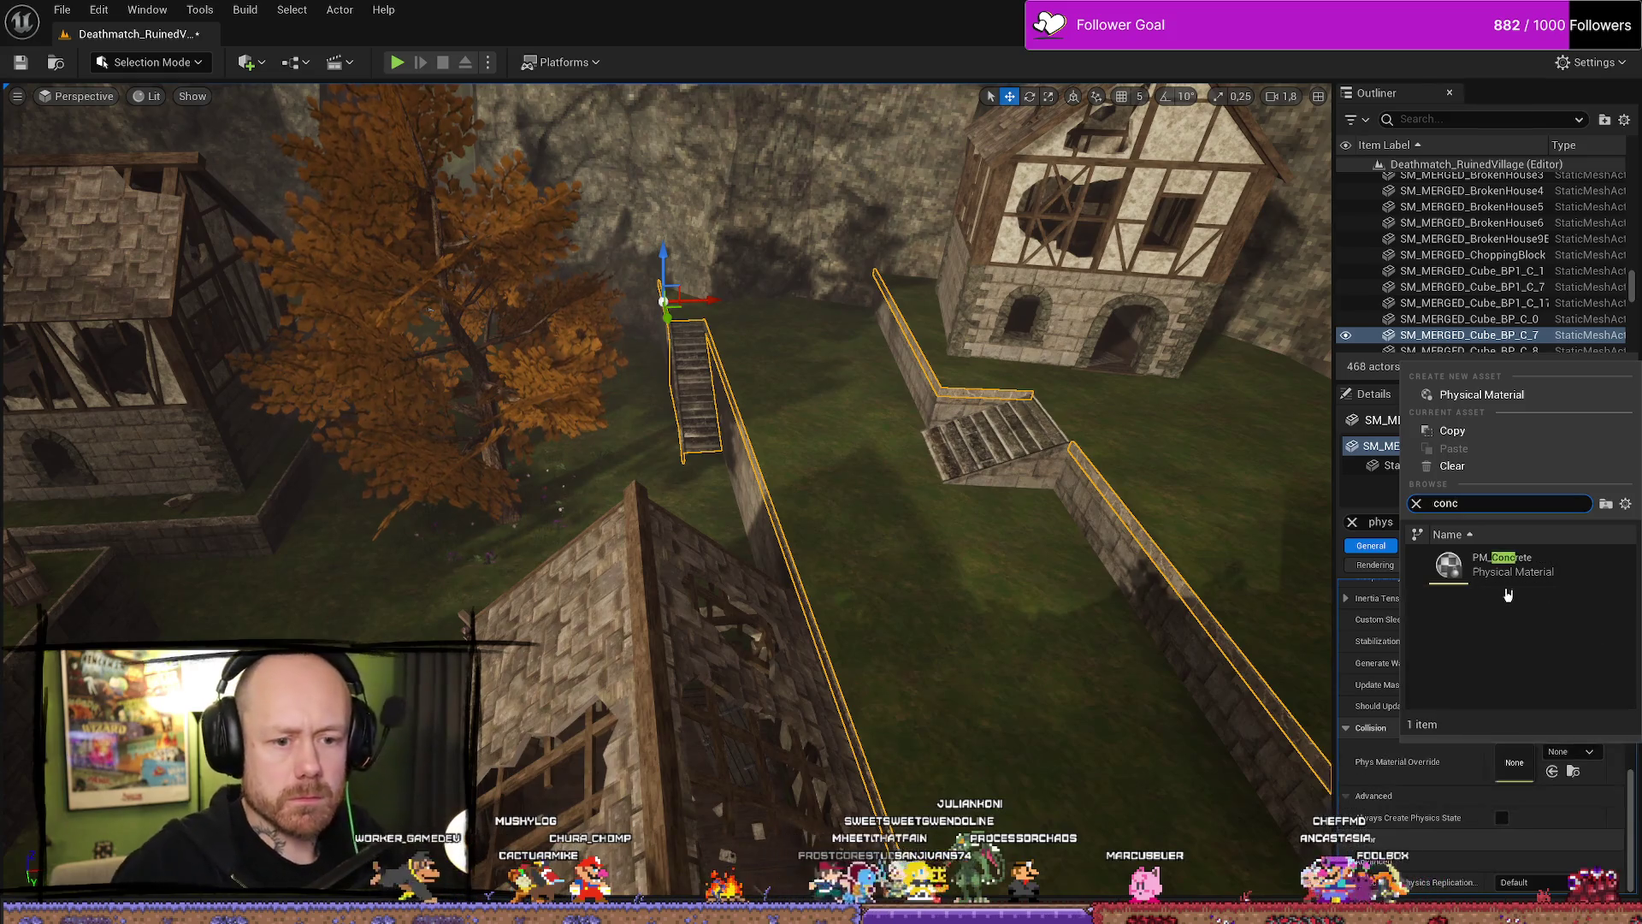
click(1505, 564)
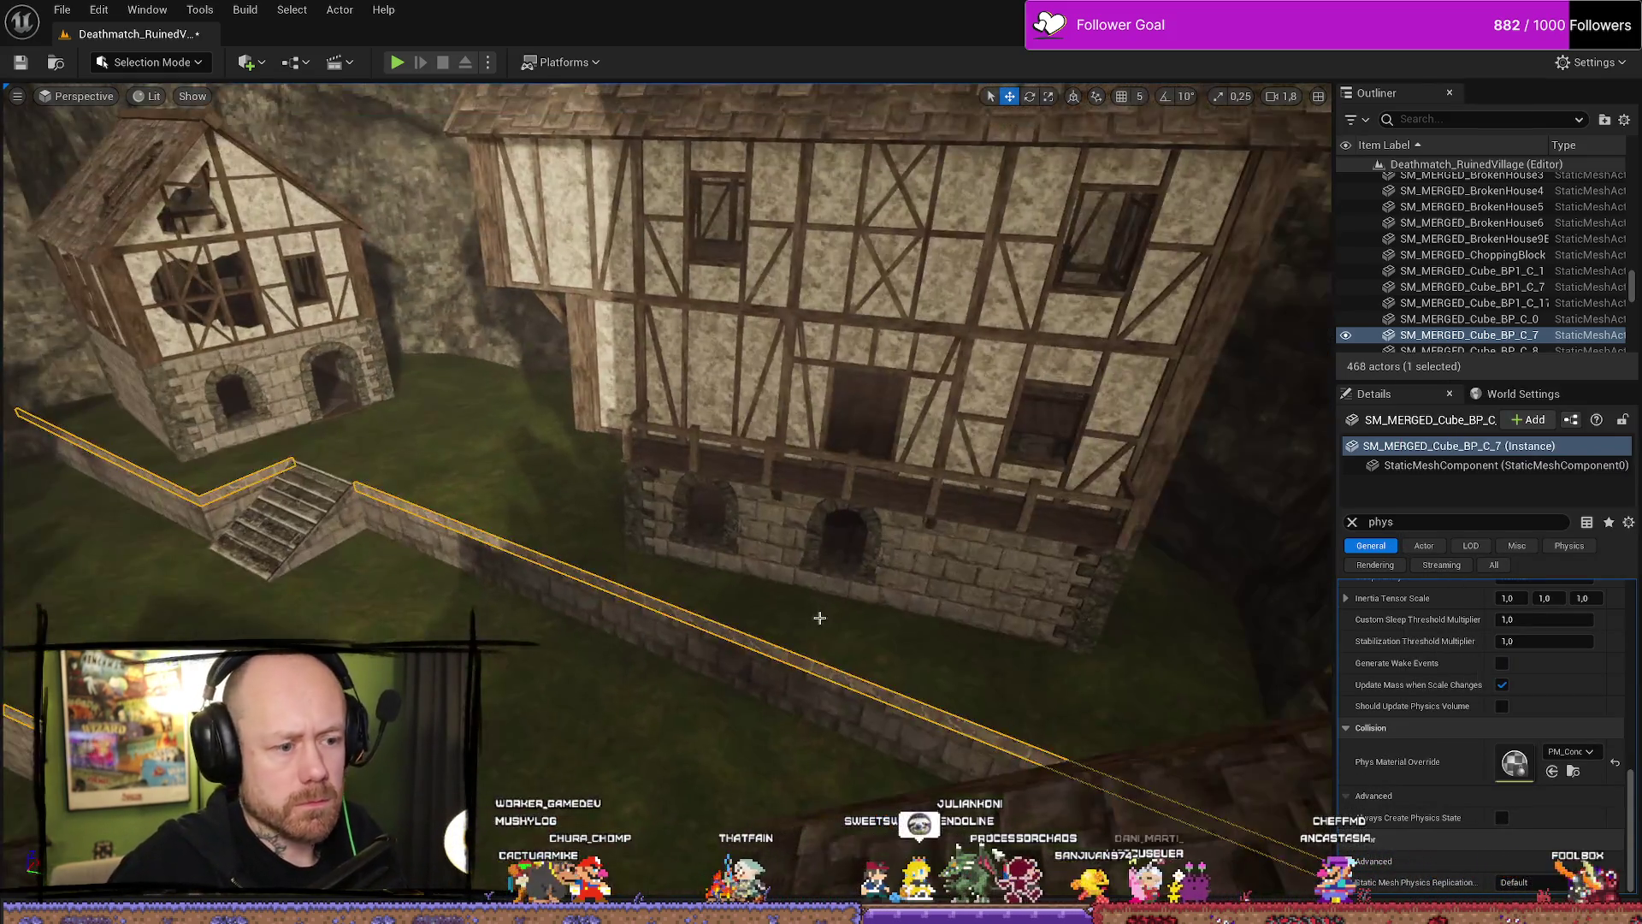
Inspect the courtyard grass, the broken houses and another grassy ground mesh.
click(876, 505)
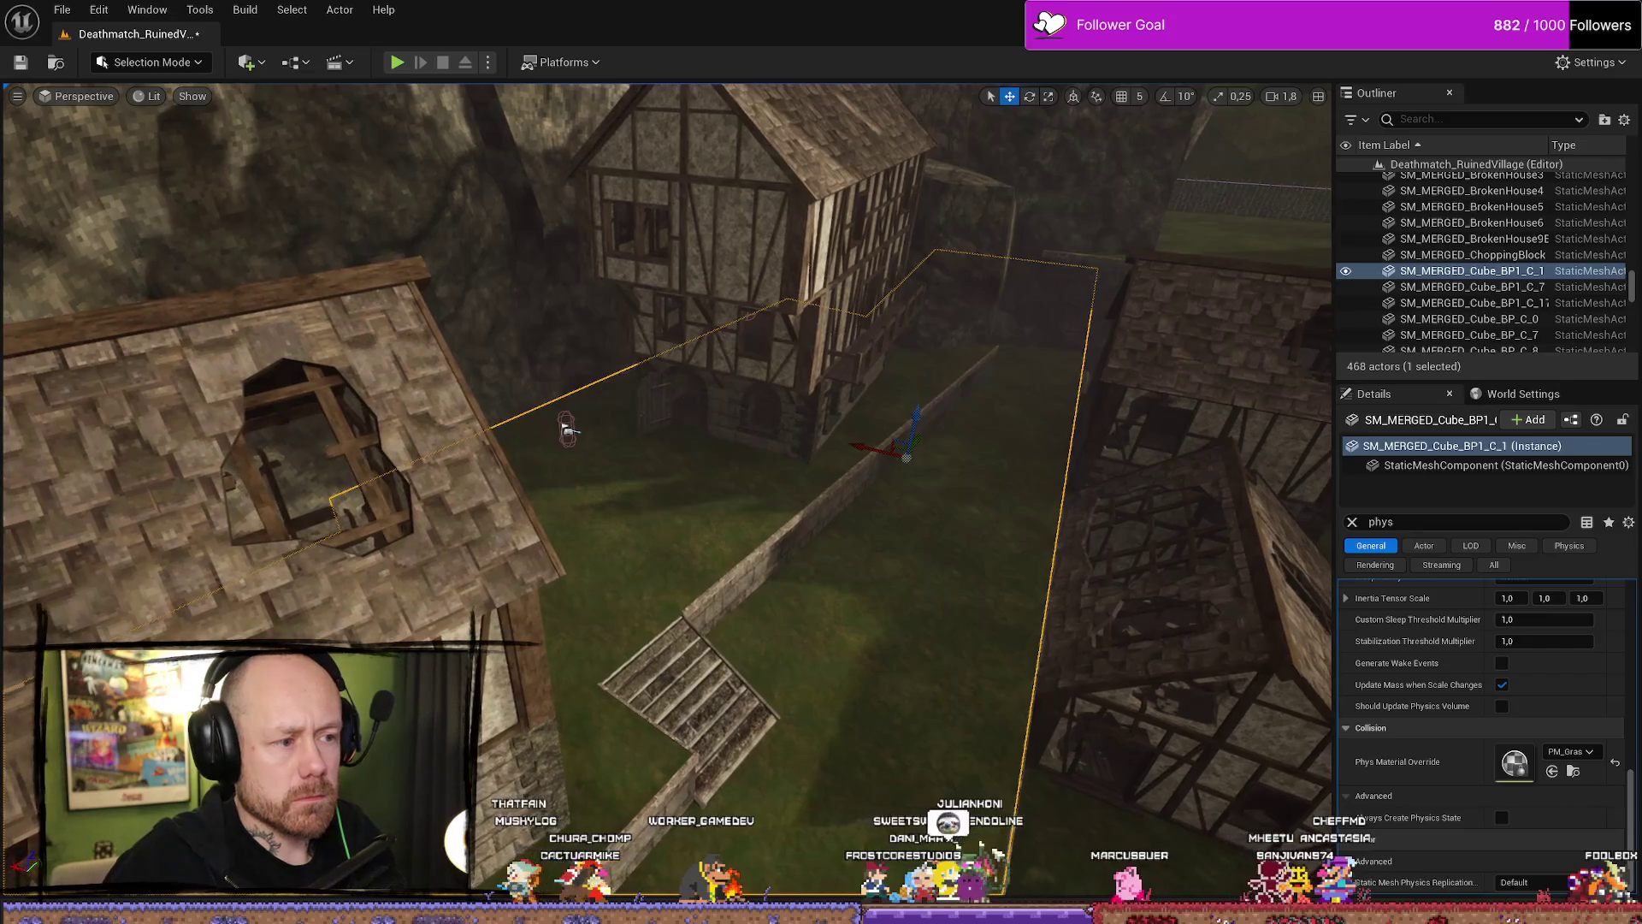
click(718, 435)
key(ctrl+z)
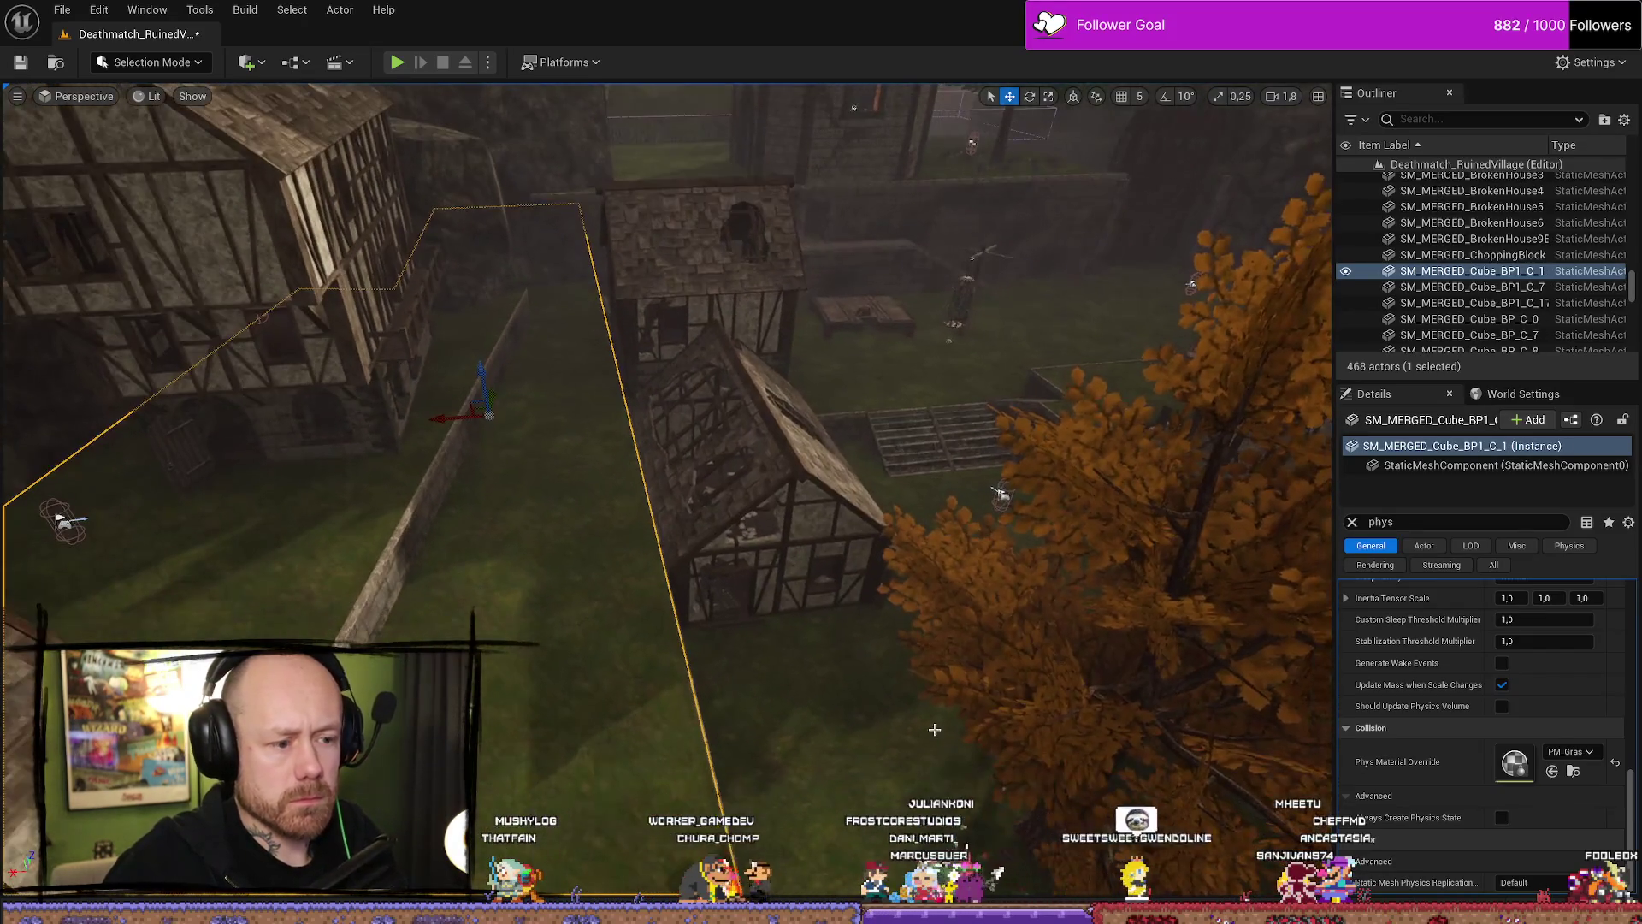
click(753, 479)
key(f)
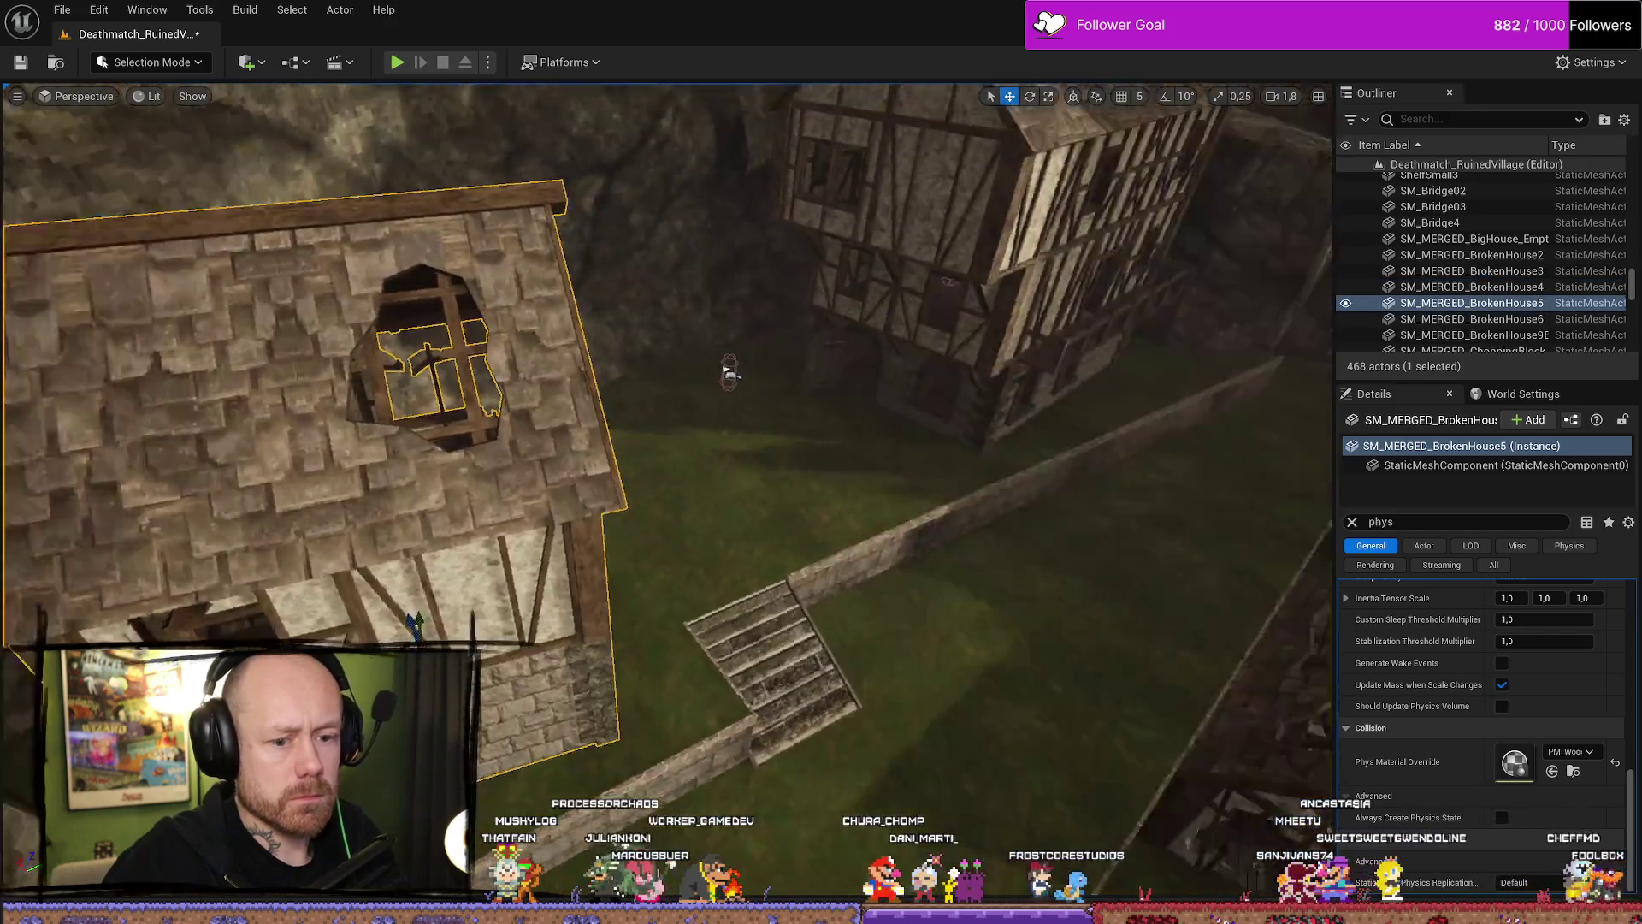
scroll(728, 372, down, 5)
click(696, 377)
key(f)
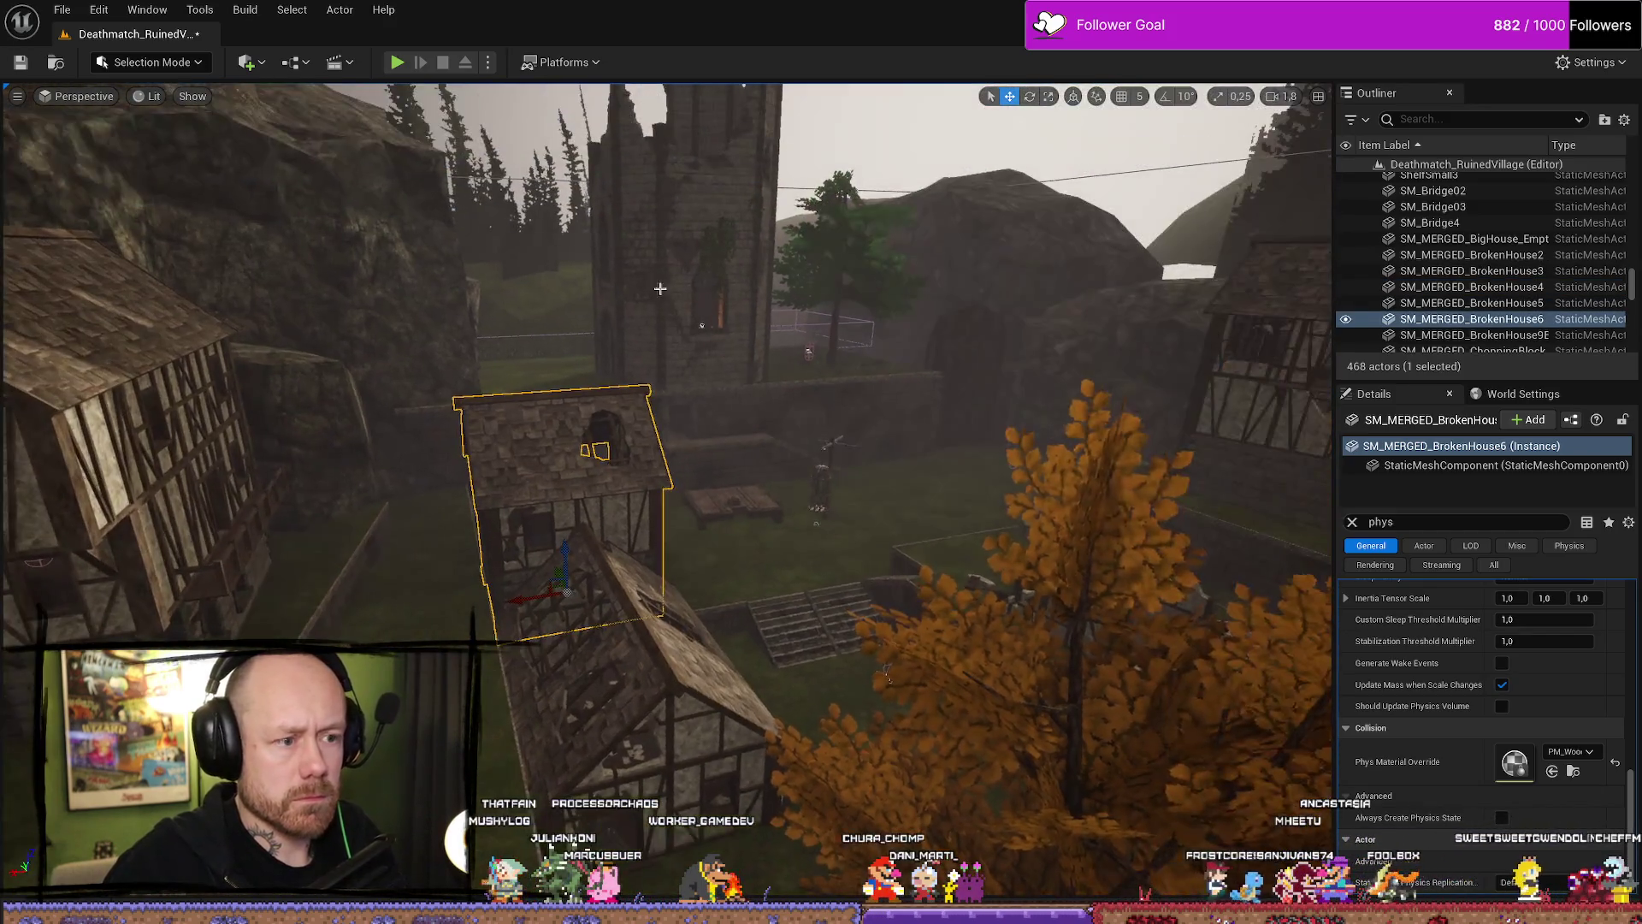
click(664, 284)
key(f)
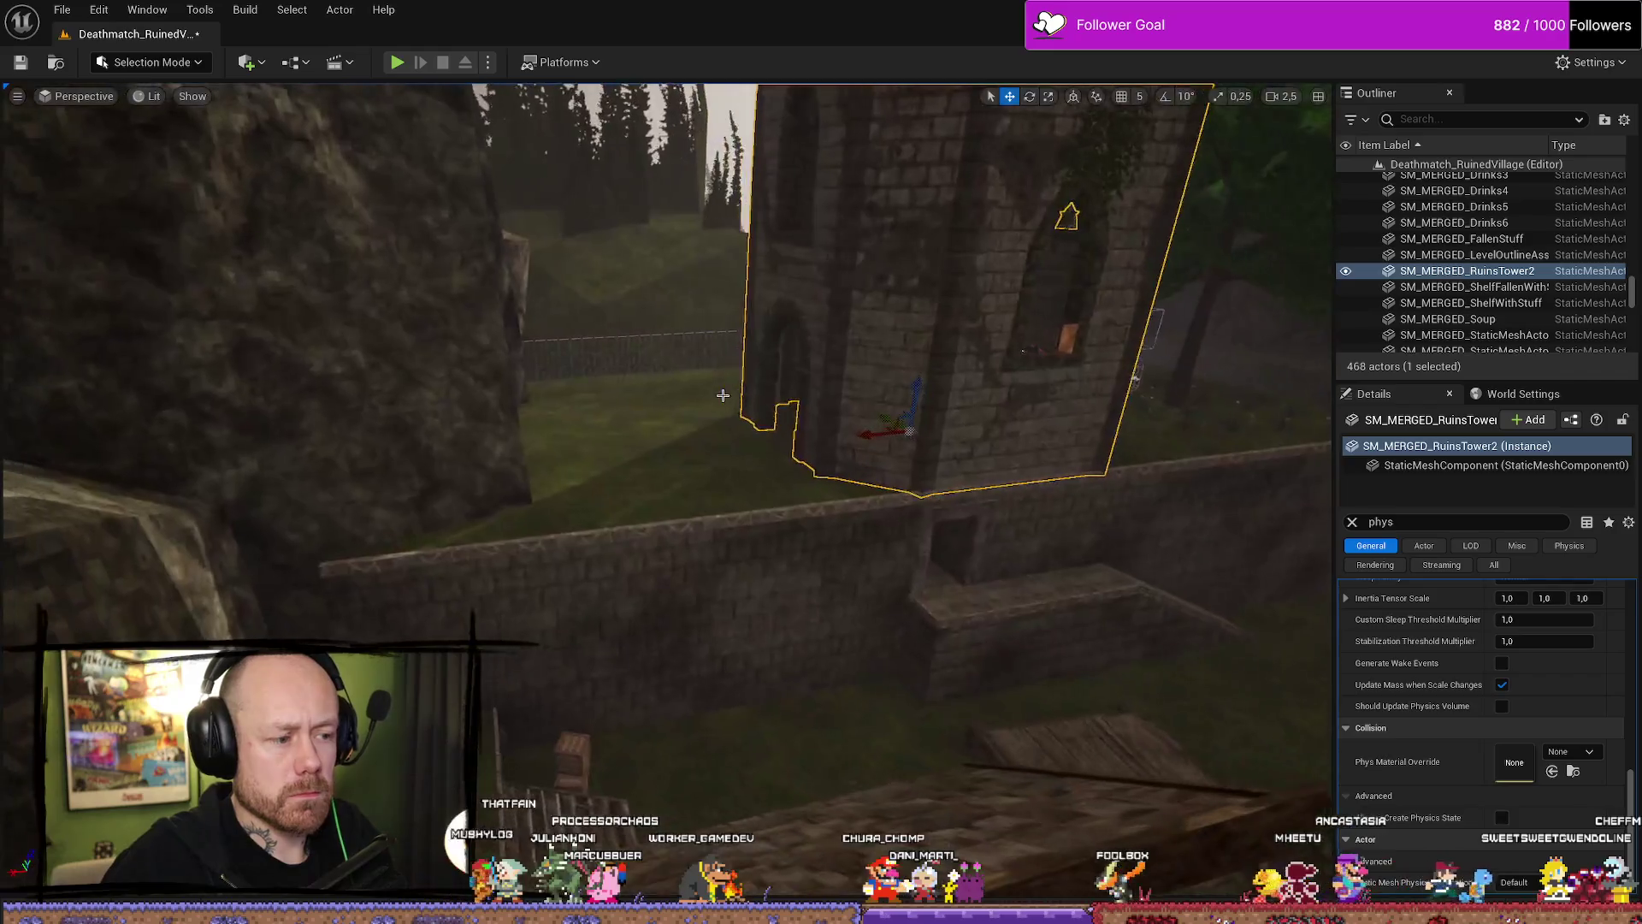
Check the ledge, large wall and timber house meshes, then start a test play.
drag(724, 445, 882, 511)
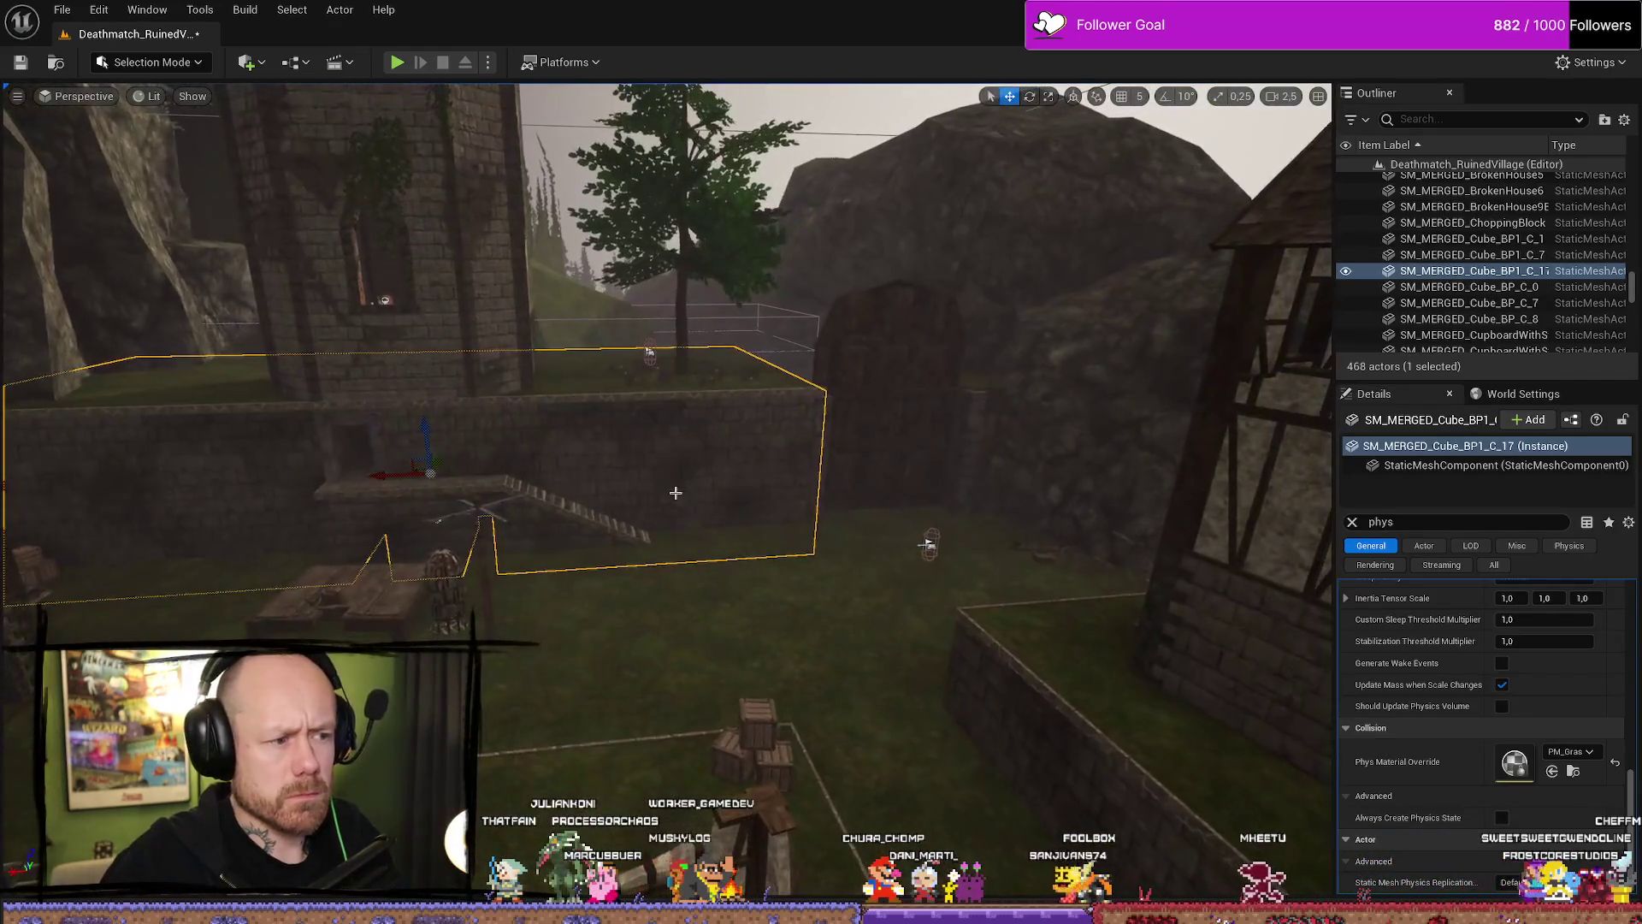
click(566, 515)
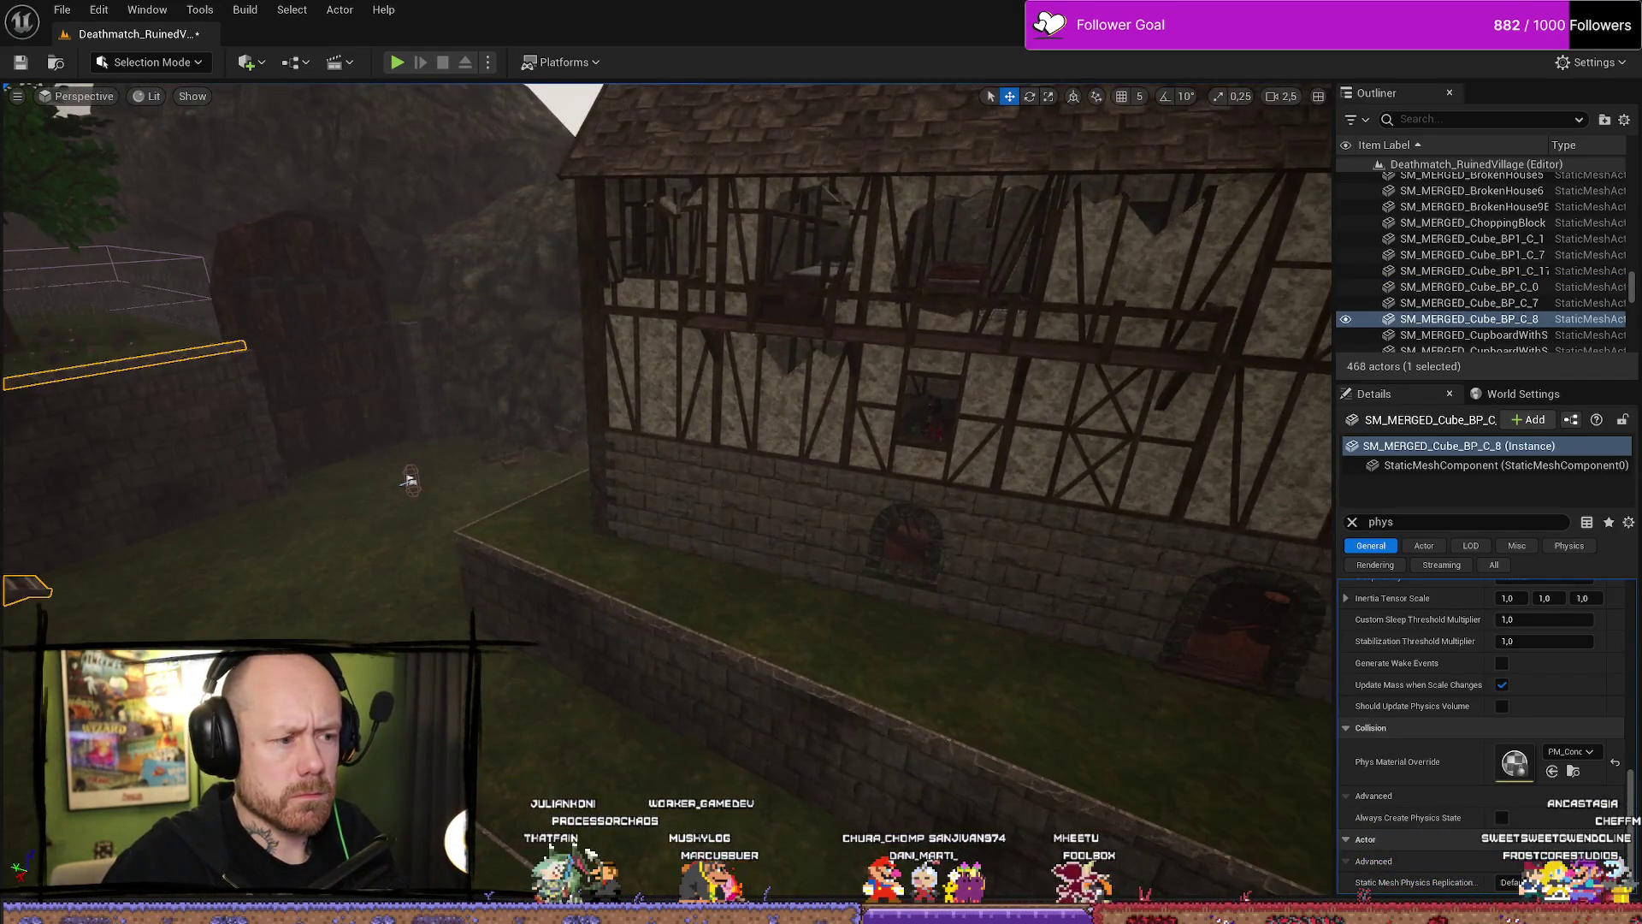
click(773, 524)
click(792, 517)
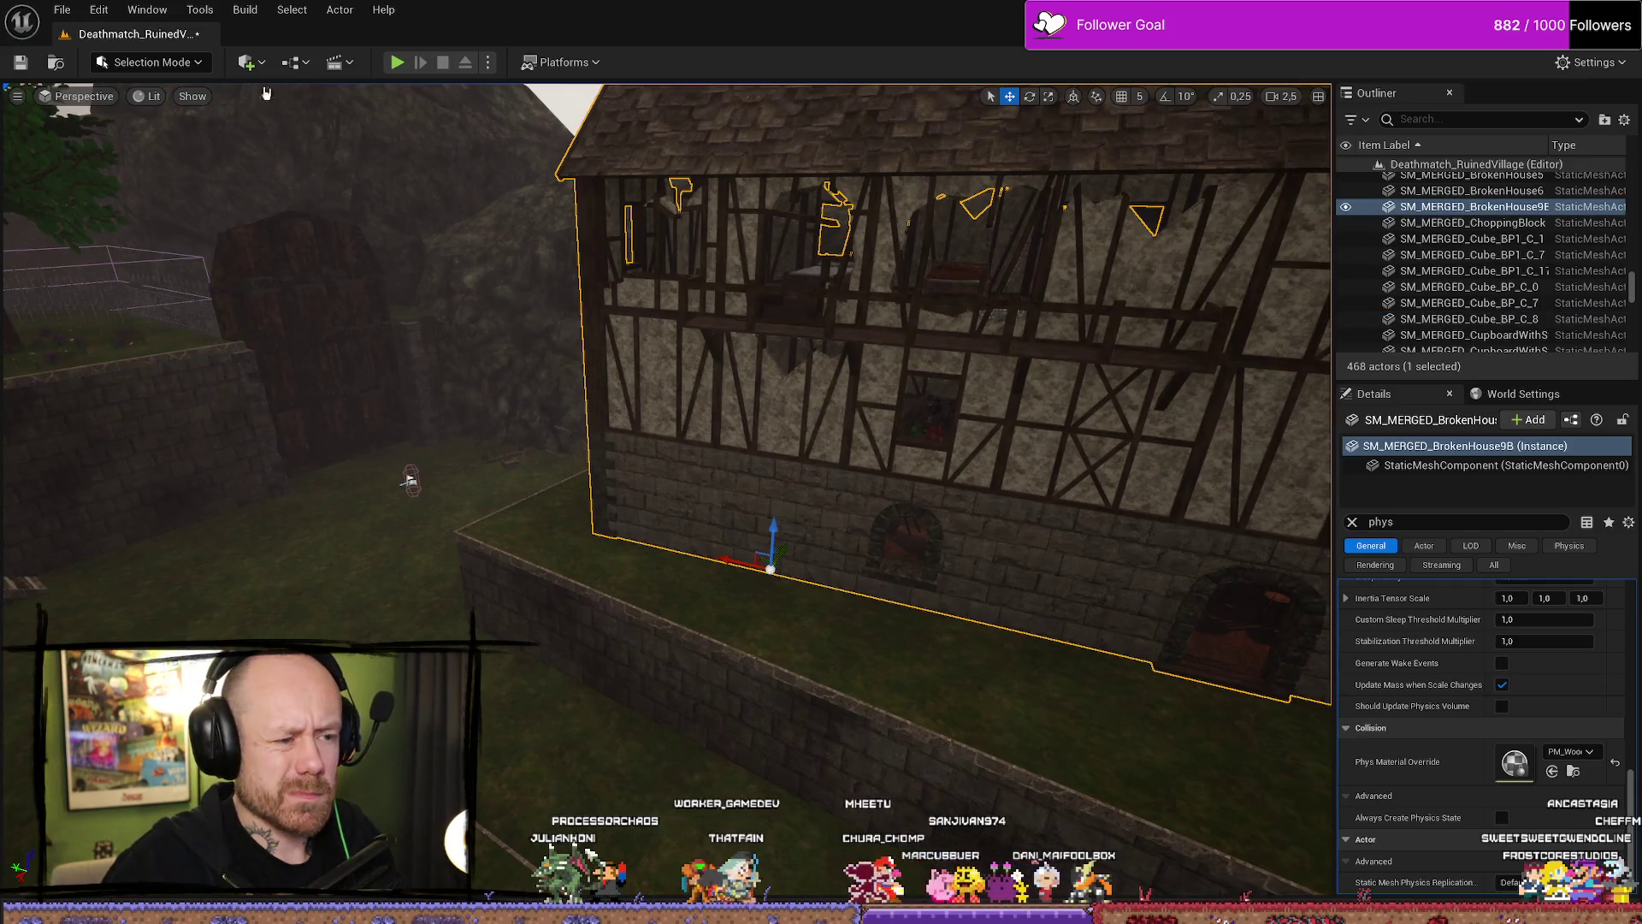
click(398, 63)
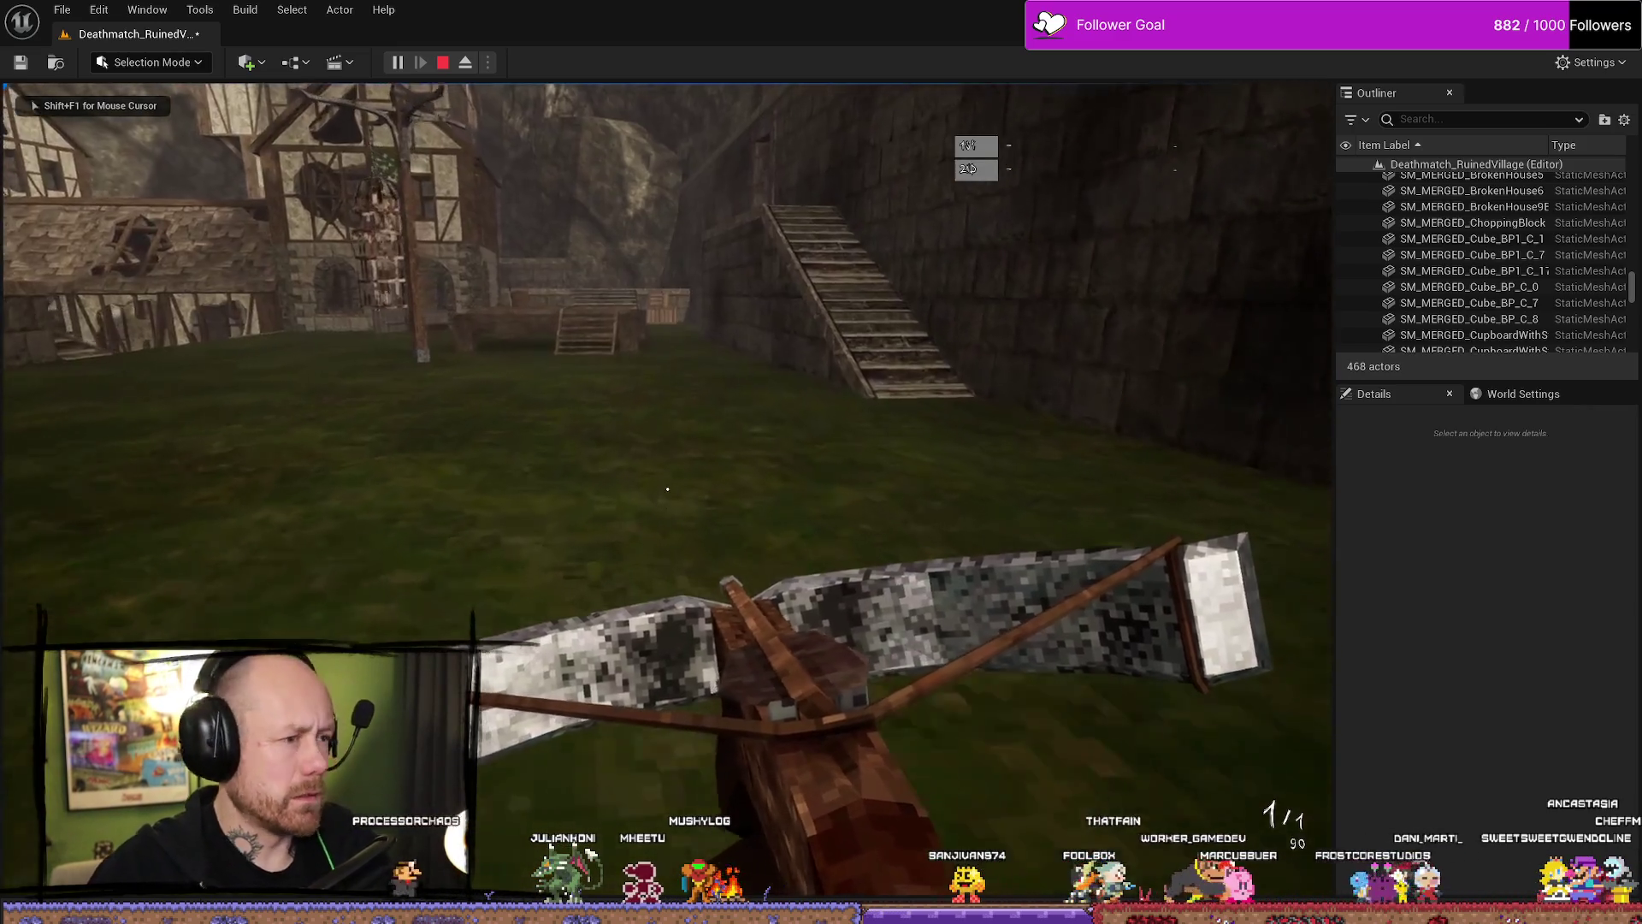
Walk up to the stone stairs in game, then end the test play.
key(w)
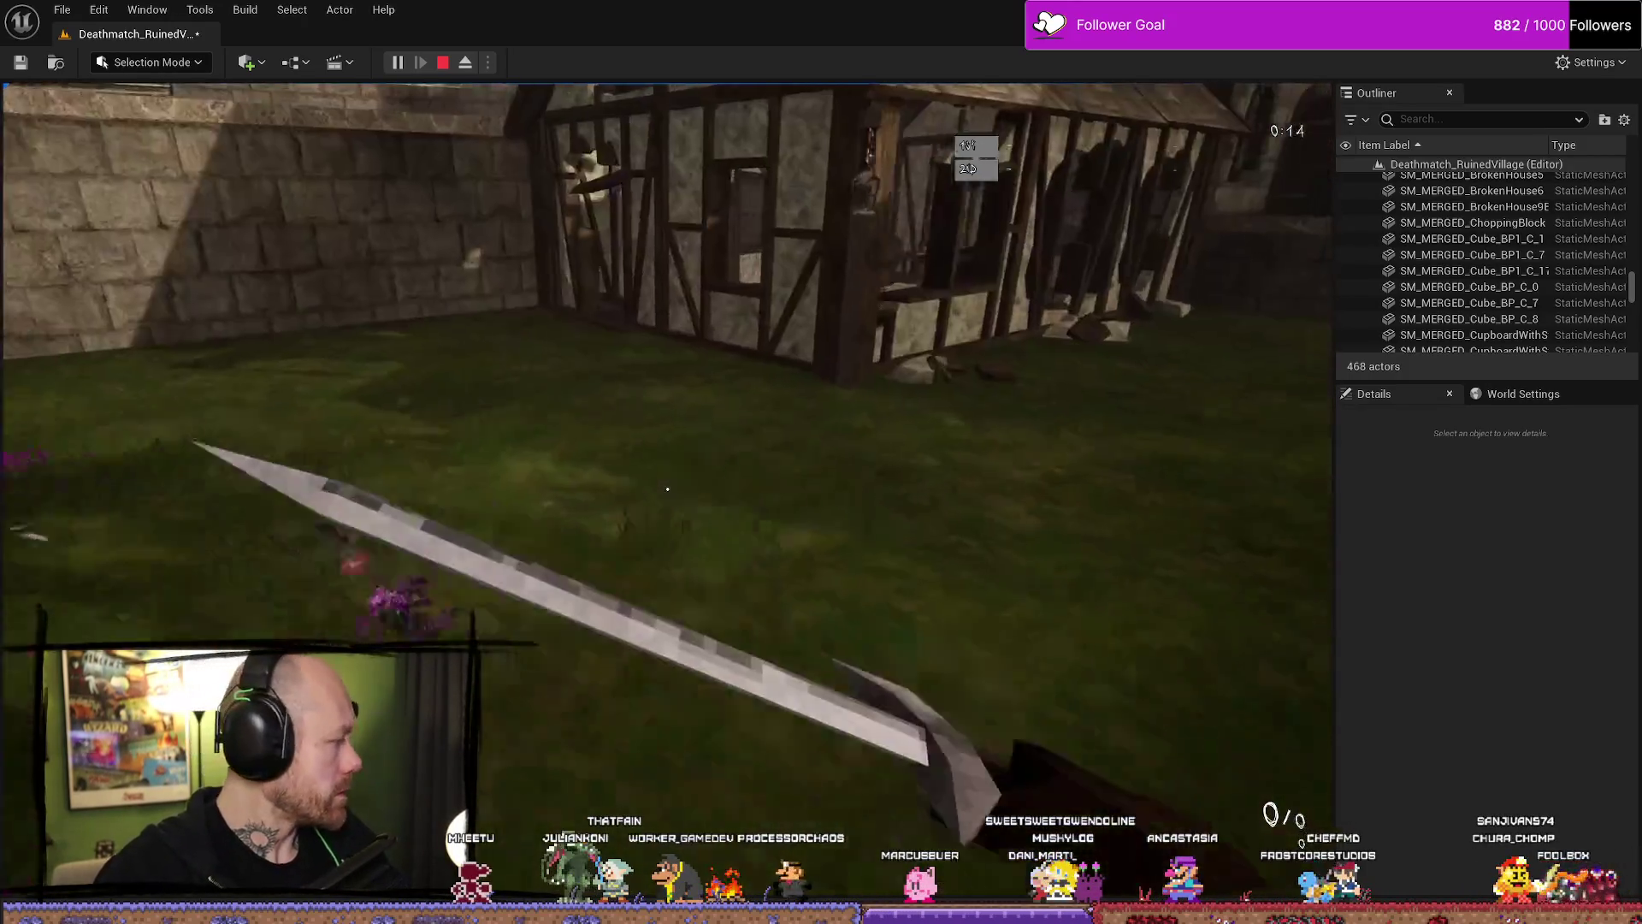
key(w)
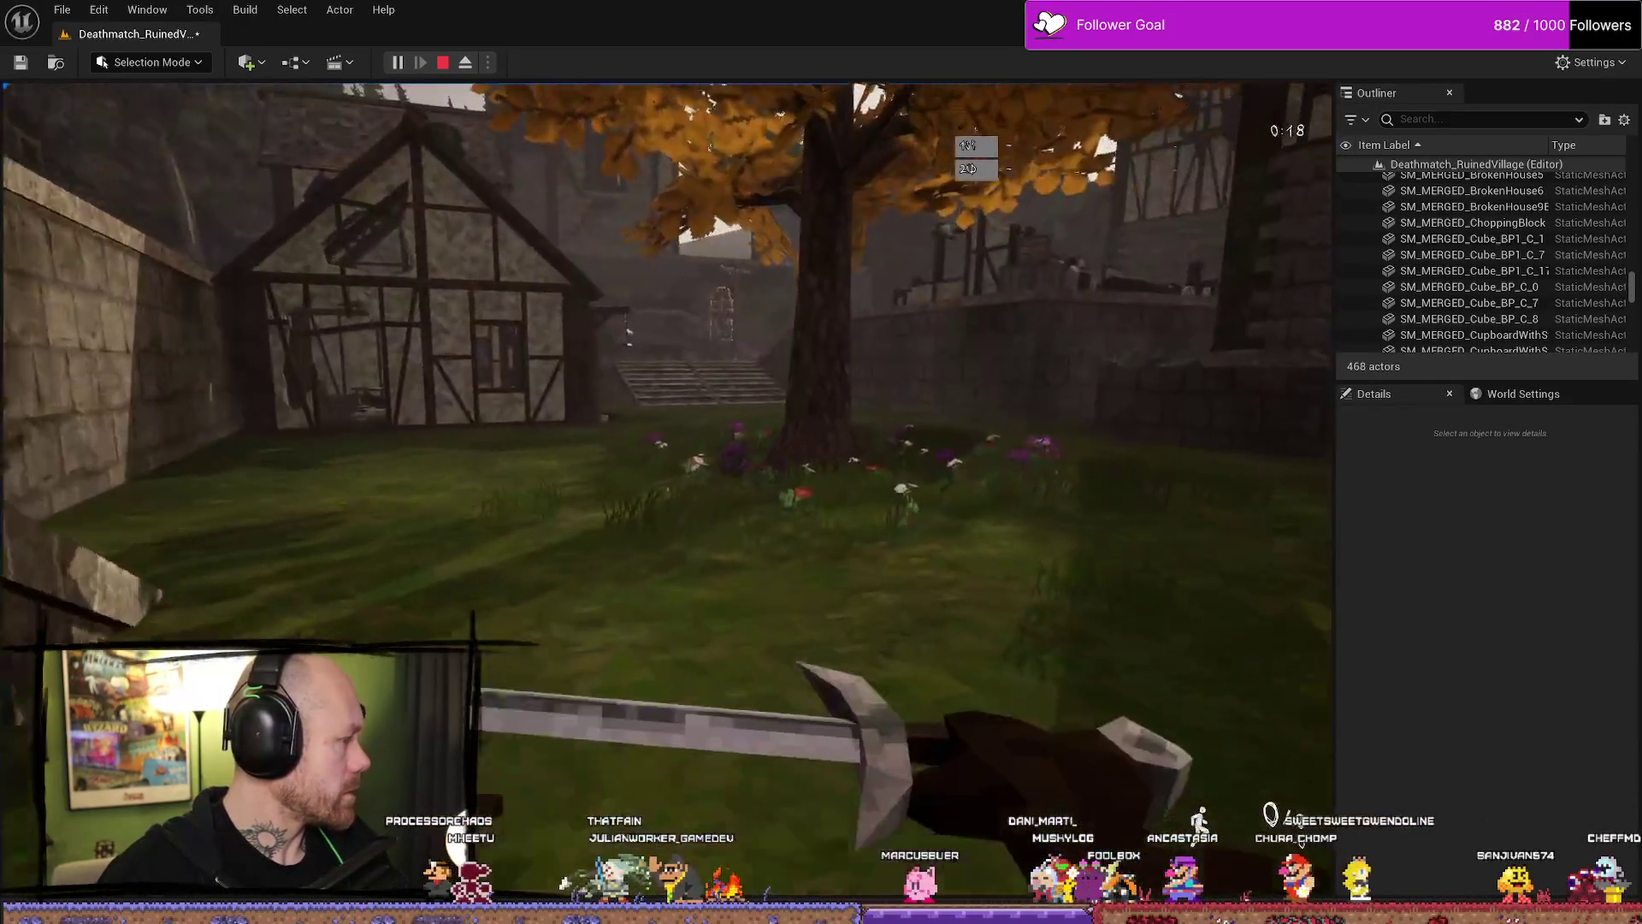
key(Escape)
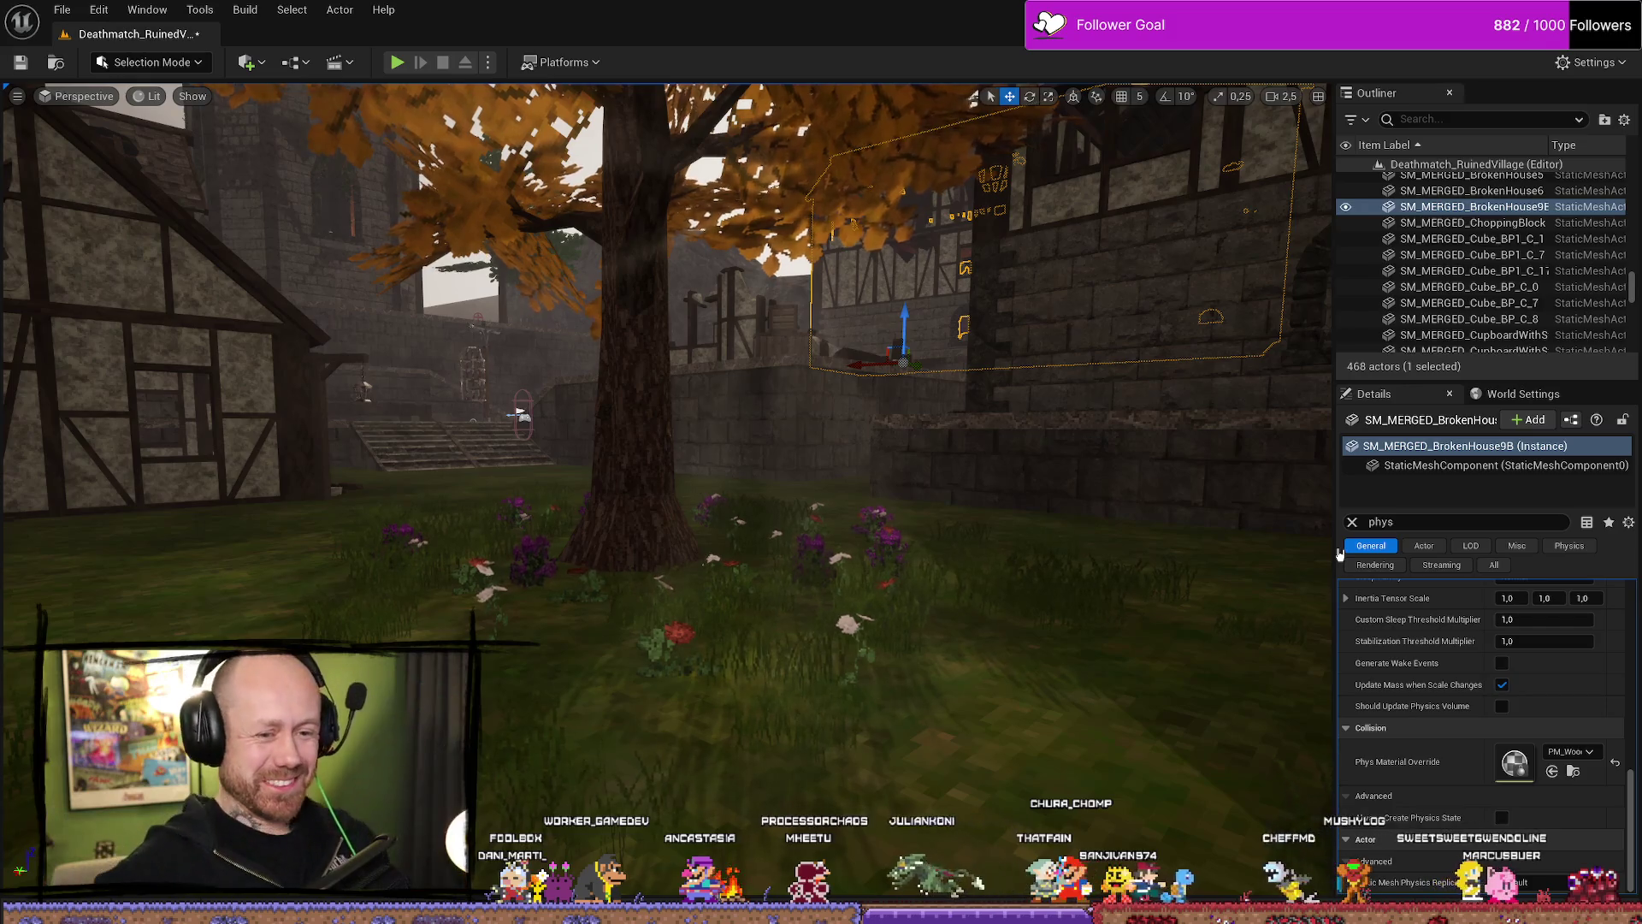
Fly the camera across the village to the timber houses.
mouse_move(1066, 444)
mouse_down()
mouse_move(1058, 510)
mouse_move(753, 534)
mouse_up()
scroll(813, 526, up, 2)
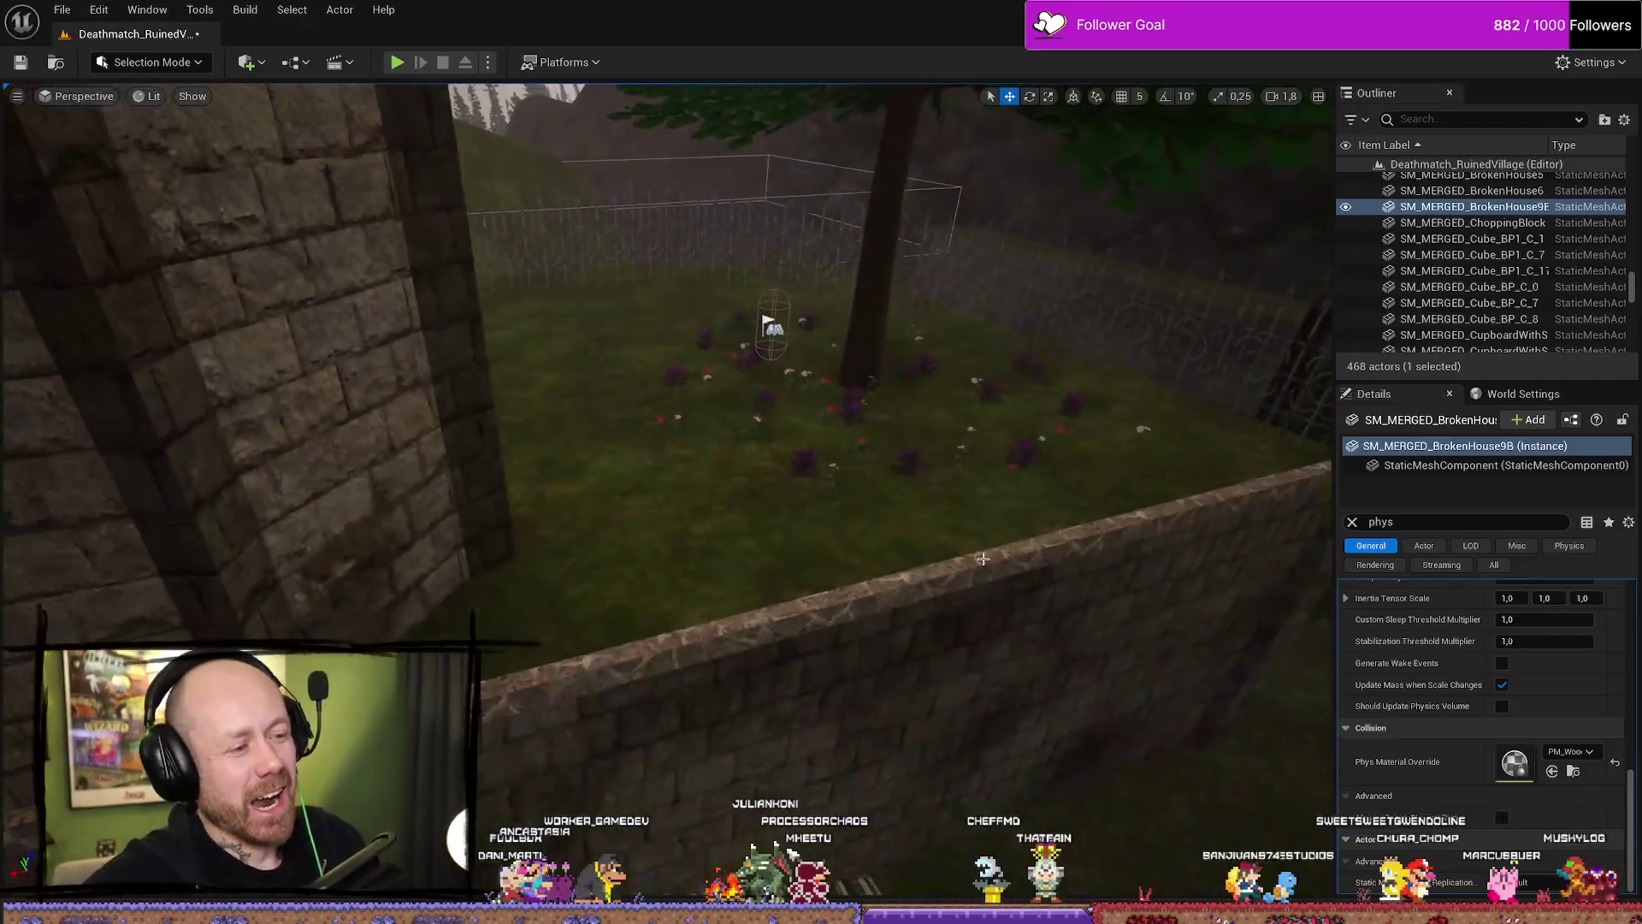
click(748, 535)
drag(645, 475, 679, 465)
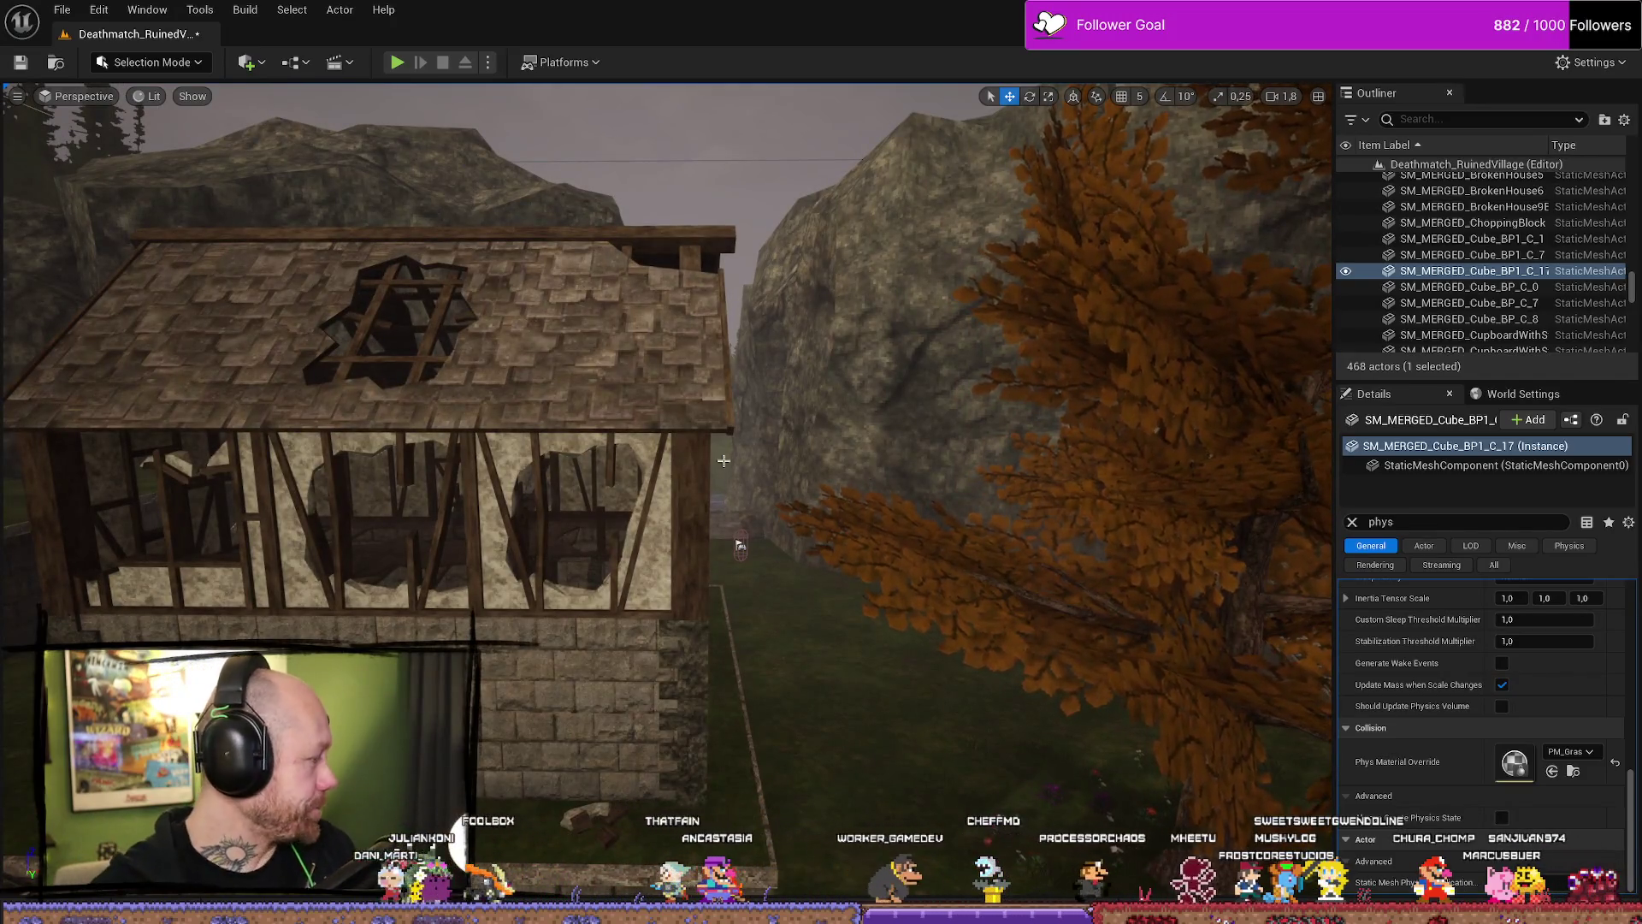
mouse_move(637, 608)
mouse_down()
mouse_move(590, 609)
mouse_move(590, 539)
mouse_move(1068, 555)
mouse_up()
scroll(590, 552, down, 2)
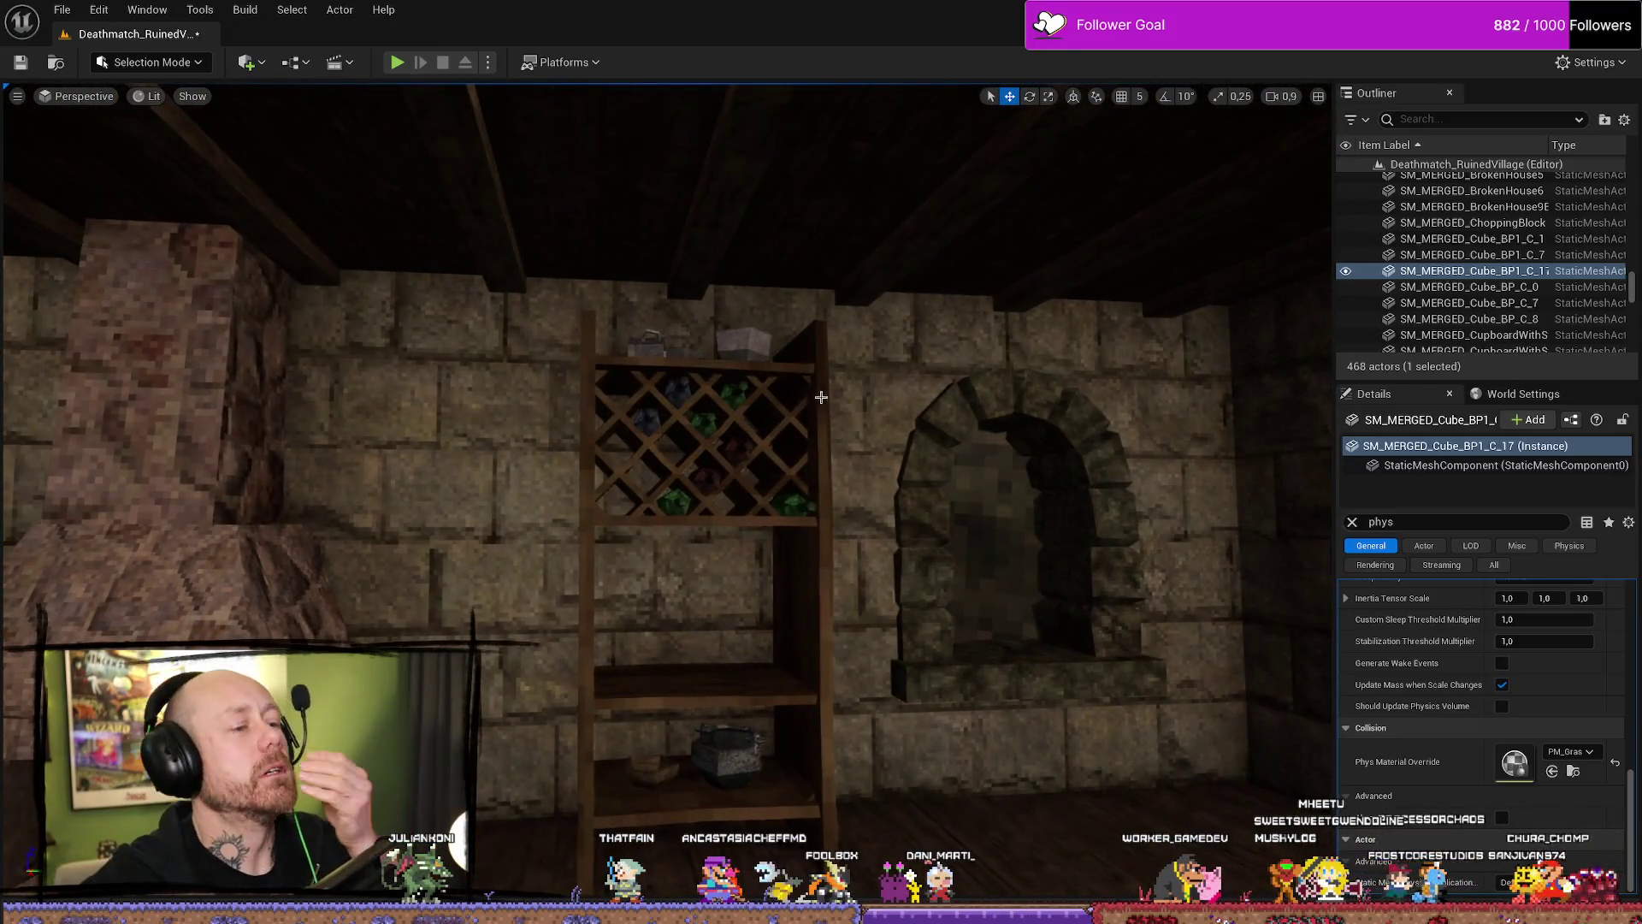
Inspect the cupboard, barrels, stool and round table, ending on the jug on the table.
click(671, 401)
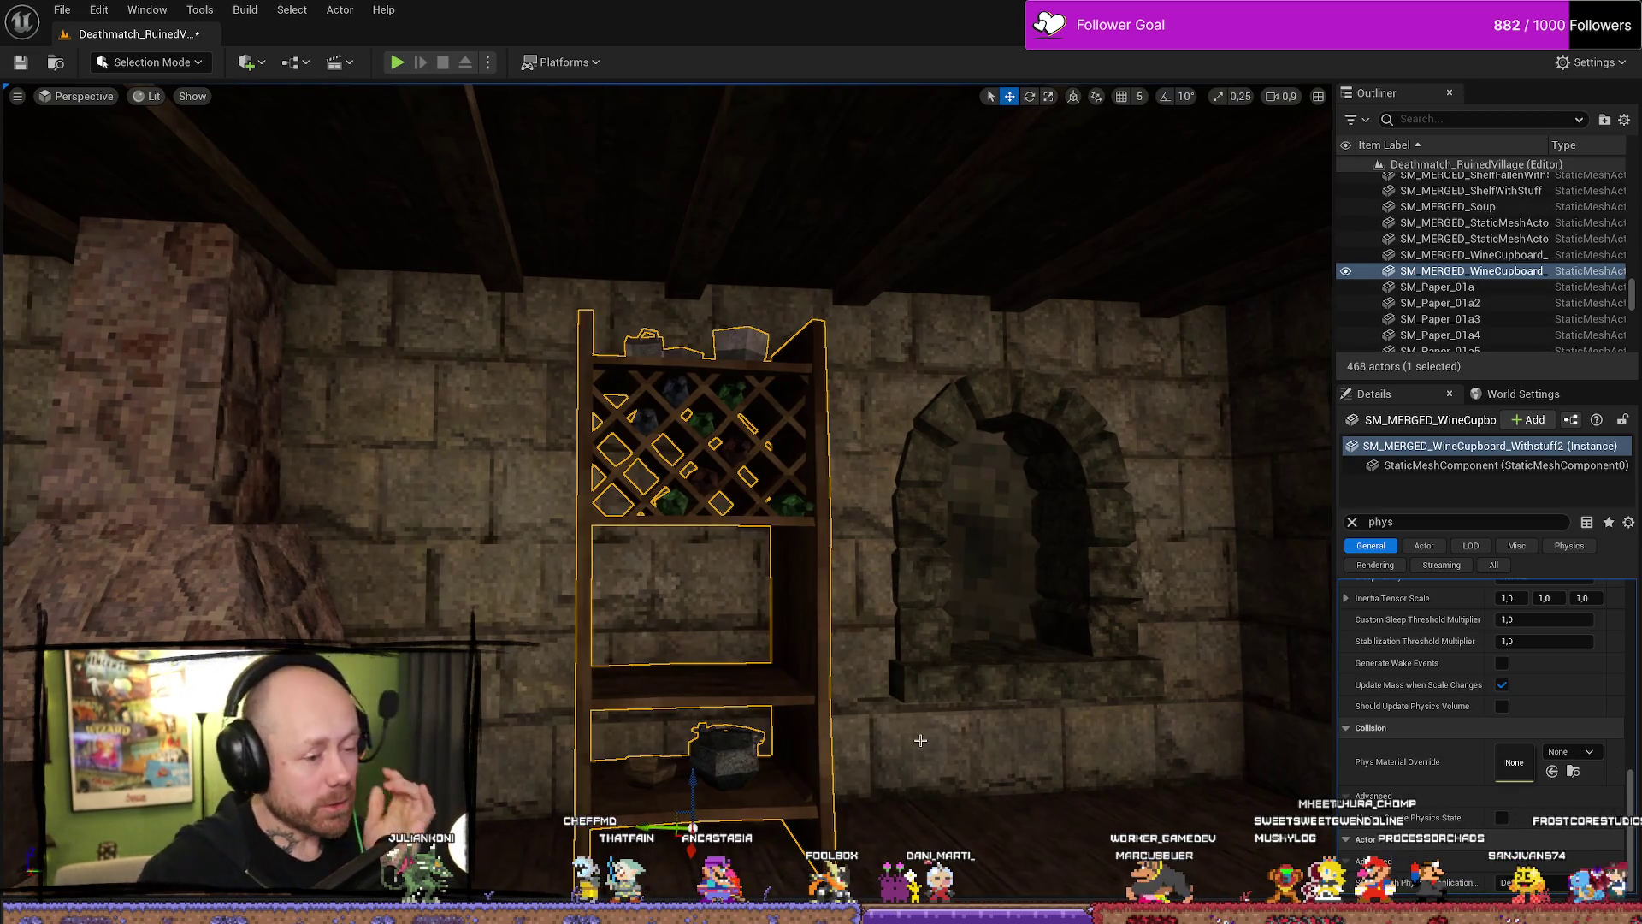
click(992, 514)
mouse_move(992, 513)
mouse_down()
mouse_move(646, 555)
mouse_move(718, 480)
mouse_up()
click(646, 554)
click(718, 480)
click(901, 491)
mouse_move(901, 491)
mouse_down()
mouse_move(710, 522)
mouse_move(667, 491)
mouse_move(876, 538)
mouse_up()
click(744, 519)
click(737, 554)
Add the red bottle, upper jug and small cup to the jug selection.
ctrl+click(736, 473)
ctrl+click(753, 417)
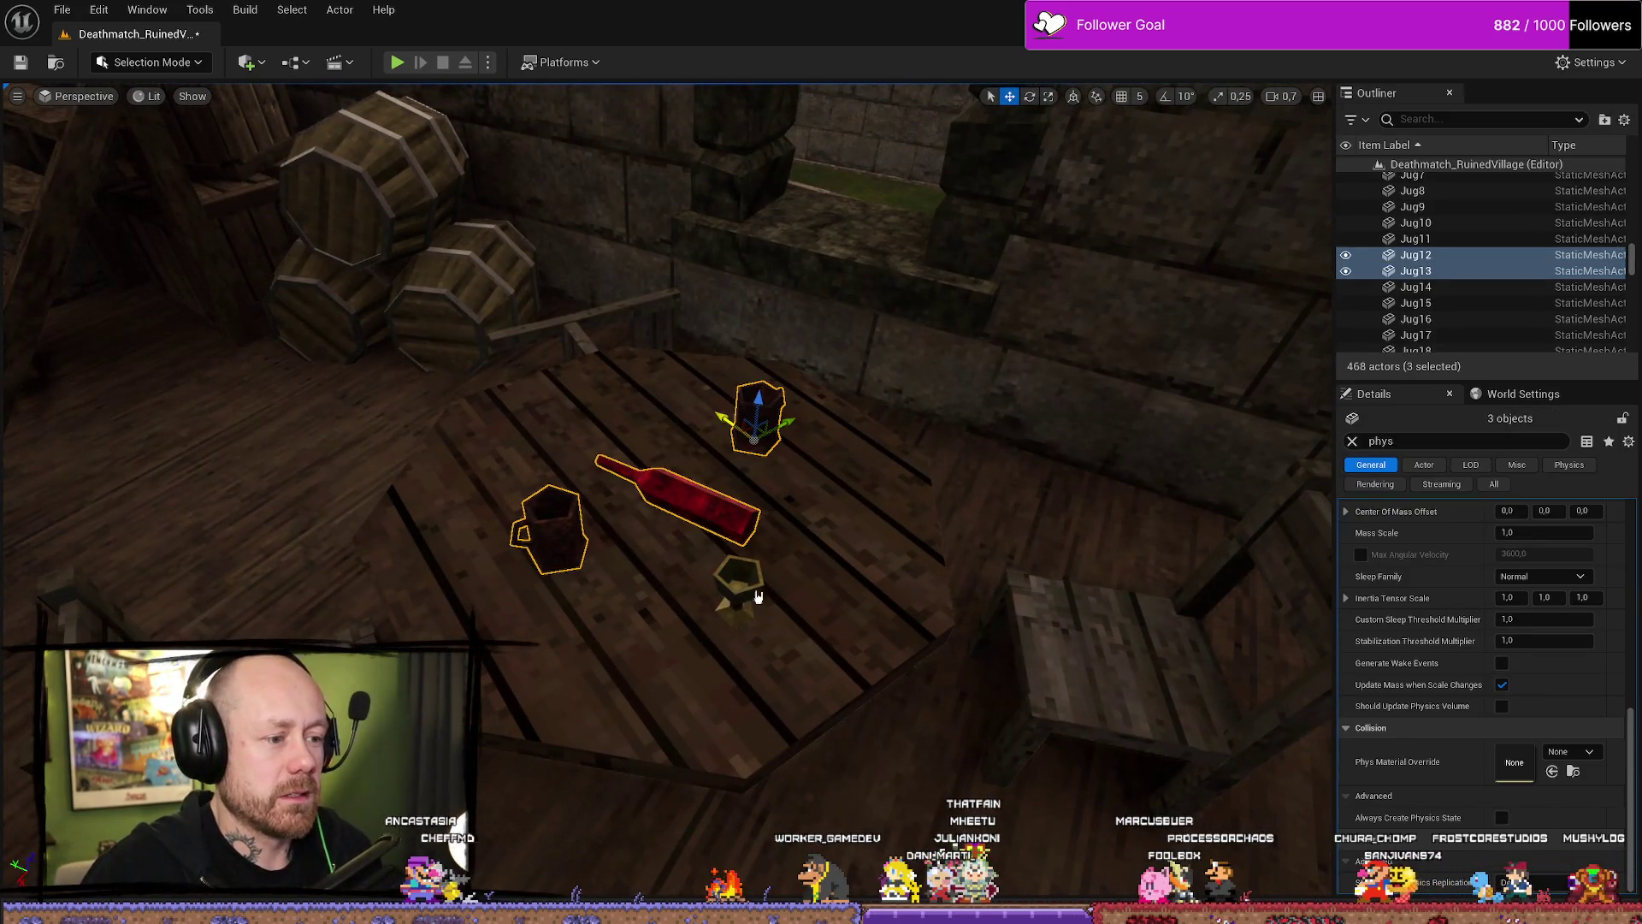
ctrl+click(737, 588)
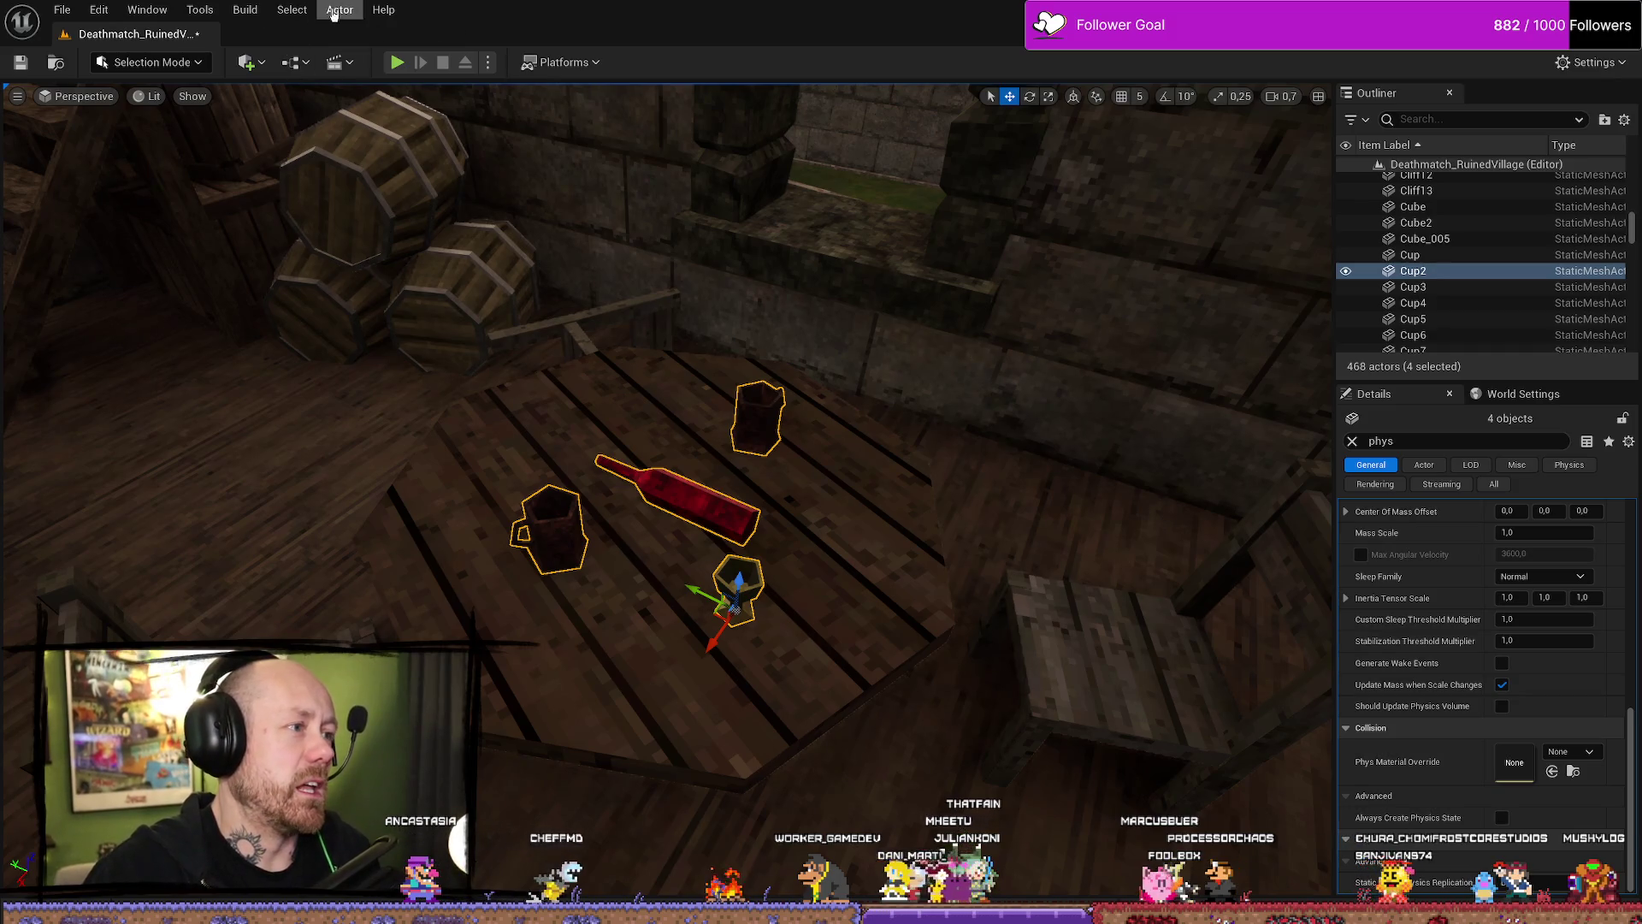
Merge the four props with Merge Actors, saving into the MyStuff folder.
click(334, 15)
mouse_move(530, 497)
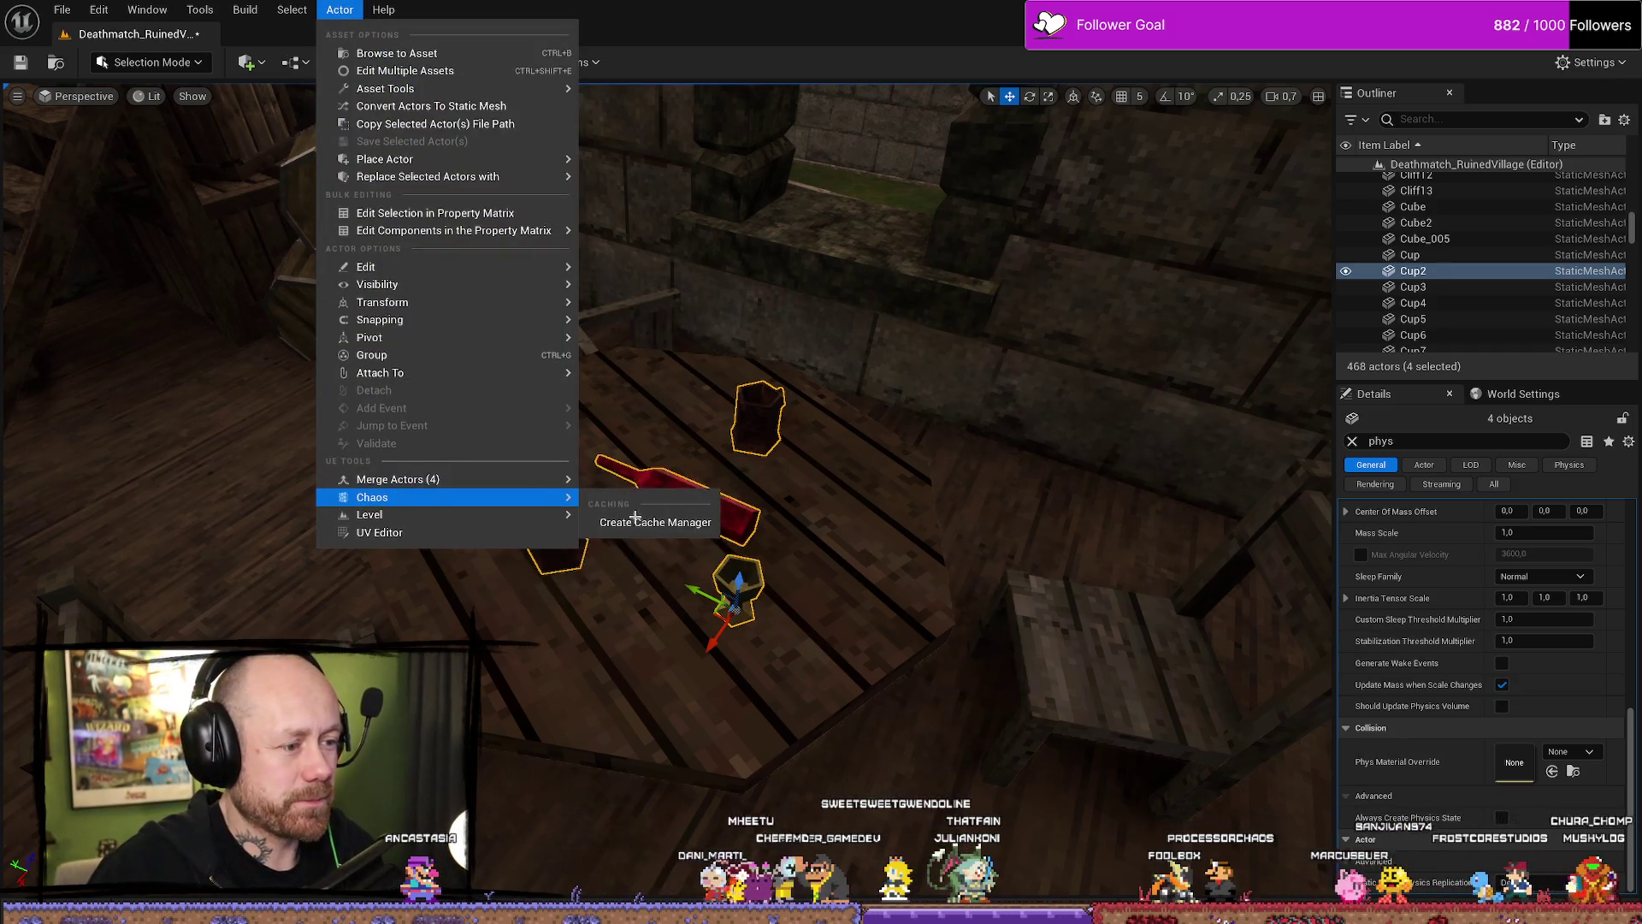
click(714, 568)
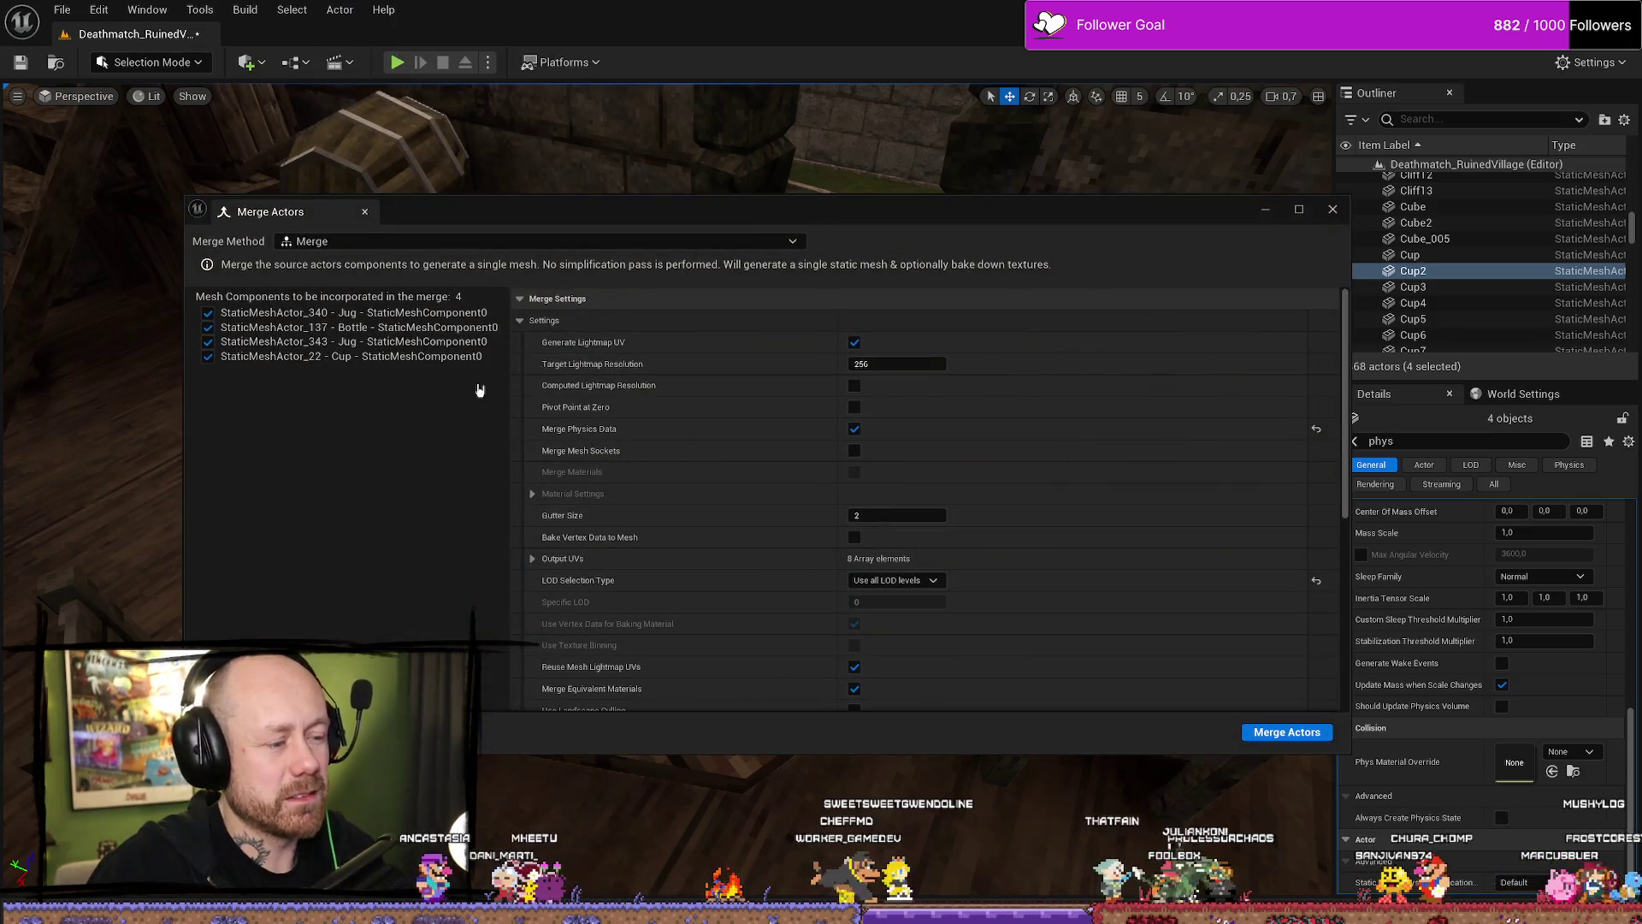
scroll(985, 559, down, 8)
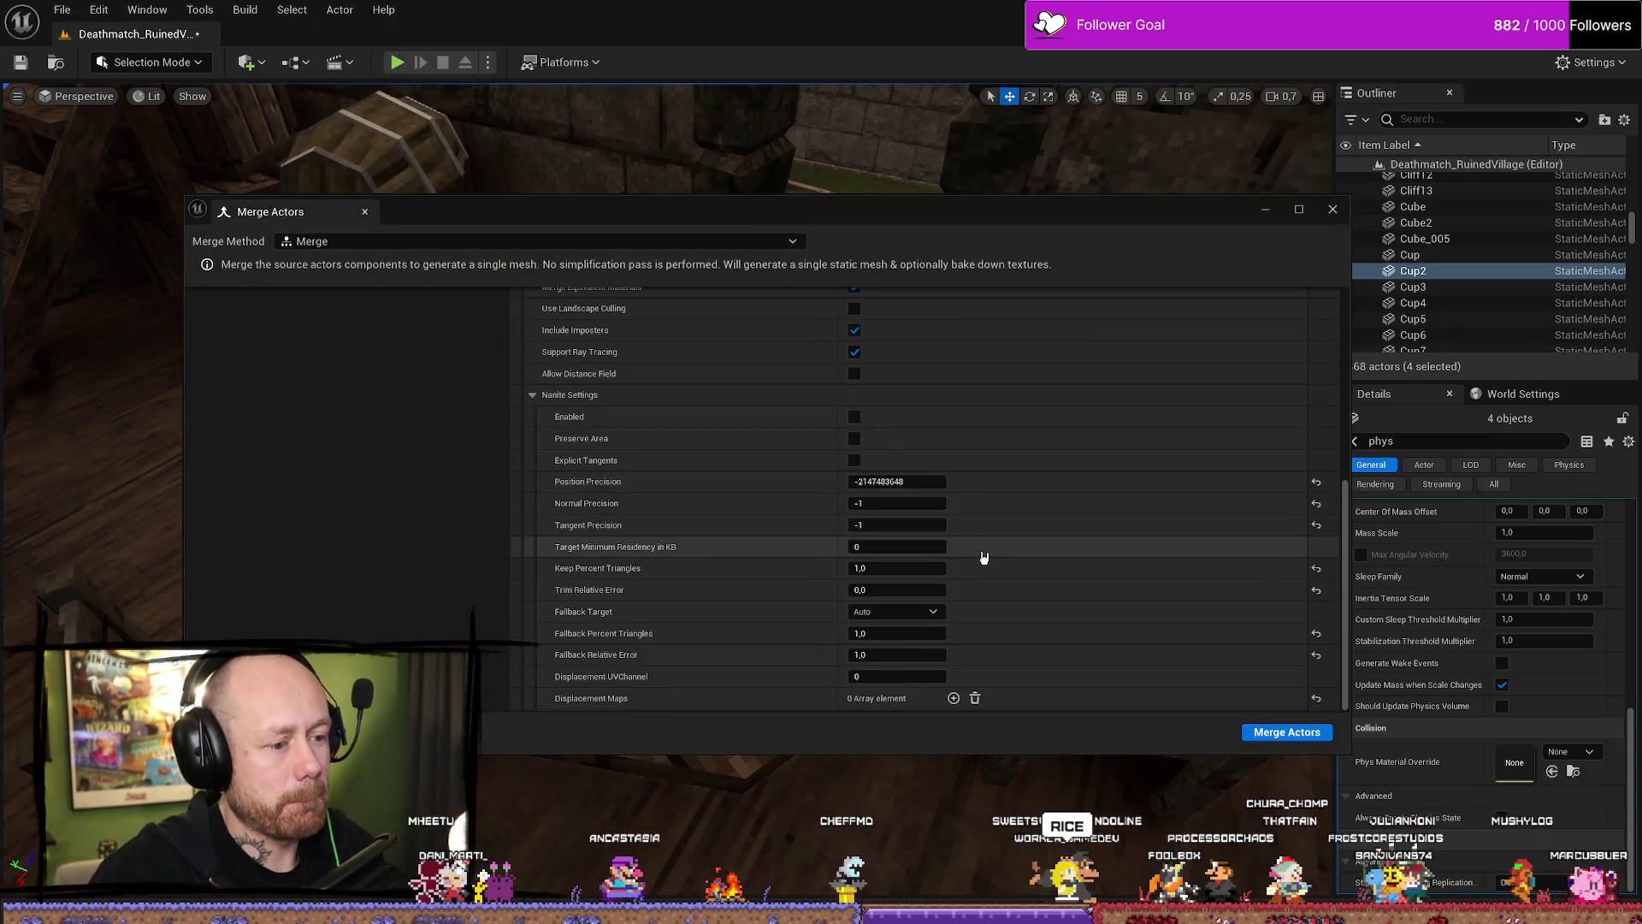
click(1286, 733)
double_click(424, 374)
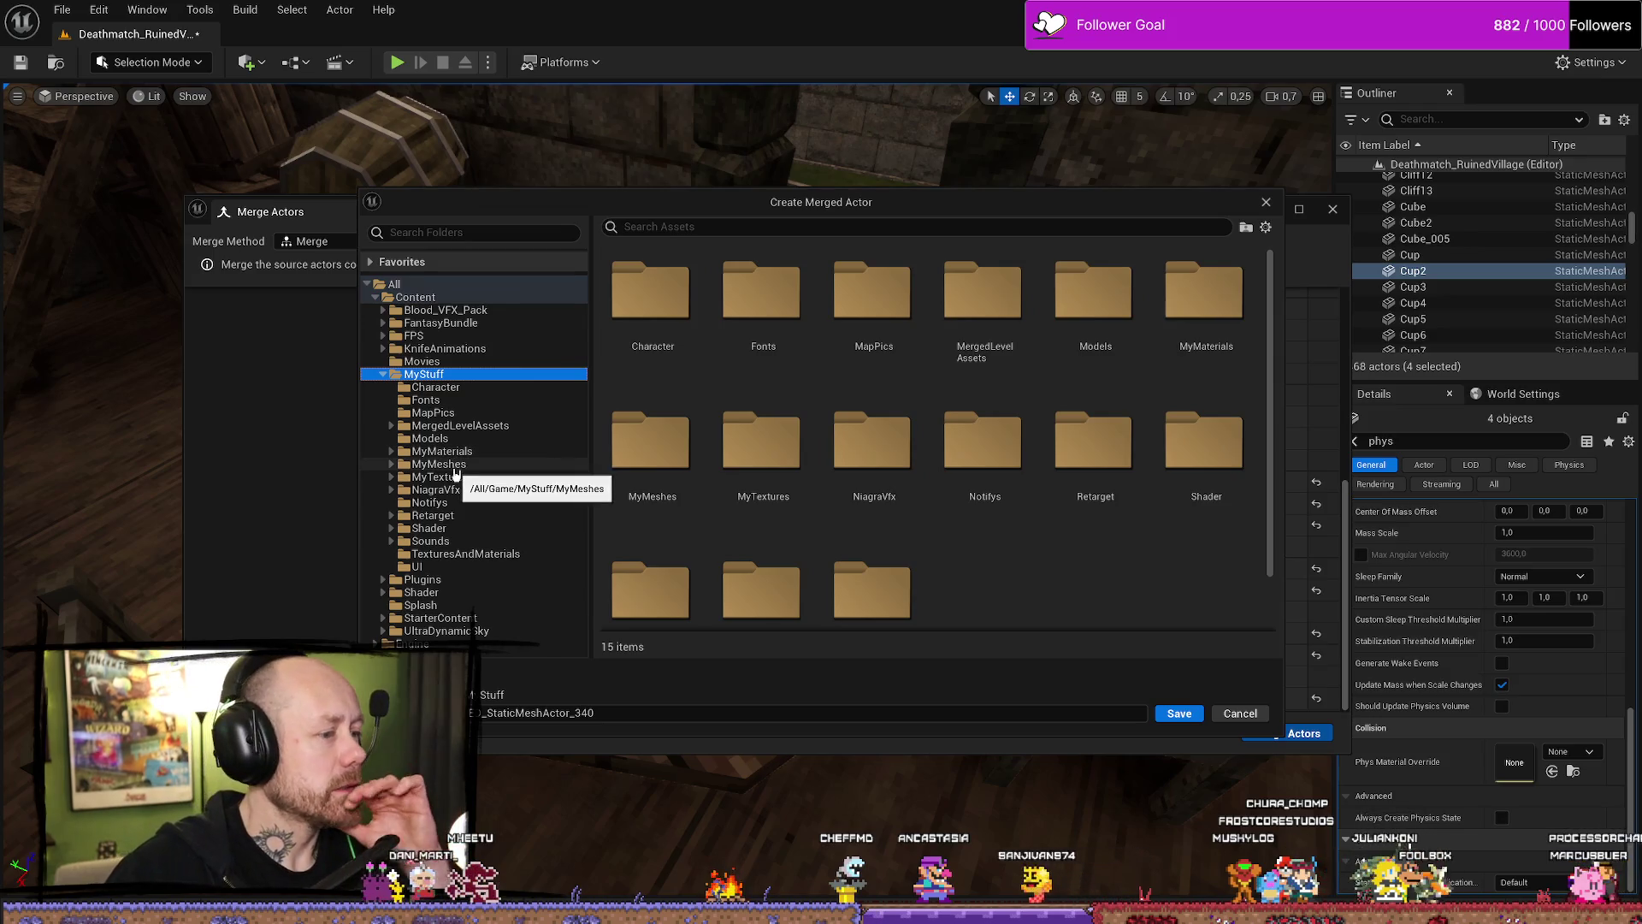
Choose MyStuff/MyMeshes/Merged/InDoors as the save location for the merged mesh.
click(419, 463)
click(392, 464)
click(392, 466)
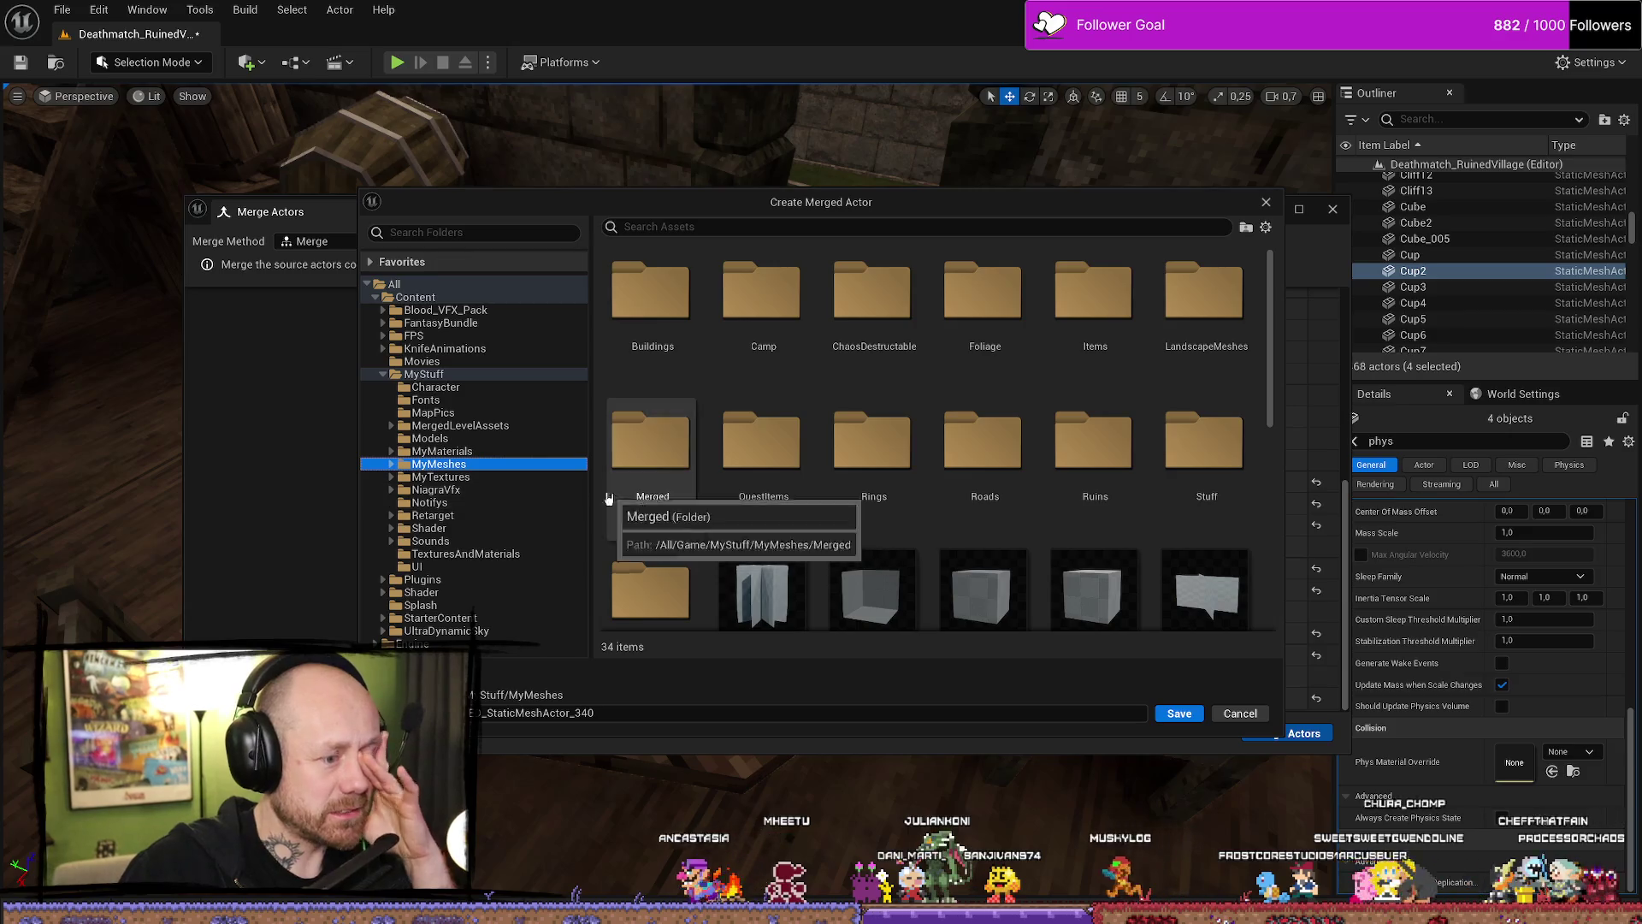
click(392, 464)
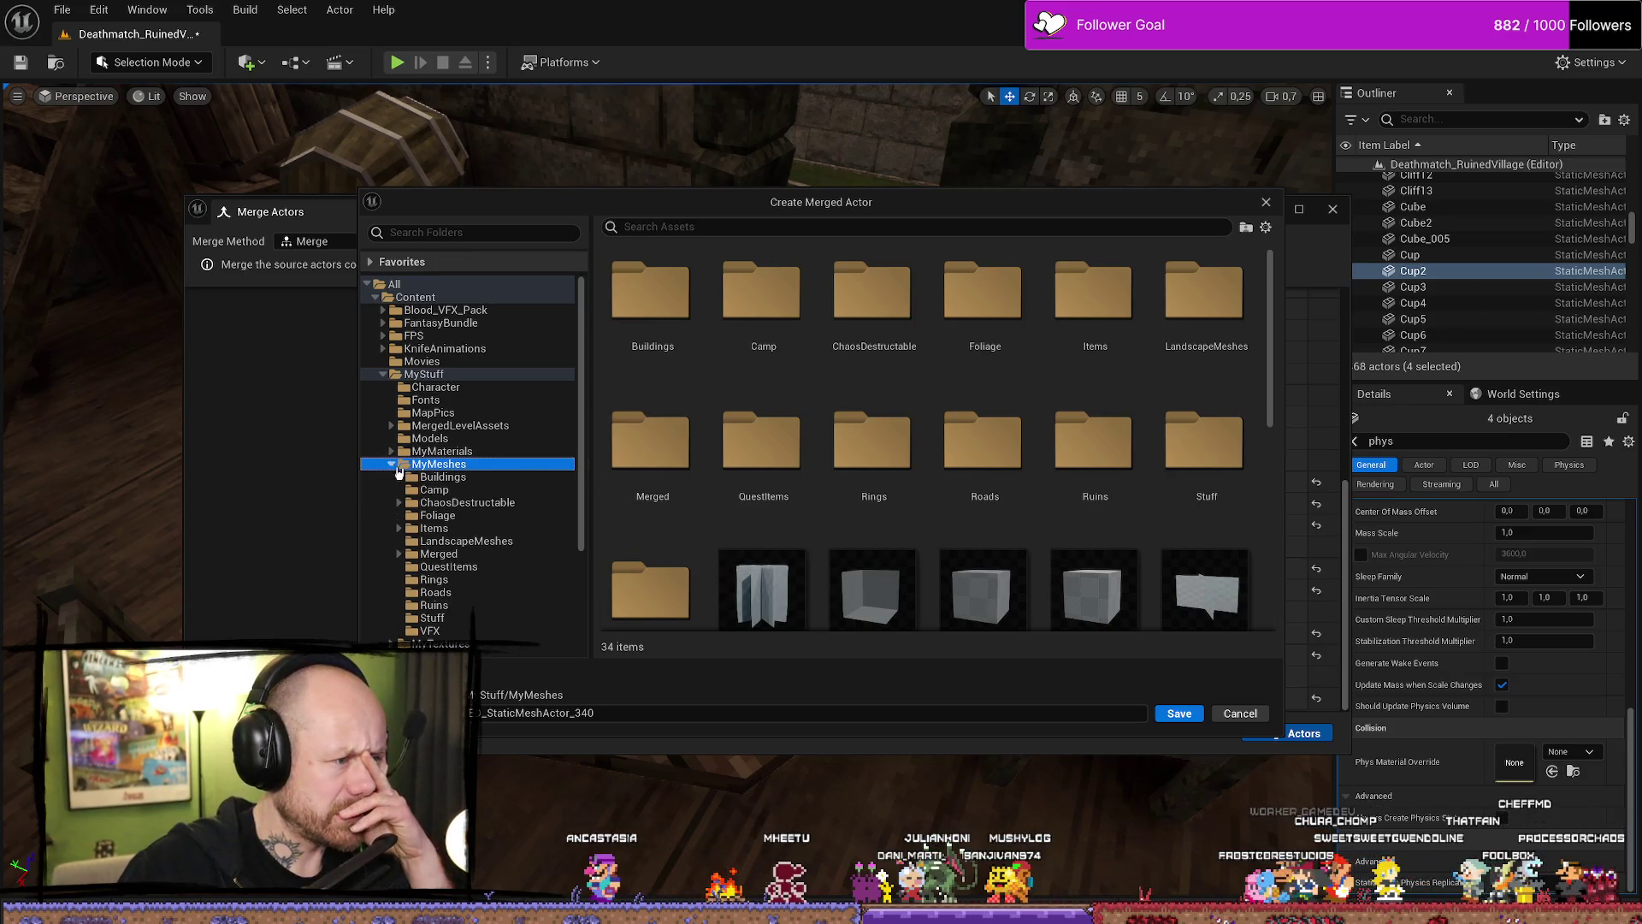
click(402, 555)
click(447, 591)
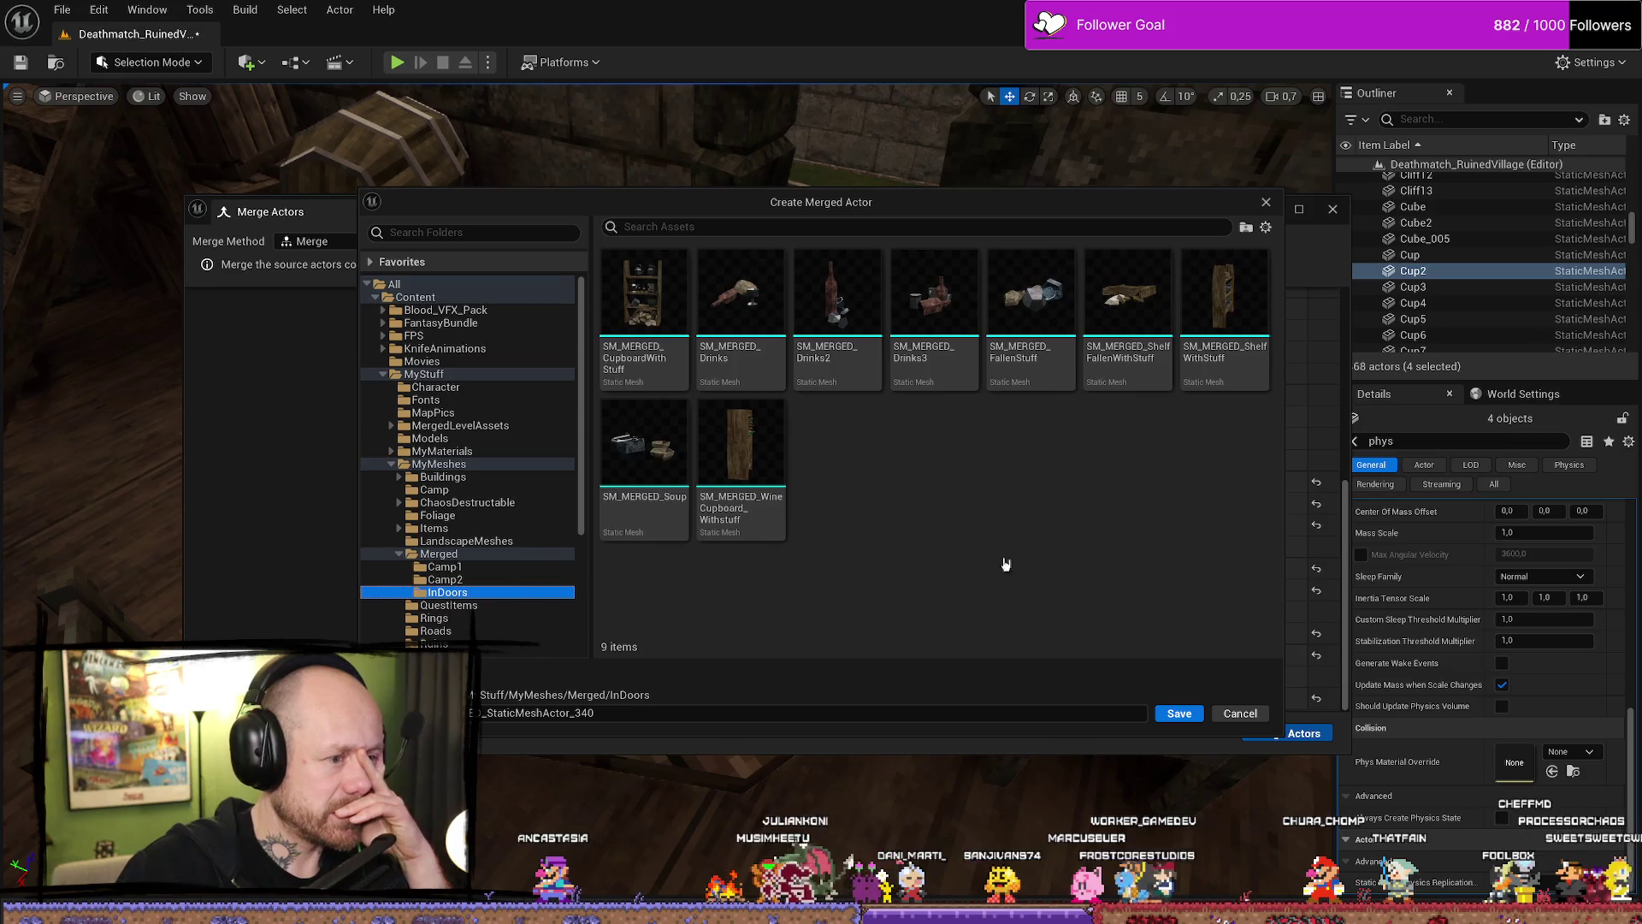
Name the asset SM_MERGED_BottleAndMug, create it, then switch to the browser.
click(805, 713)
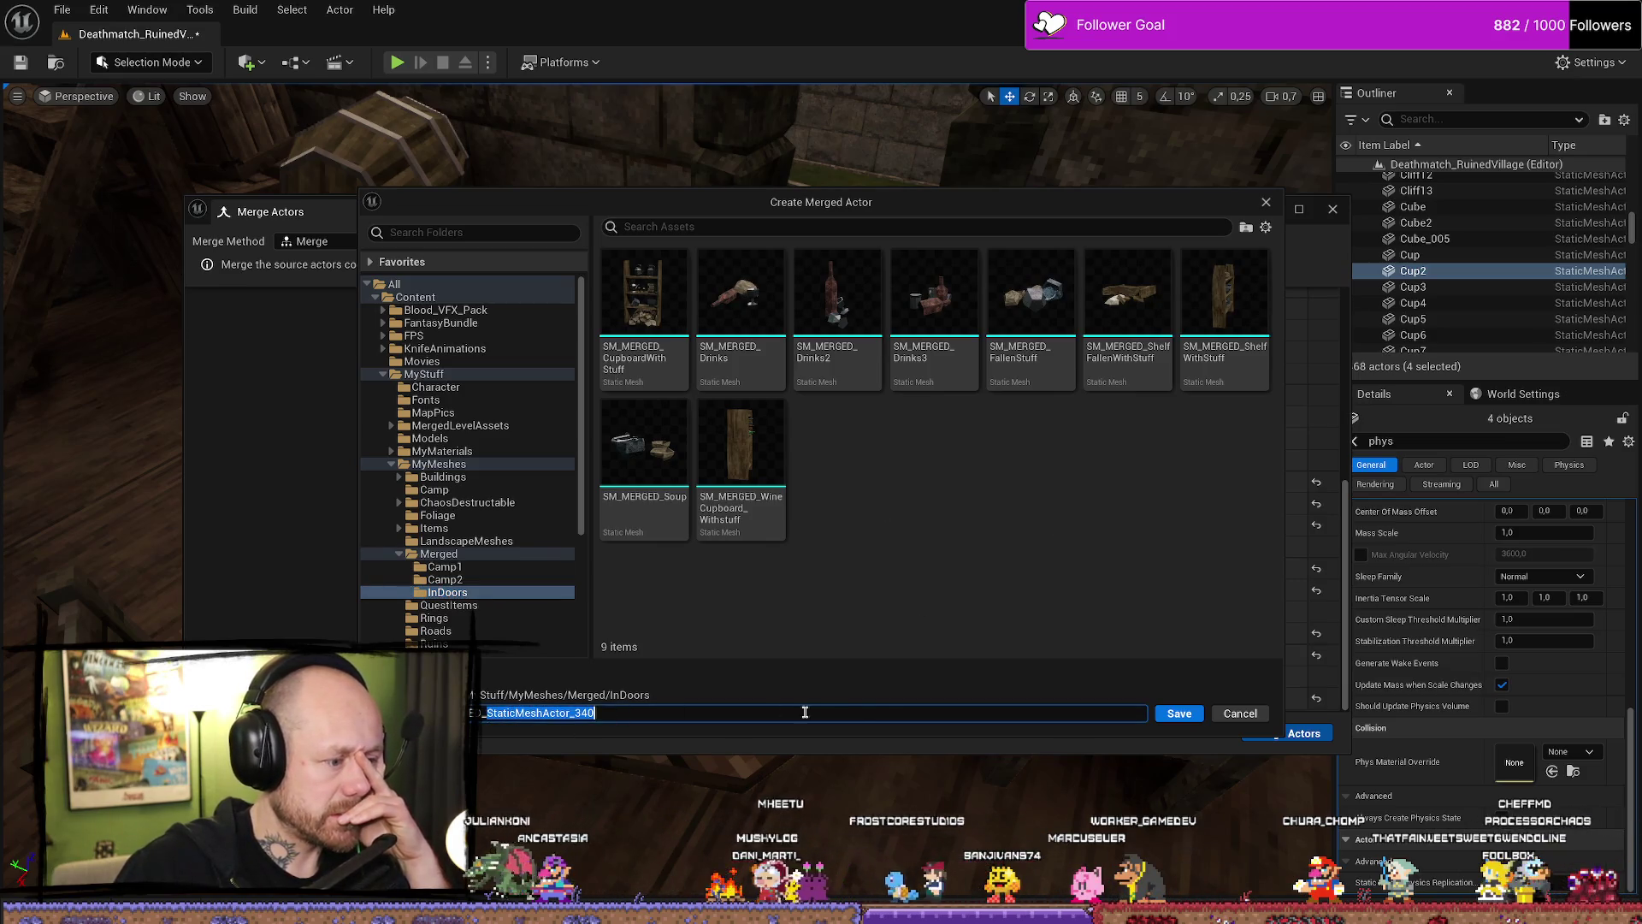
text(_Bottle)
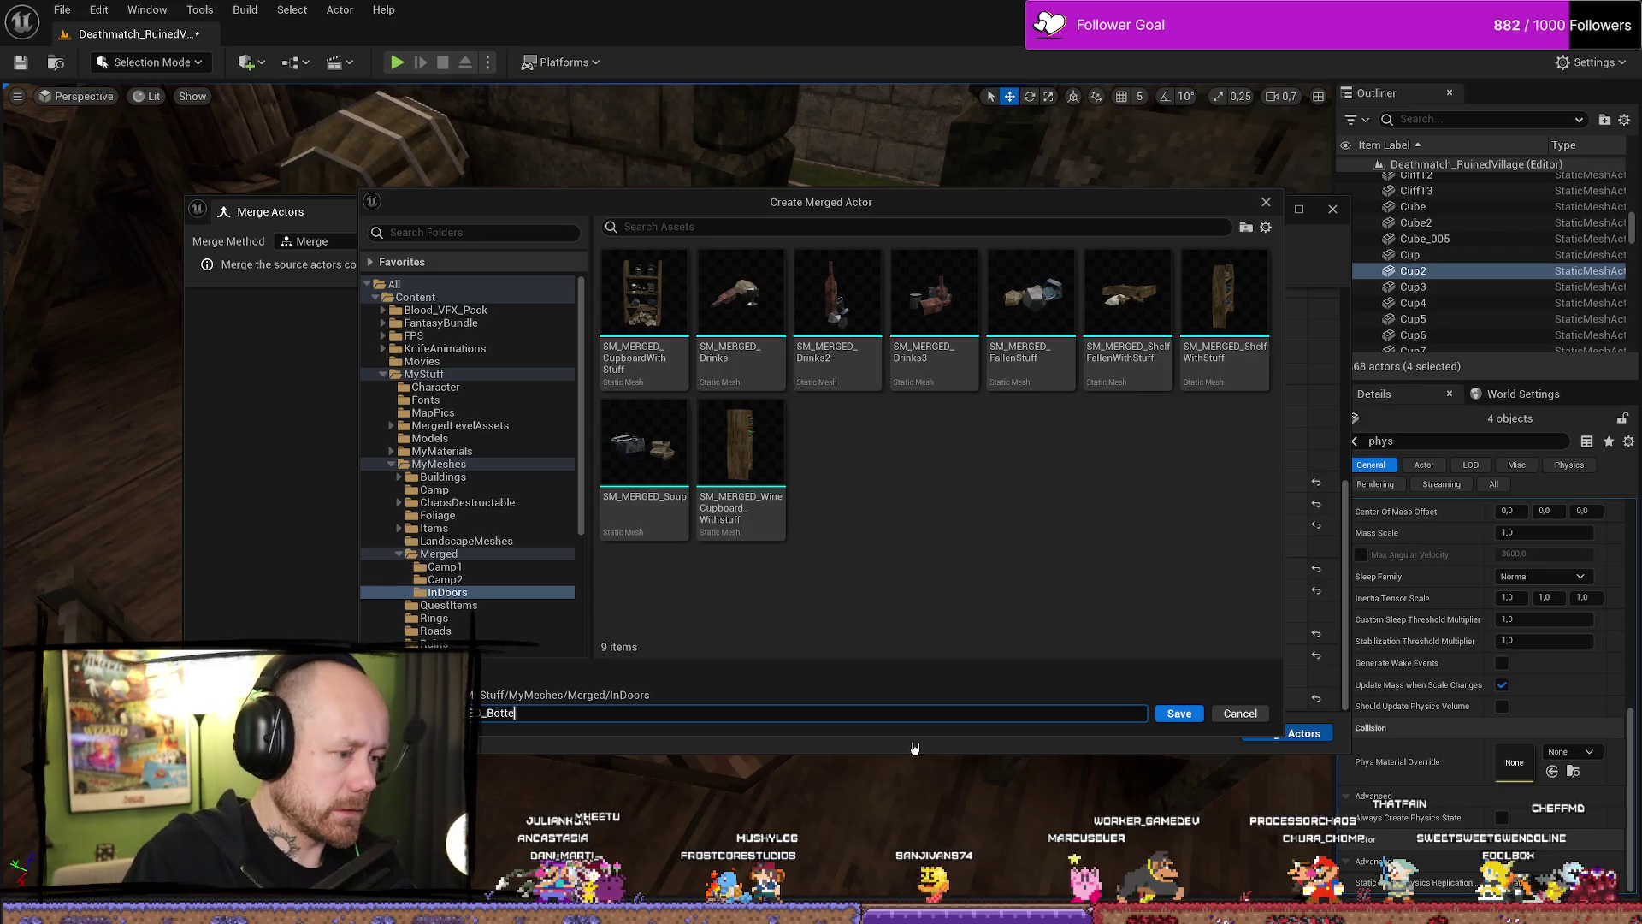
key(BackSpace)
key(BackSpace)
text(And)
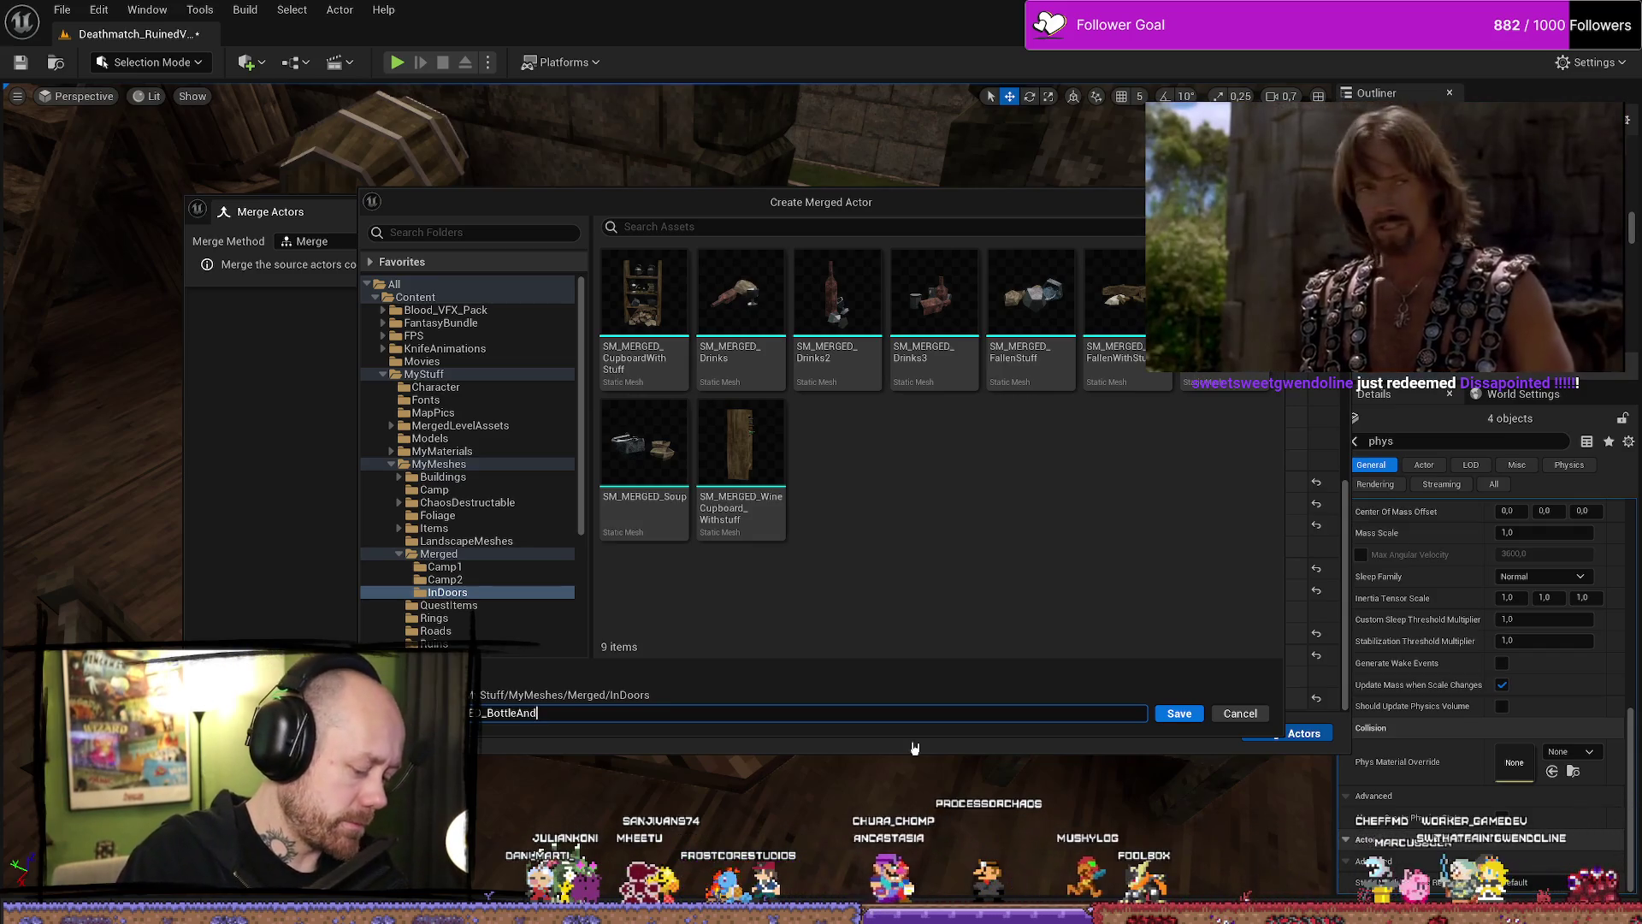
text(Mug)
key(Return)
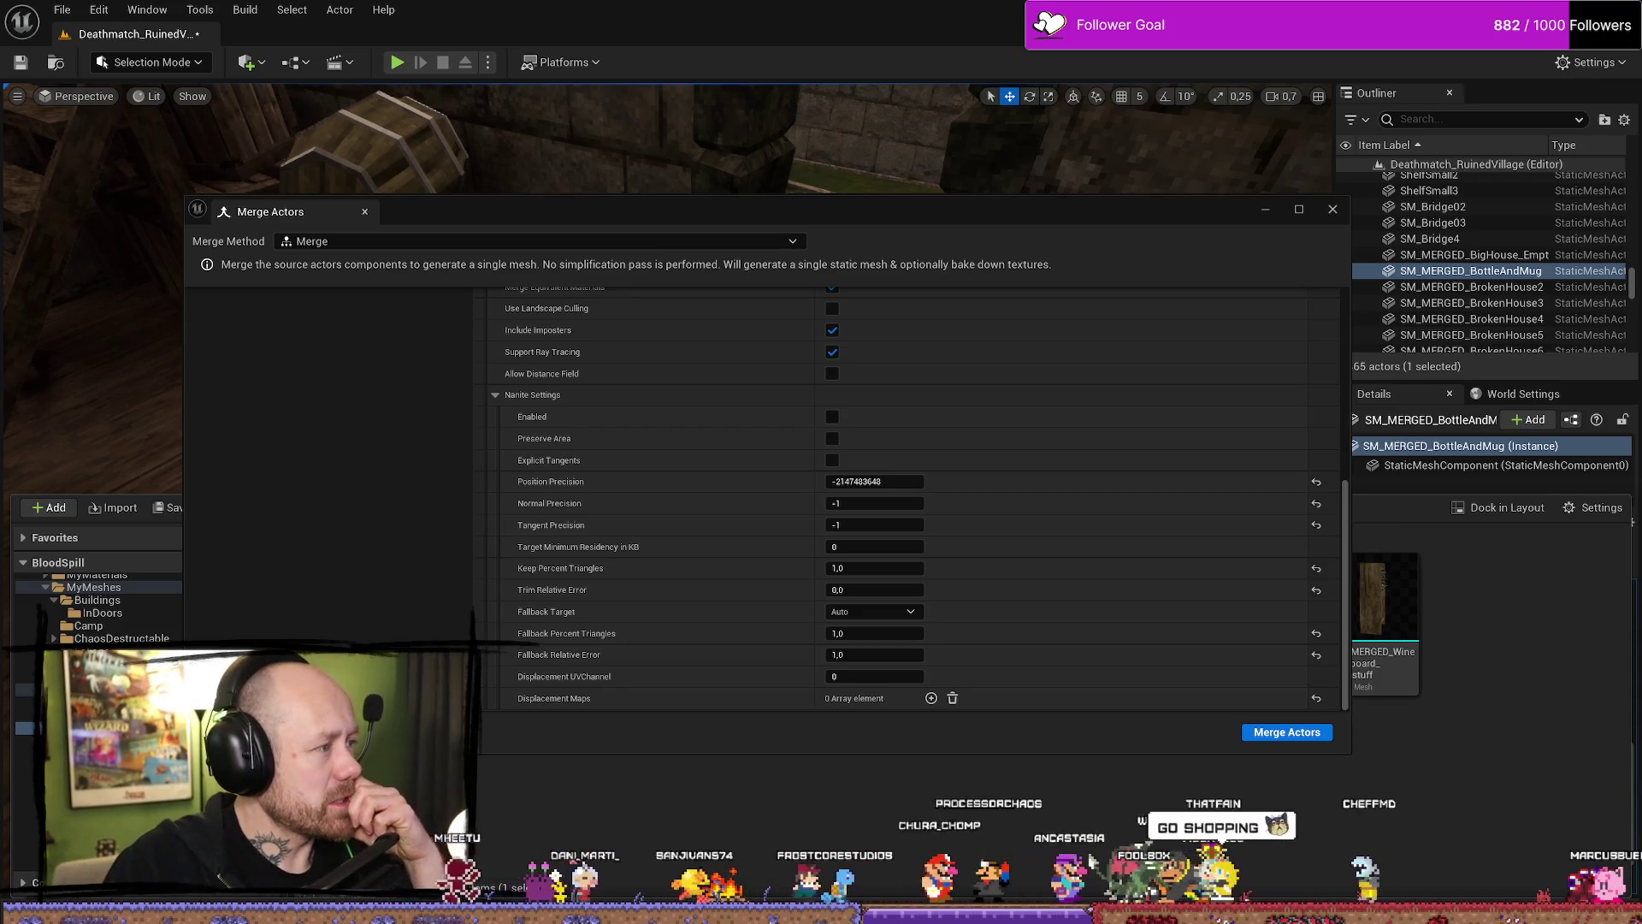
key(alt+Tab)
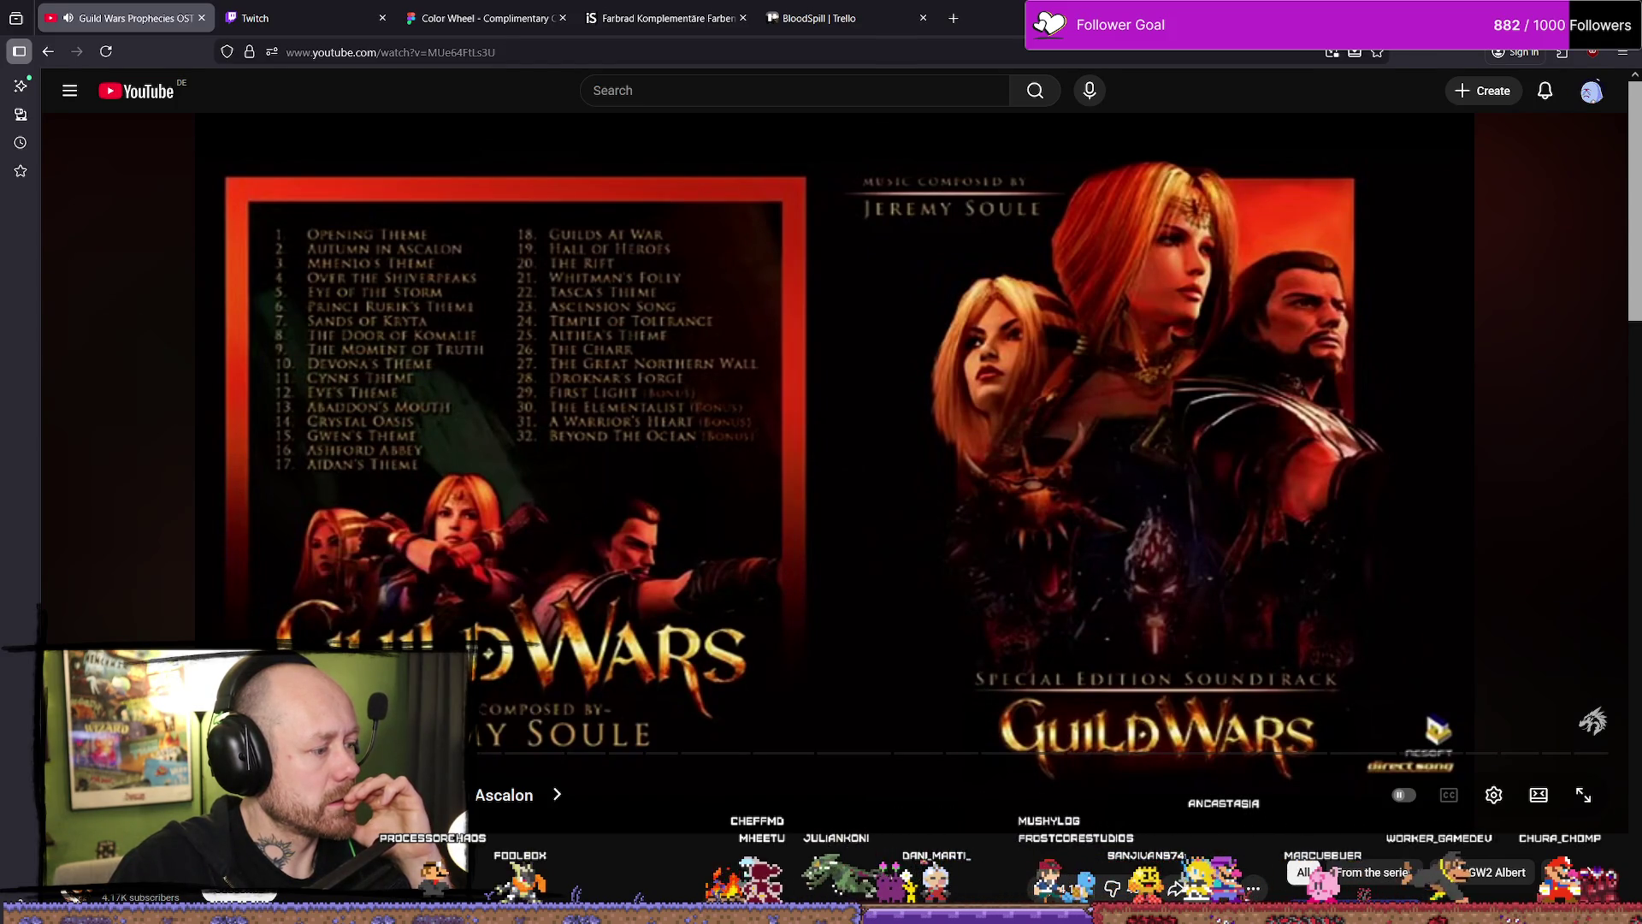
key(alt+Tab)
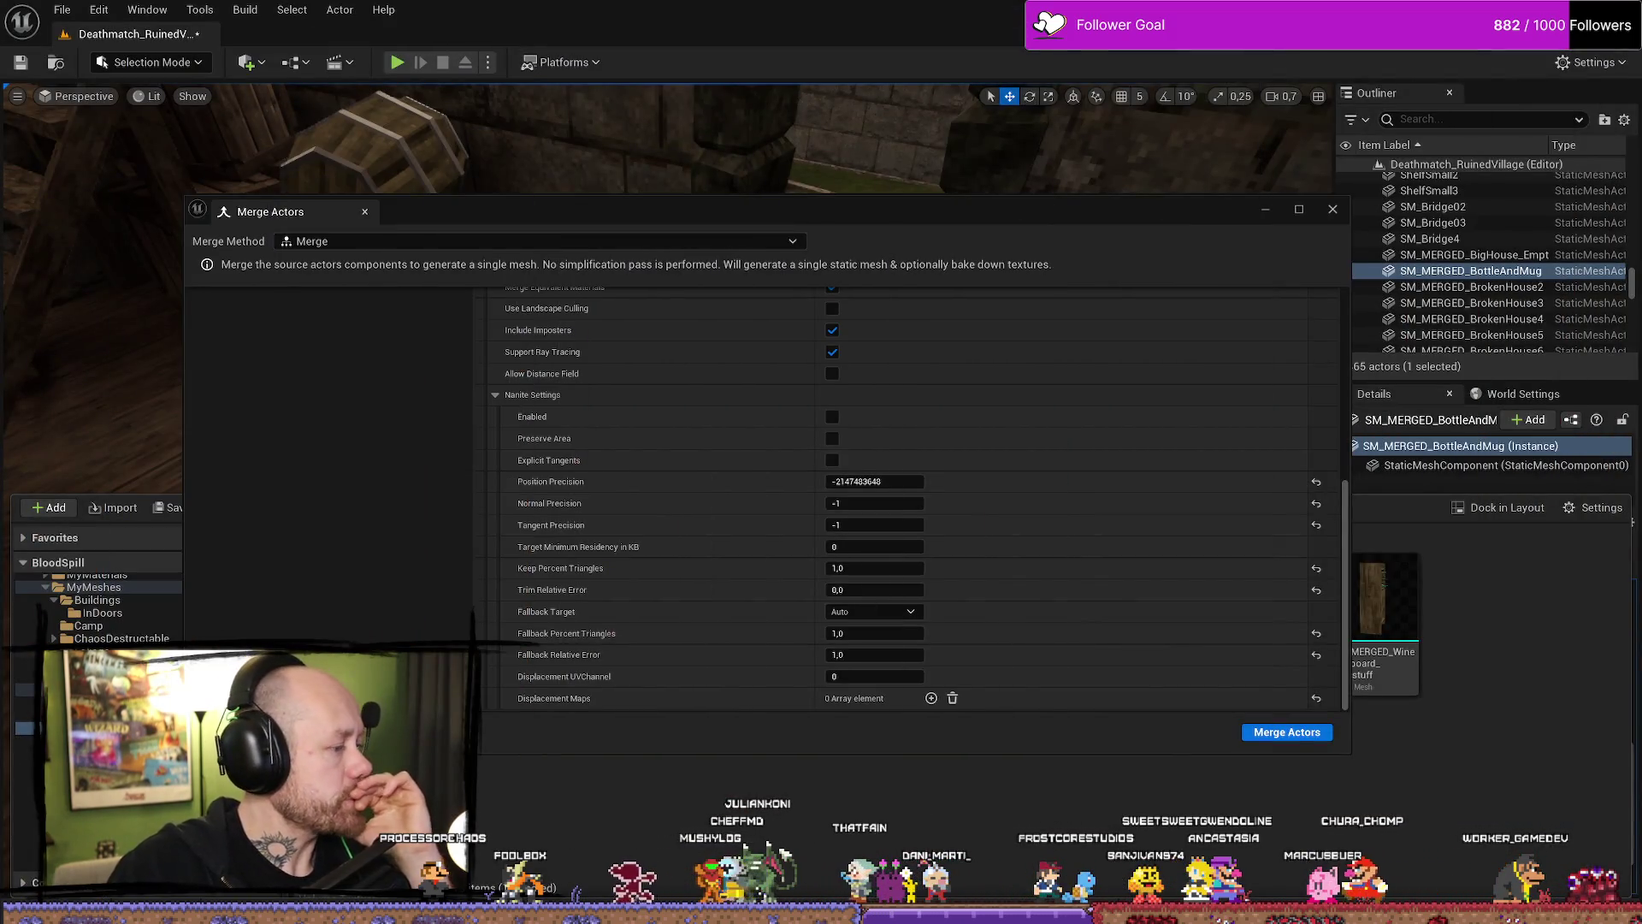
Close the Merge Actors window and look into the empty house room.
click(1333, 210)
click(660, 496)
mouse_move(660, 495)
mouse_down()
mouse_move(616, 514)
mouse_move(641, 470)
mouse_move(667, 466)
mouse_up()
Find the bed mesh in MyMeshes by searching 'bed' and drop it into the room.
key(ctrl+space)
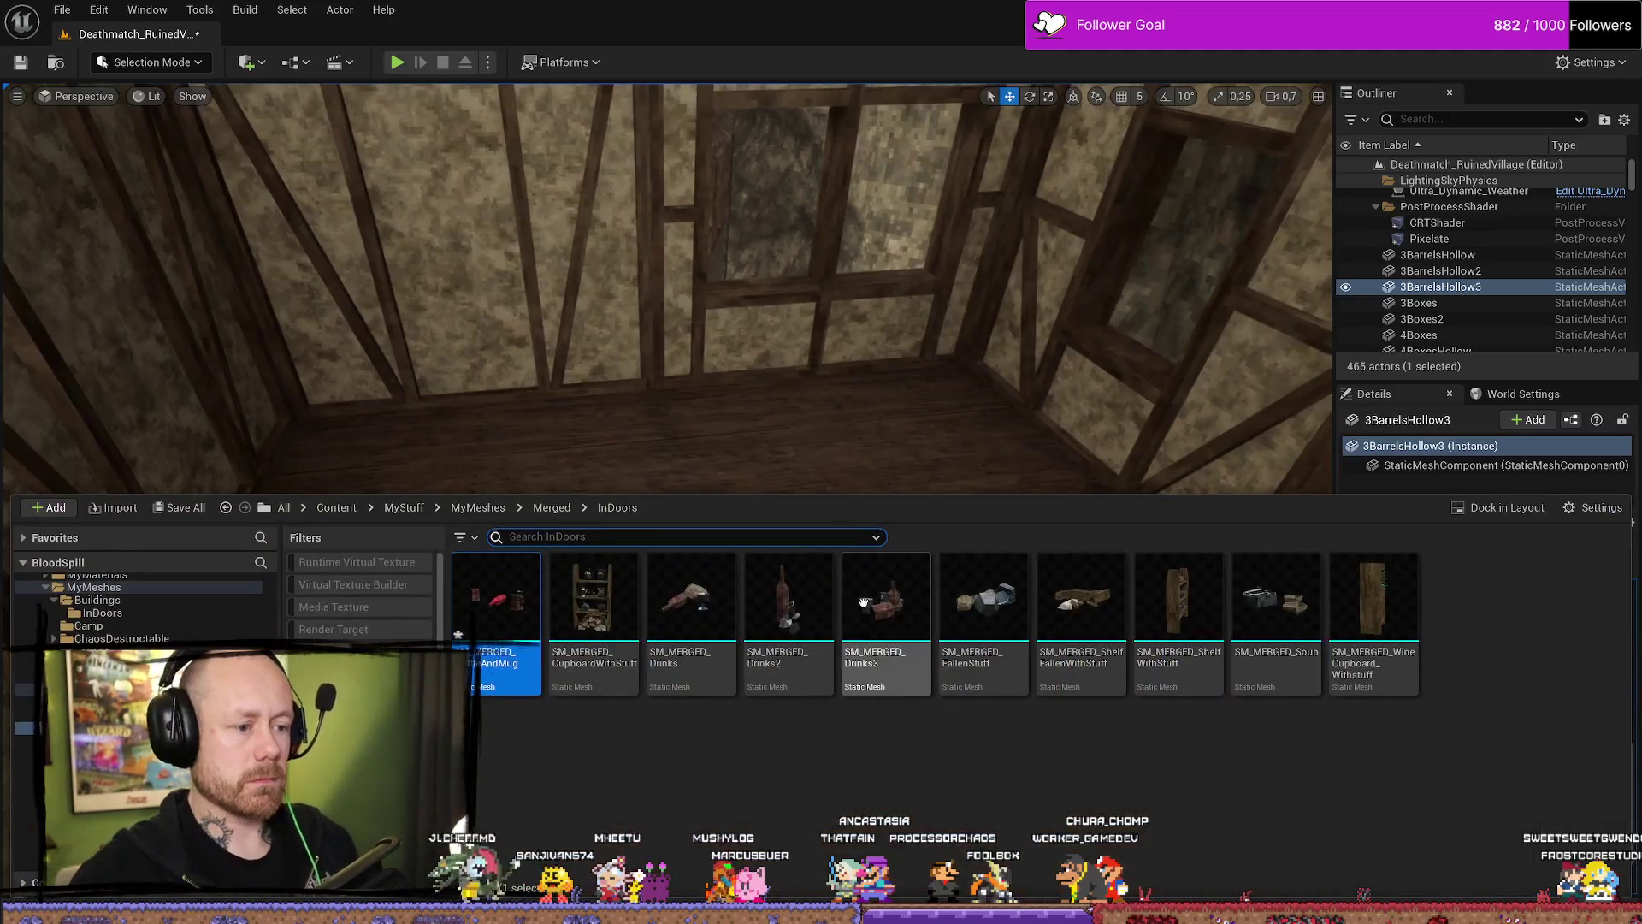
scroll(141, 625, up, 3)
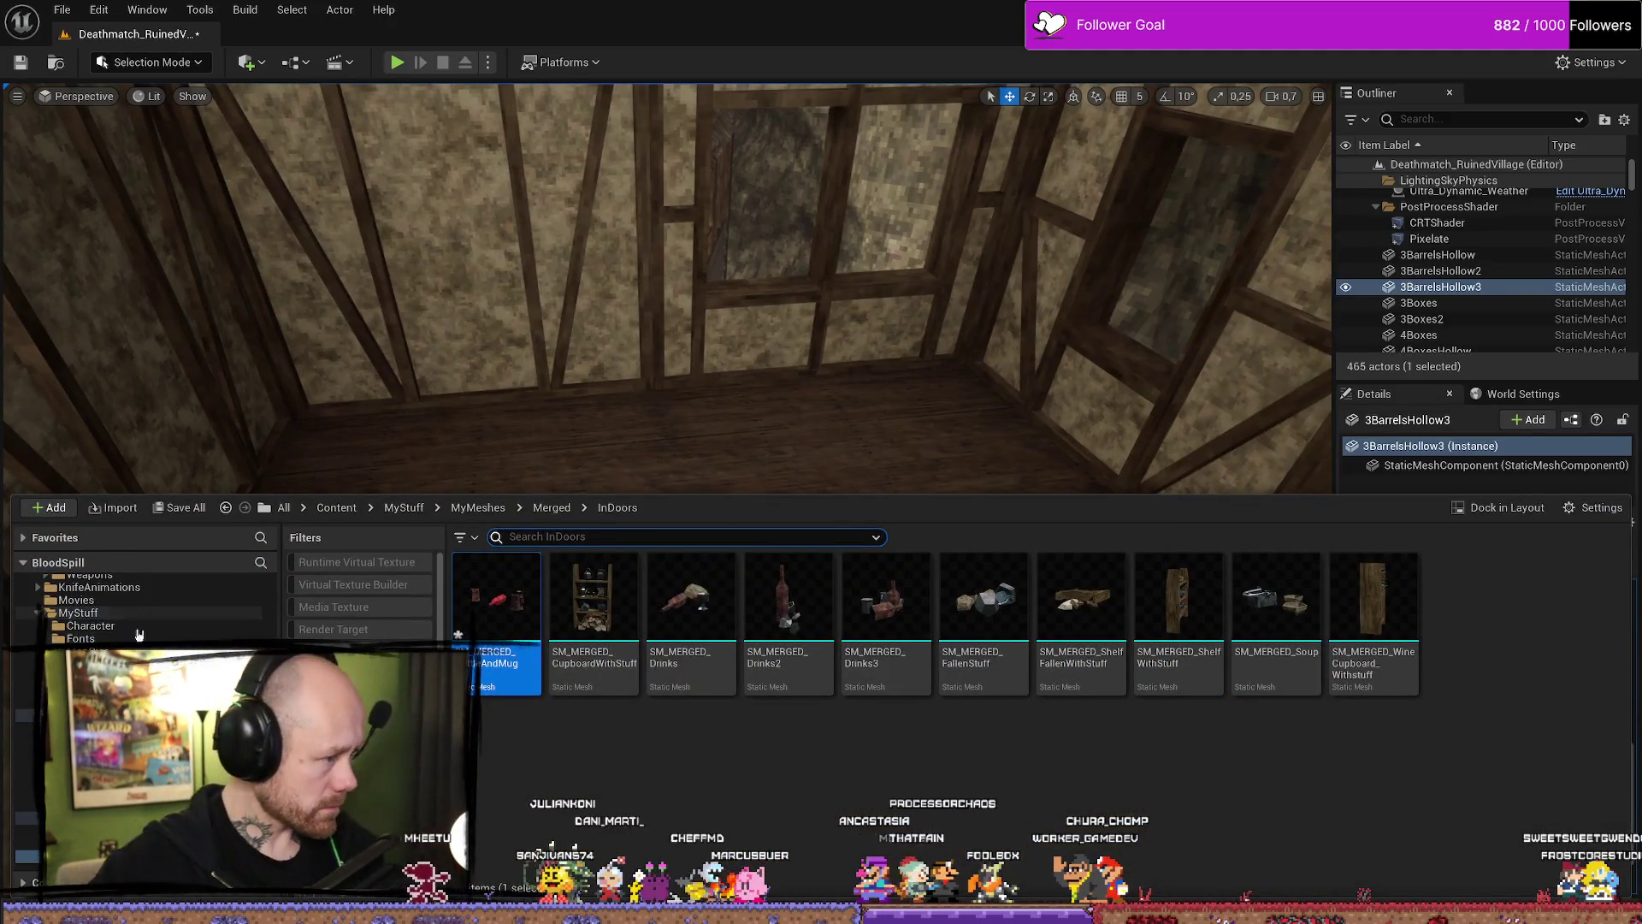
click(478, 507)
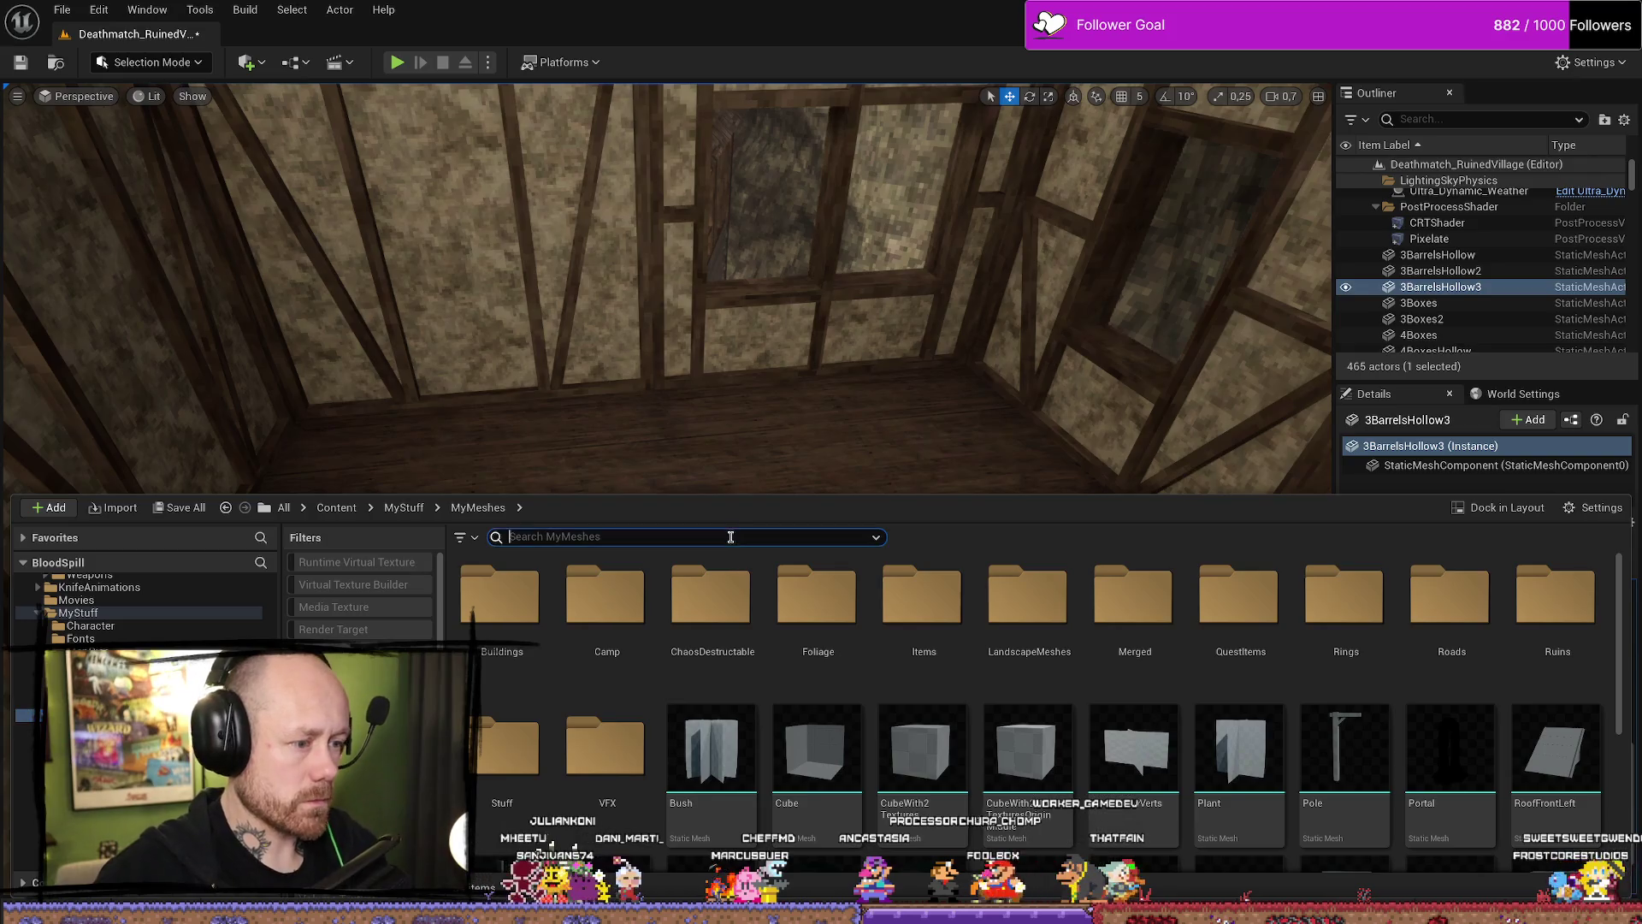
text(bed)
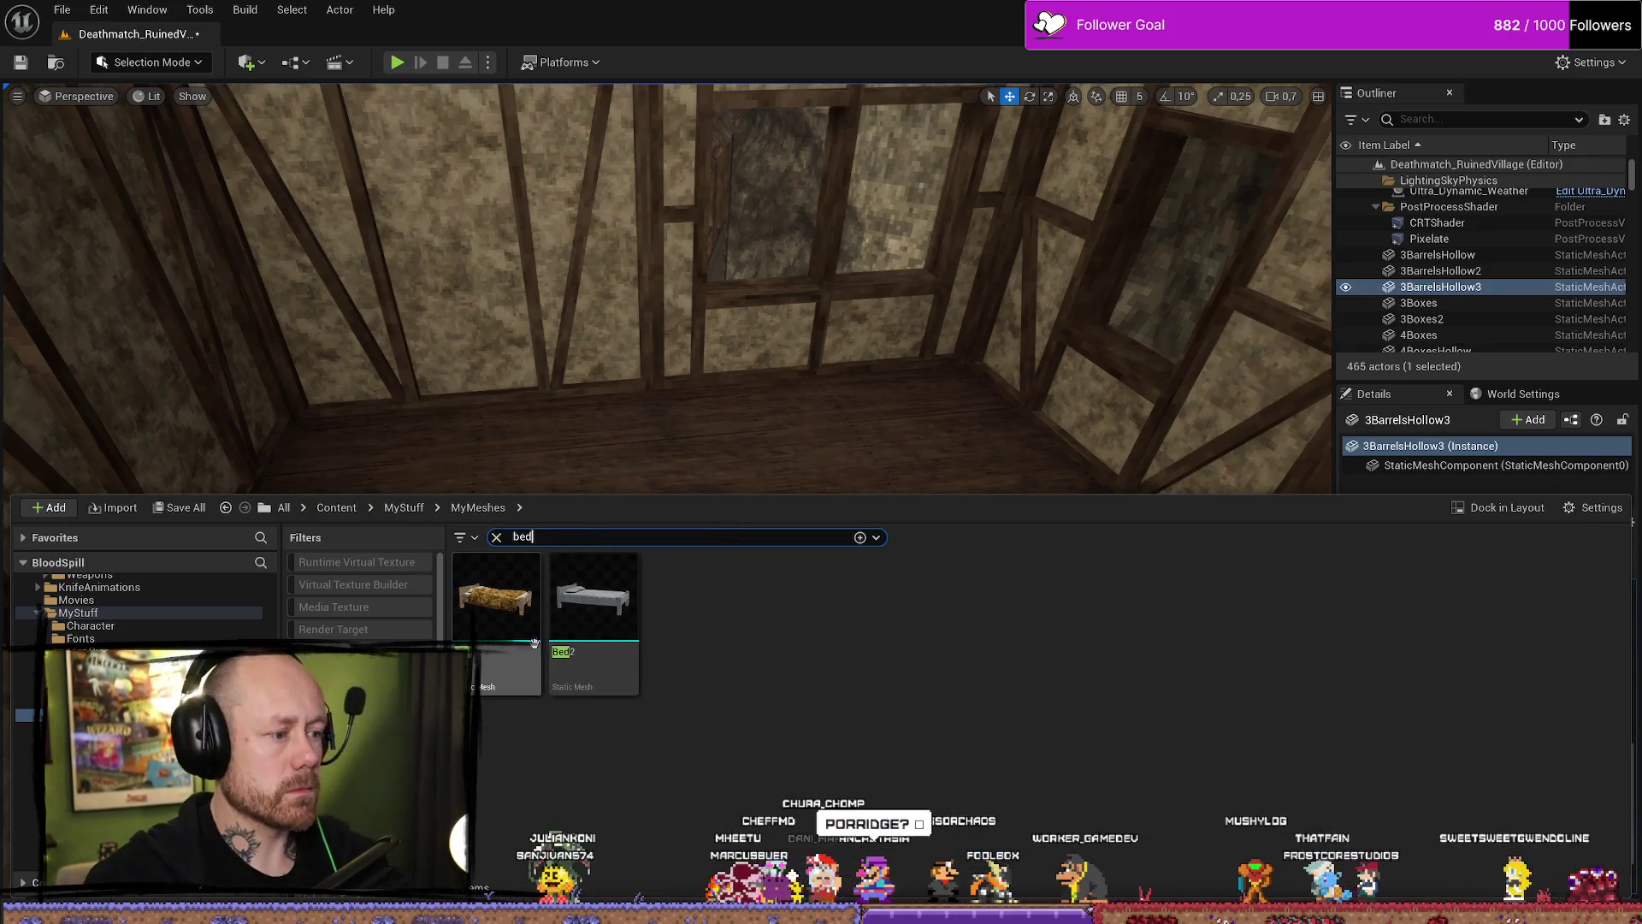
drag(501, 595, 925, 482)
scroll(925, 482, down, 1)
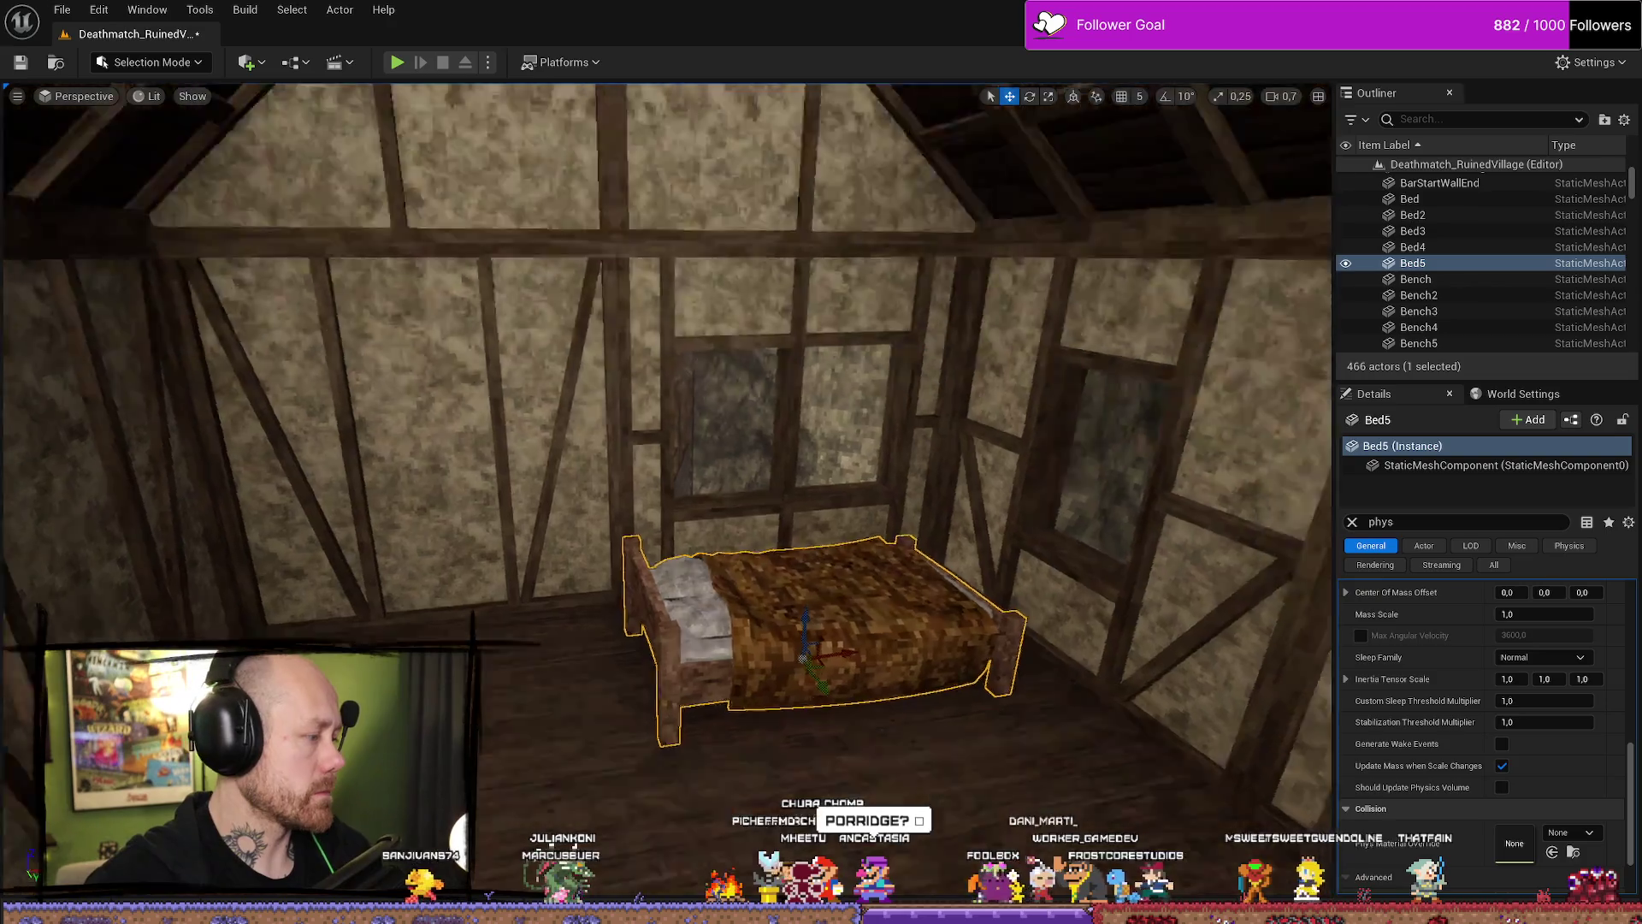
scroll(774, 466, up, 2)
Rotate the bed slightly and adjust the view around it.
key(e)
mouse_move(804, 522)
mouse_down()
mouse_move(817, 510)
mouse_move(770, 561)
mouse_move(655, 549)
mouse_move(701, 583)
mouse_up()
drag(898, 660, 1026, 650)
scroll(1418, 807, up, 10)
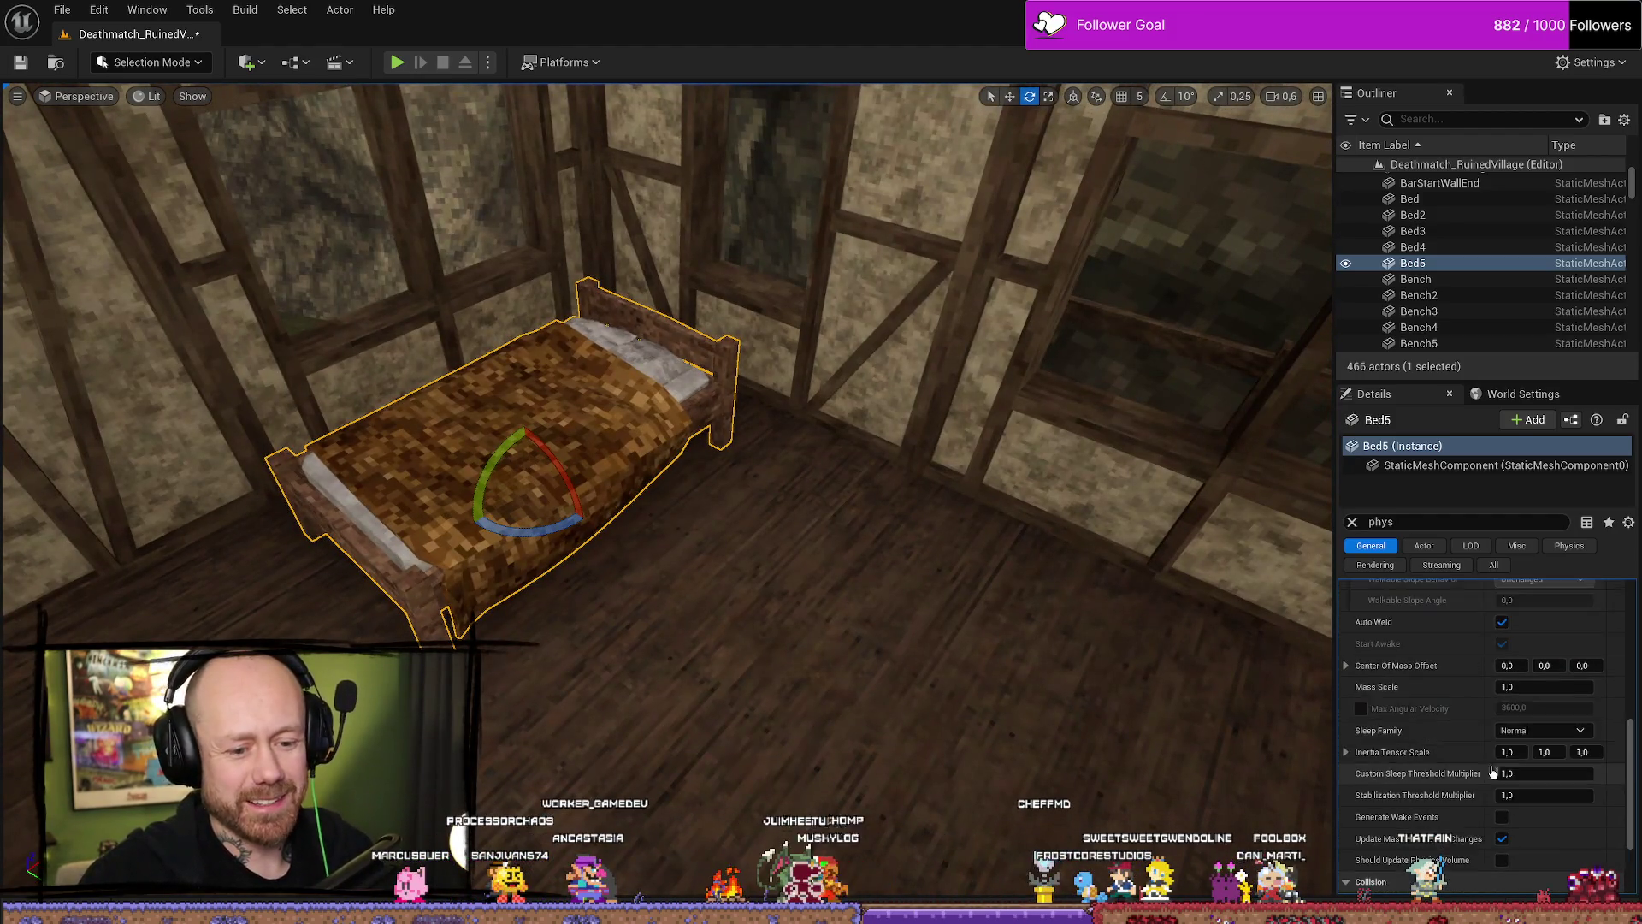
scroll(1532, 677, up, 2)
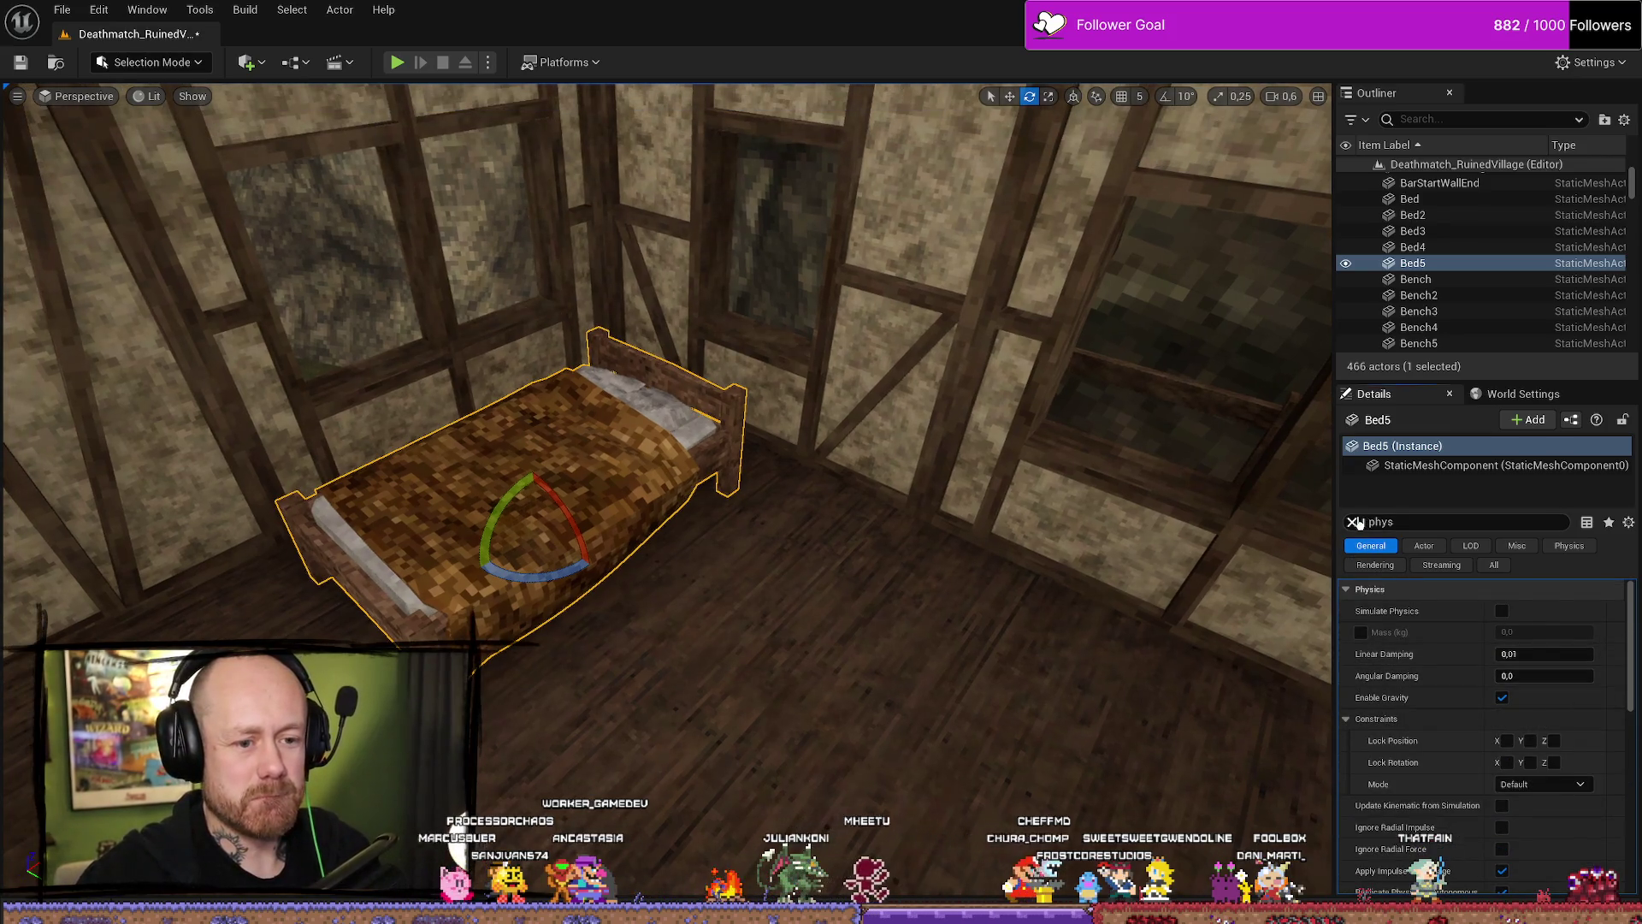
Try a reddish material in the bed's Element 0 slot, then revert to Beds_Inst.
click(1353, 521)
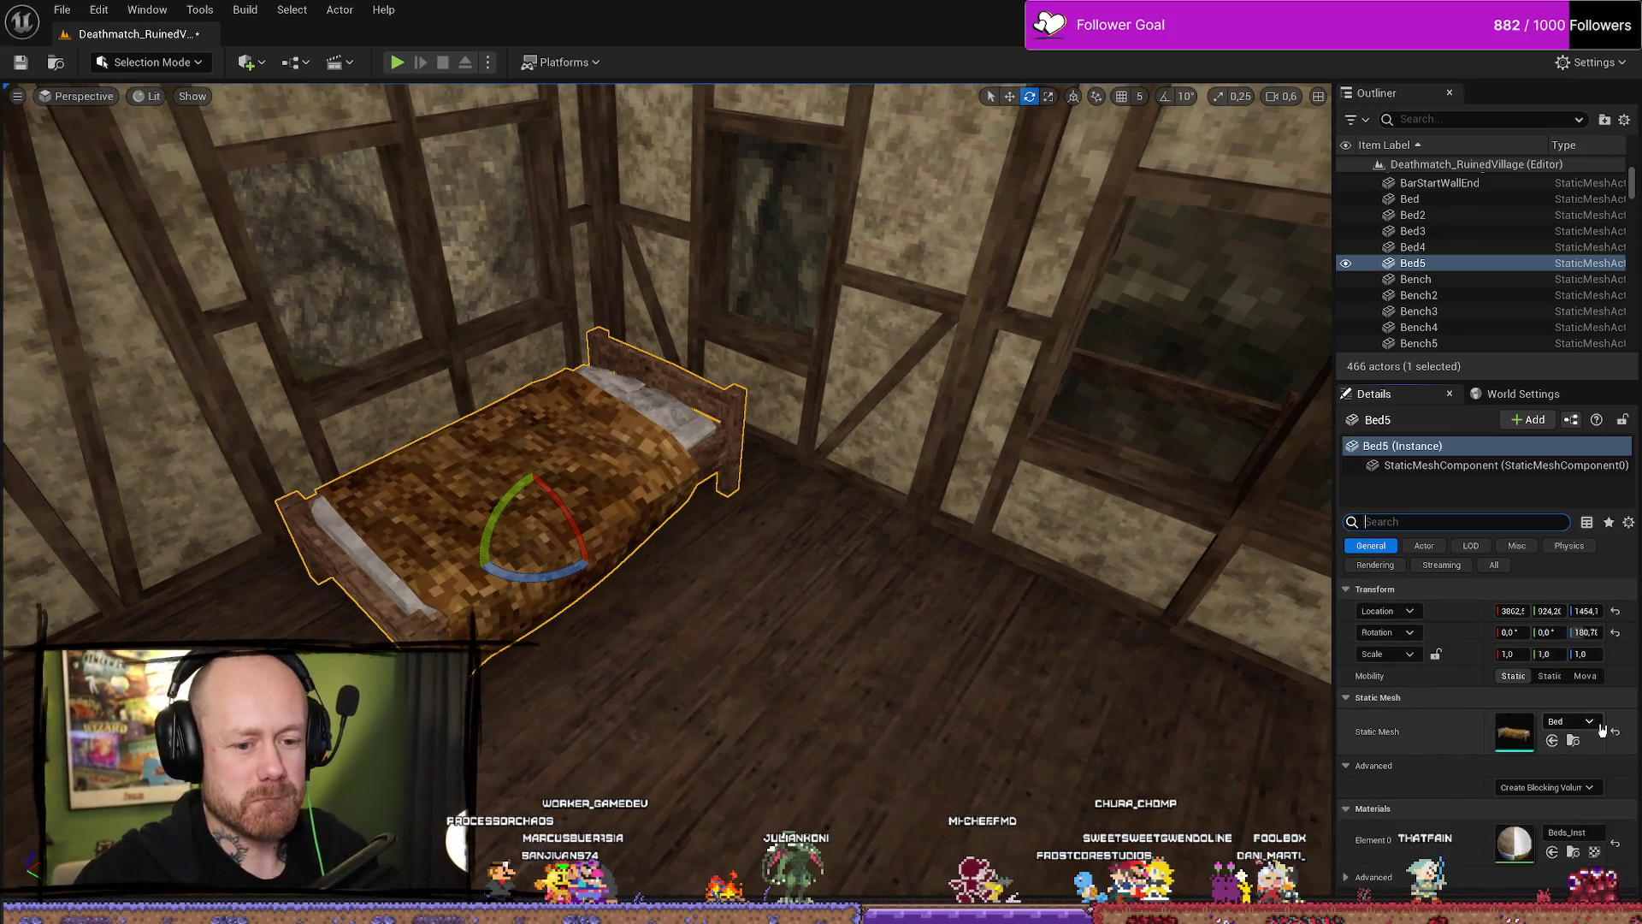
click(1584, 841)
click(1506, 722)
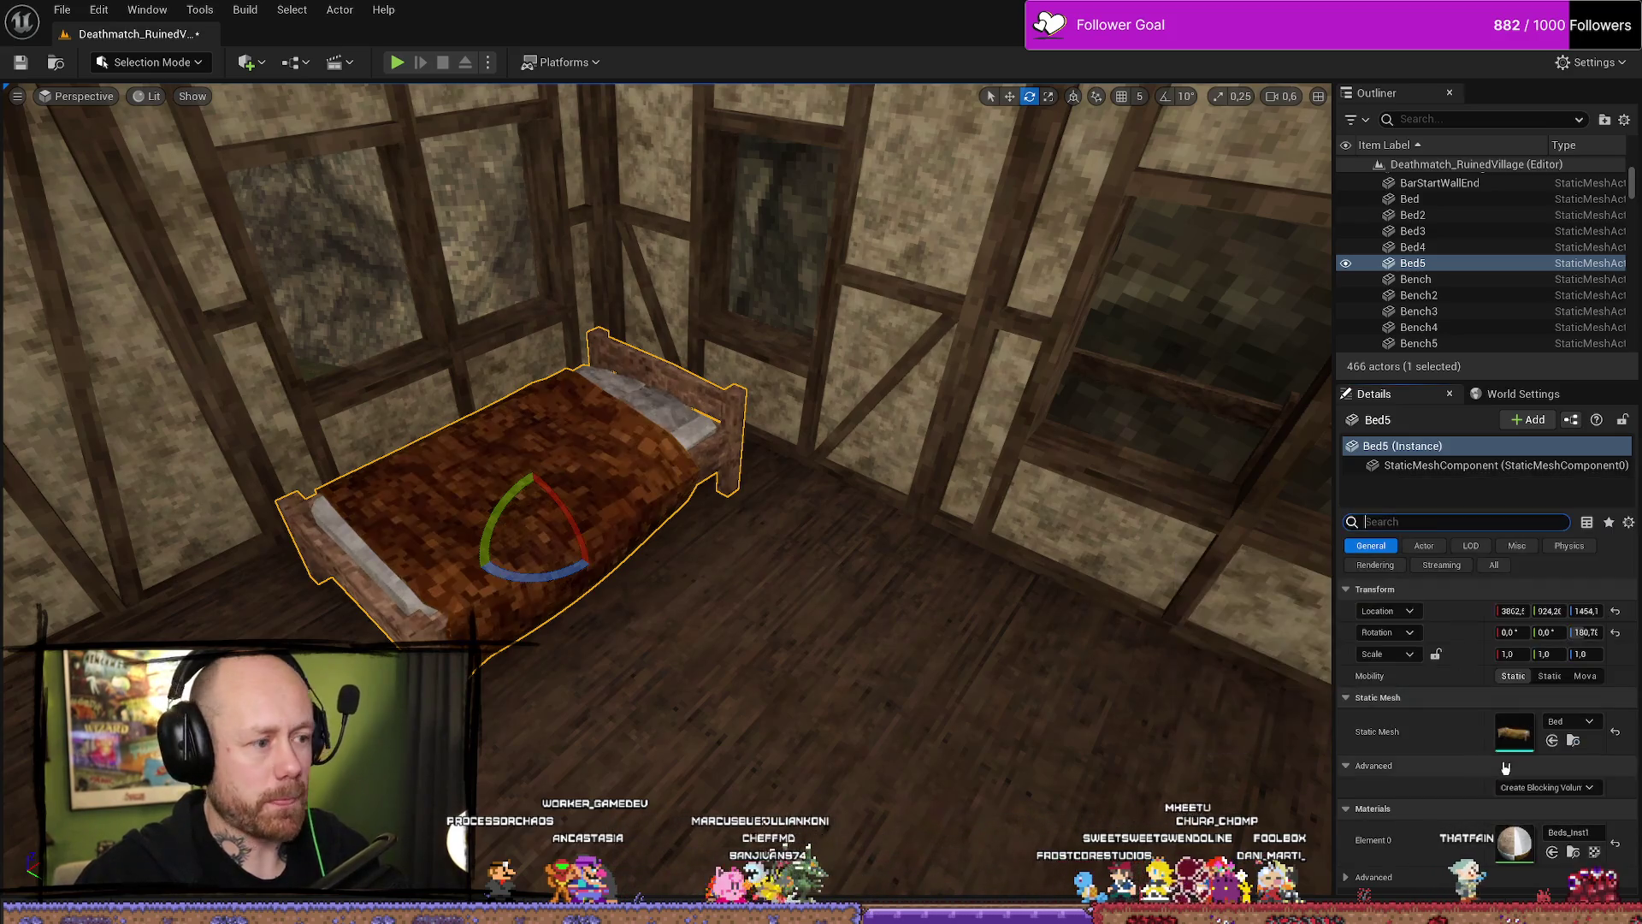
scroll(875, 712, up, 2)
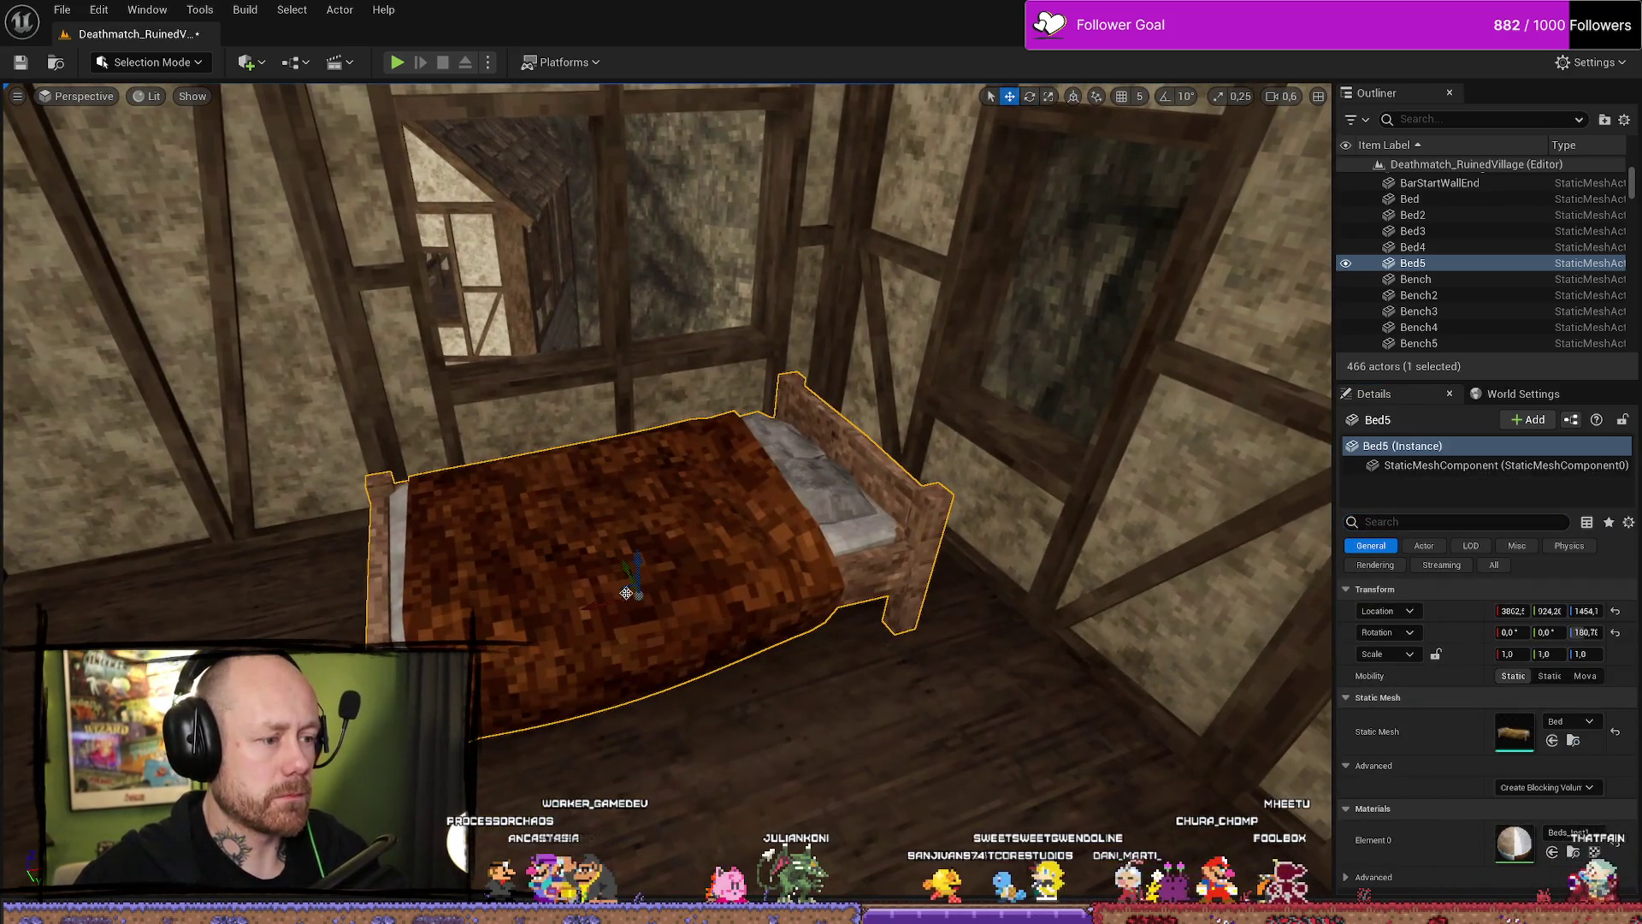
click(1591, 839)
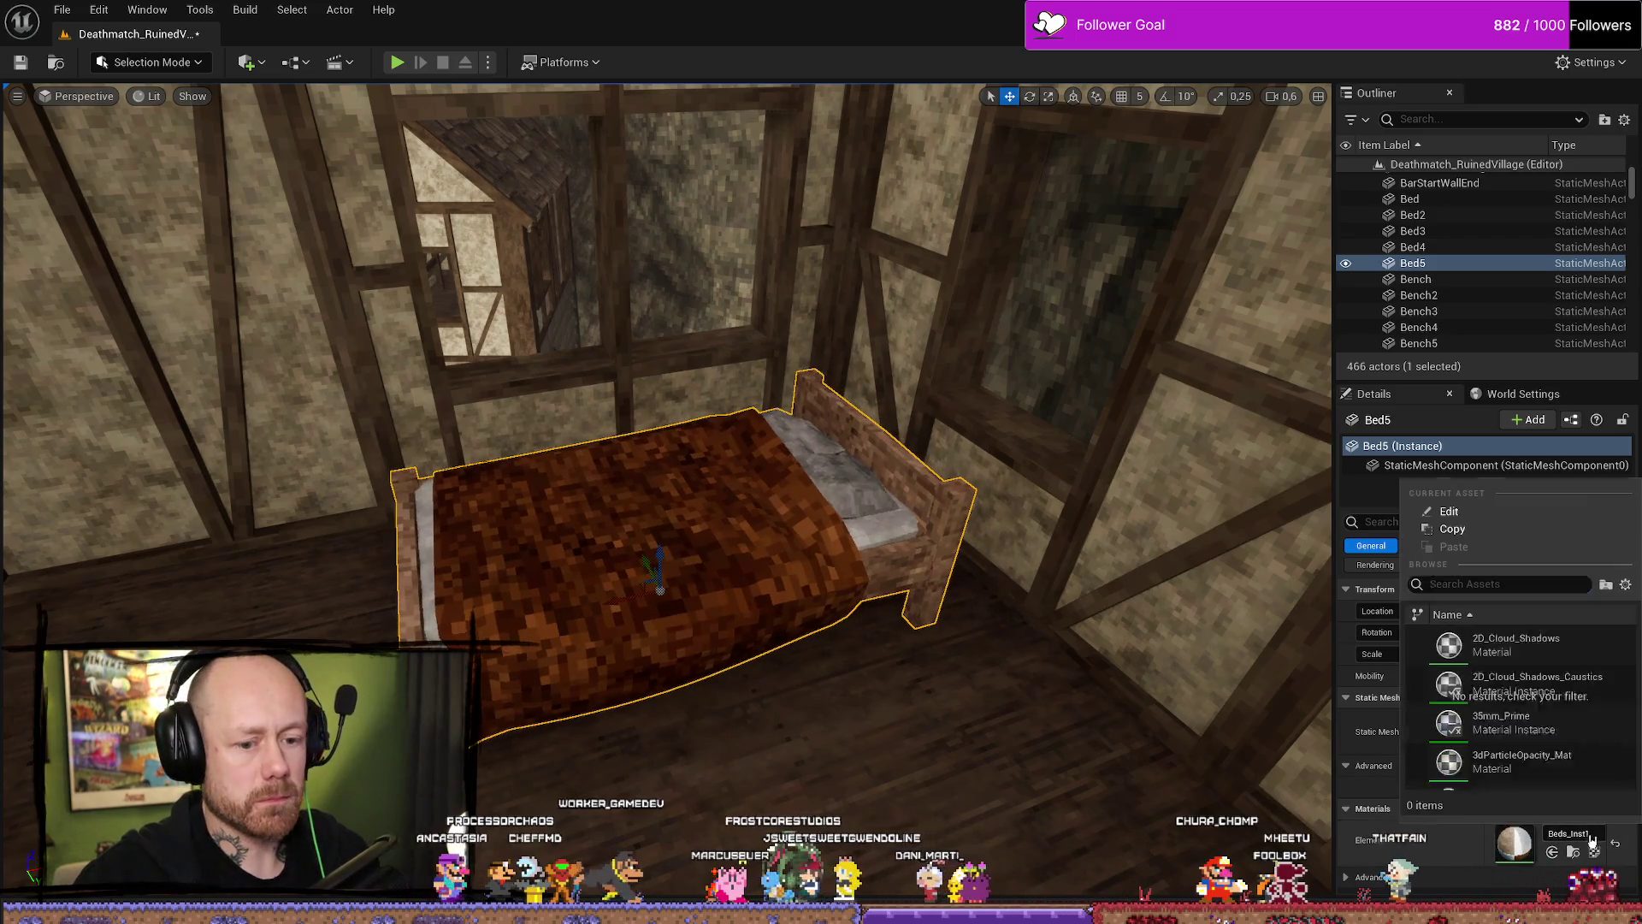
click(1514, 723)
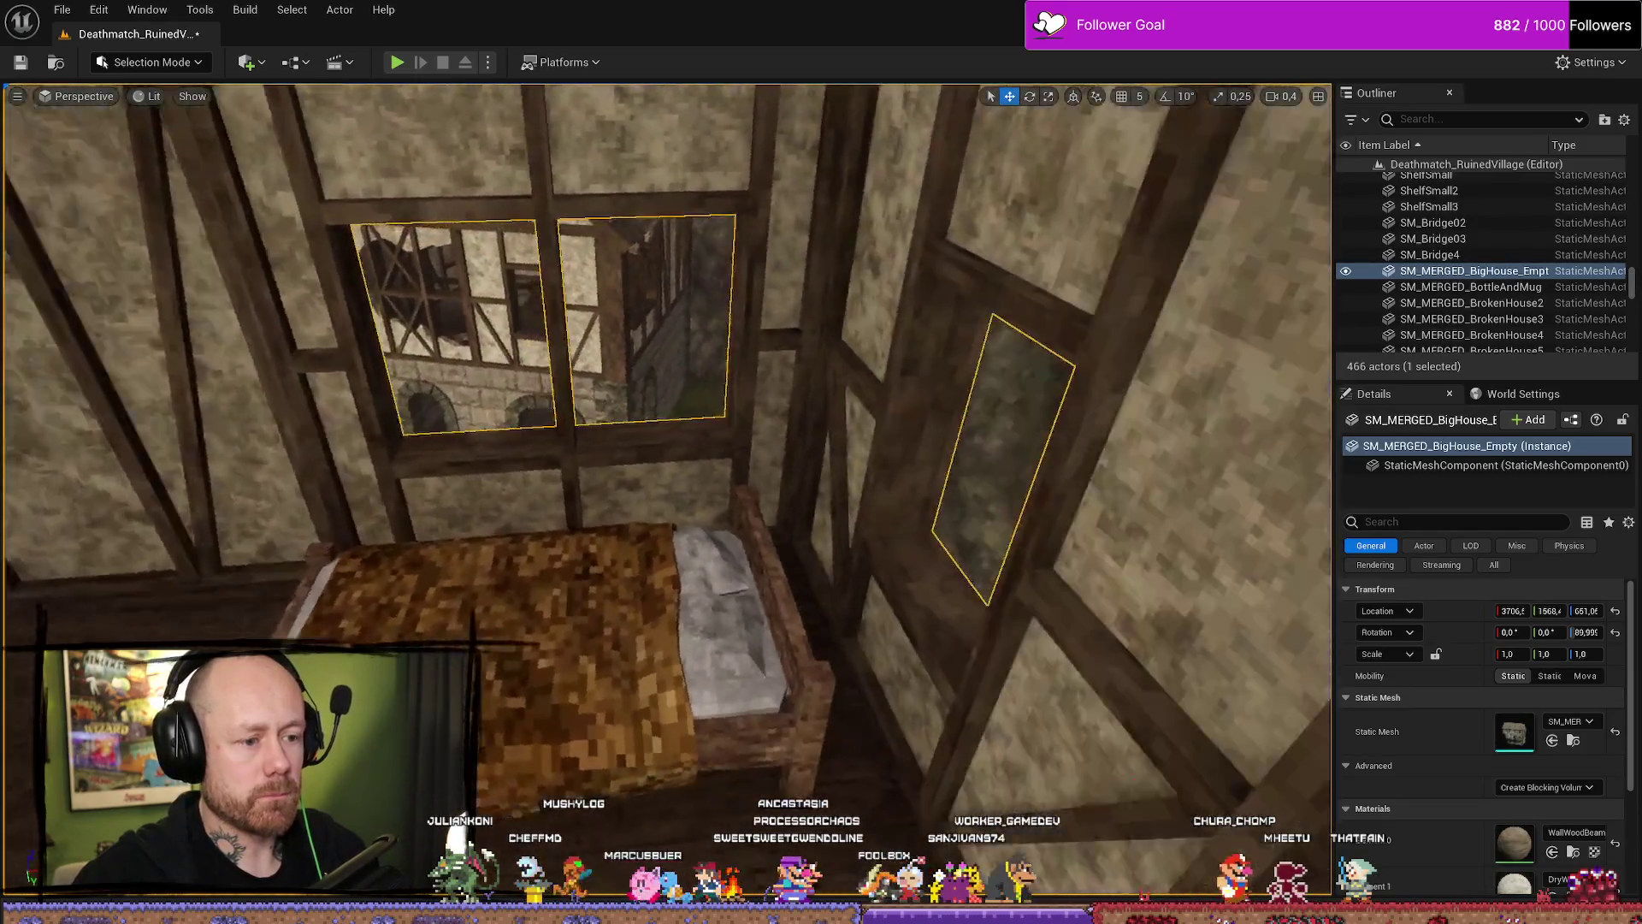
Slide the bed further into the room to about X 3933, Y 1013.
click(625, 550)
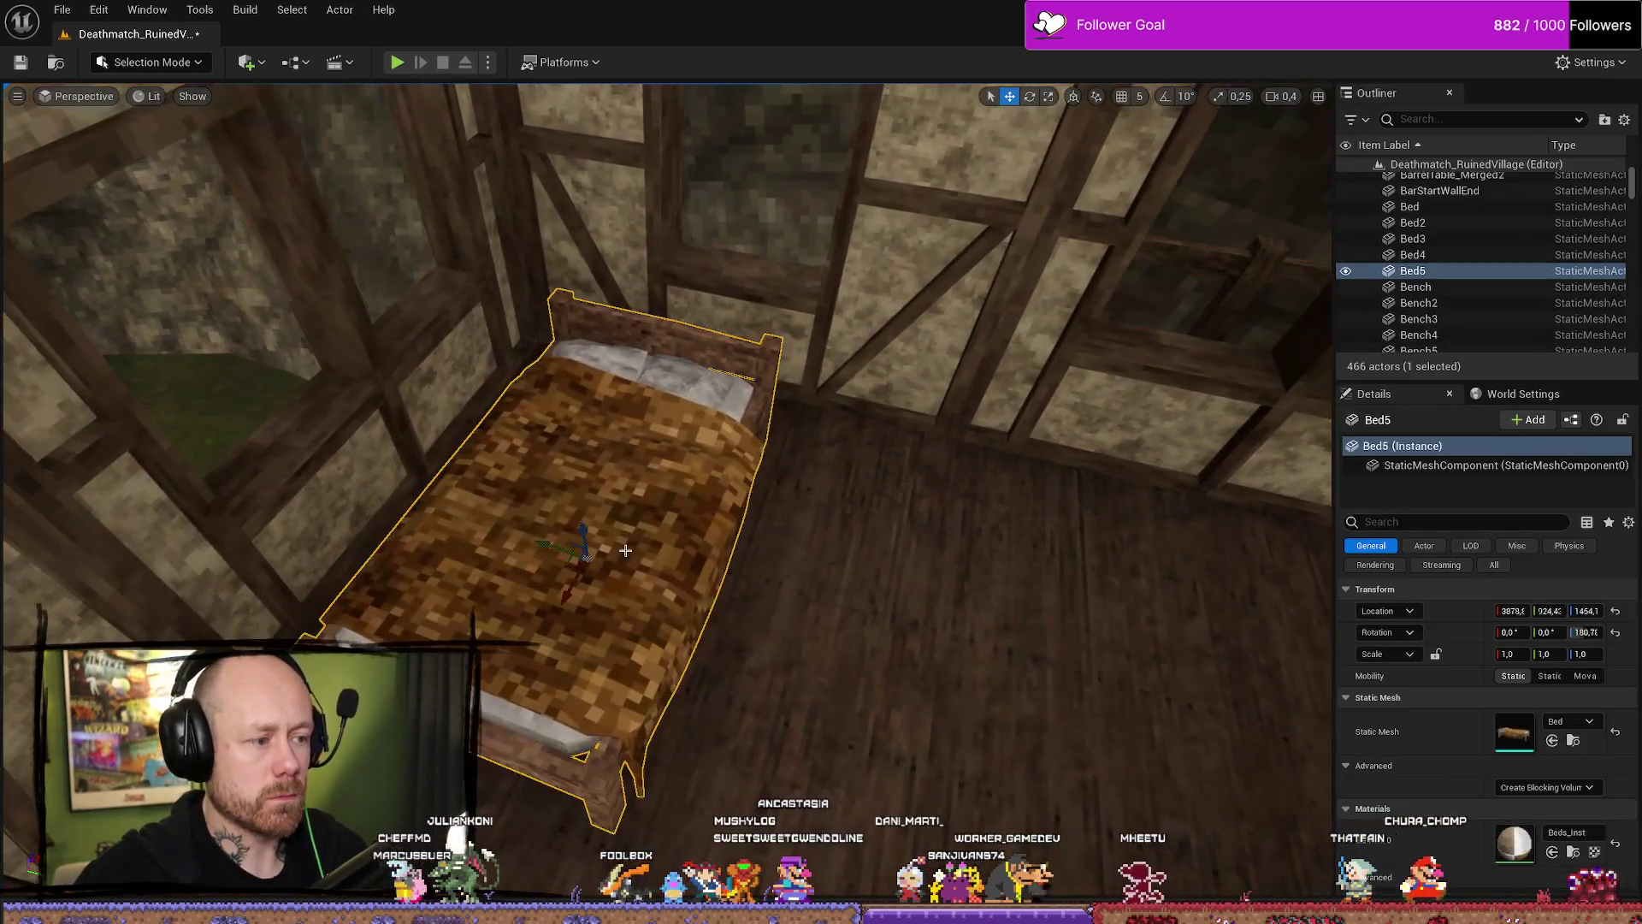
drag(538, 555, 673, 574)
mouse_move(706, 637)
mouse_down()
mouse_move(693, 594)
mouse_move(741, 547)
mouse_move(735, 564)
mouse_move(633, 505)
mouse_up()
mouse_move(1085, 617)
mouse_down()
mouse_move(1085, 590)
mouse_move(1085, 617)
mouse_up()
click(689, 578)
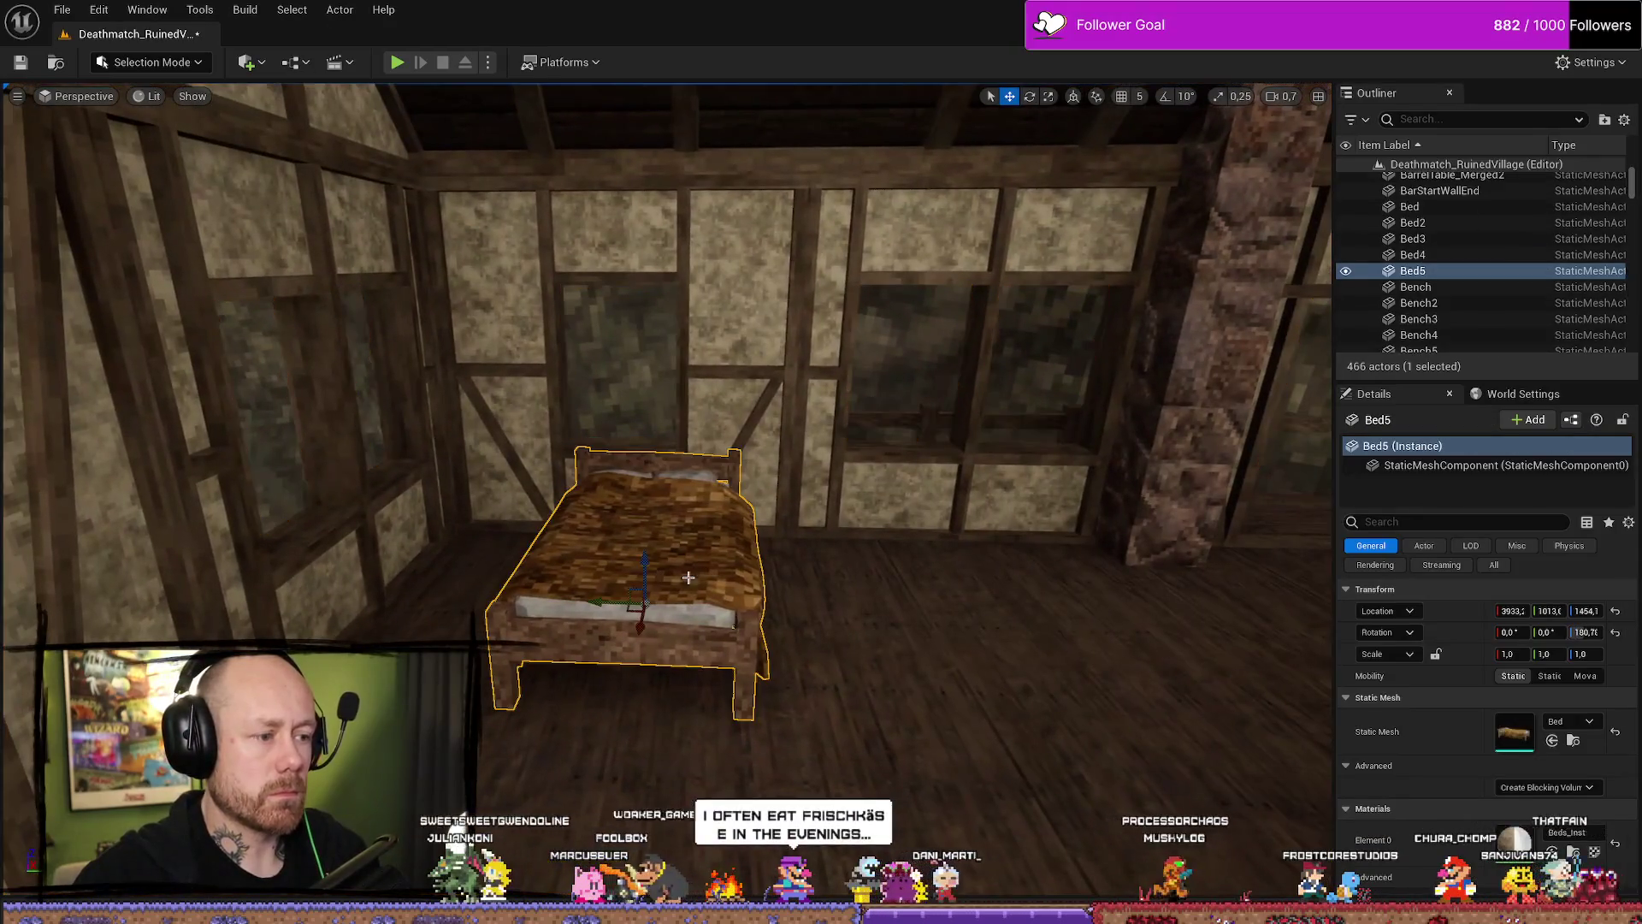